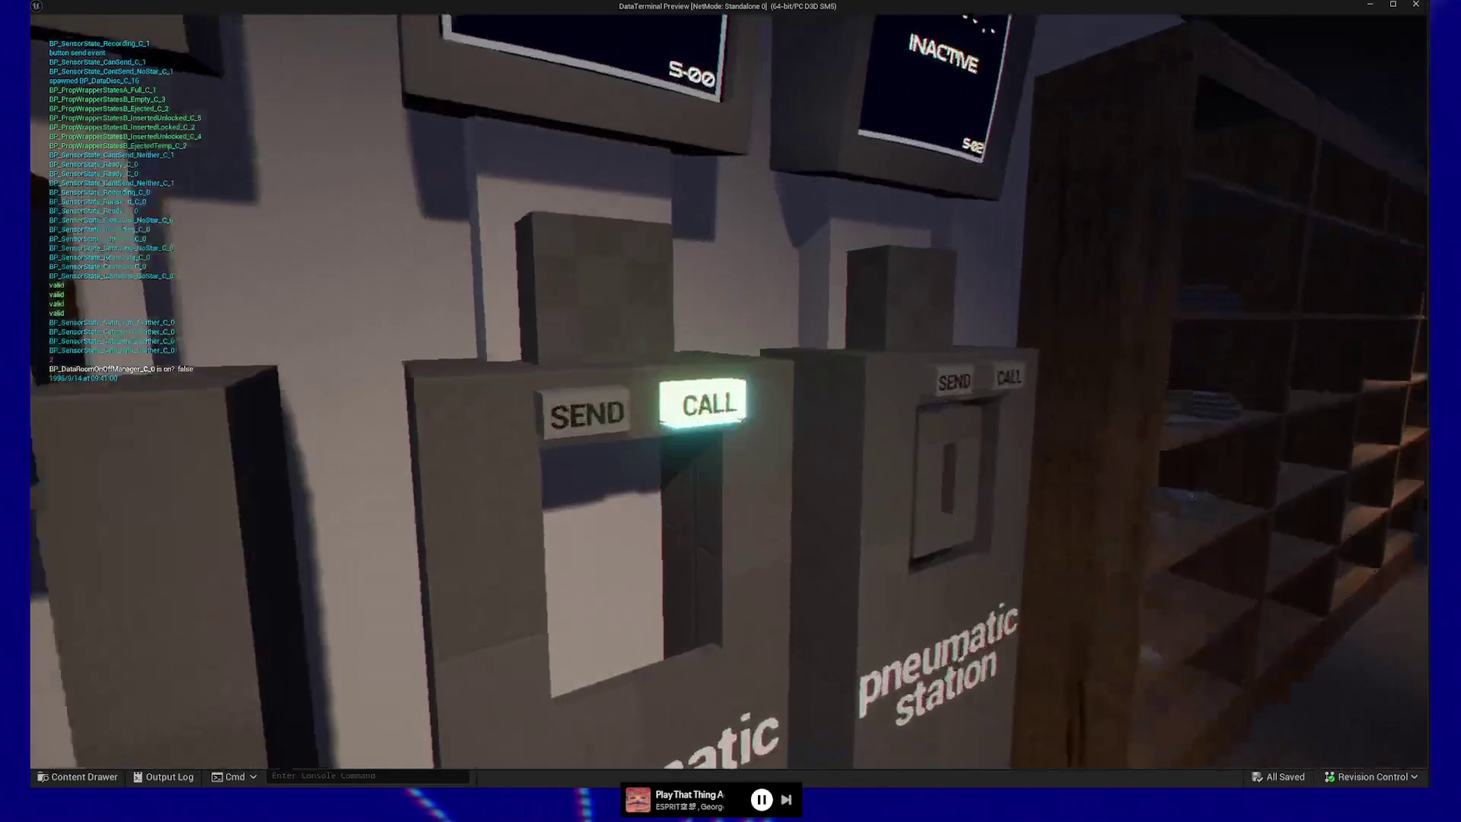
- Call a Raw Data disc to the pneumatic station, insert it into the desk drive, and use the terminal
left_click(727, 392)
left_click(727, 391)
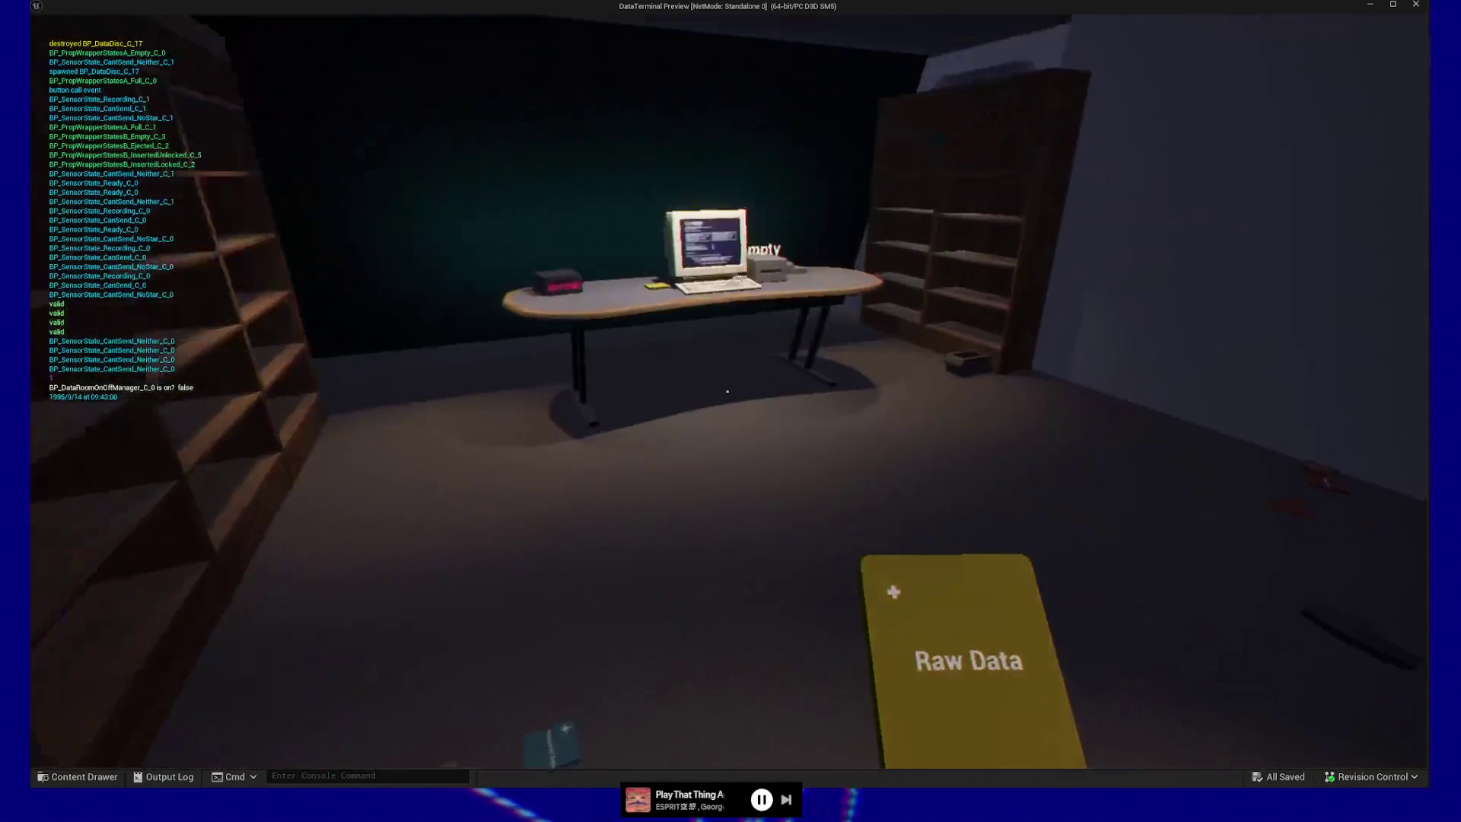
left_click(727, 391)
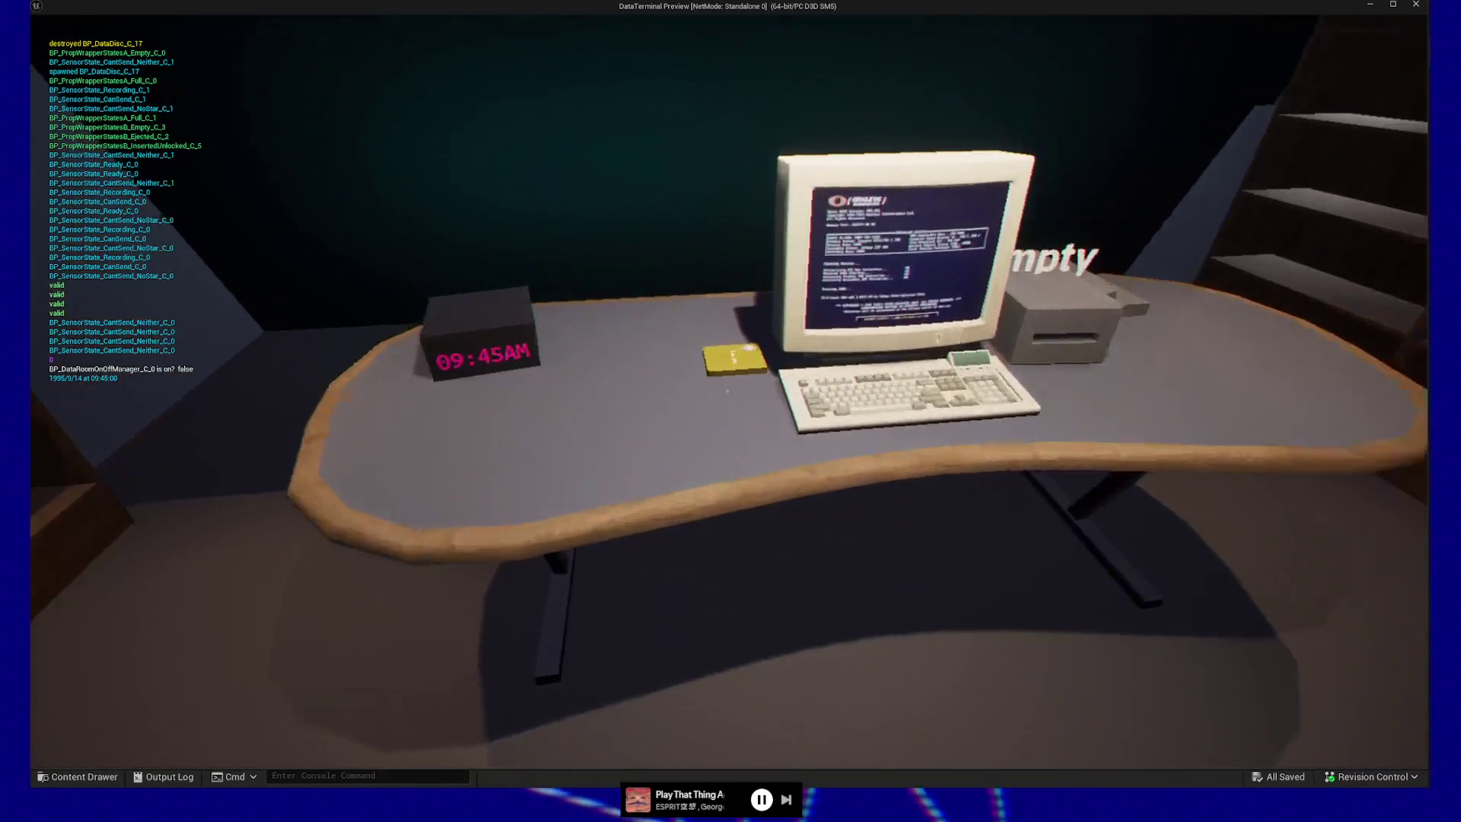
left_click(726, 391)
left_click(726, 391)
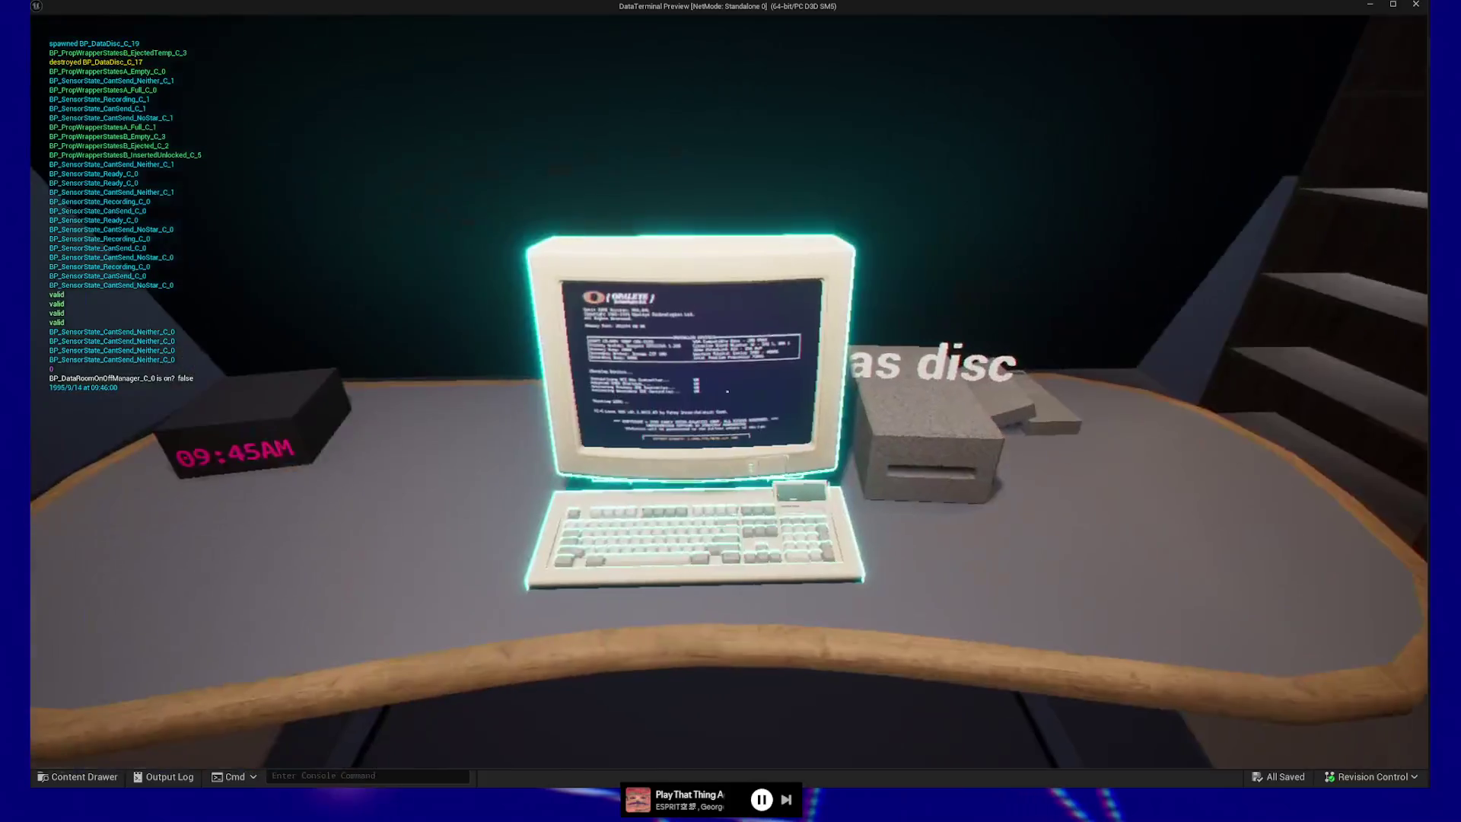
left_click(727, 391)
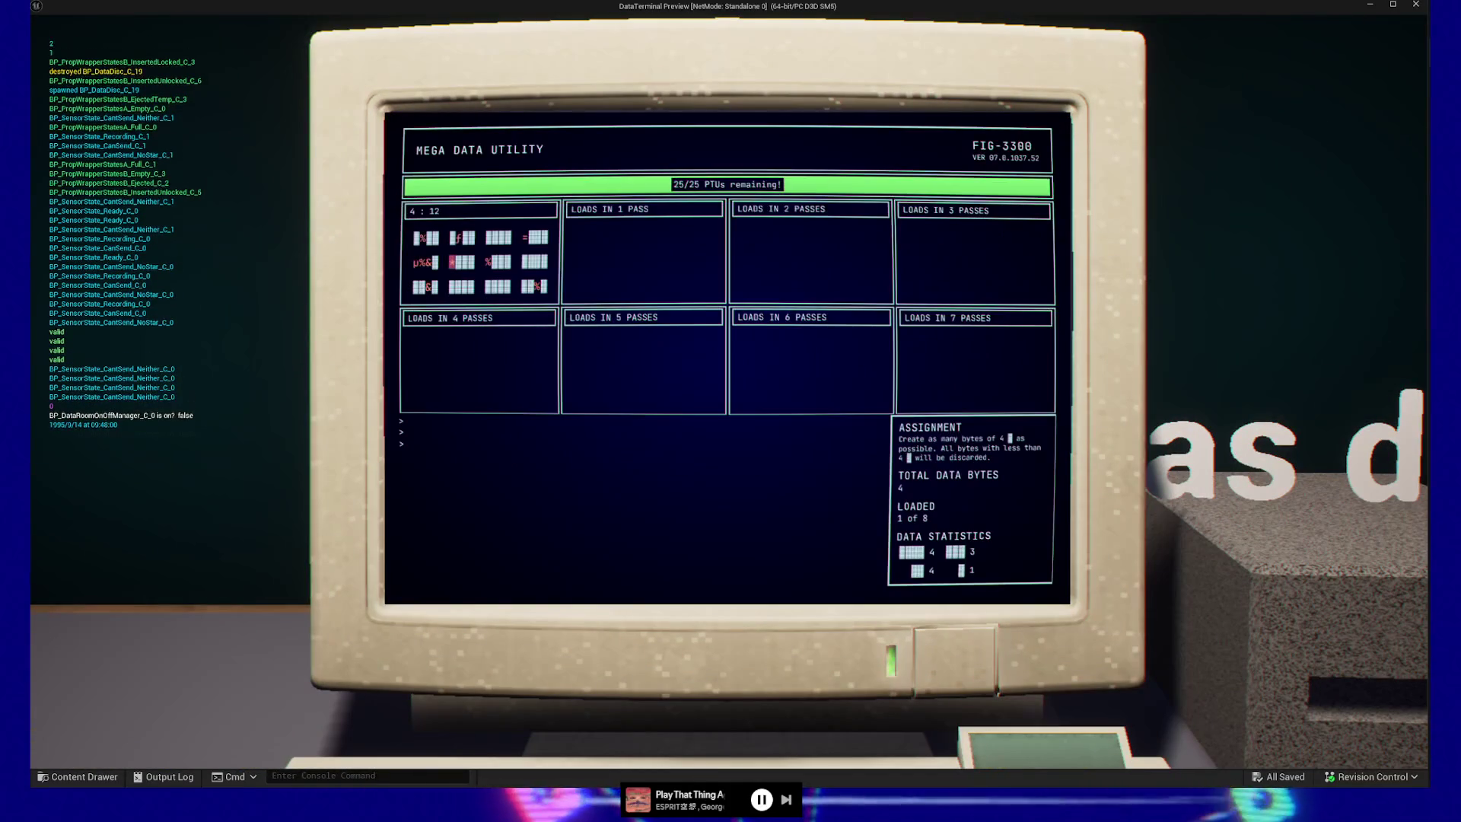
- Cycle the Mega Data Utility's noise character past # to &
left_click(481, 533)
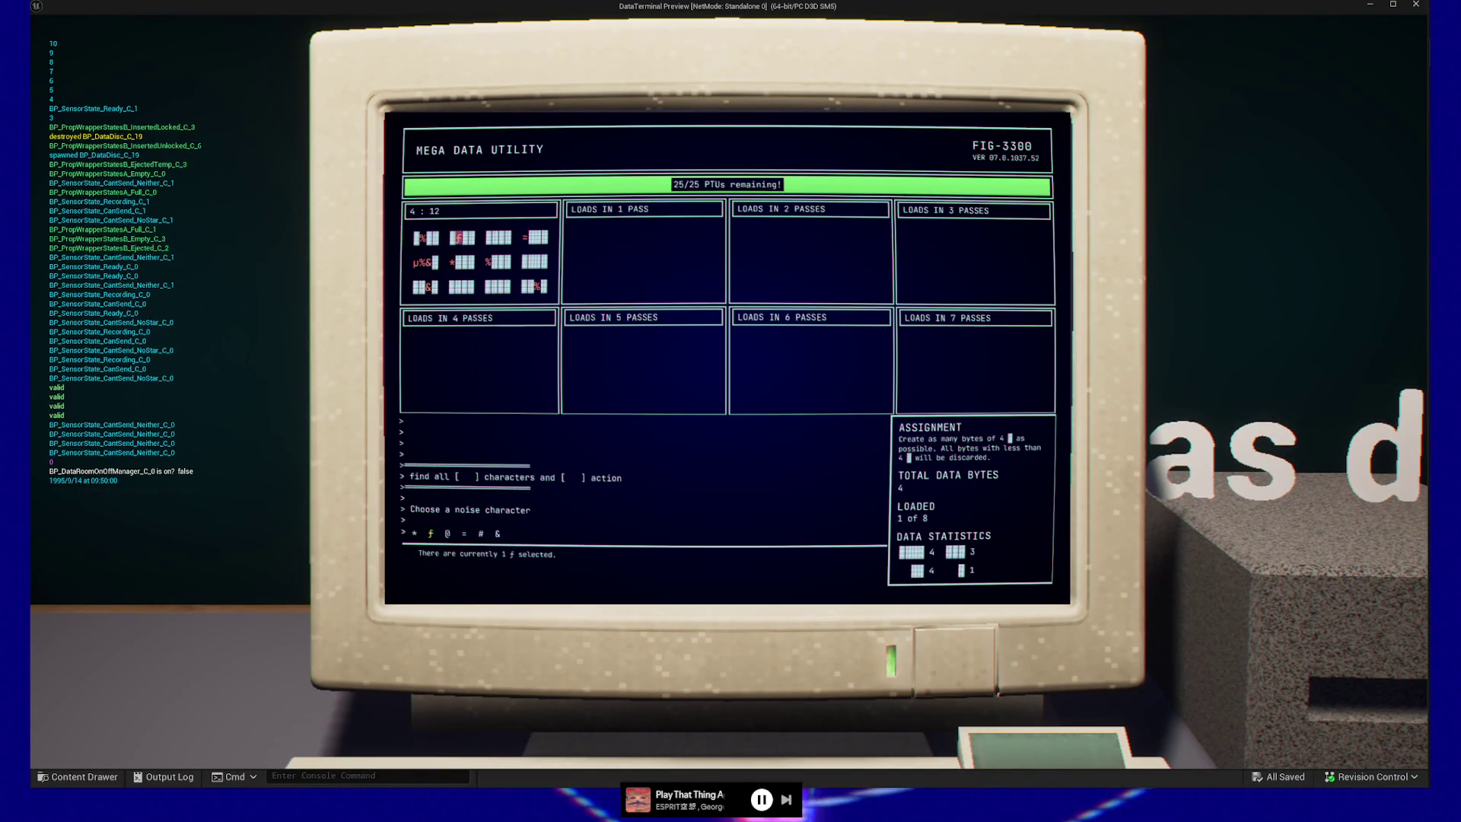
key("Right")
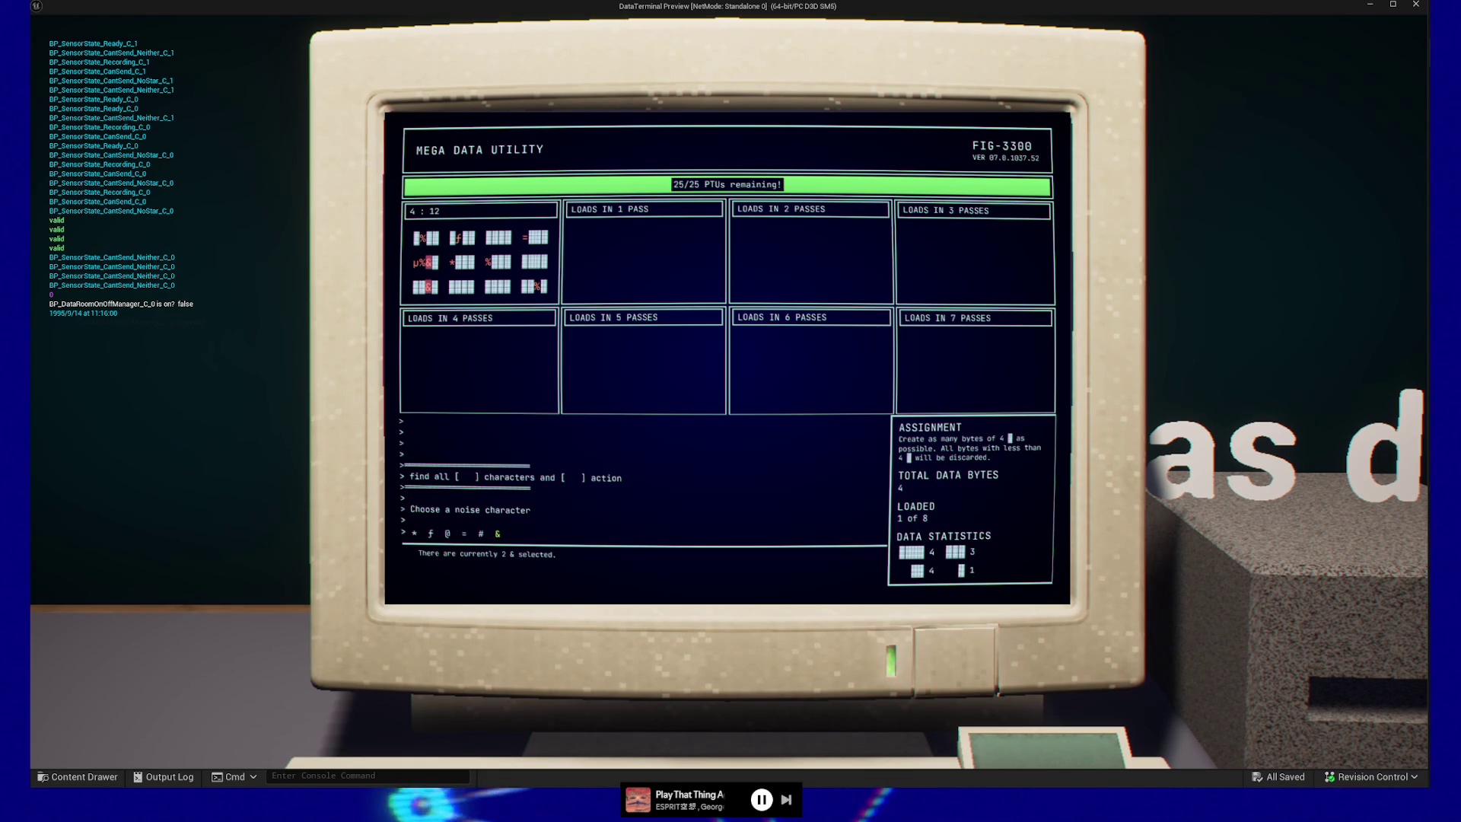
- Confirm the noise character, reload the disc, and run MEGA-data-util.exe with ƒ as noise
key("Return")
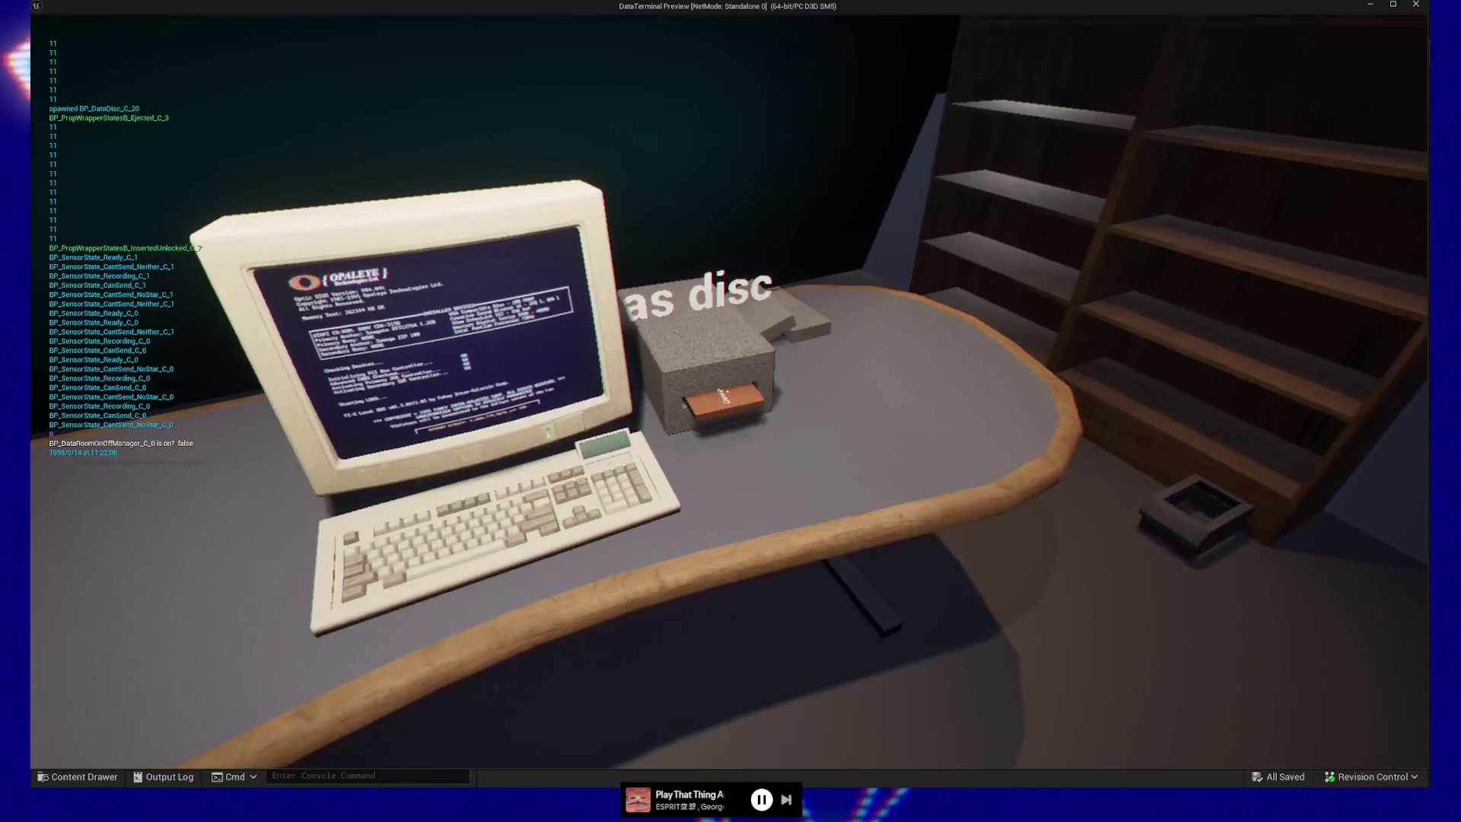
key("e")
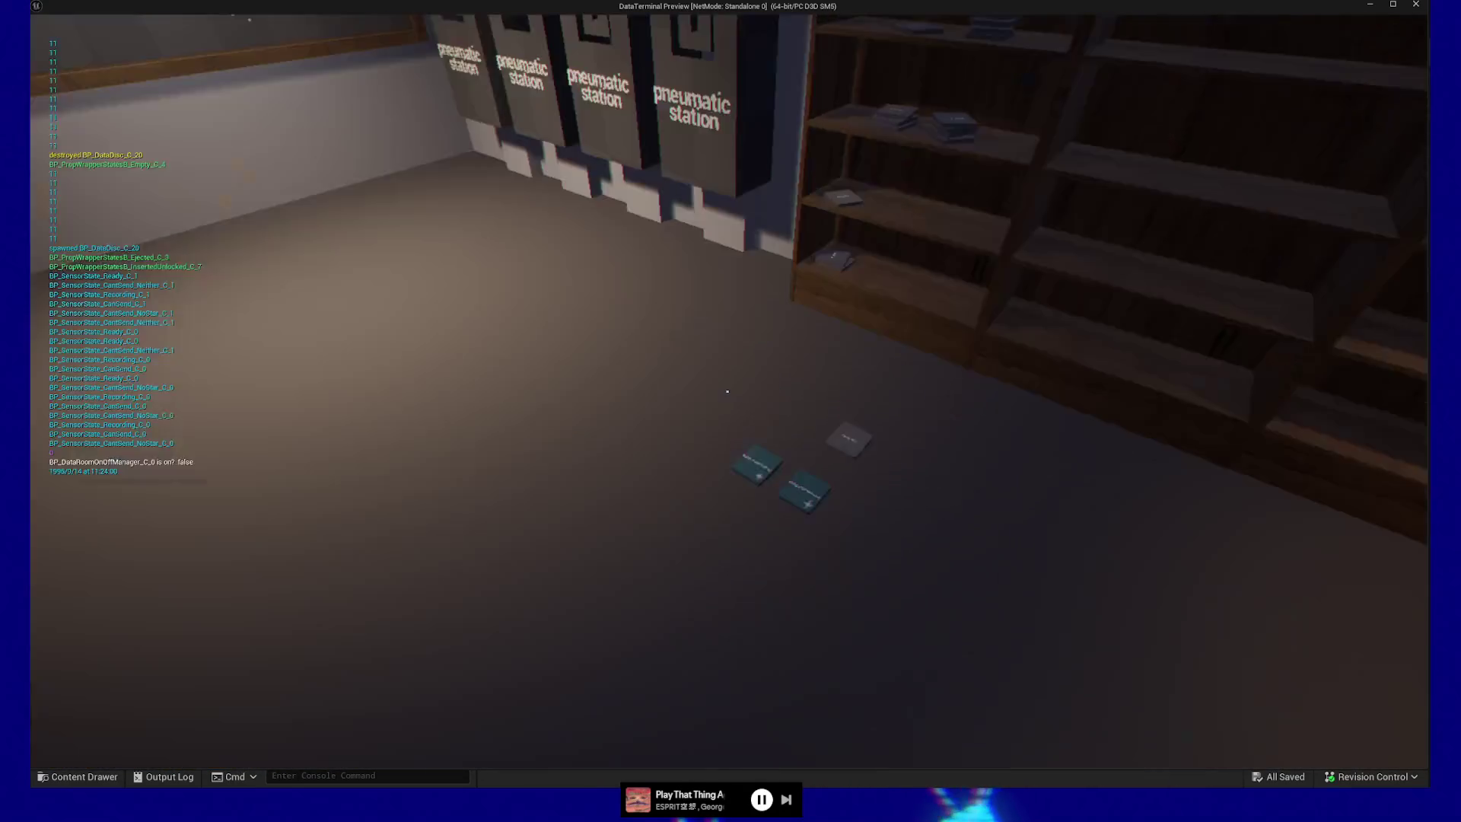
key("e")
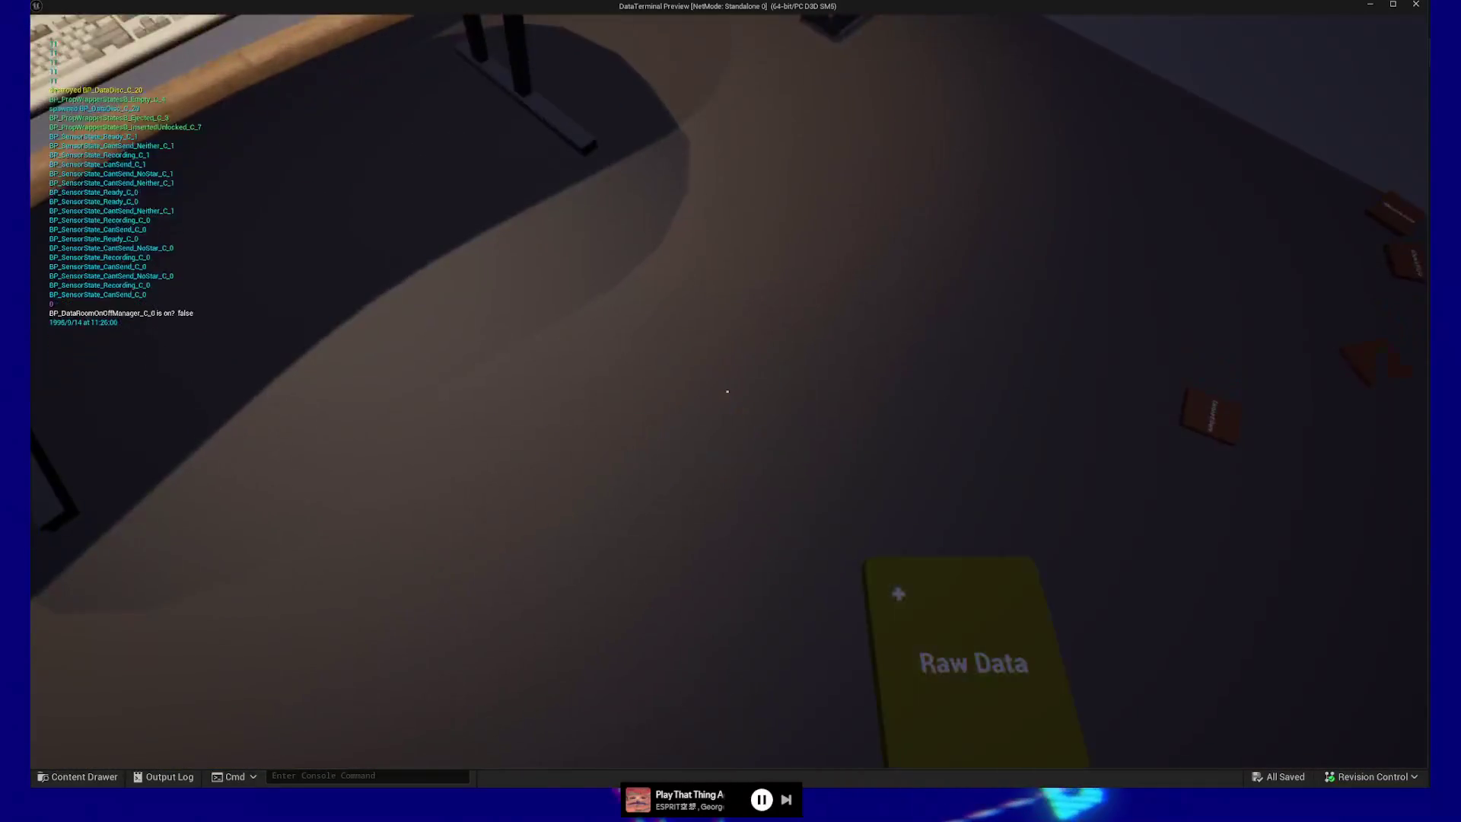
key("e")
key("e")
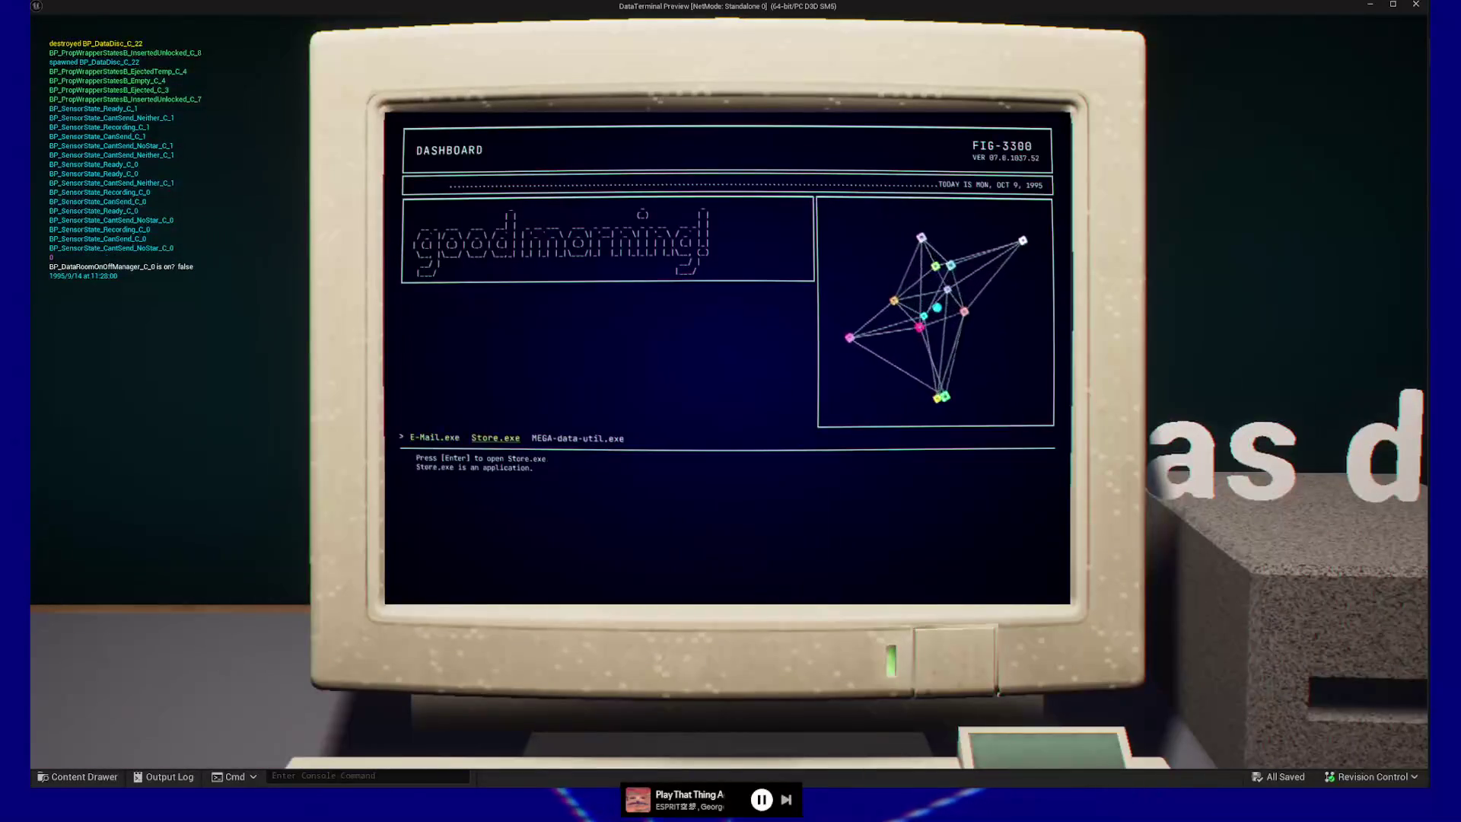
key("Return")
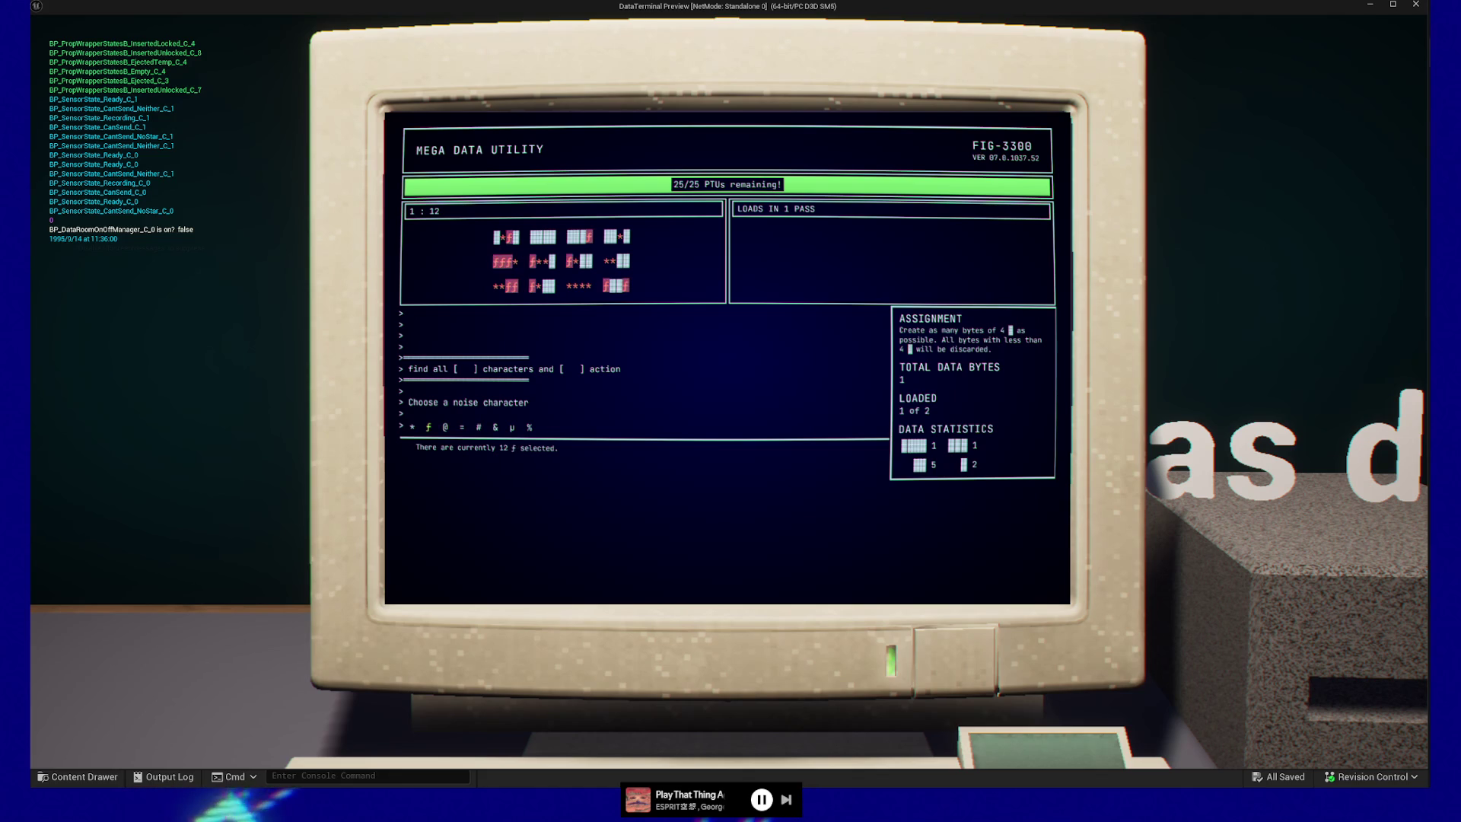
key("Return")
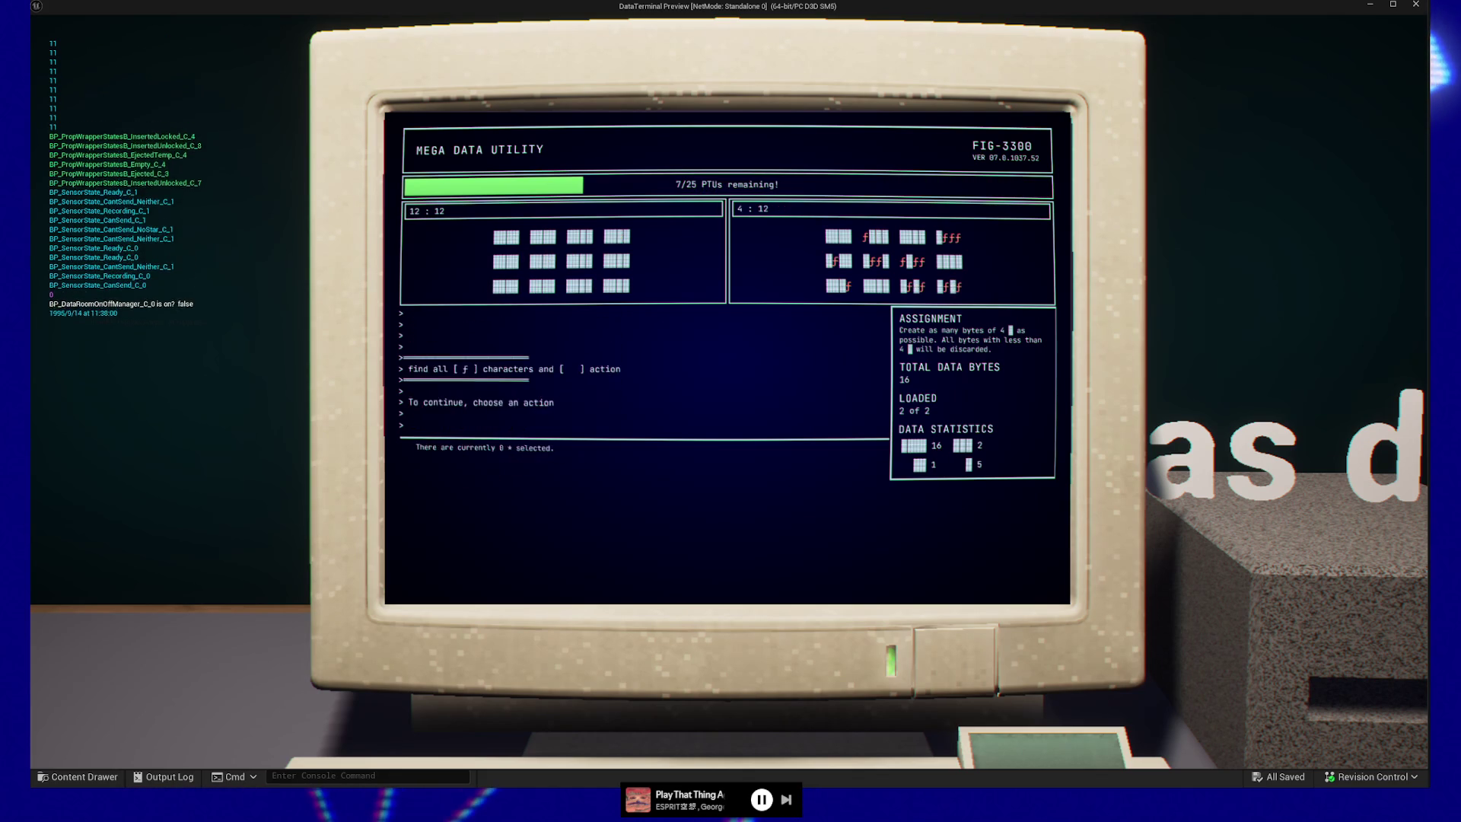
key("Return")
key("Escape")
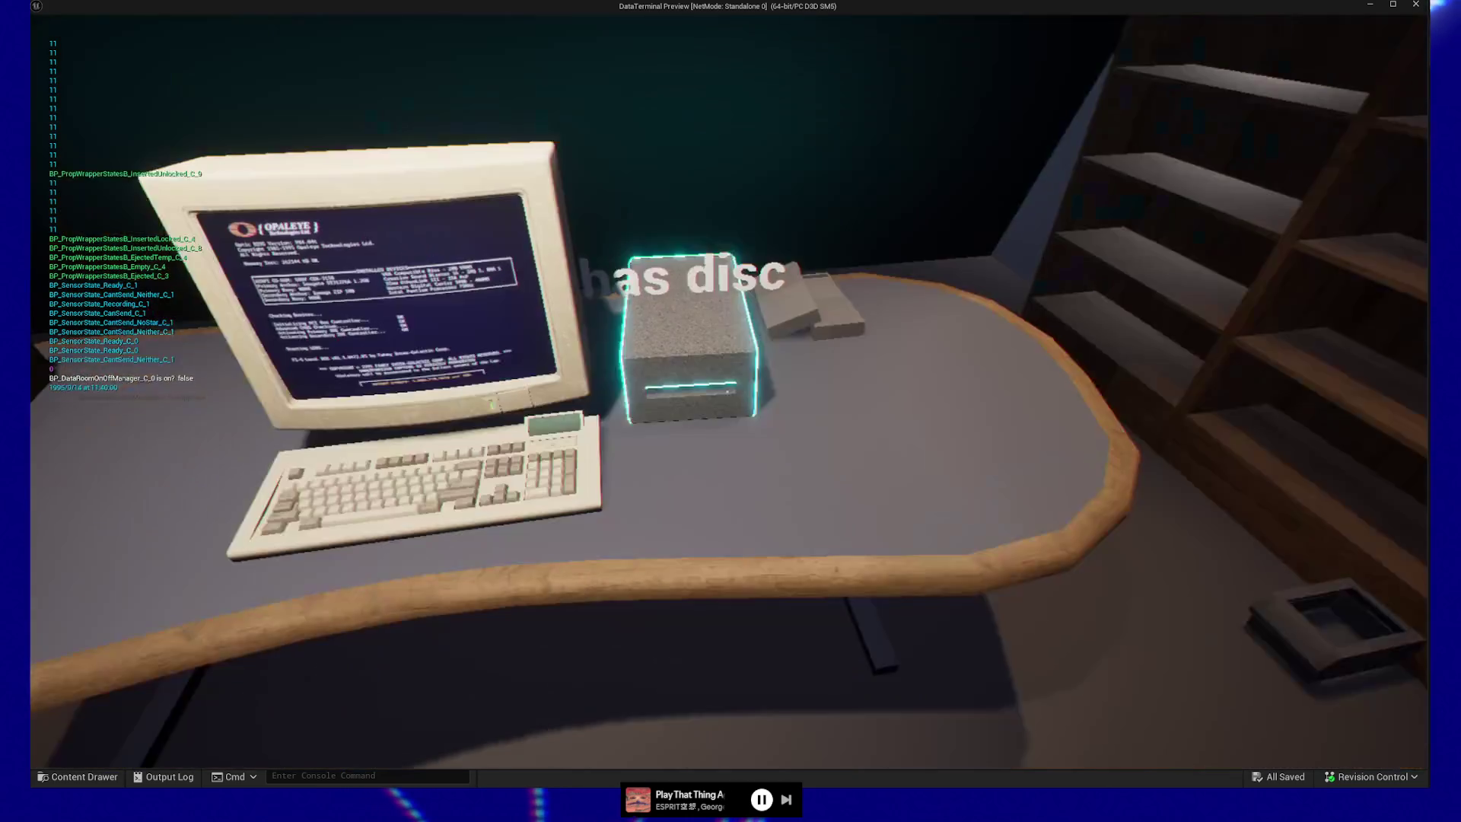
- Eject the disc, call a fresh Raw Data disc from the centre station, and load it into the utility
left_click(727, 391)
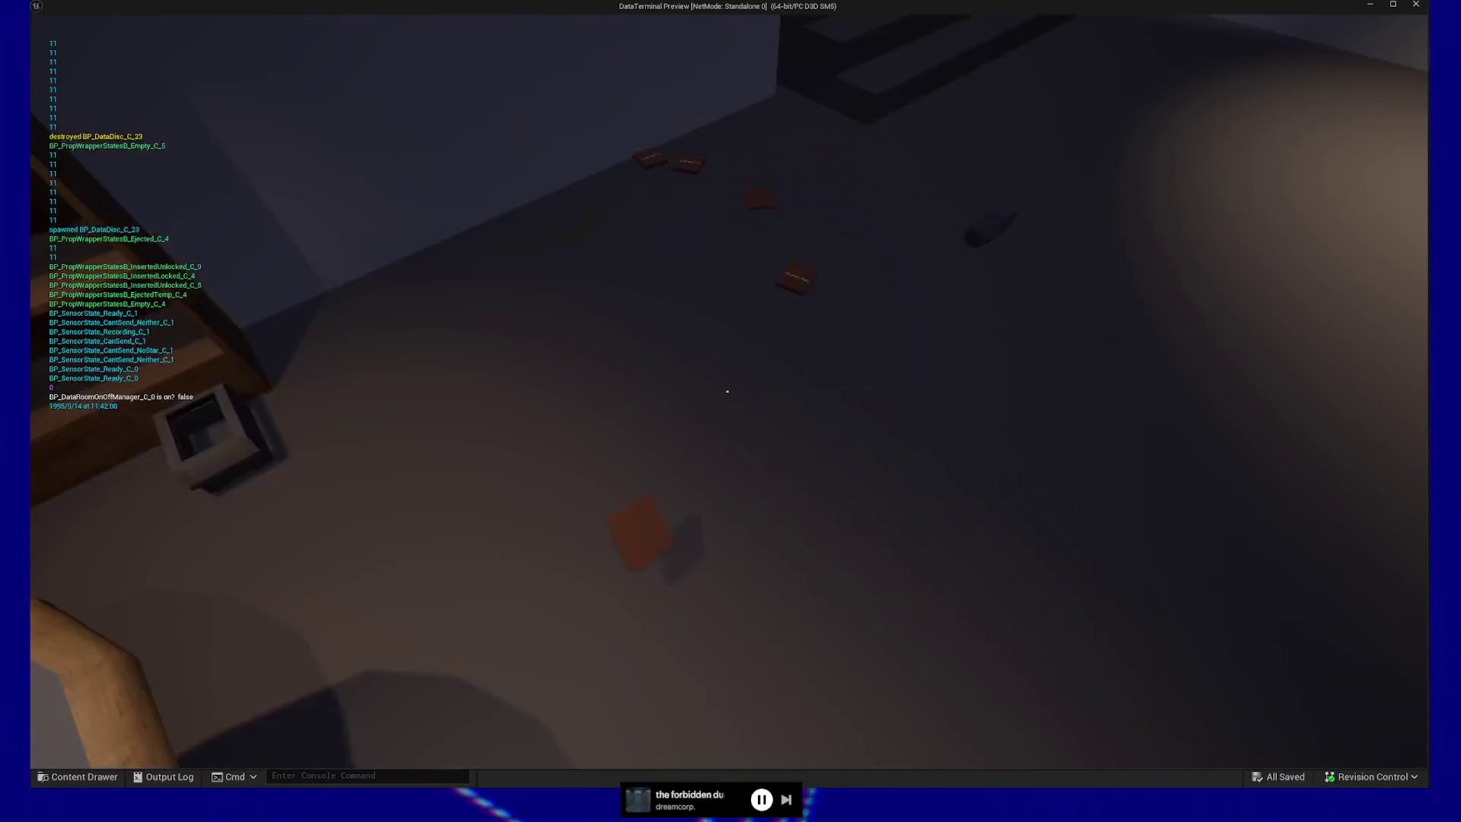
key("w")
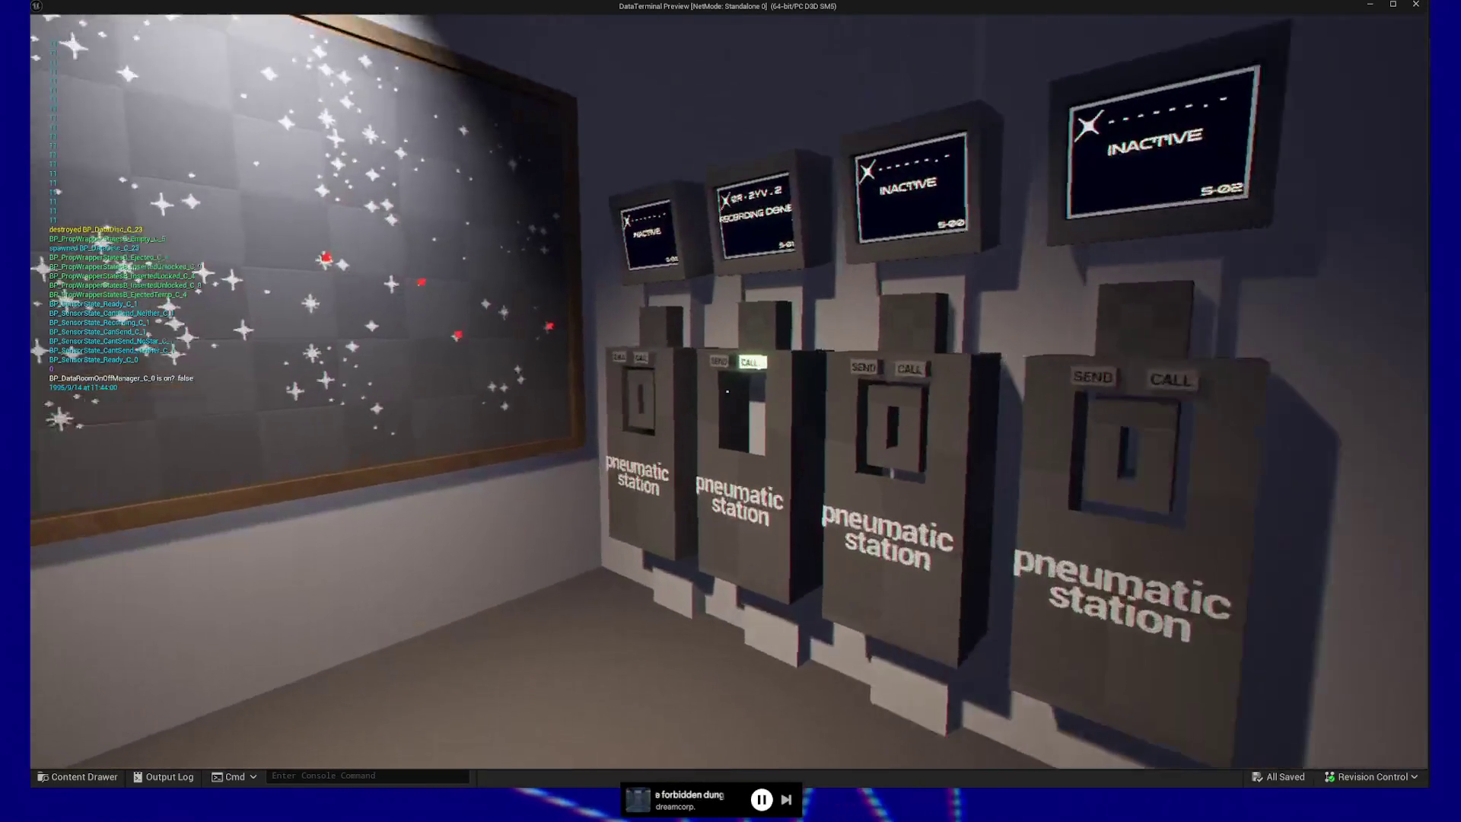
left_click(727, 391)
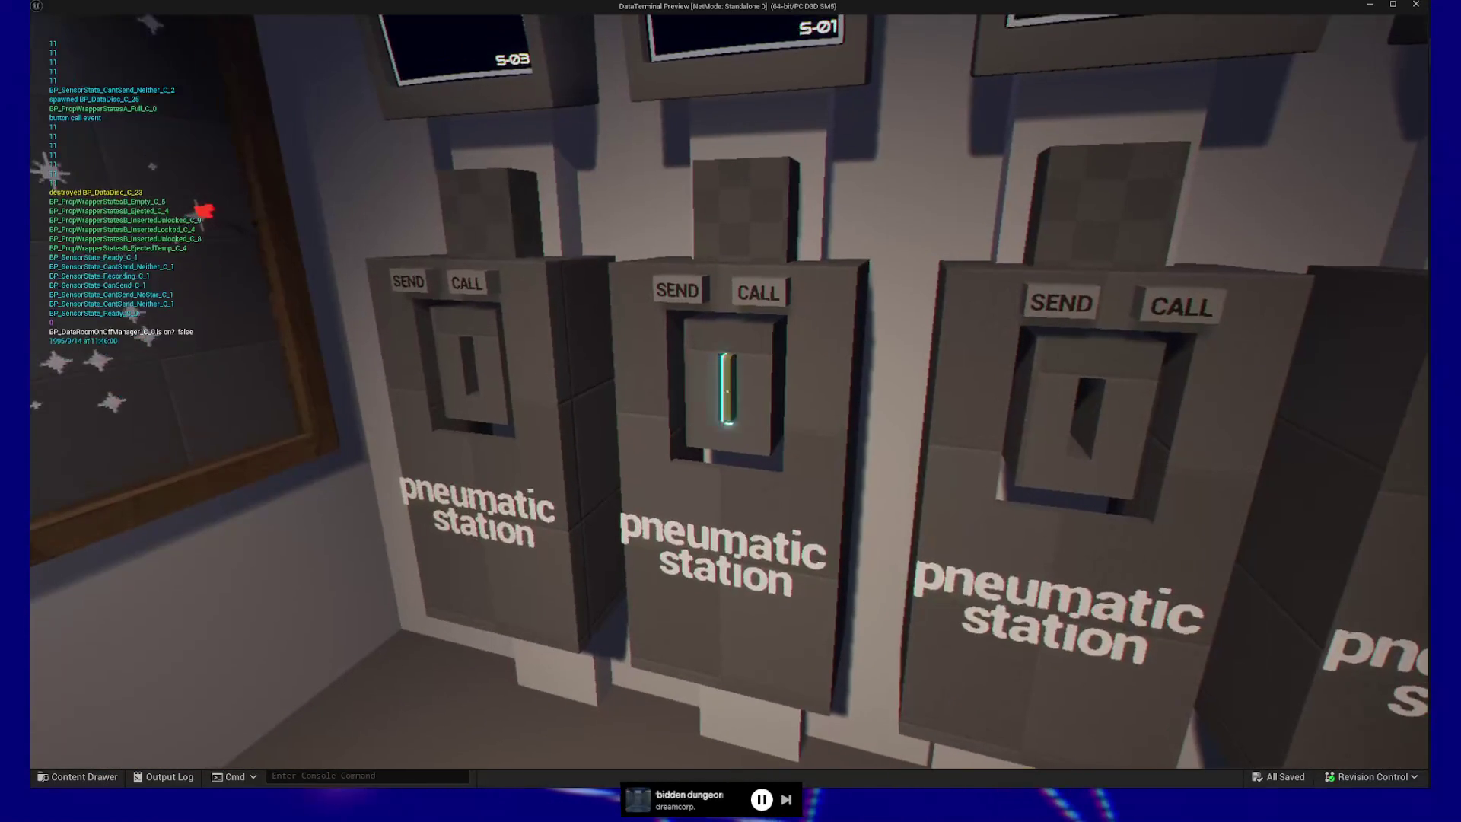
left_click(727, 391)
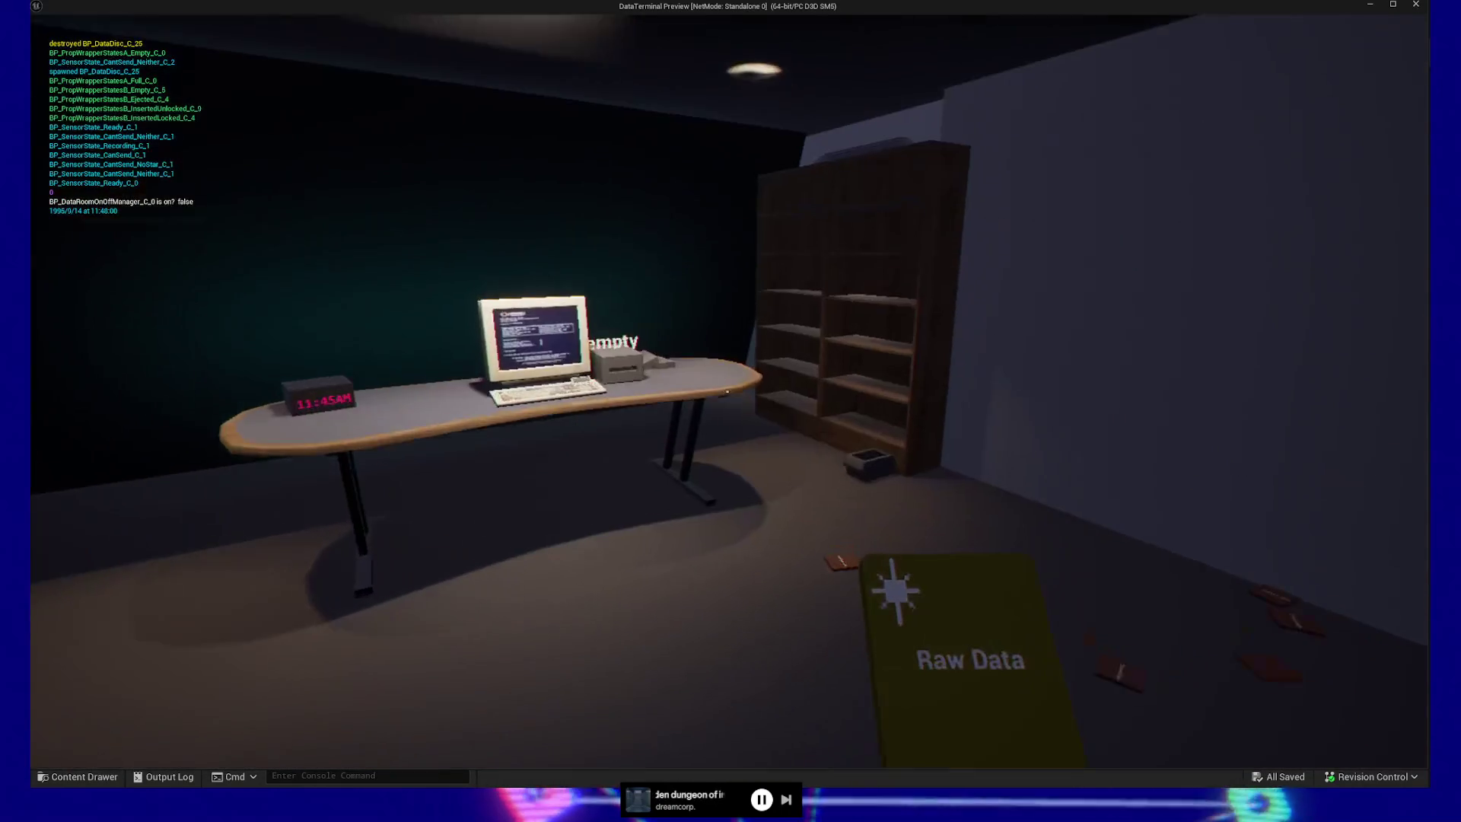
key("w")
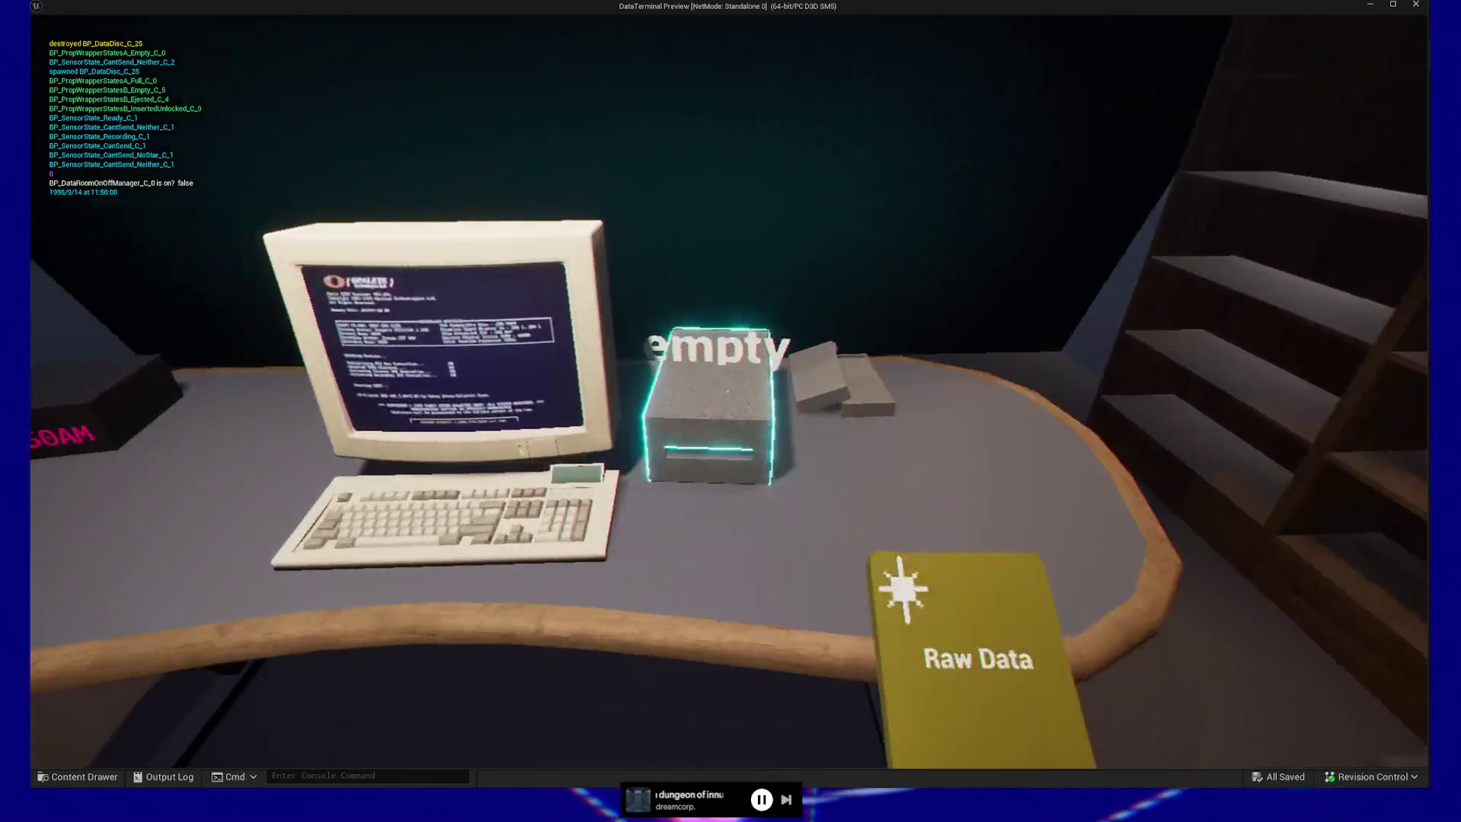
left_click(727, 391)
left_click(727, 391)
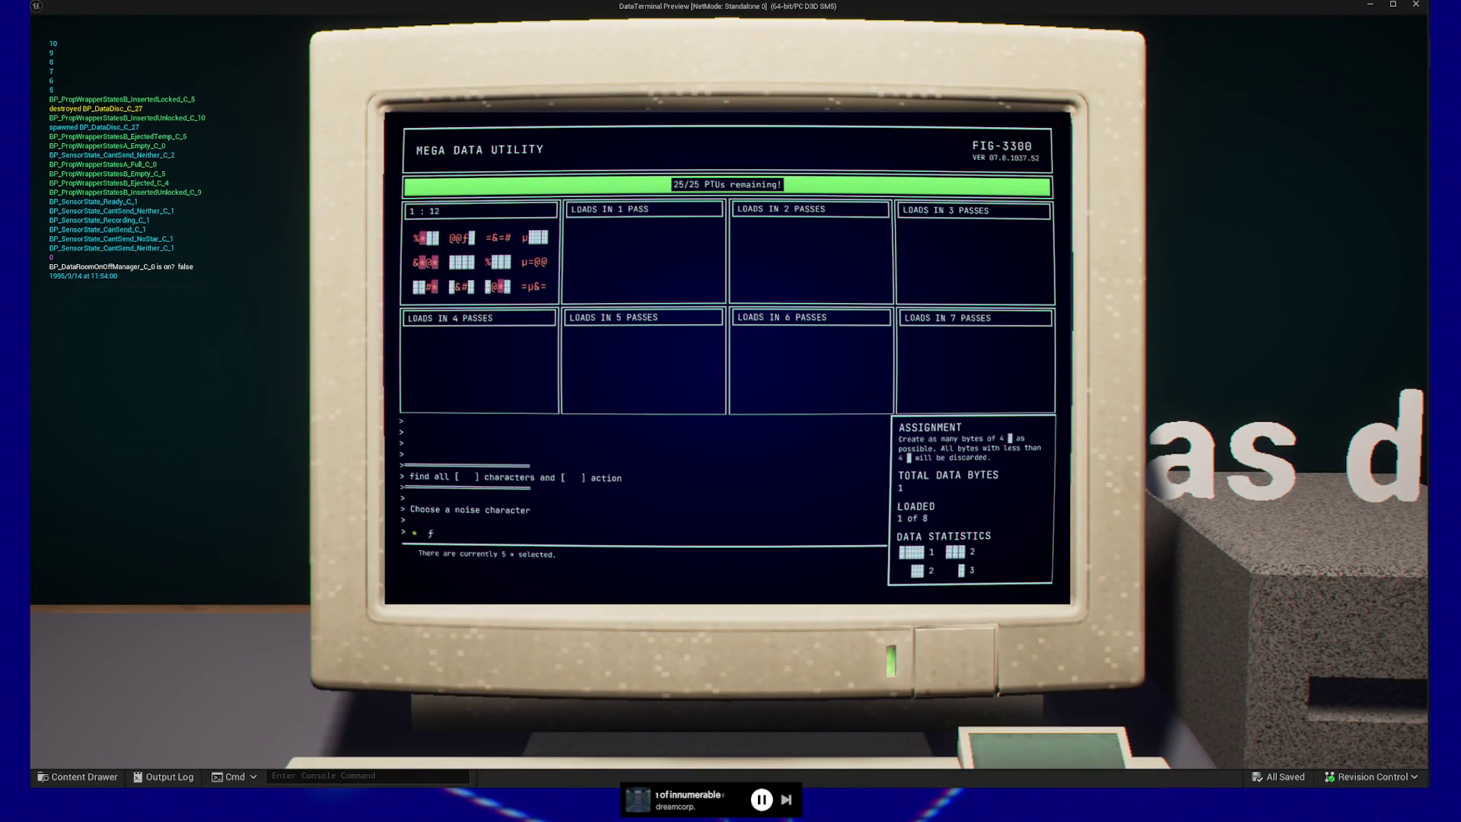
- Confirm * as the noise character and step back from the terminal after the round
key("Return")
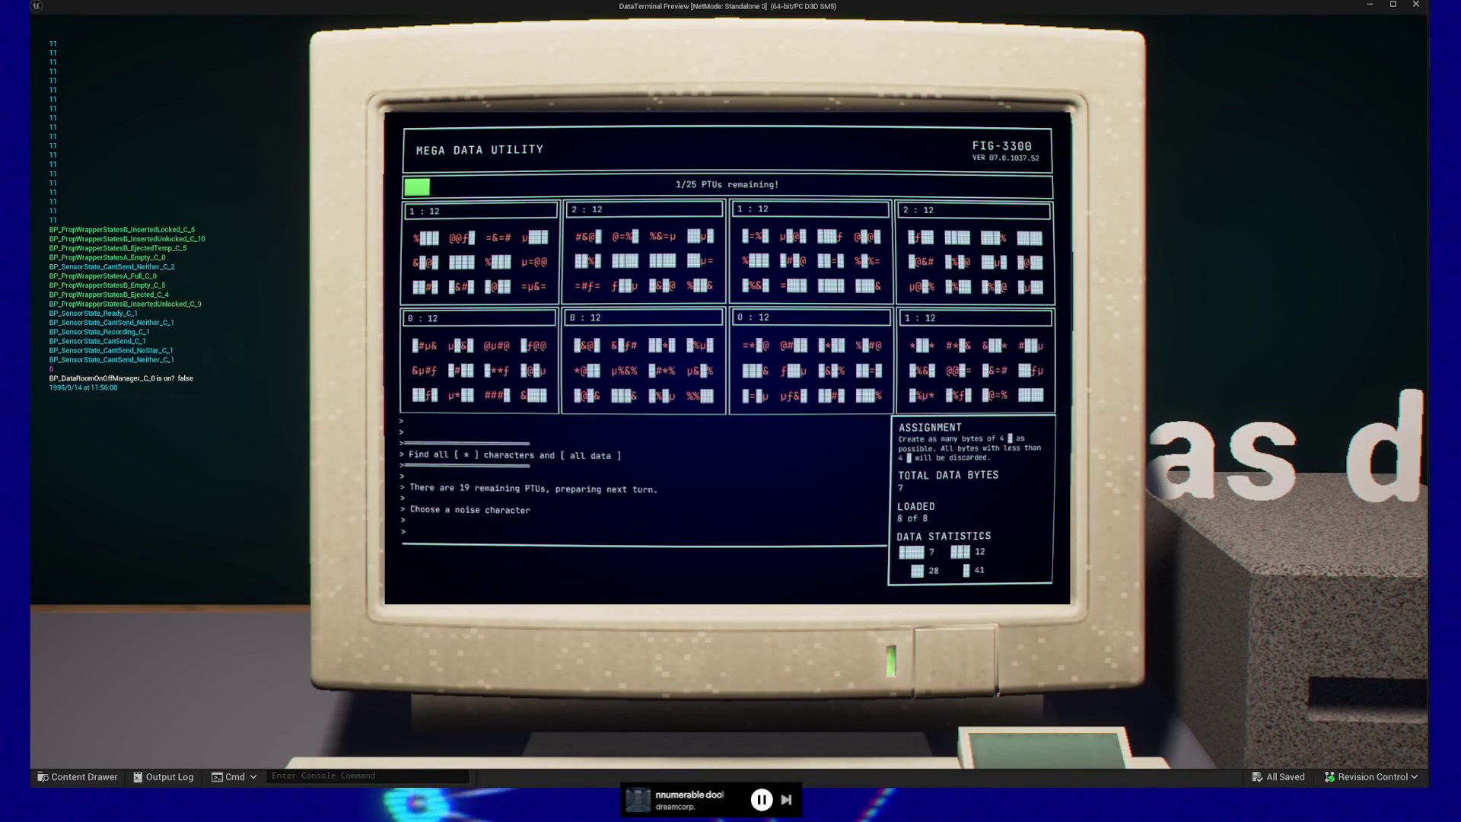
key("Escape")
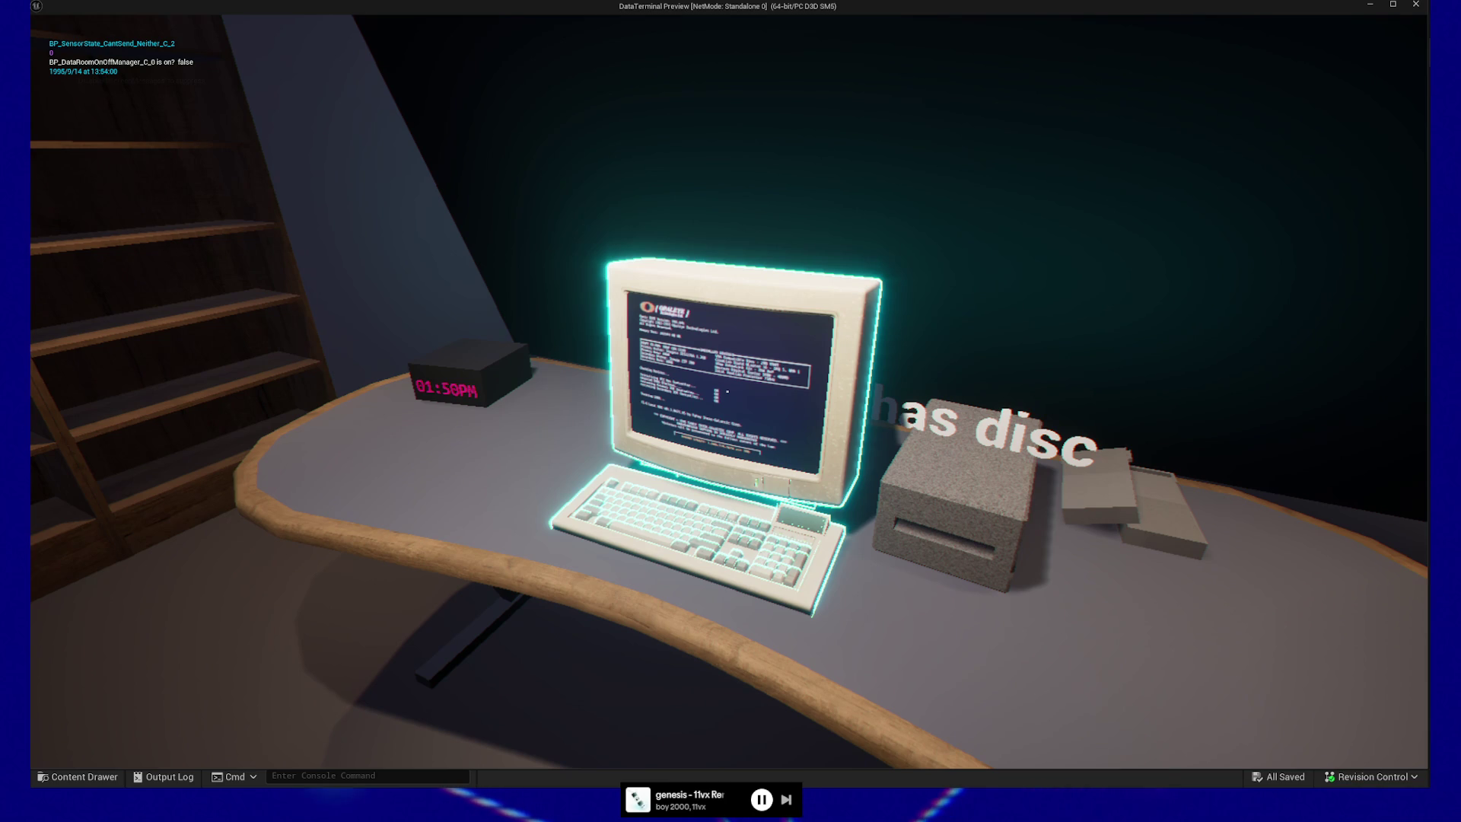
- Pause the game and quit the preview back to the editor
key("s")
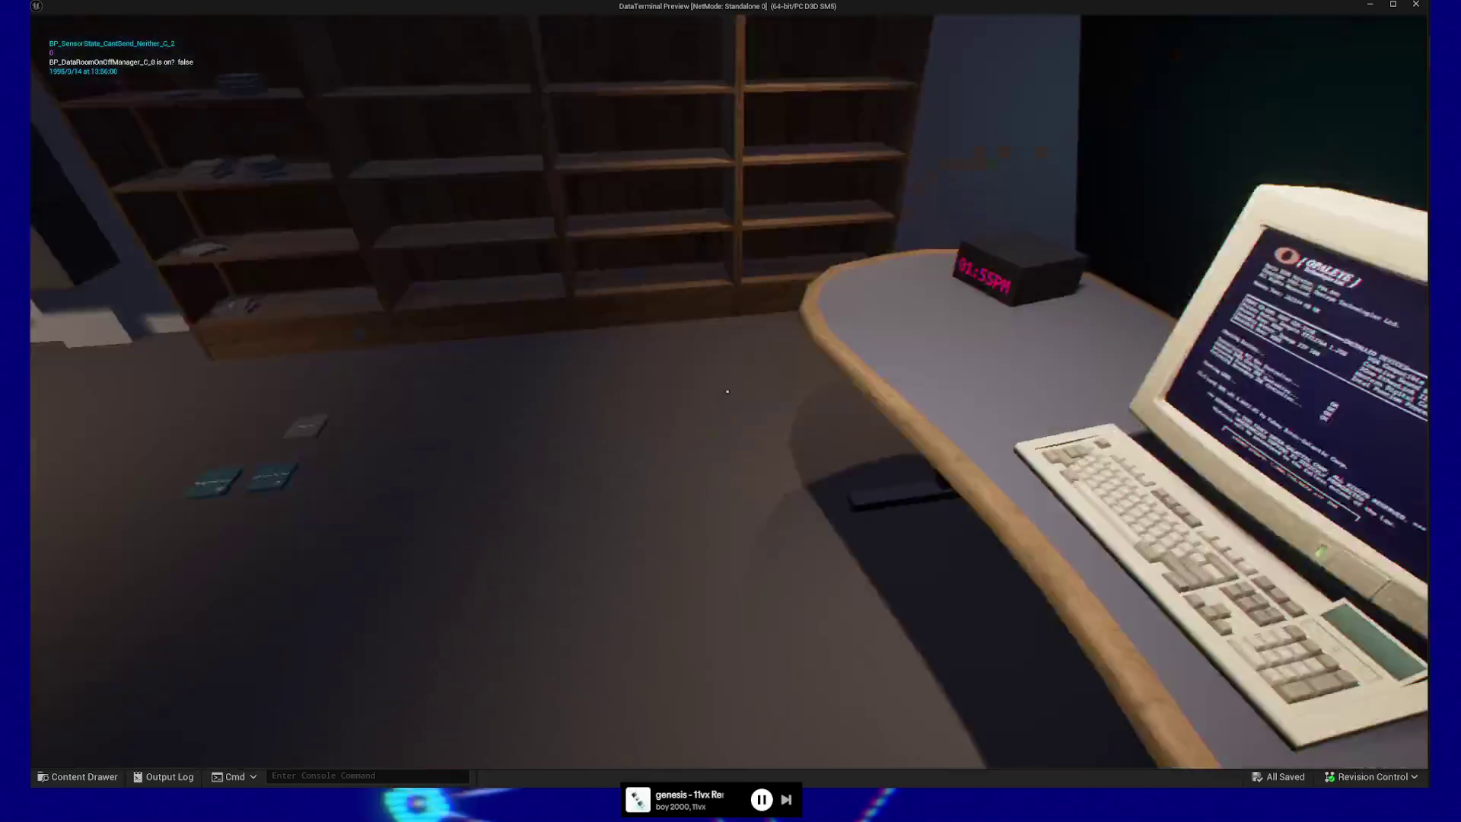
key("Escape")
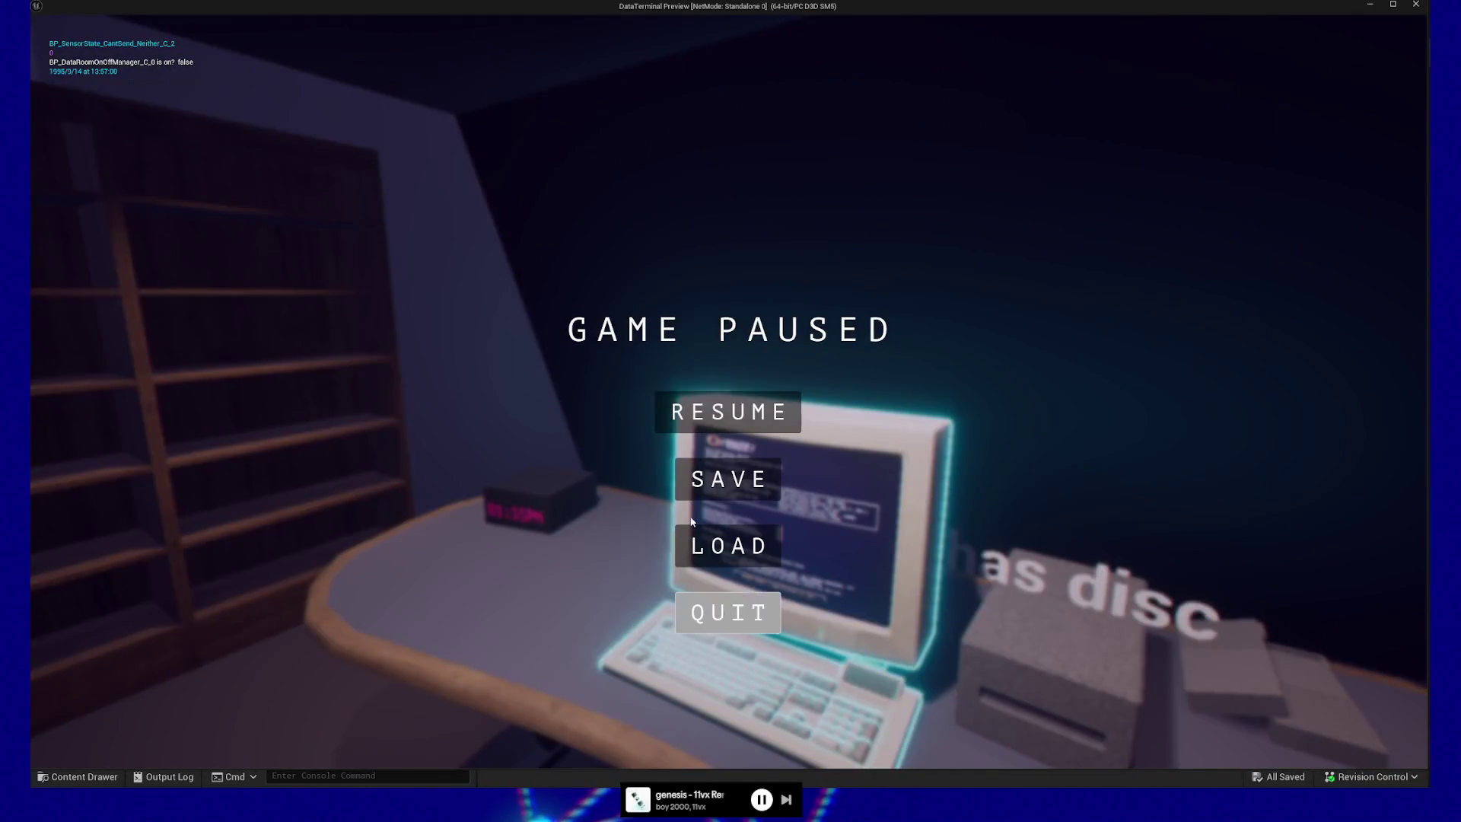
left_click(723, 609)
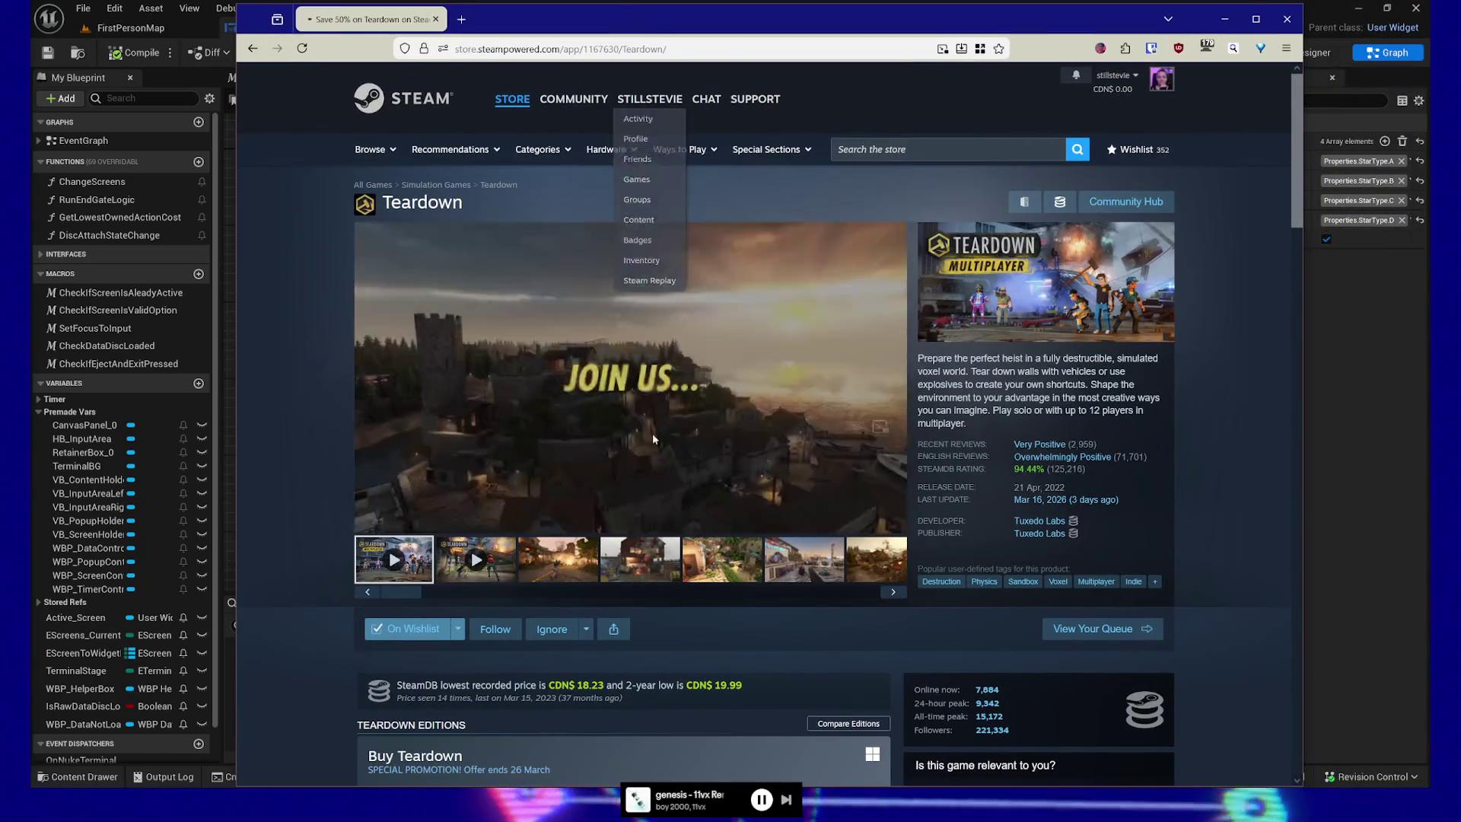
- Browse the Teardown screenshots, including the explosion, burning-house, jungle-village and Evertides city shots
left_click(562, 561)
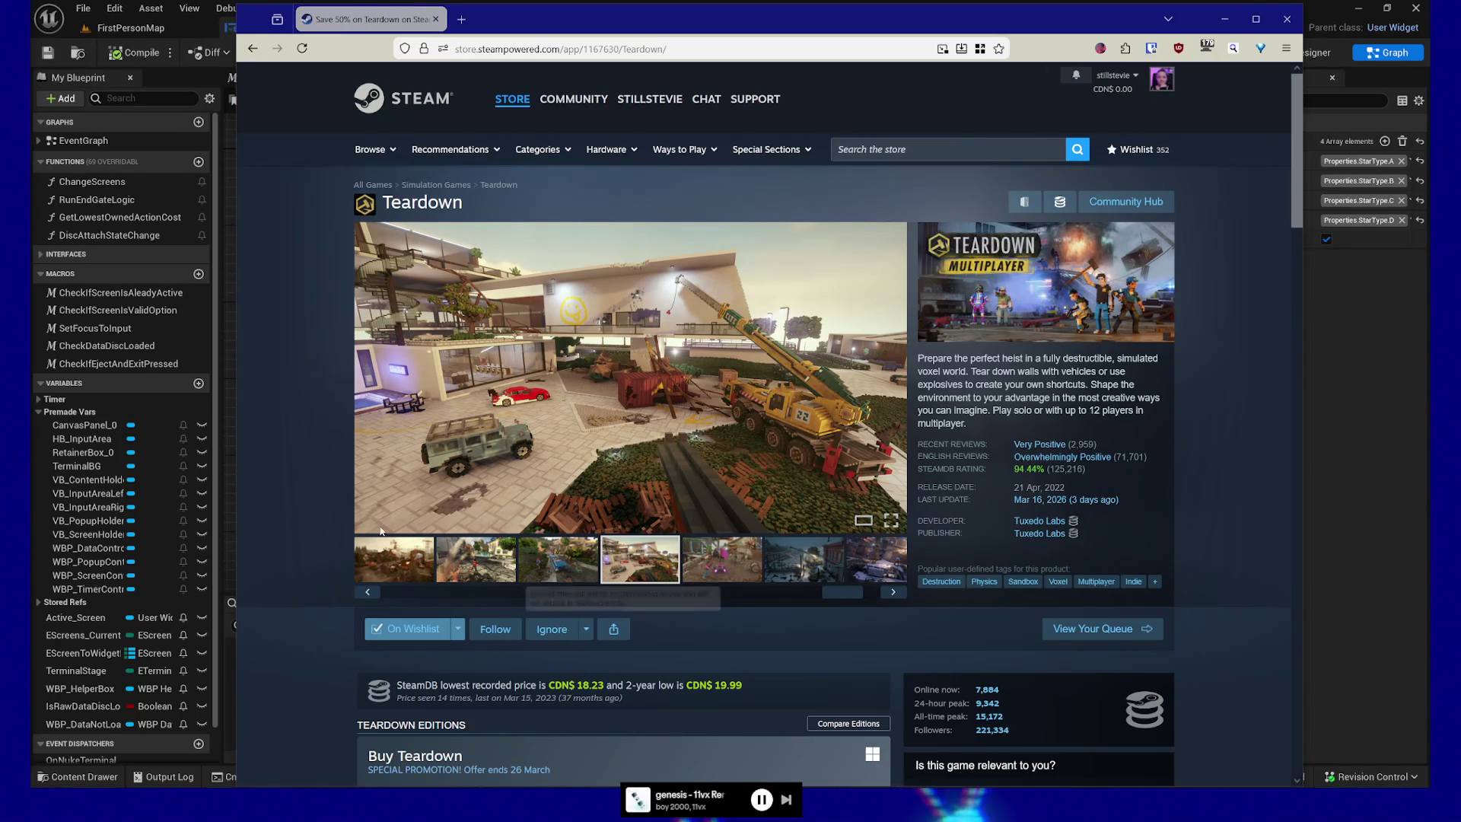
left_click(726, 562)
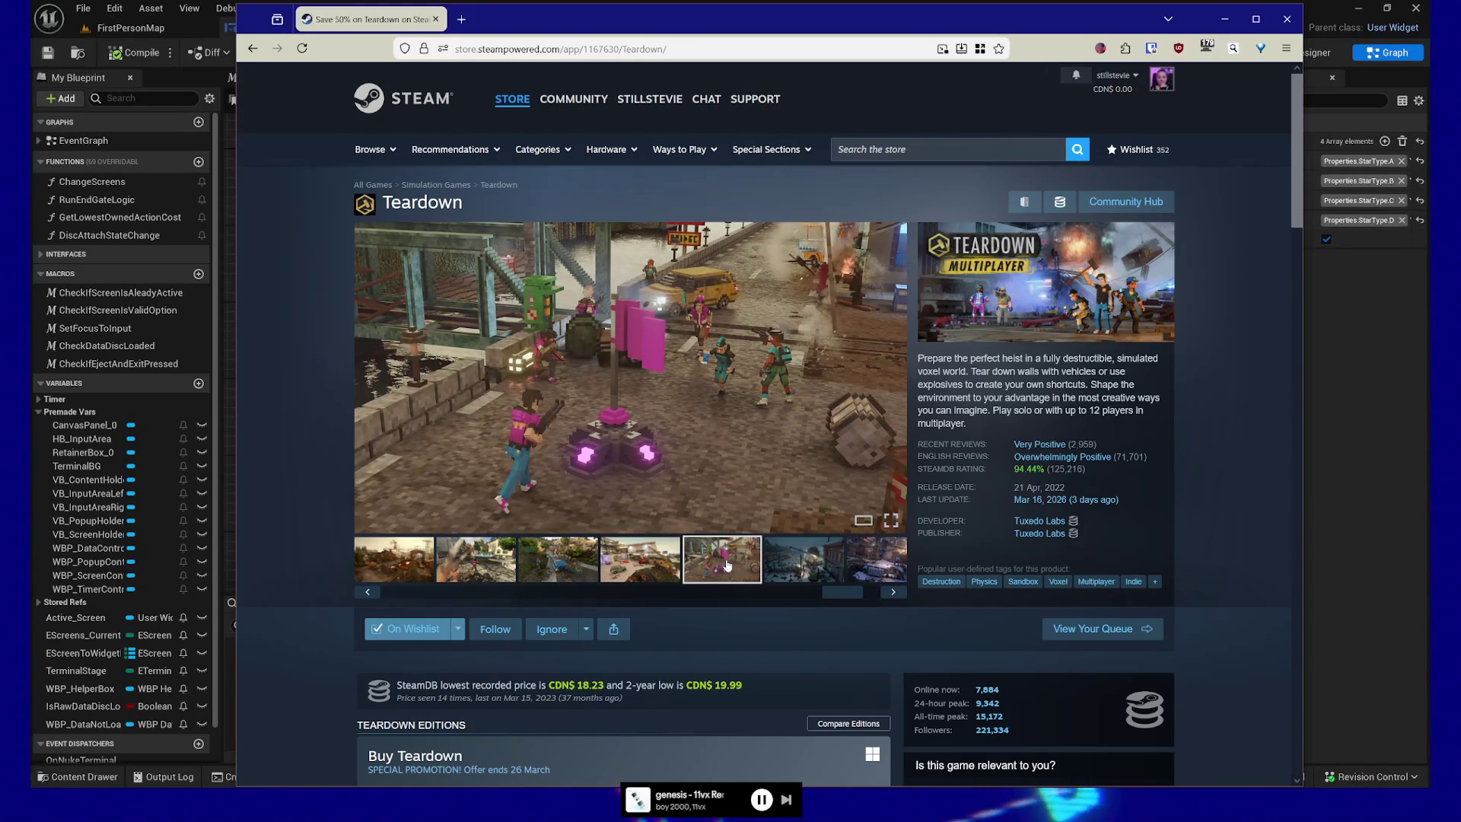
left_click(810, 562)
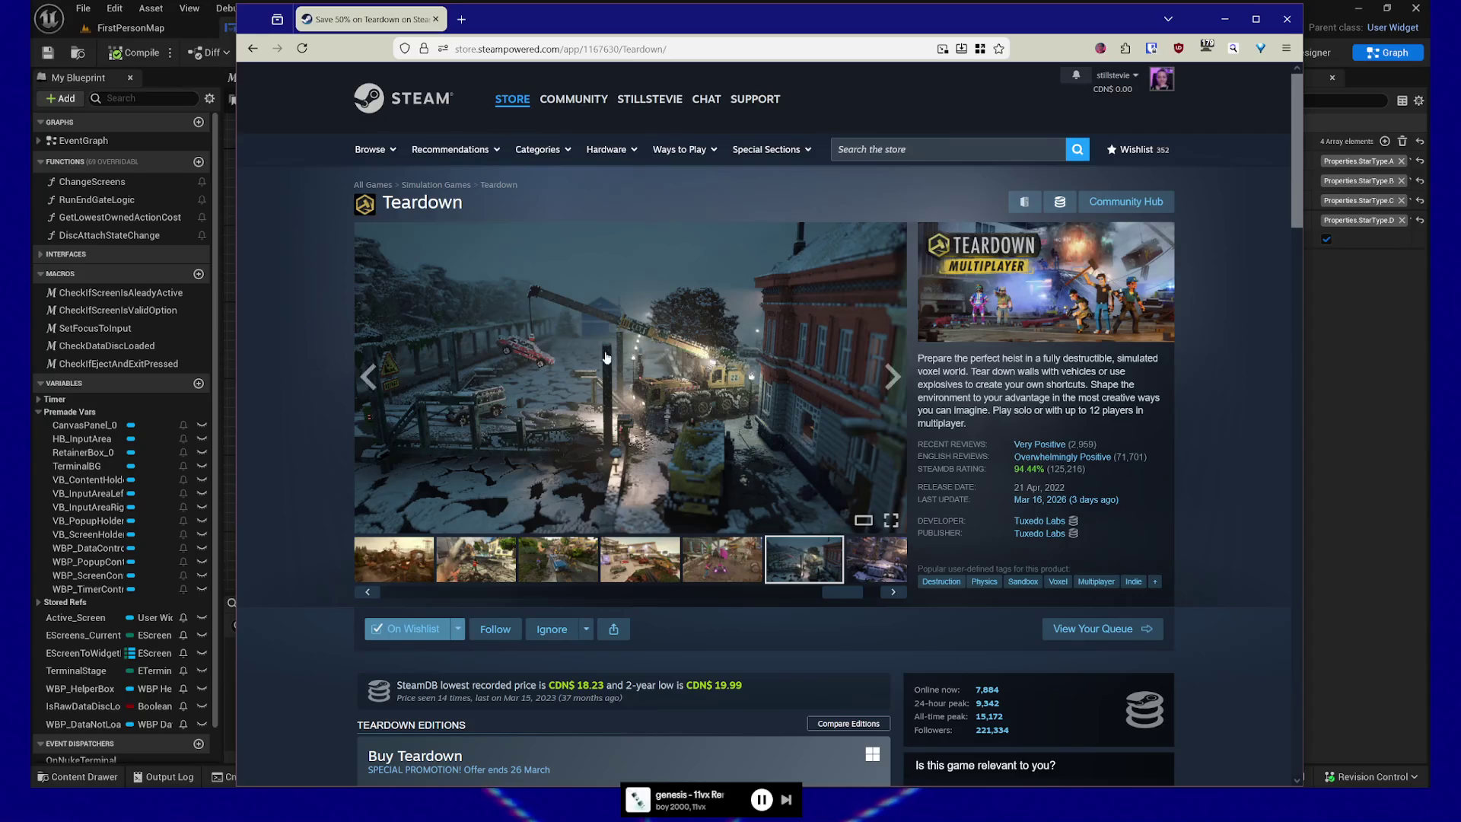
left_click(879, 567)
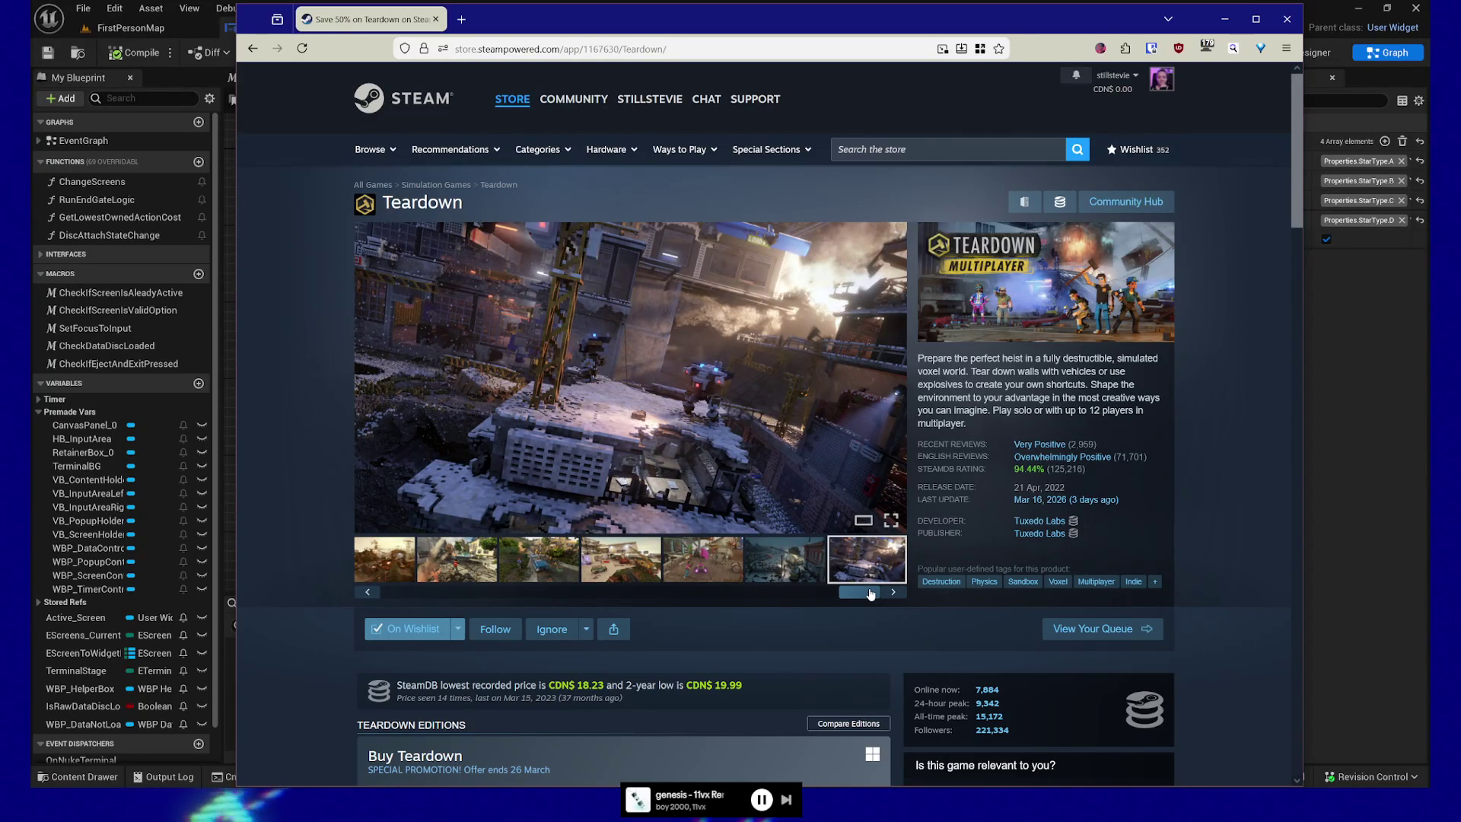
left_click_drag(871, 593, 411, 593)
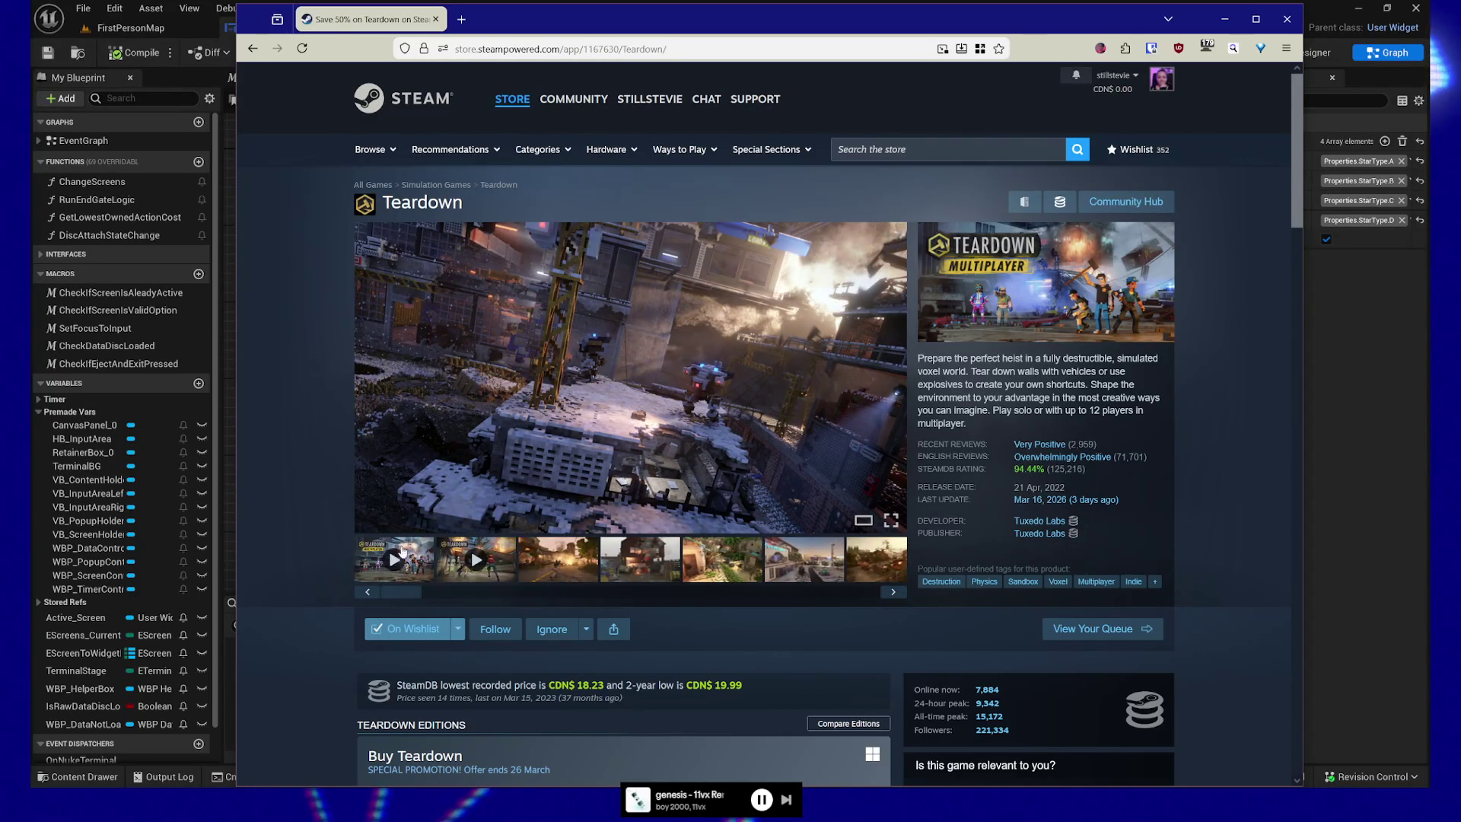
left_click(558, 560)
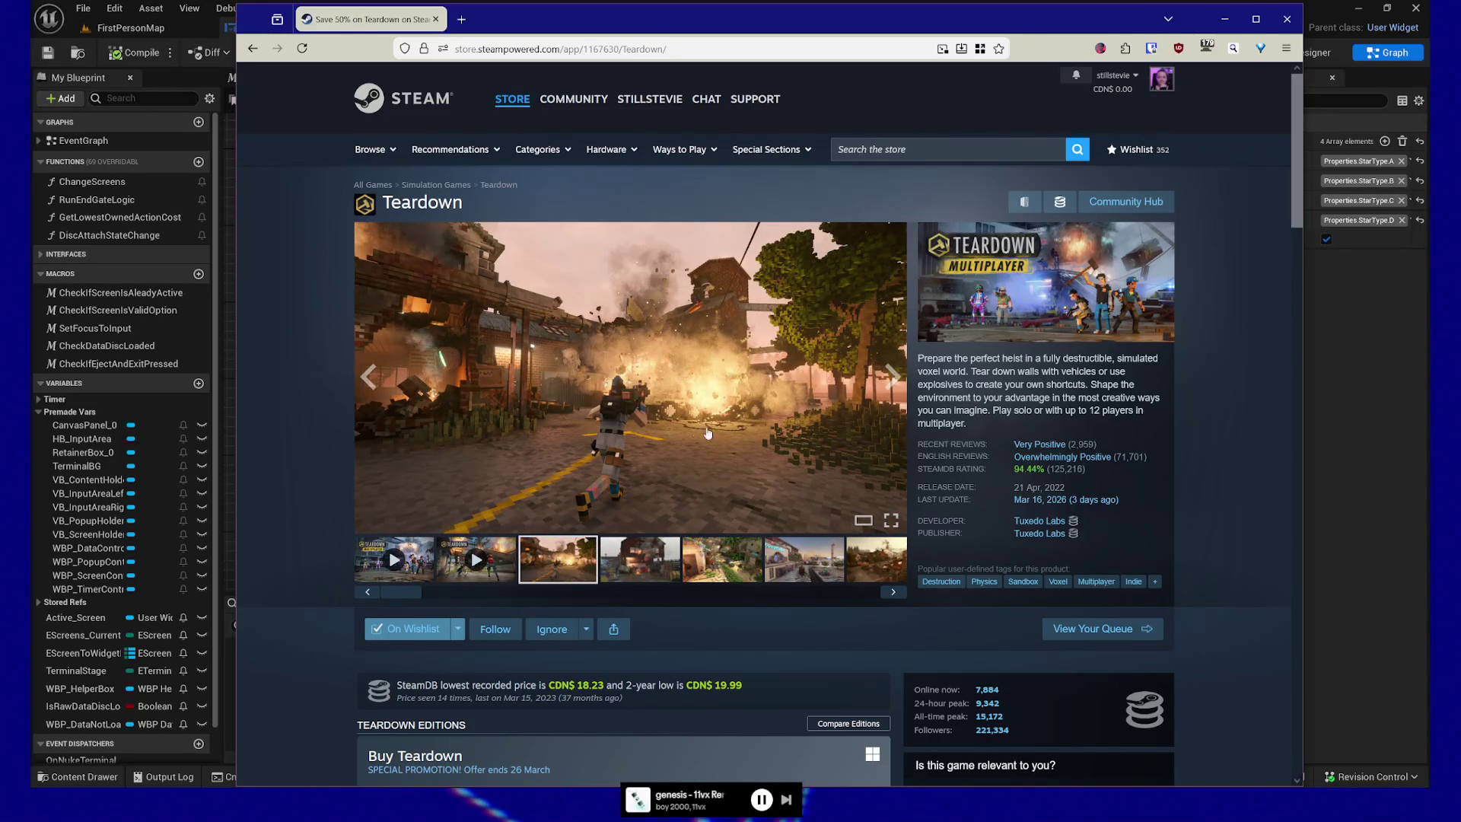
left_click(671, 563)
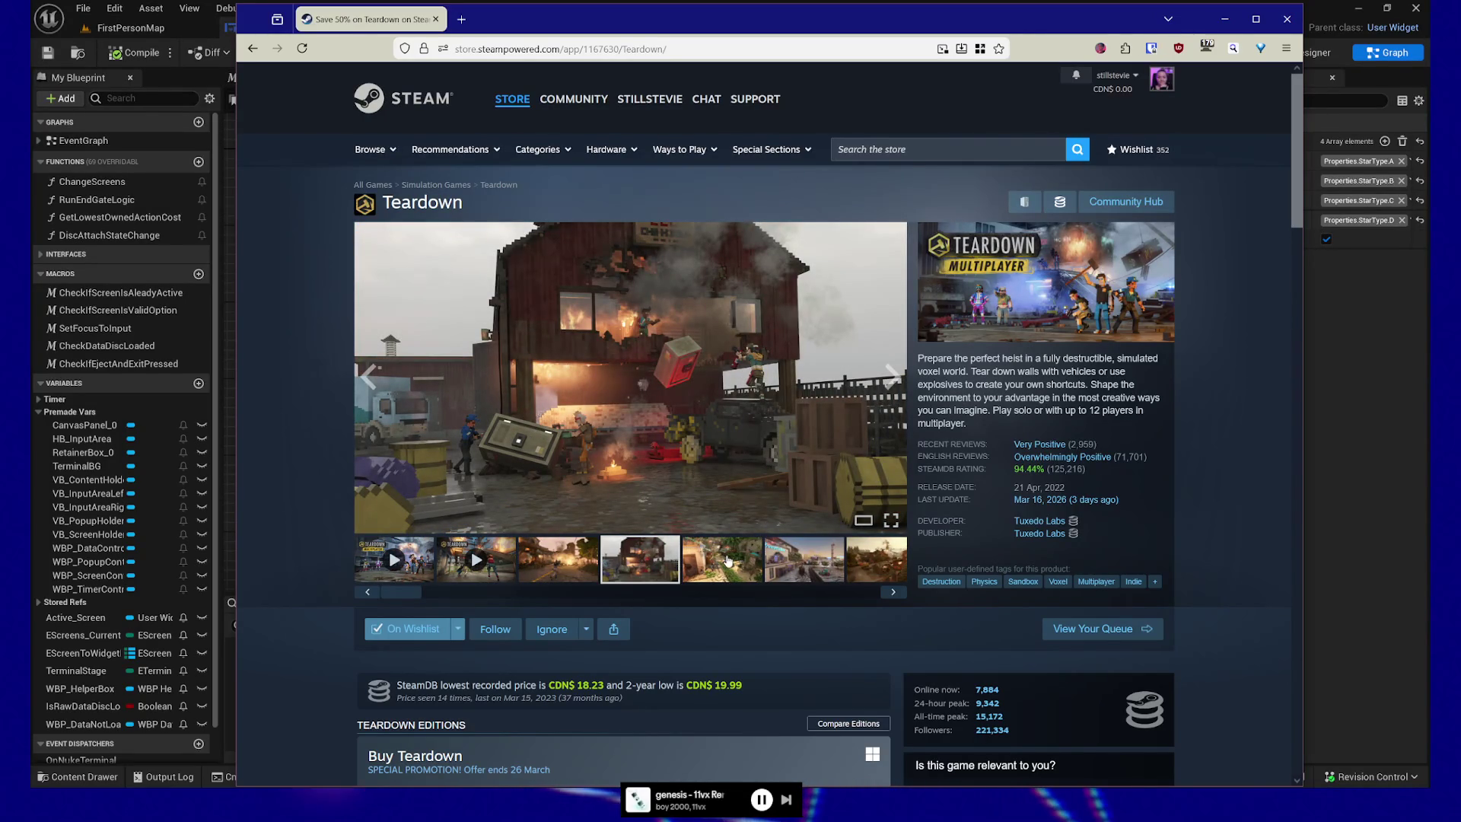
left_click(727, 561)
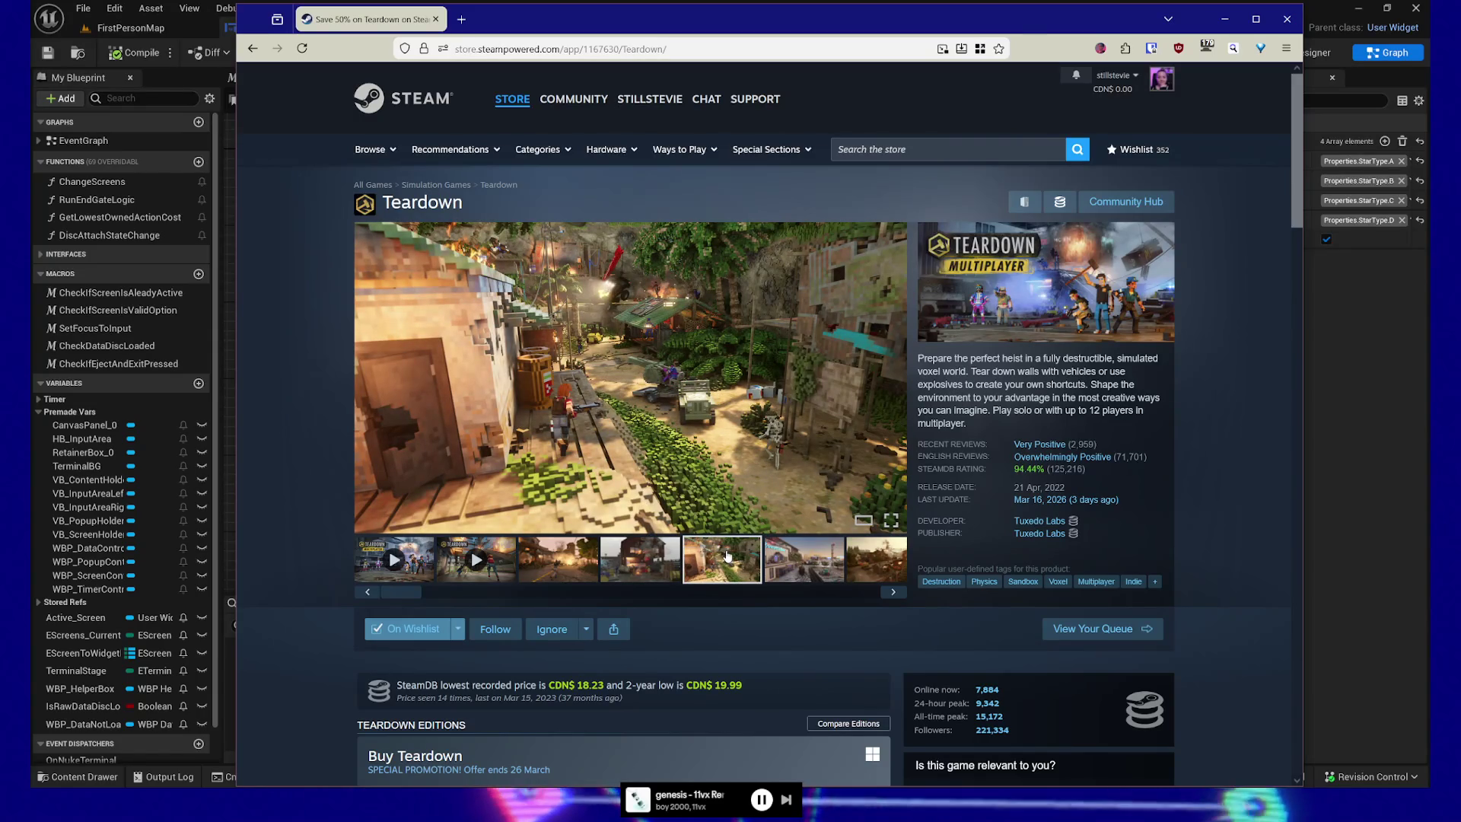
left_click(818, 554)
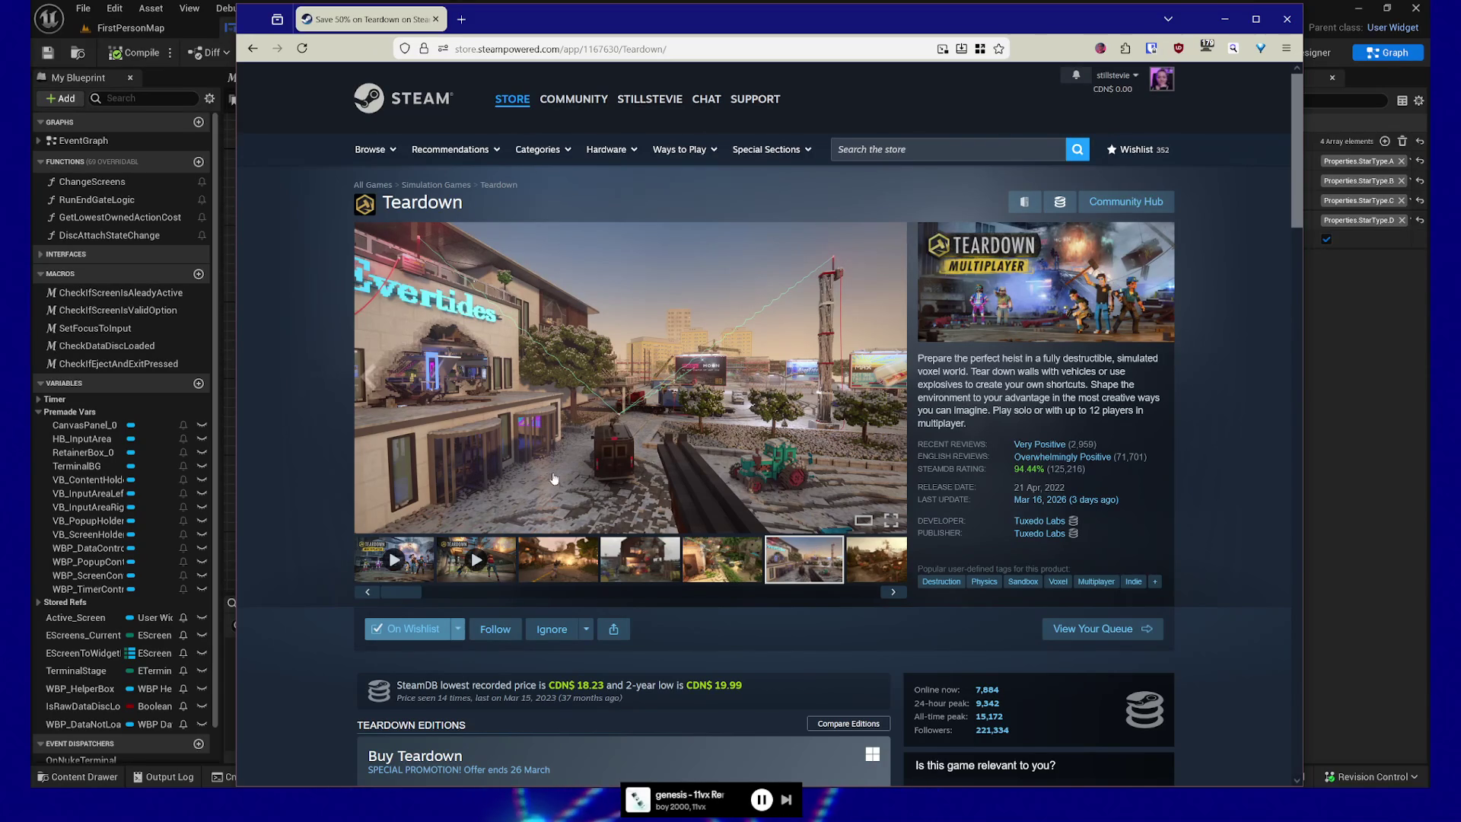
- Play the Teardown trailer, then return to Unreal Editor's WBP_Input widget blueprint
left_click(408, 563)
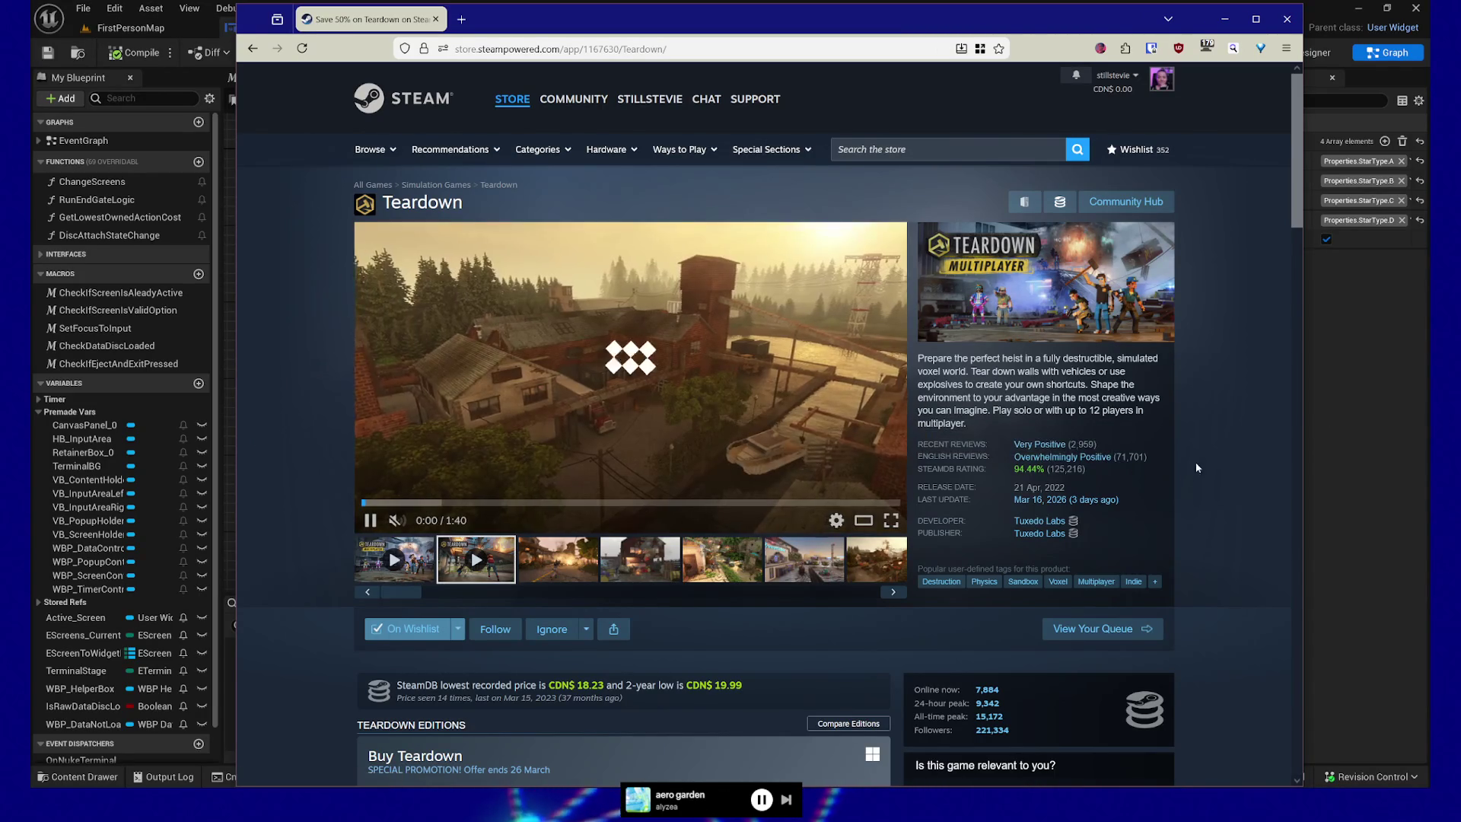
scroll(1172, 467, "down", 4)
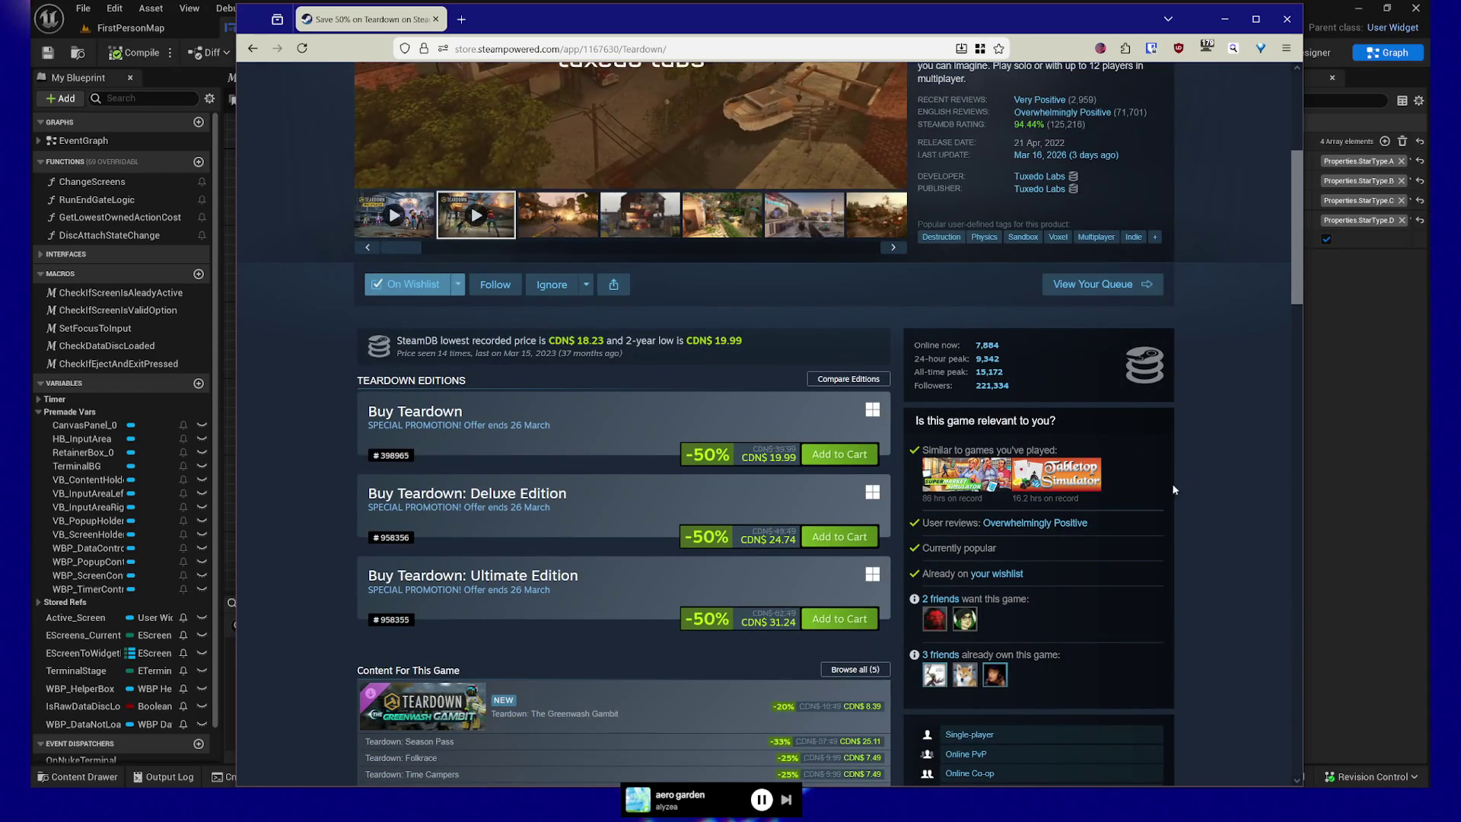
scroll(286, 423, "up", 4)
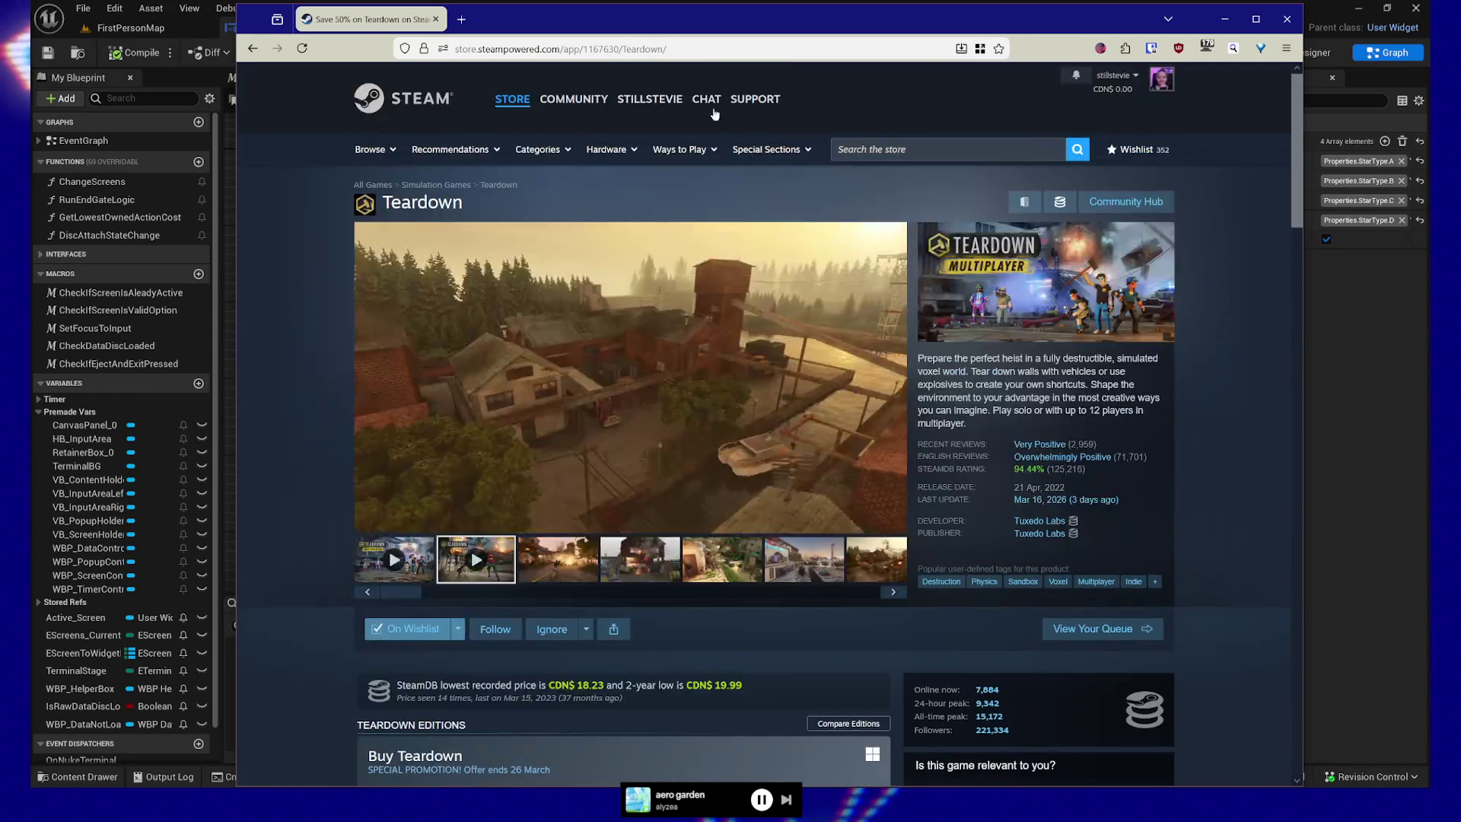
left_click(1328, 8)
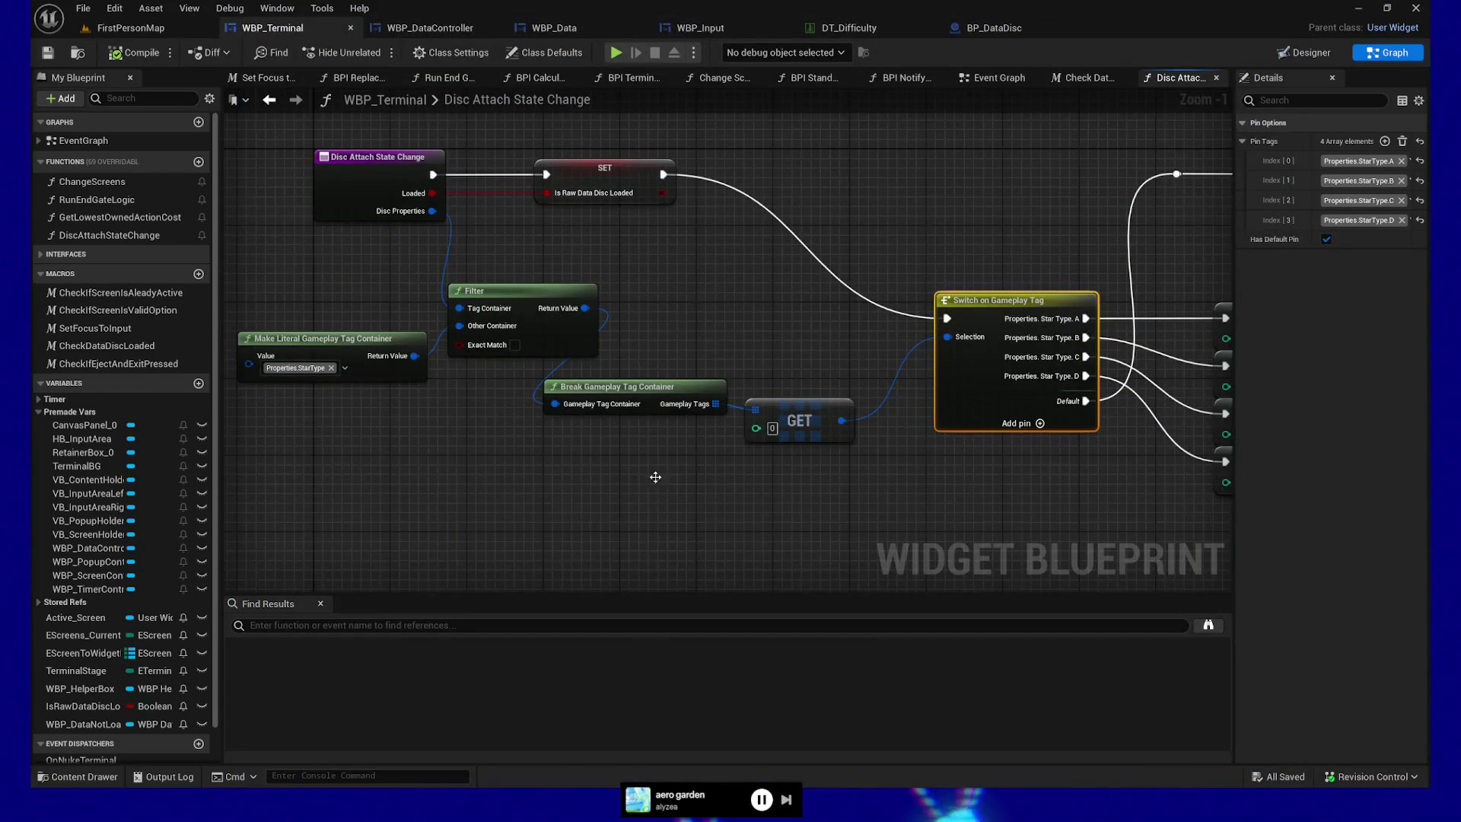
left_click(699, 27)
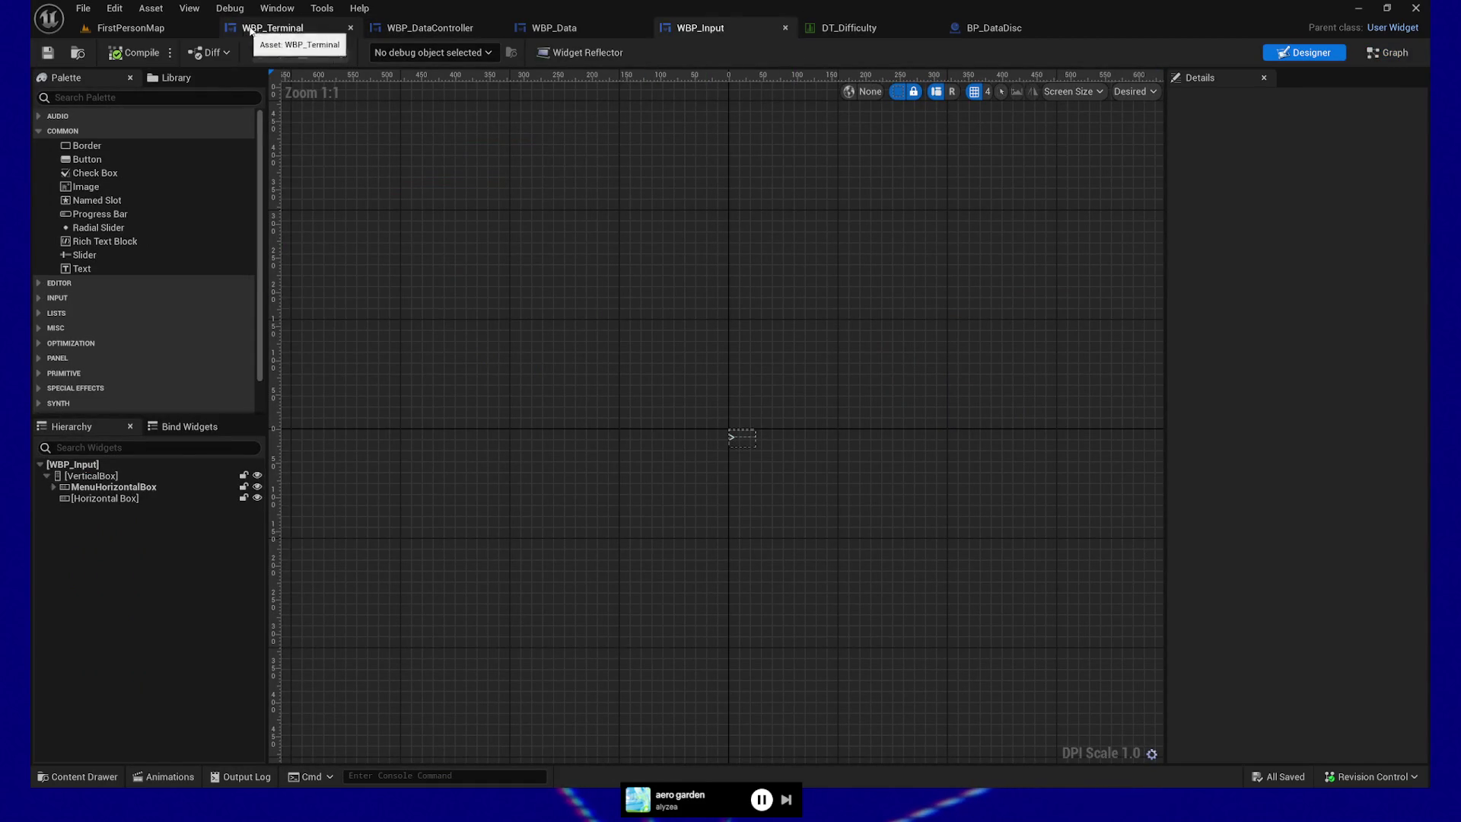
- Switch WBP_Input to its graph and inspect the Create Noise Menu Items entry node
left_click(280, 29)
left_click(714, 29)
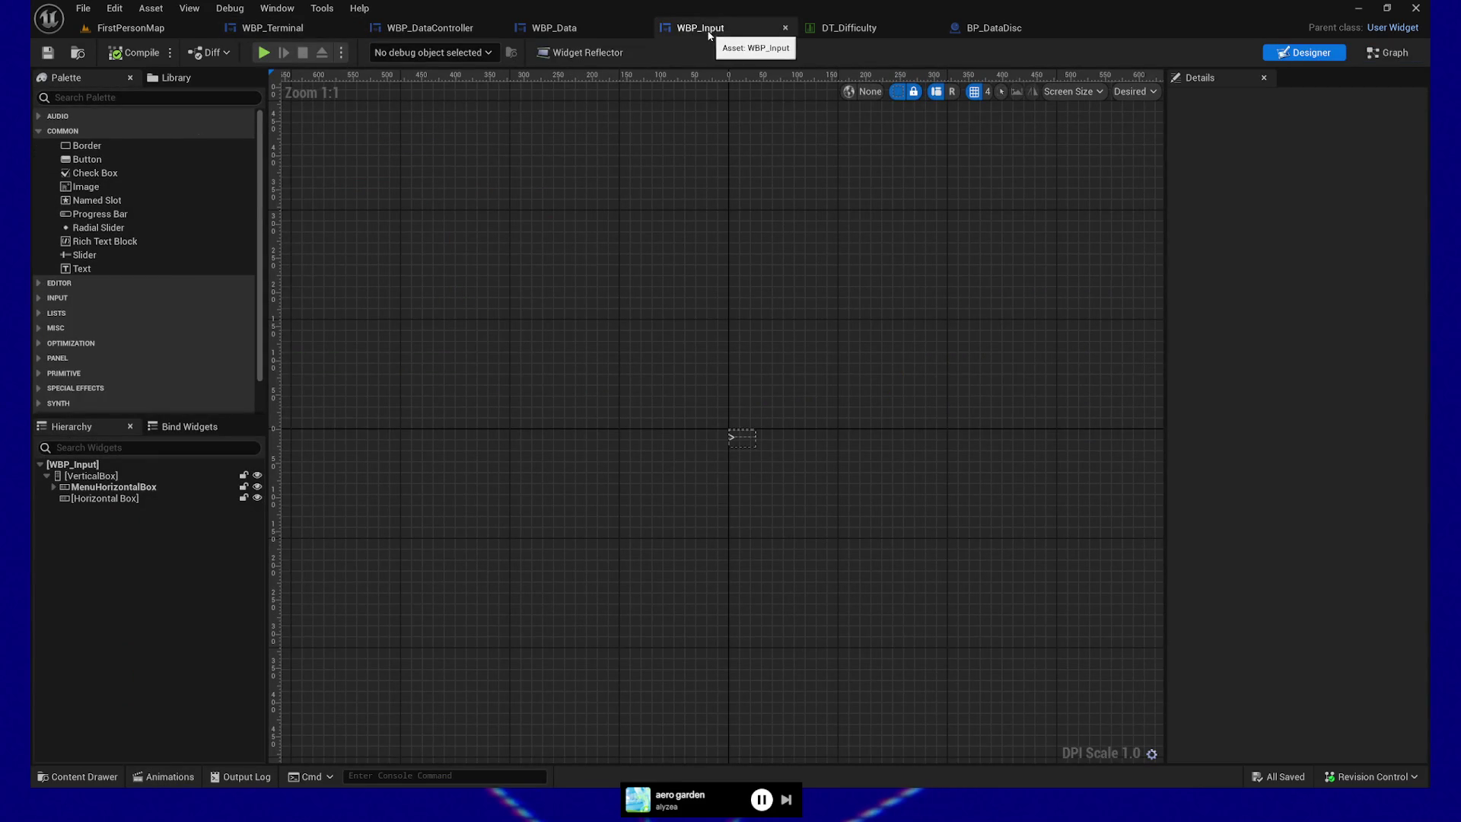
left_click(1389, 51)
scroll(706, 486, "down", 2)
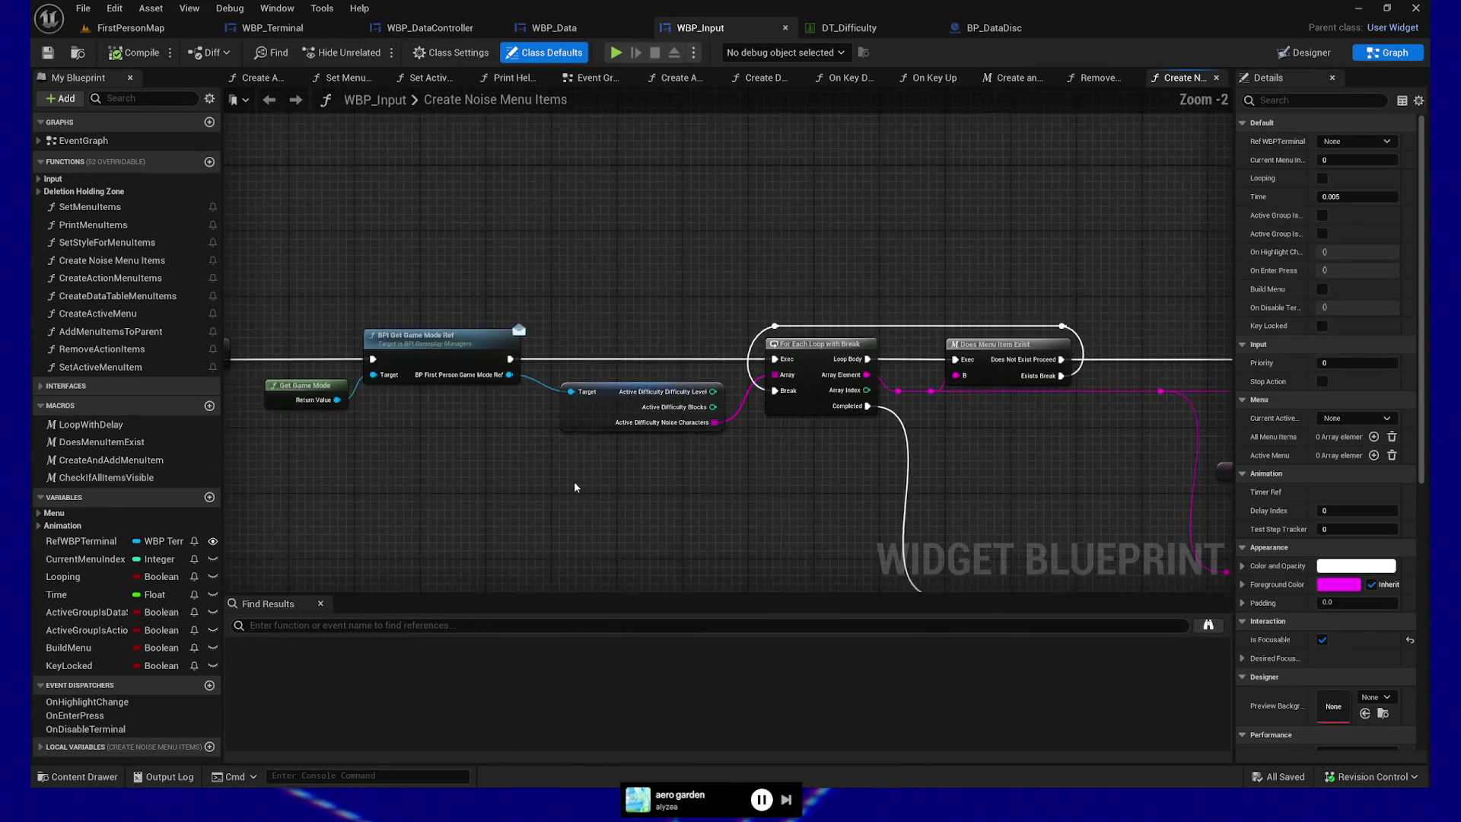
left_click_drag(574, 481, 951, 423)
left_click_drag(652, 339, 593, 349)
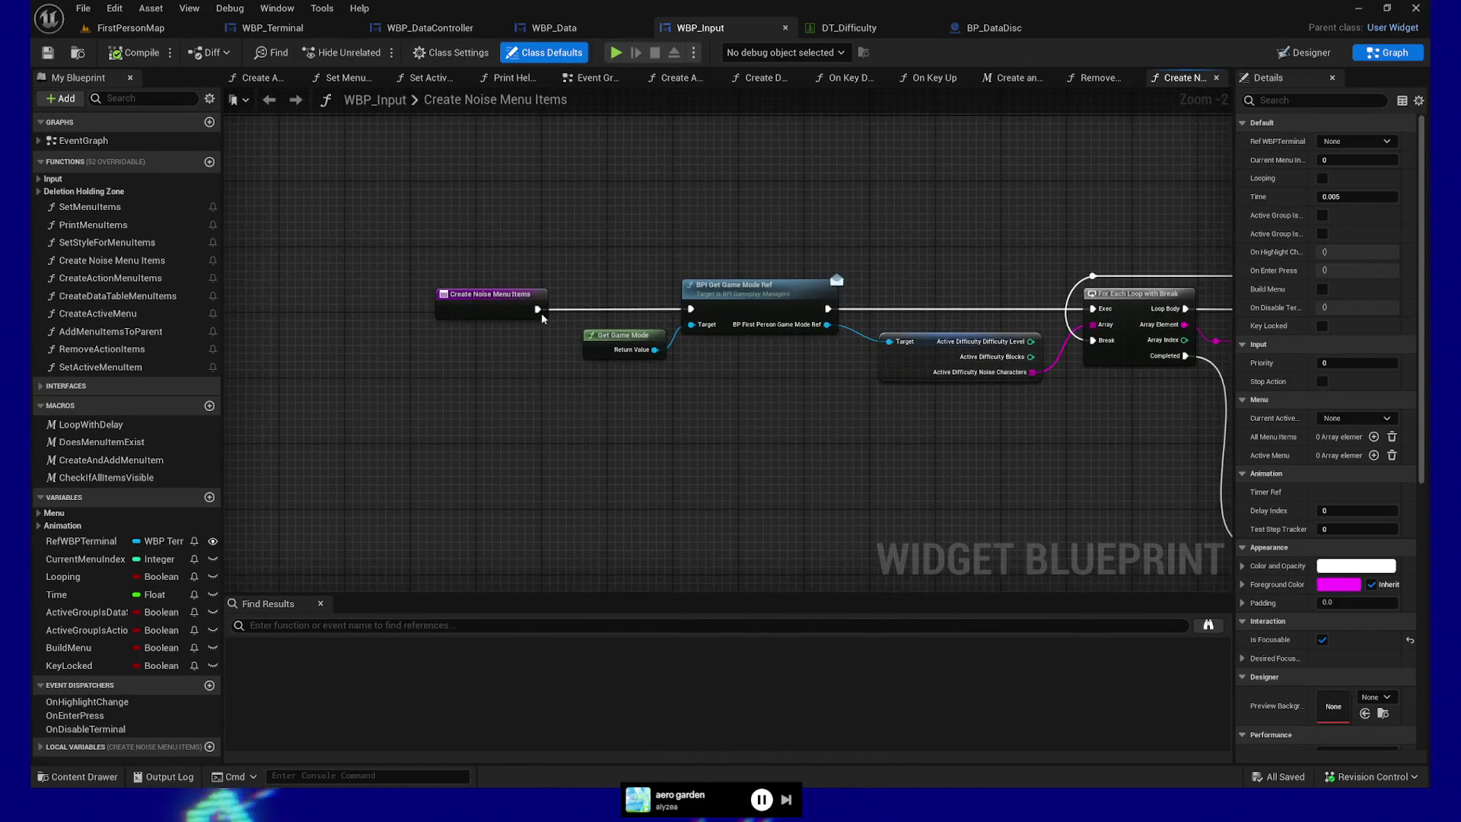
left_click(471, 306)
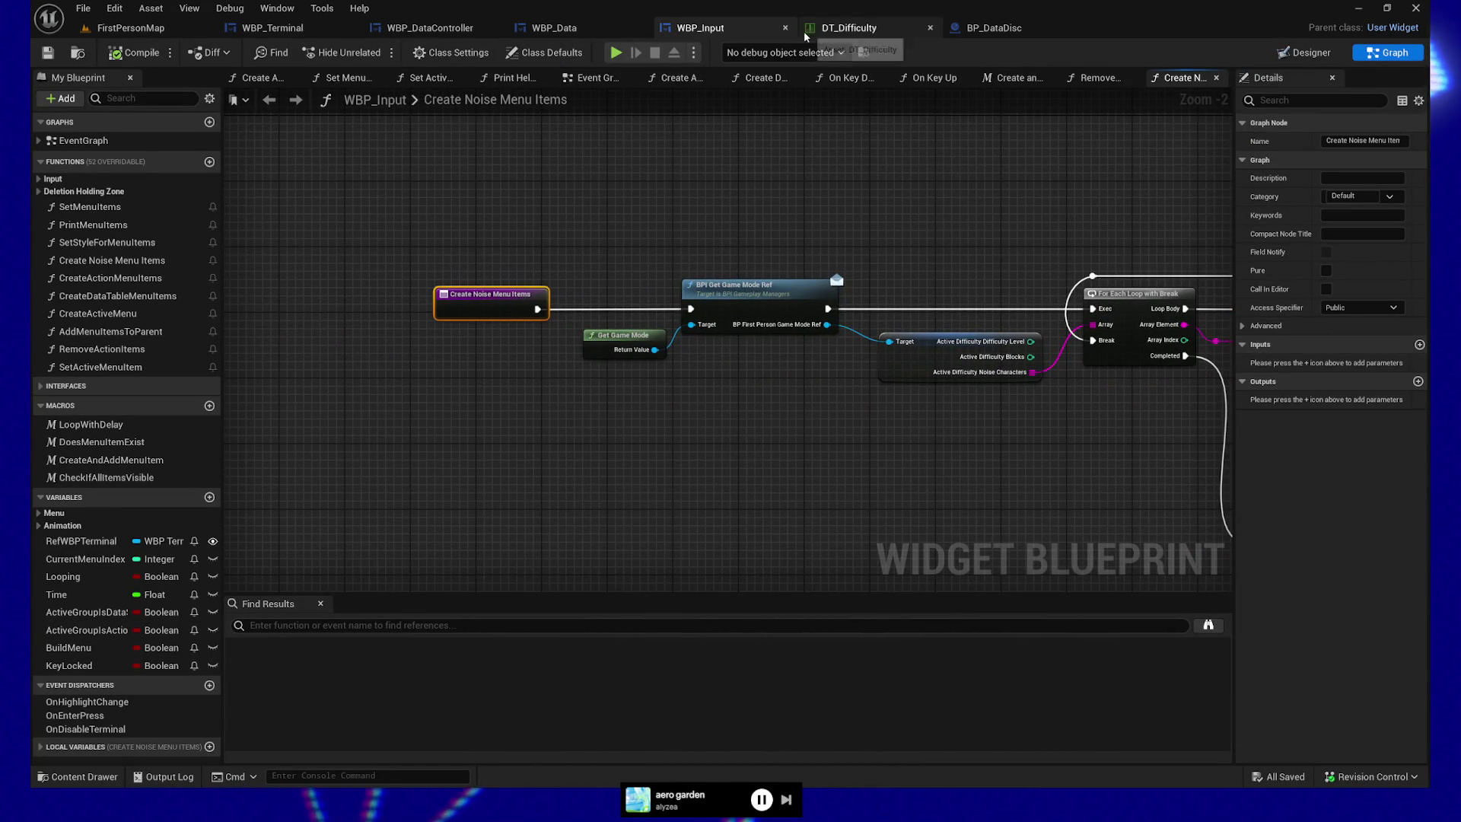
left_click_drag(768, 180, 727, 185)
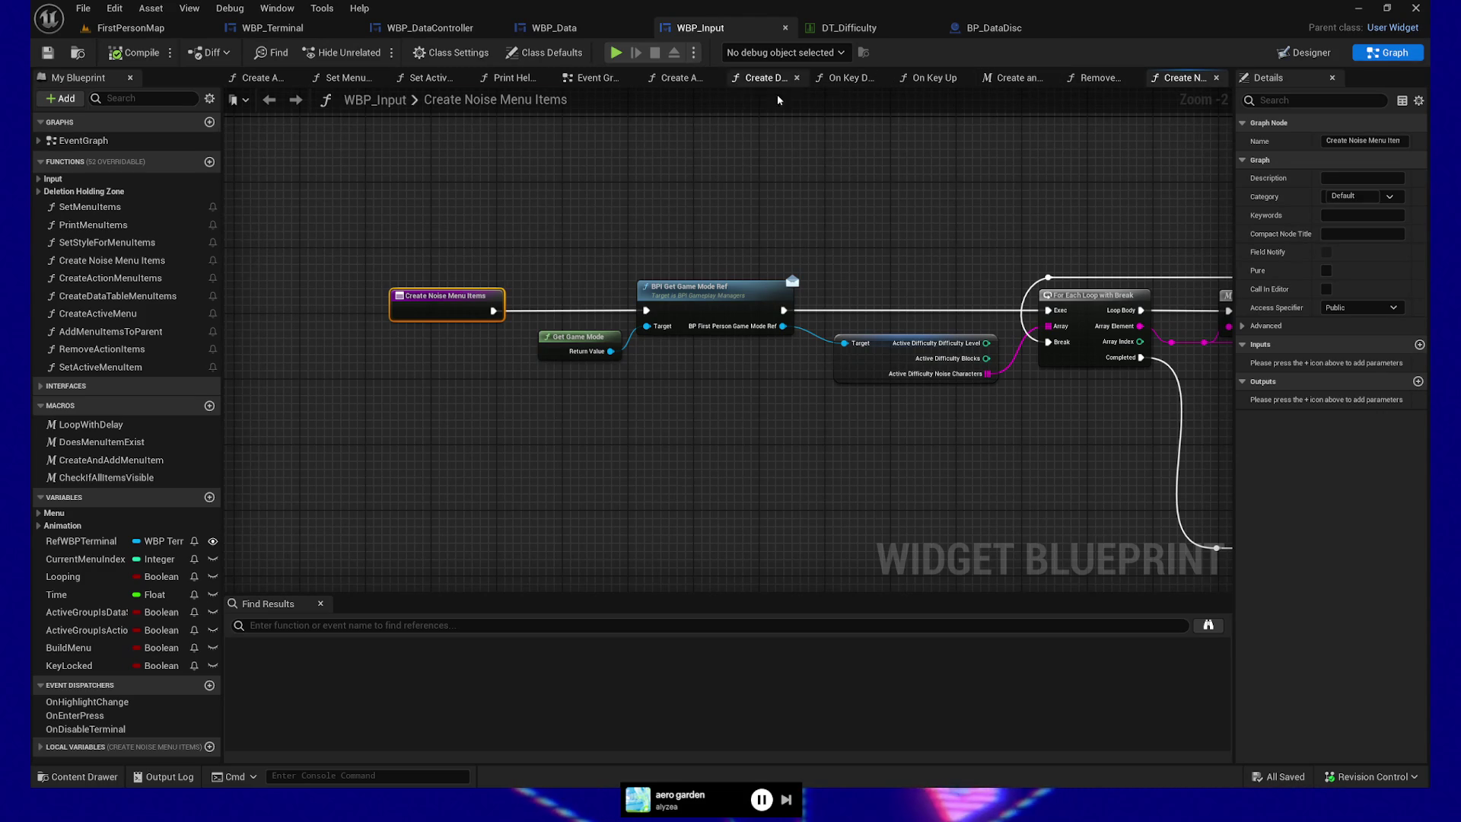
- Open the Event Graph and inspect the Event Construct, Sequence and Event BPI Enter Press nodes
left_click(590, 78)
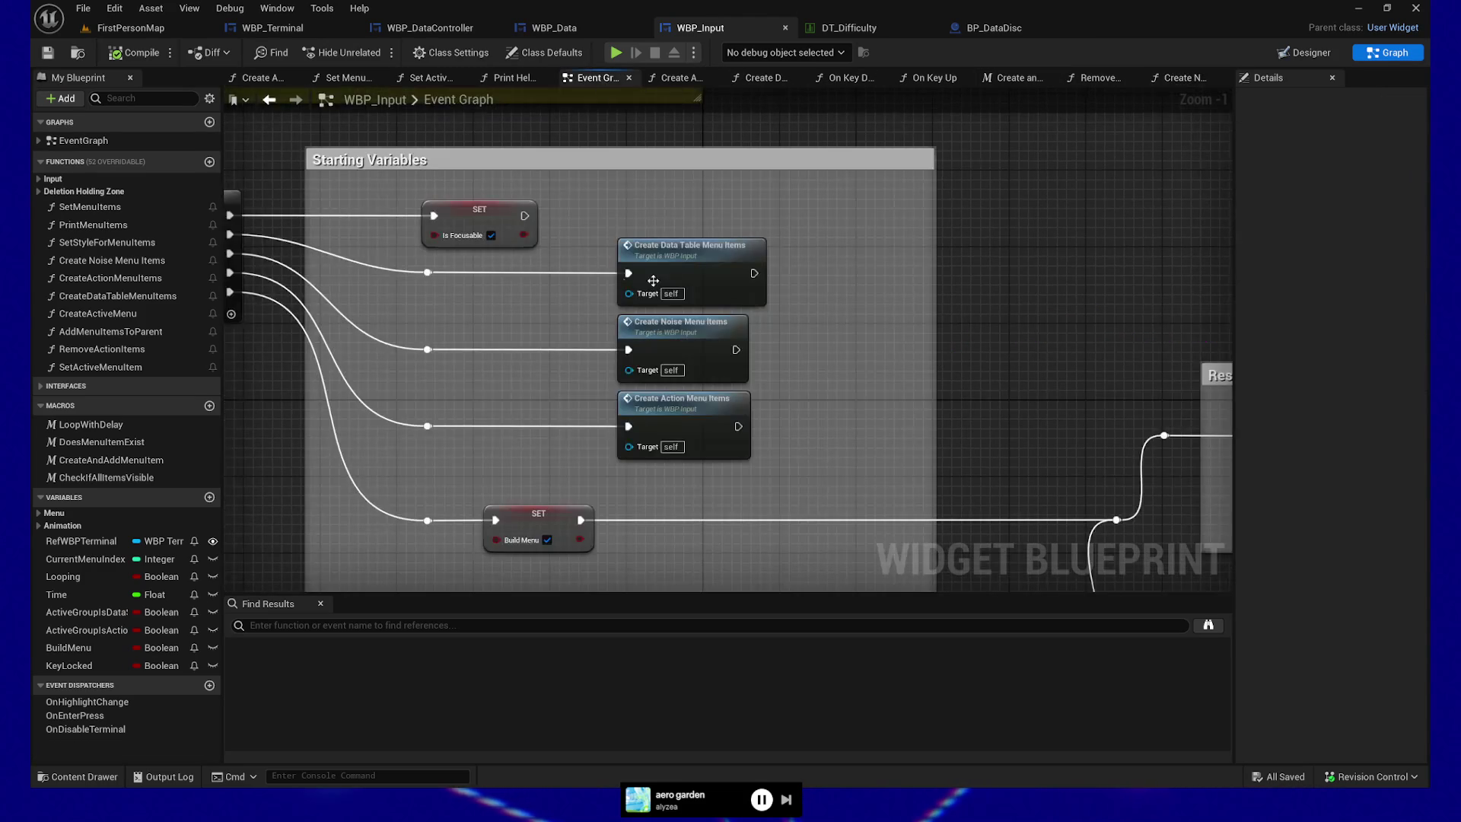
mouse_move(736, 208)
left_mouse_down()
mouse_move(991, 170)
mouse_move(1131, 293)
left_mouse_up()
left_click_drag(408, 489, 381, 427)
left_click_drag(506, 369, 415, 313)
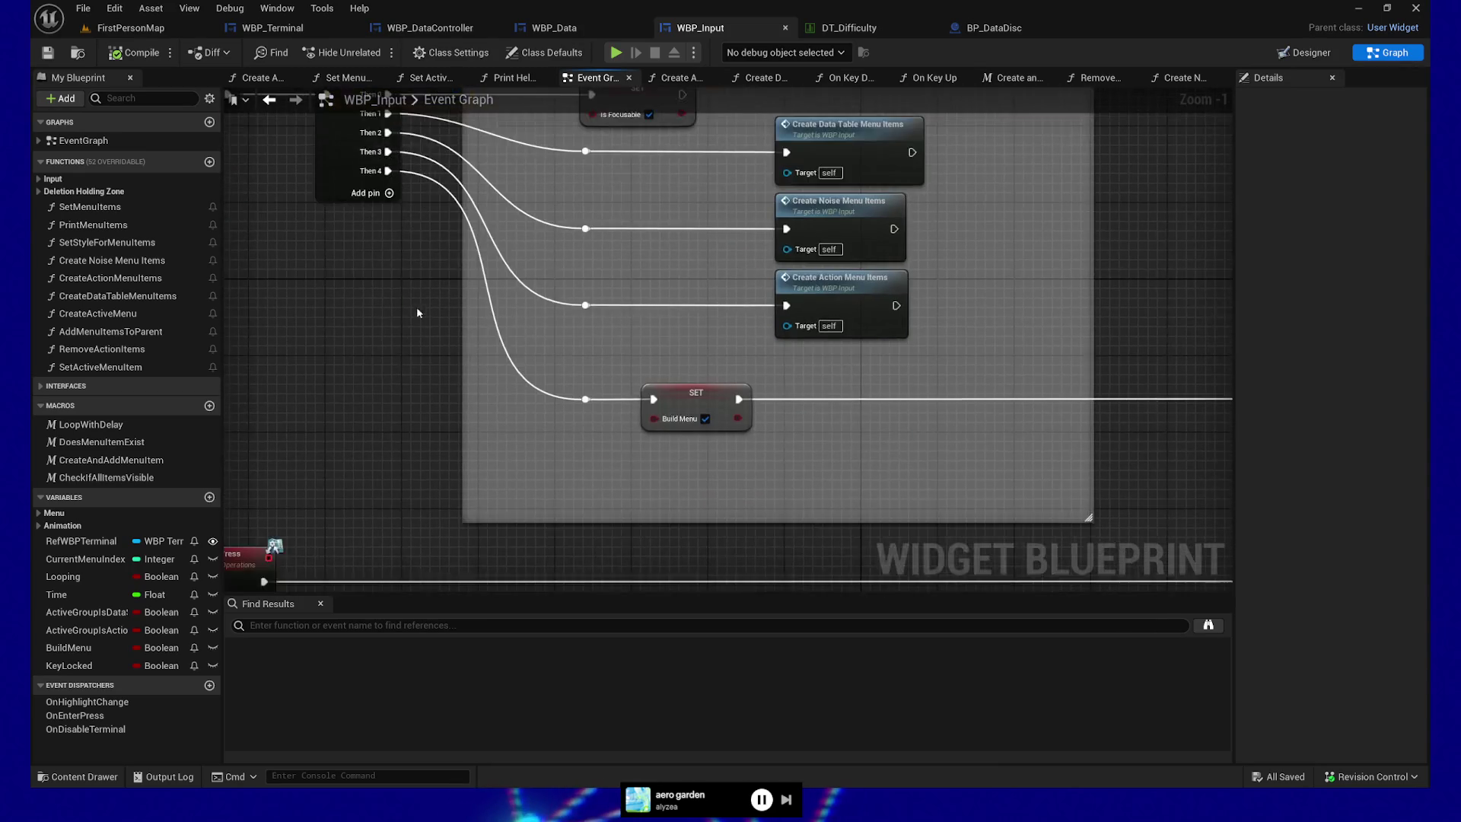
scroll(441, 358, "down", 2)
mouse_move(443, 363)
left_mouse_down()
mouse_move(473, 368)
mouse_move(388, 435)
left_mouse_up()
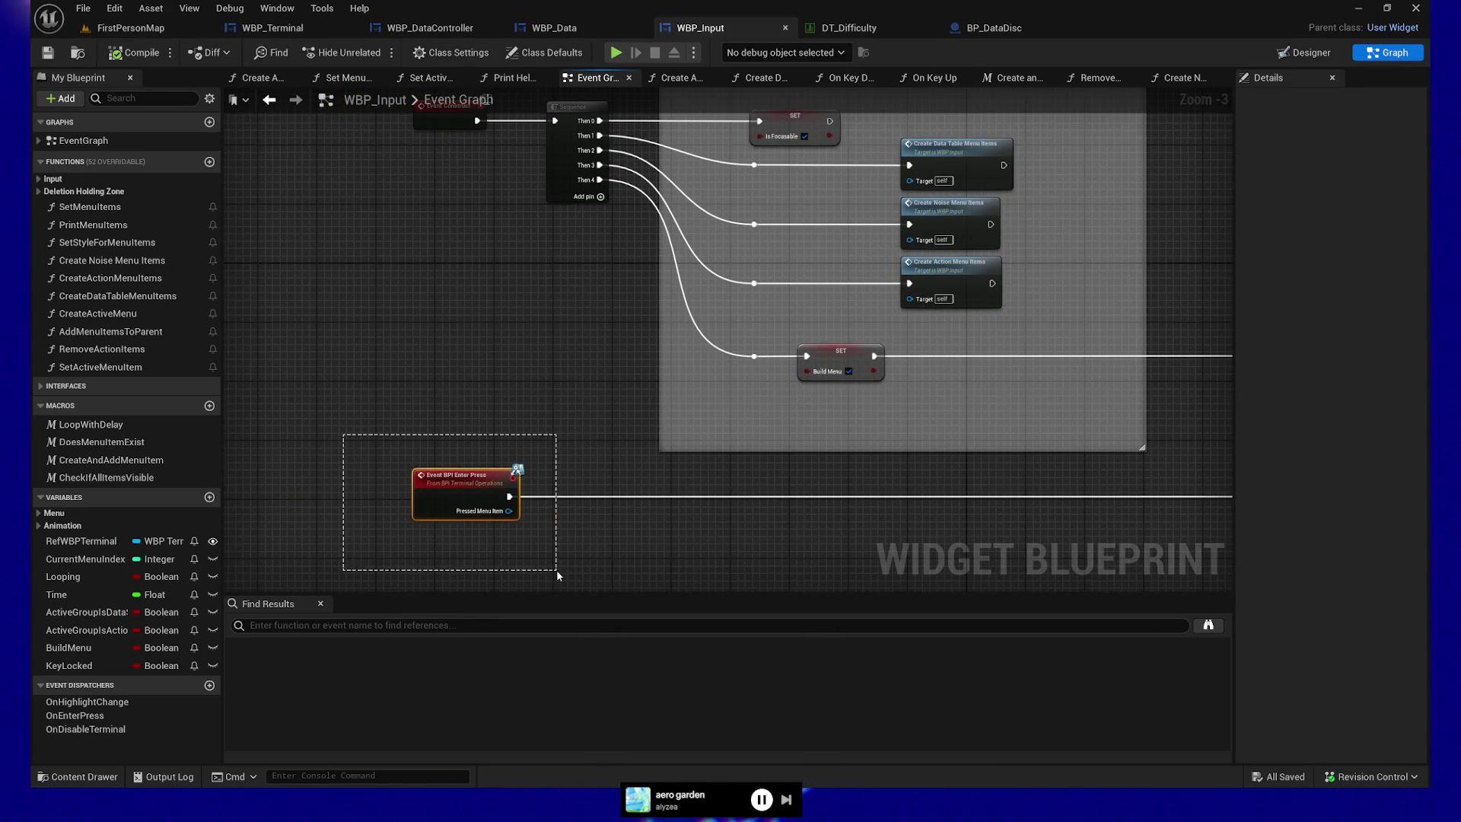
left_click_drag(682, 556, 629, 538)
left_click_drag(289, 433, 466, 538)
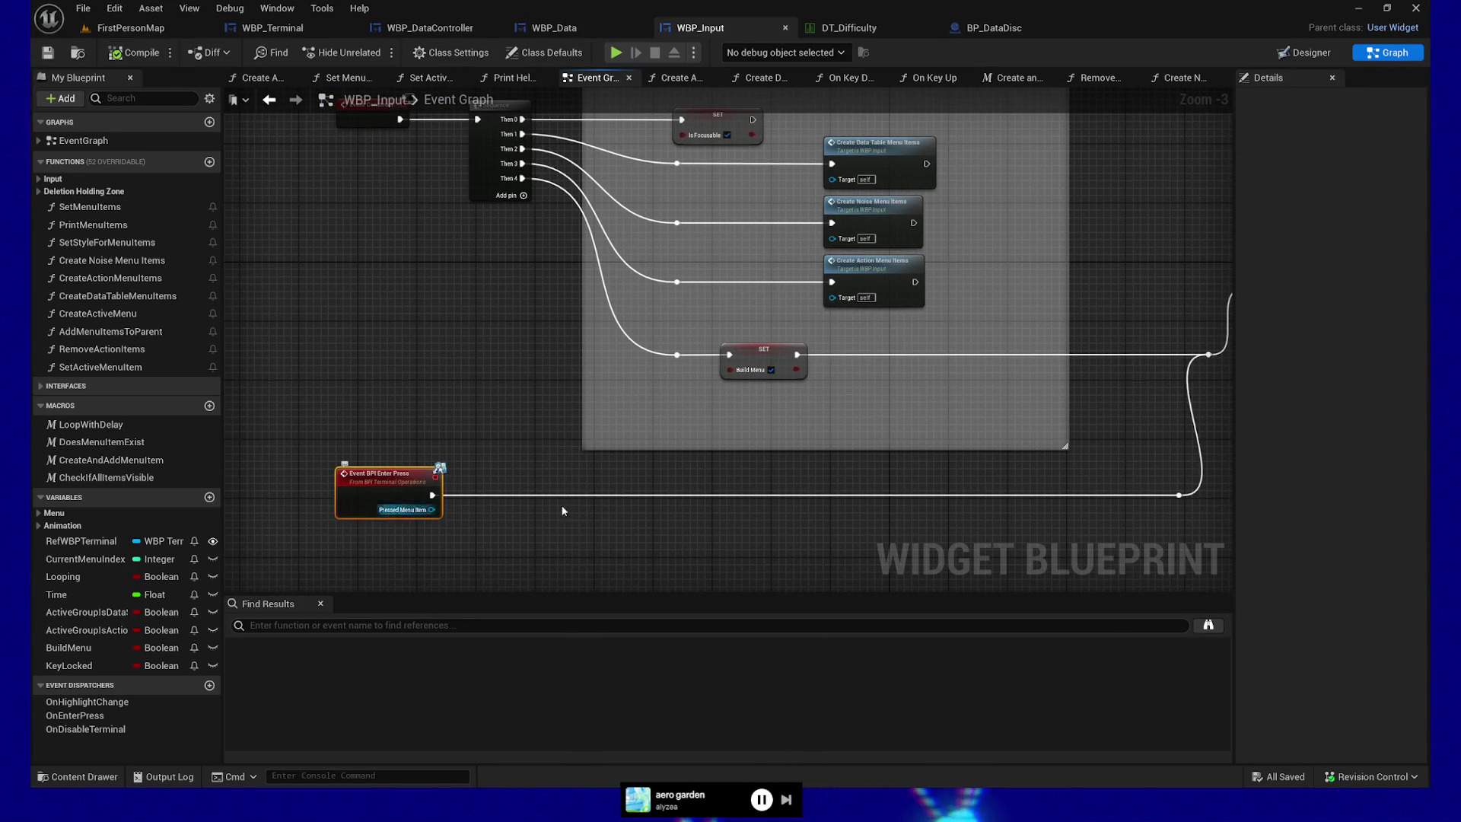
- Bring the Reset (Check Me Later) comment box into view and select it
left_click_drag(870, 531, 174, 541)
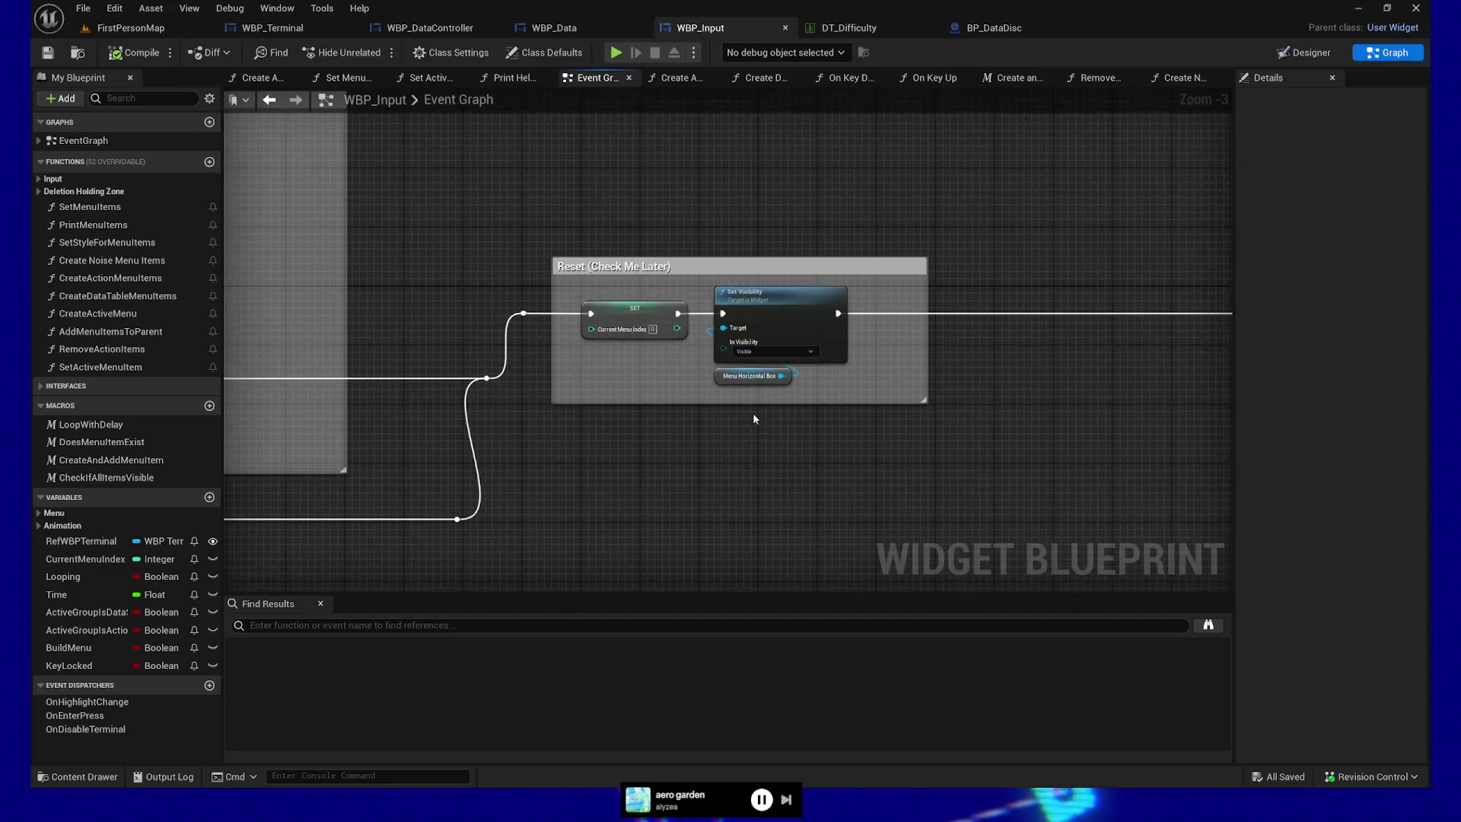
left_click(578, 265)
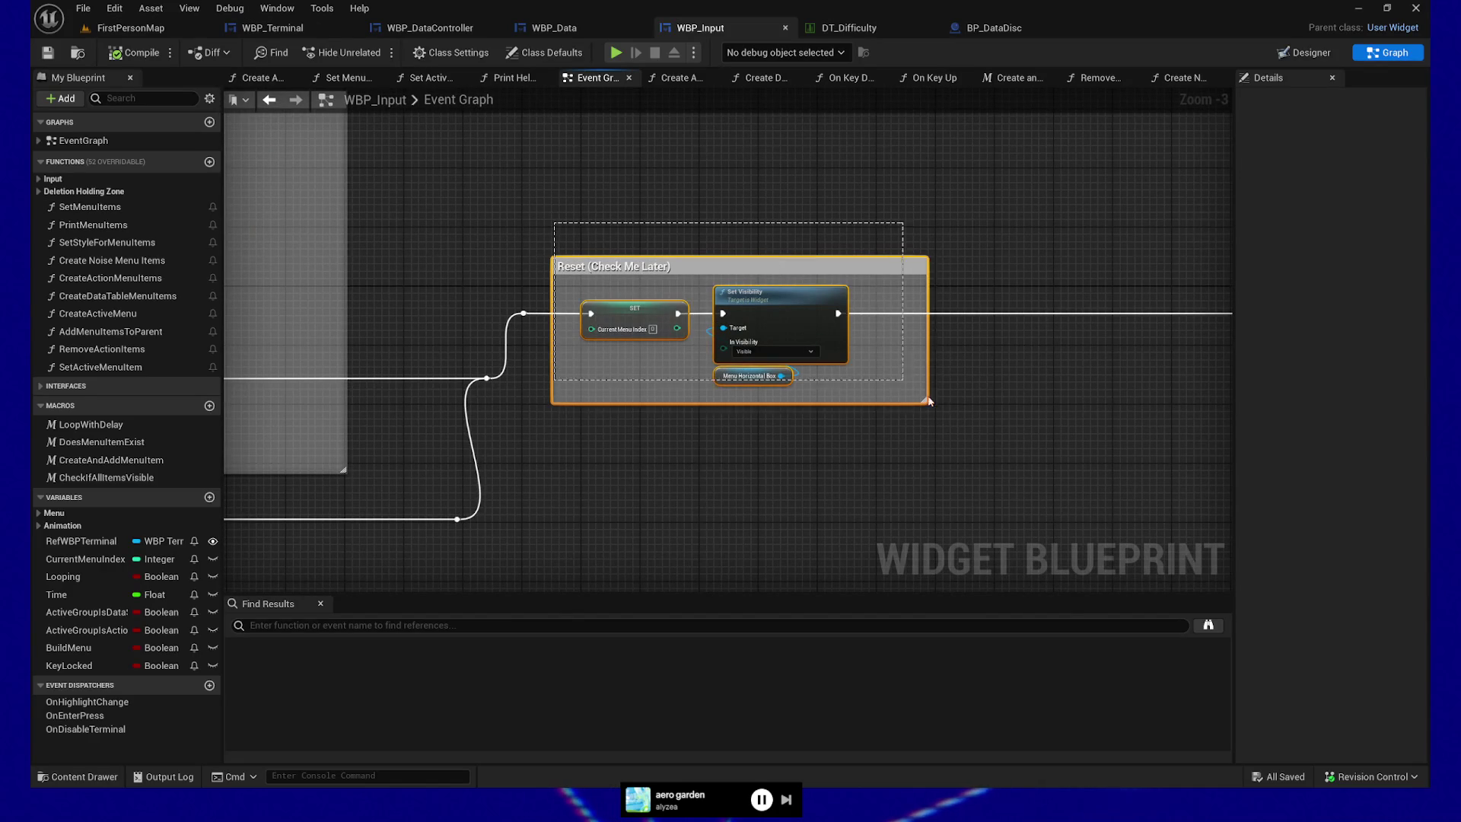
scroll(919, 466, "up", 1)
scroll(919, 466, "up", 1)
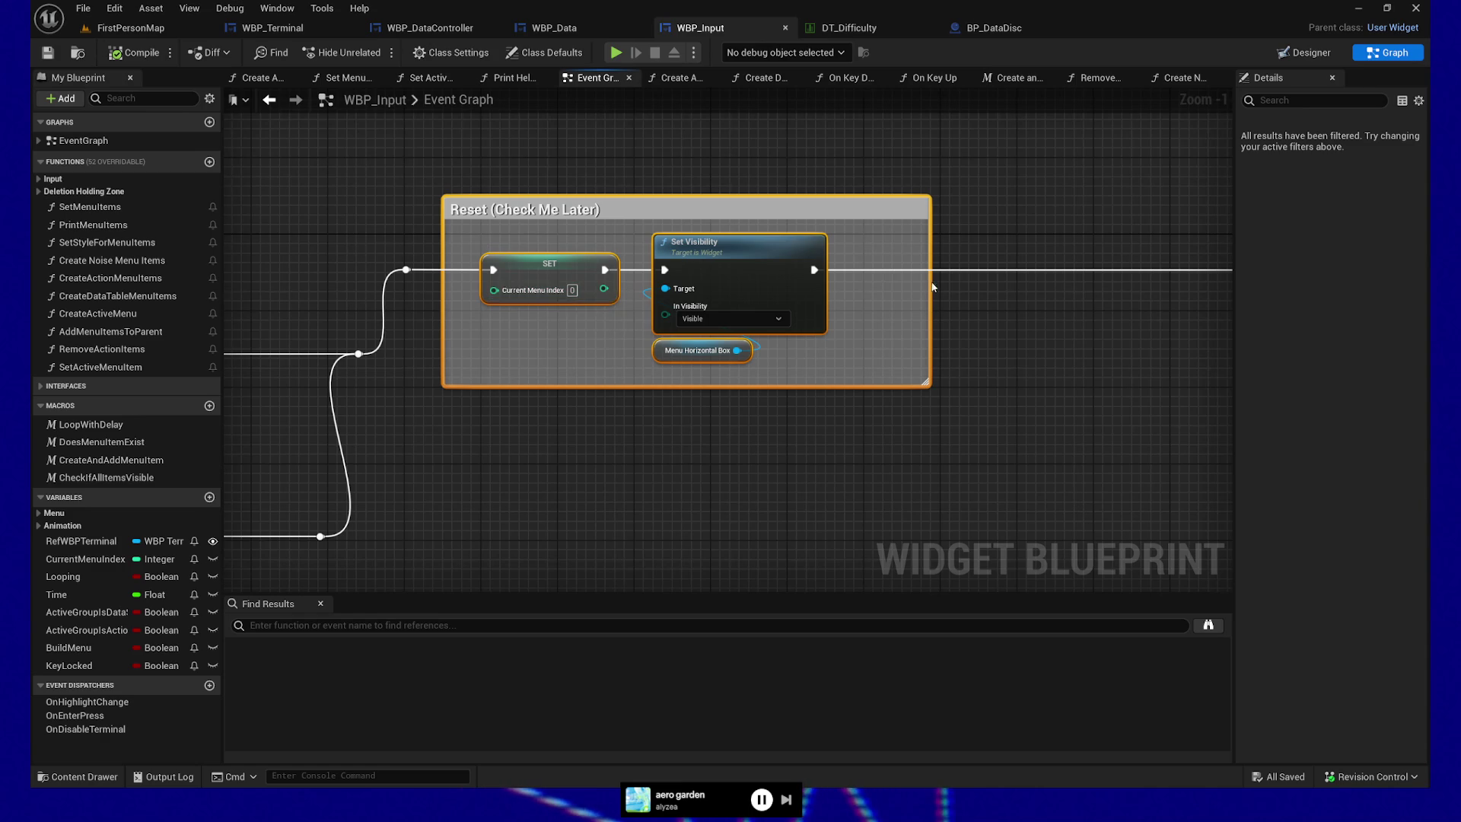
- Jump to the Set Menu Items nodes and select the SET Active Menu node
key("1")
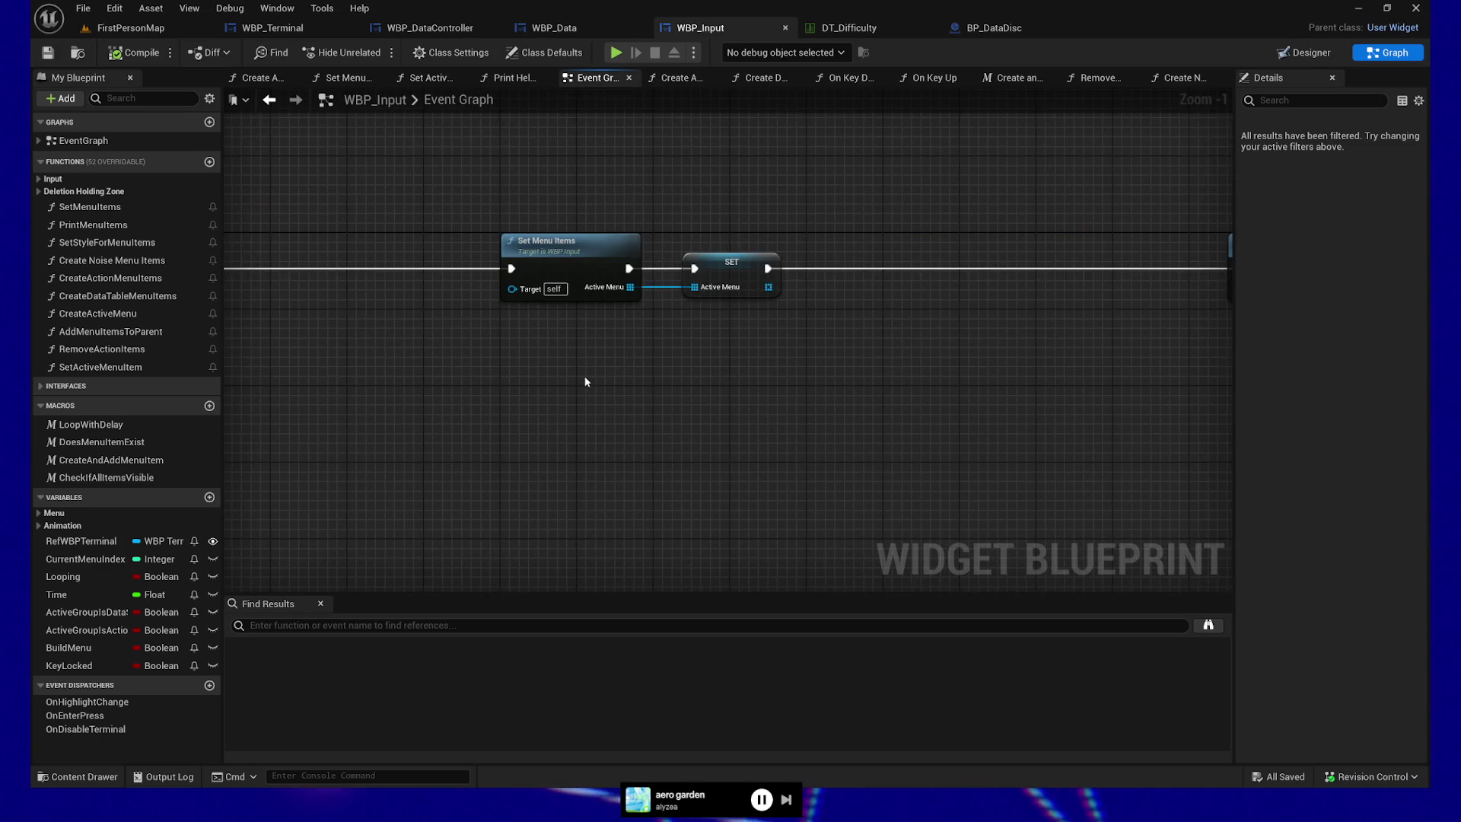
left_click(533, 341)
key("ctrl+a")
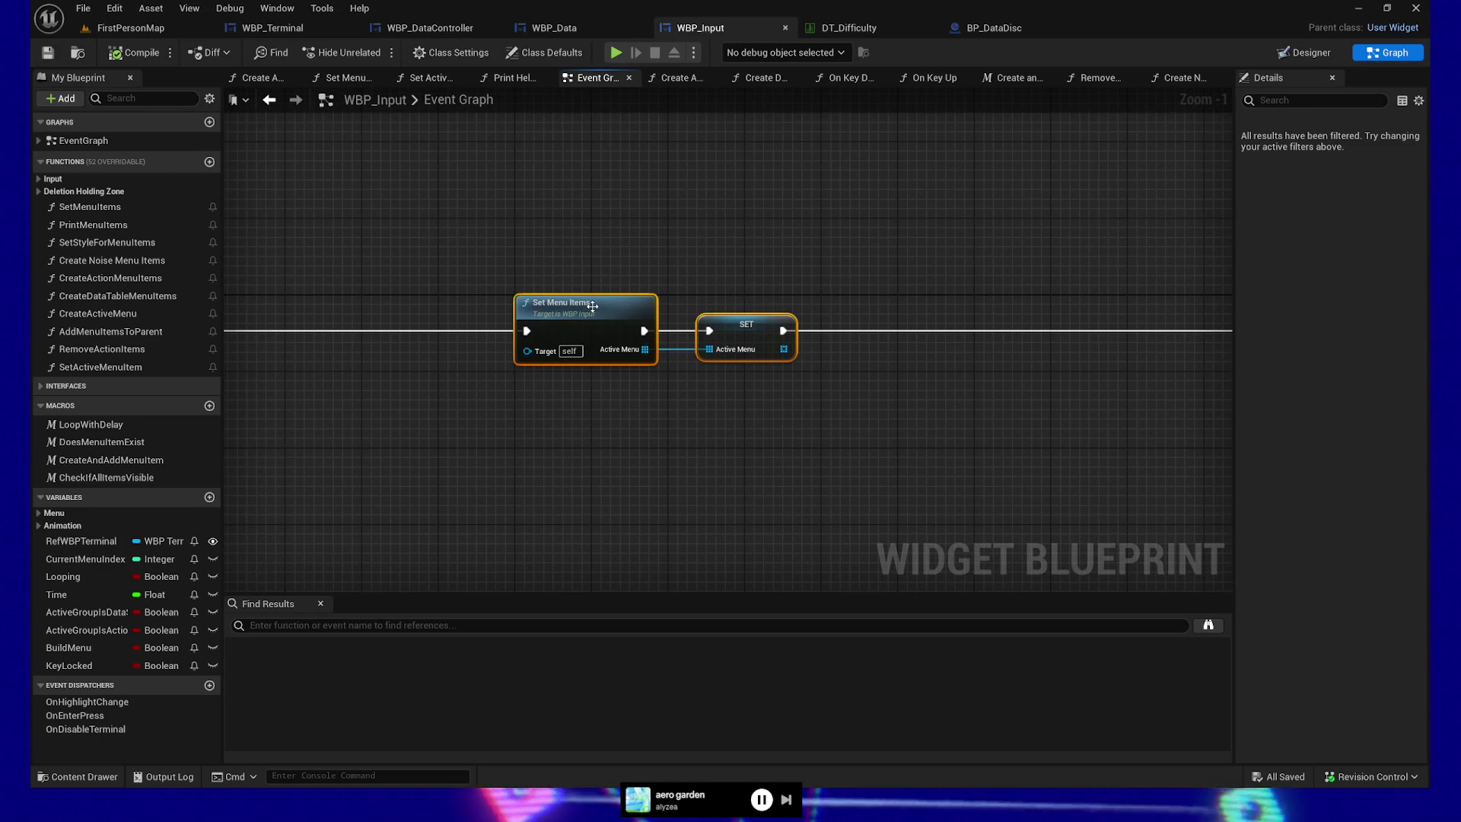
left_click(401, 246)
left_click_drag(662, 277, 822, 398)
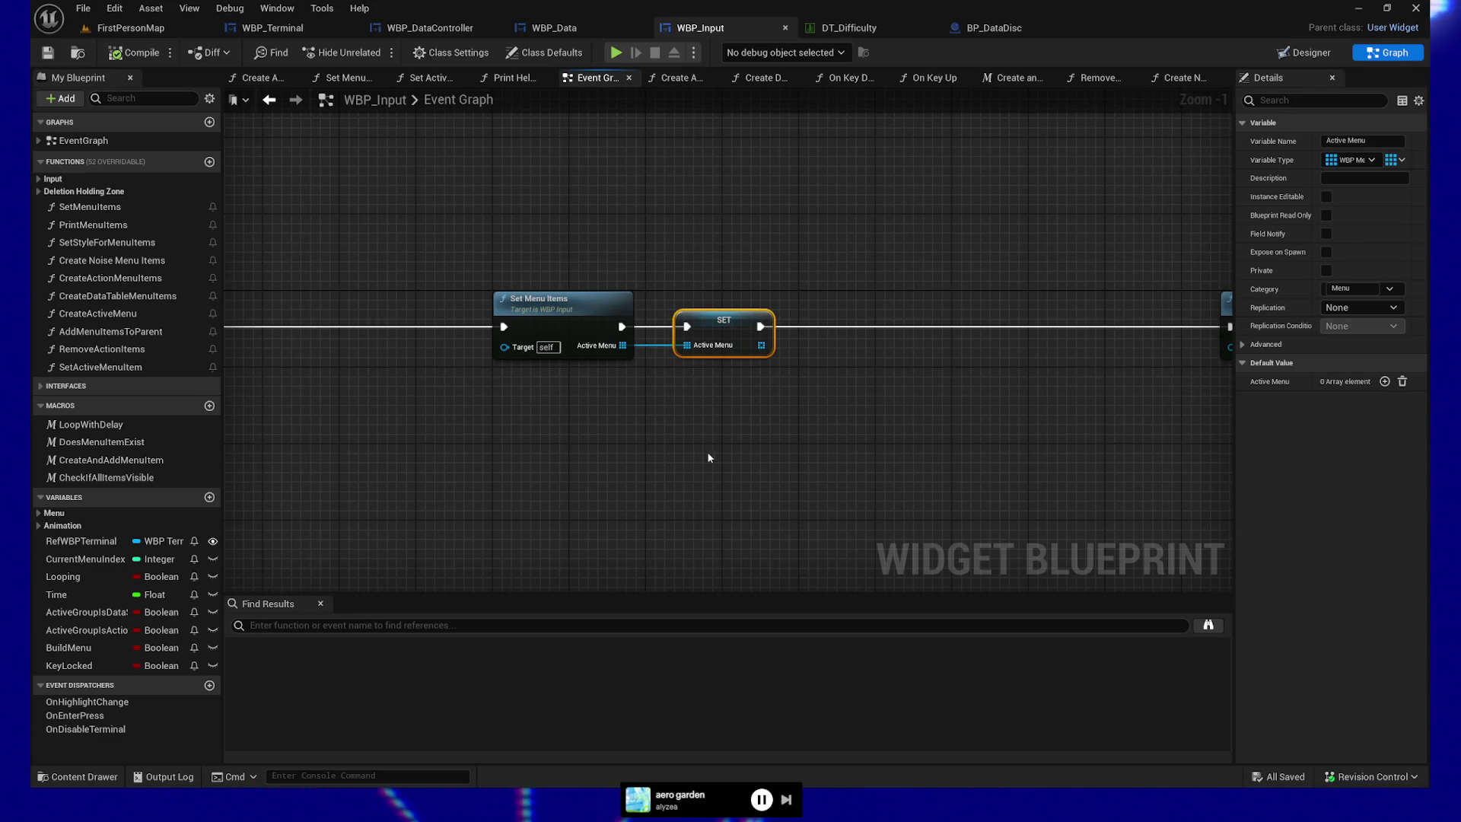
- Follow the execution chain to inspect Set Active Menu Item and Set Style for Menu Items
left_click_drag(753, 455, 356, 464)
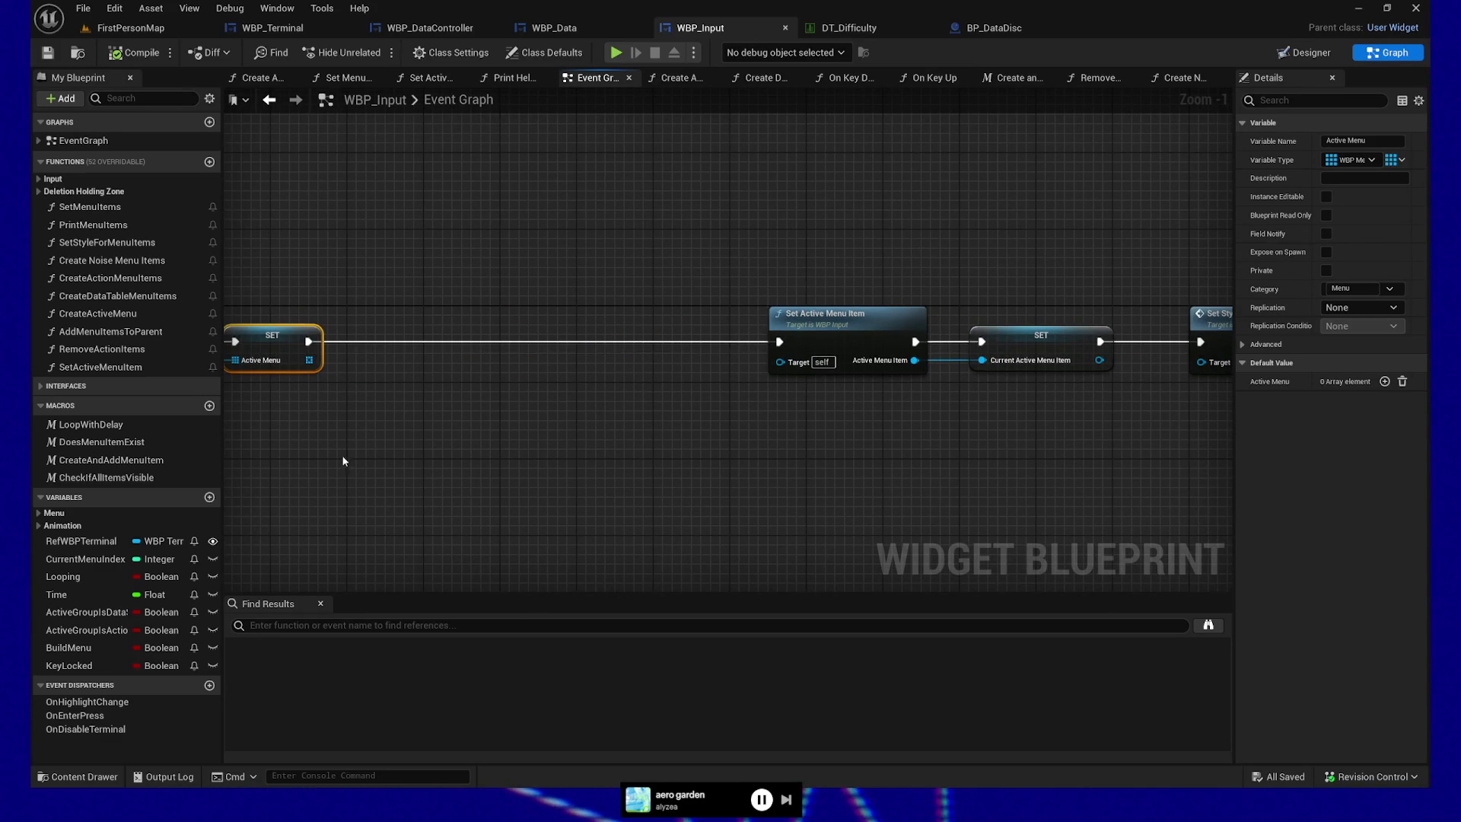
left_click_drag(718, 248, 568, 248)
left_click(692, 334)
left_click_drag(864, 449, 639, 452)
left_click_drag(327, 258, 569, 447)
left_click_drag(371, 263, 575, 414)
left_click(837, 316)
mouse_move(1084, 432)
left_mouse_down()
mouse_move(391, 411)
mouse_move(476, 433)
mouse_move(451, 434)
mouse_move(874, 418)
mouse_move(623, 426)
mouse_move(856, 440)
left_mouse_up()
- Return to Set Menu Items, select only that node, and add a breakpoint with F9
left_click_drag(453, 171, 990, 404)
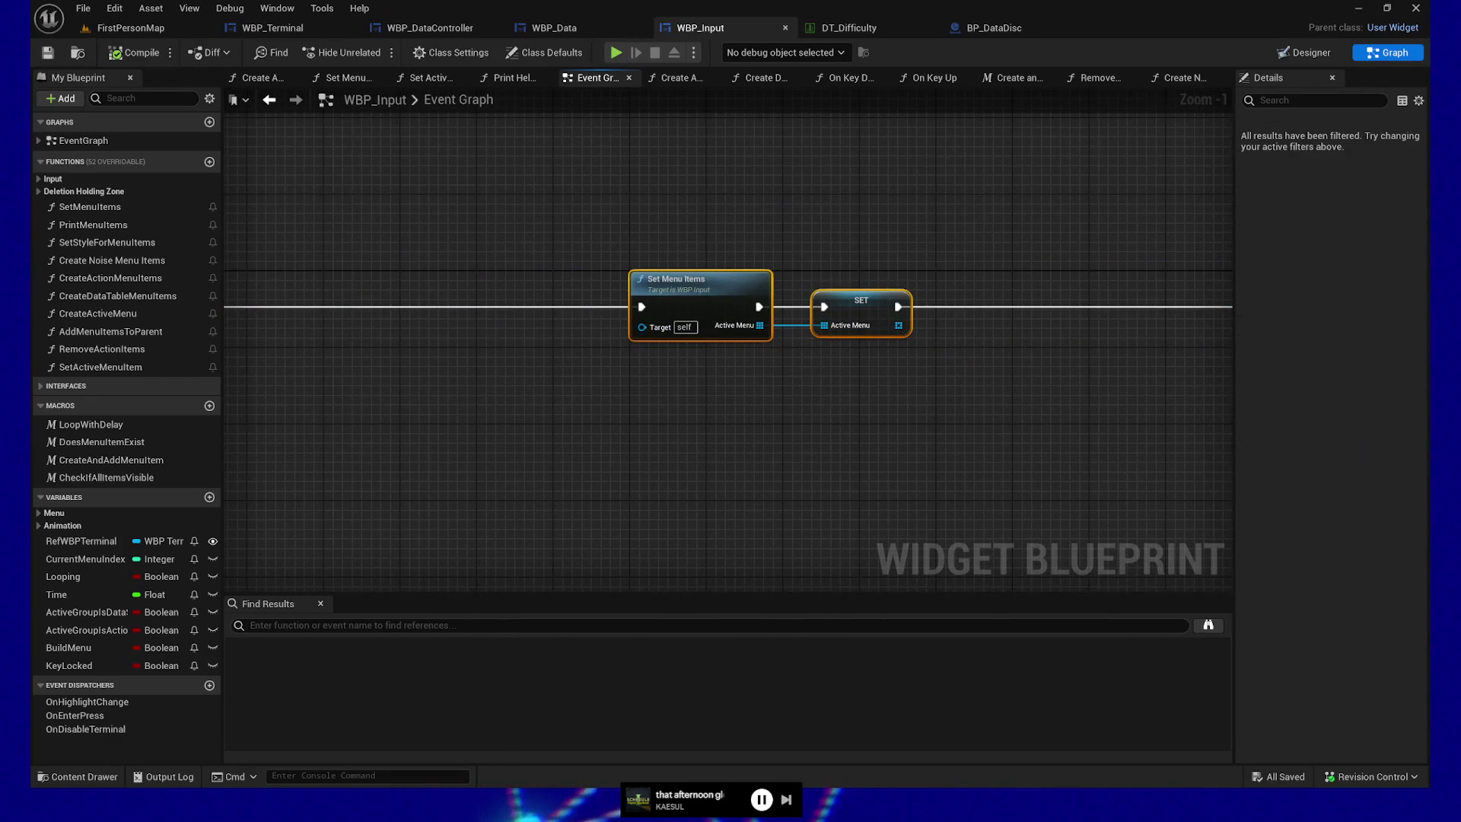
left_click_drag(814, 404, 721, 459)
left_click_drag(407, 285, 926, 452)
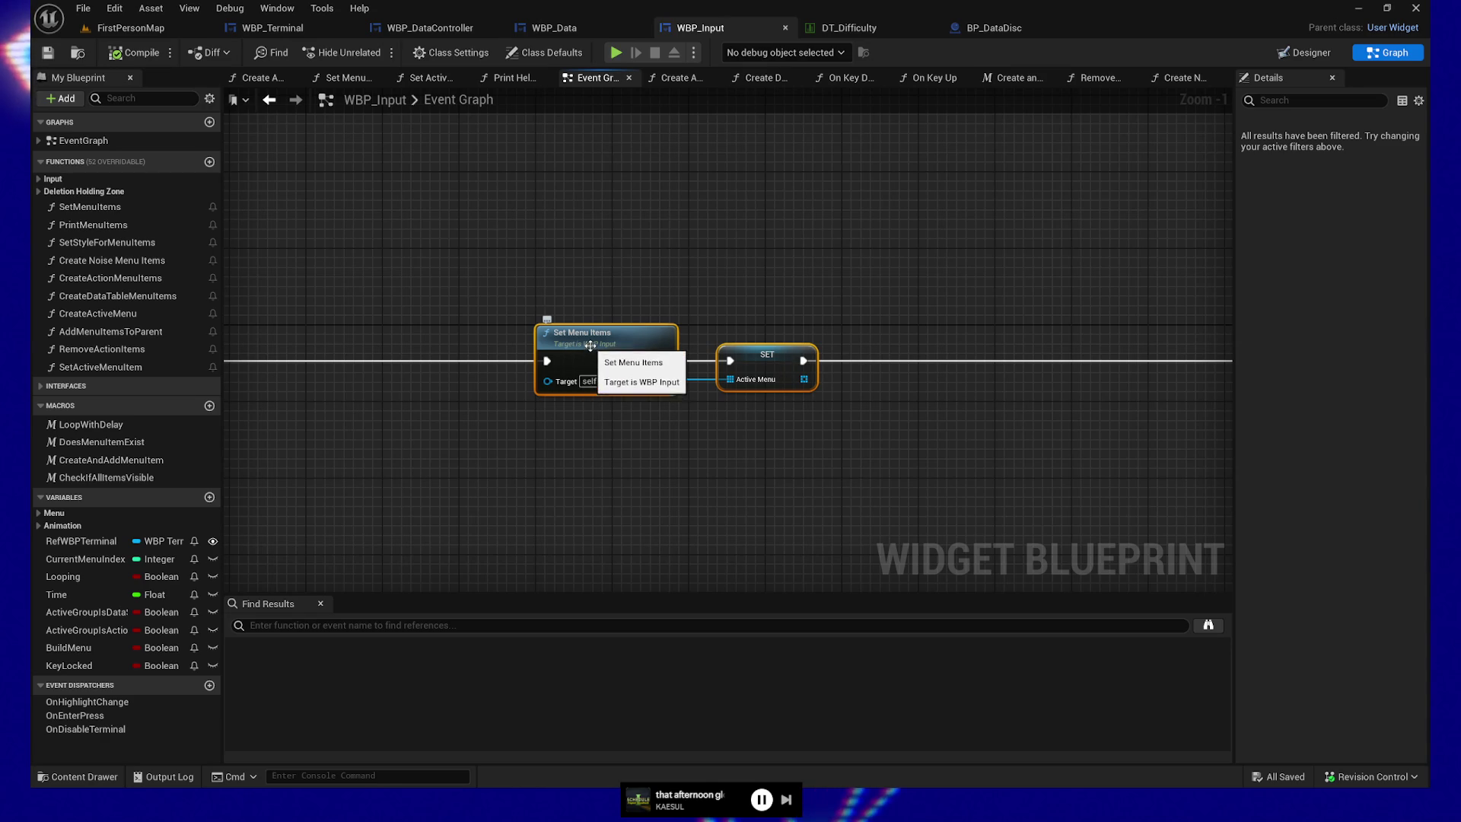
left_click(592, 349)
key("F9")
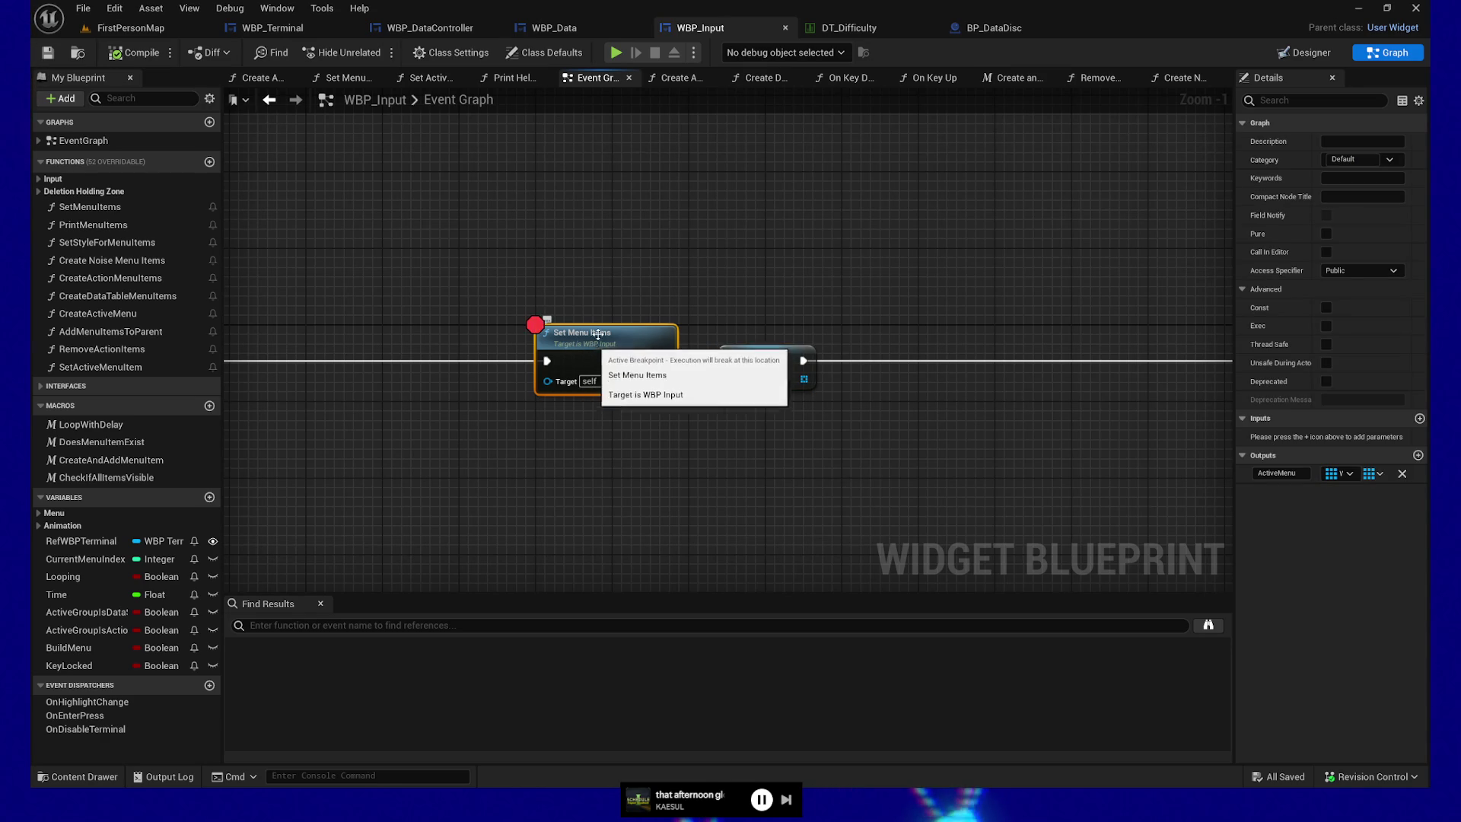
- Play the level, insert the Raw Data disc, and run MEGA-data-util.exe to hit the breakpoint
left_click(616, 52)
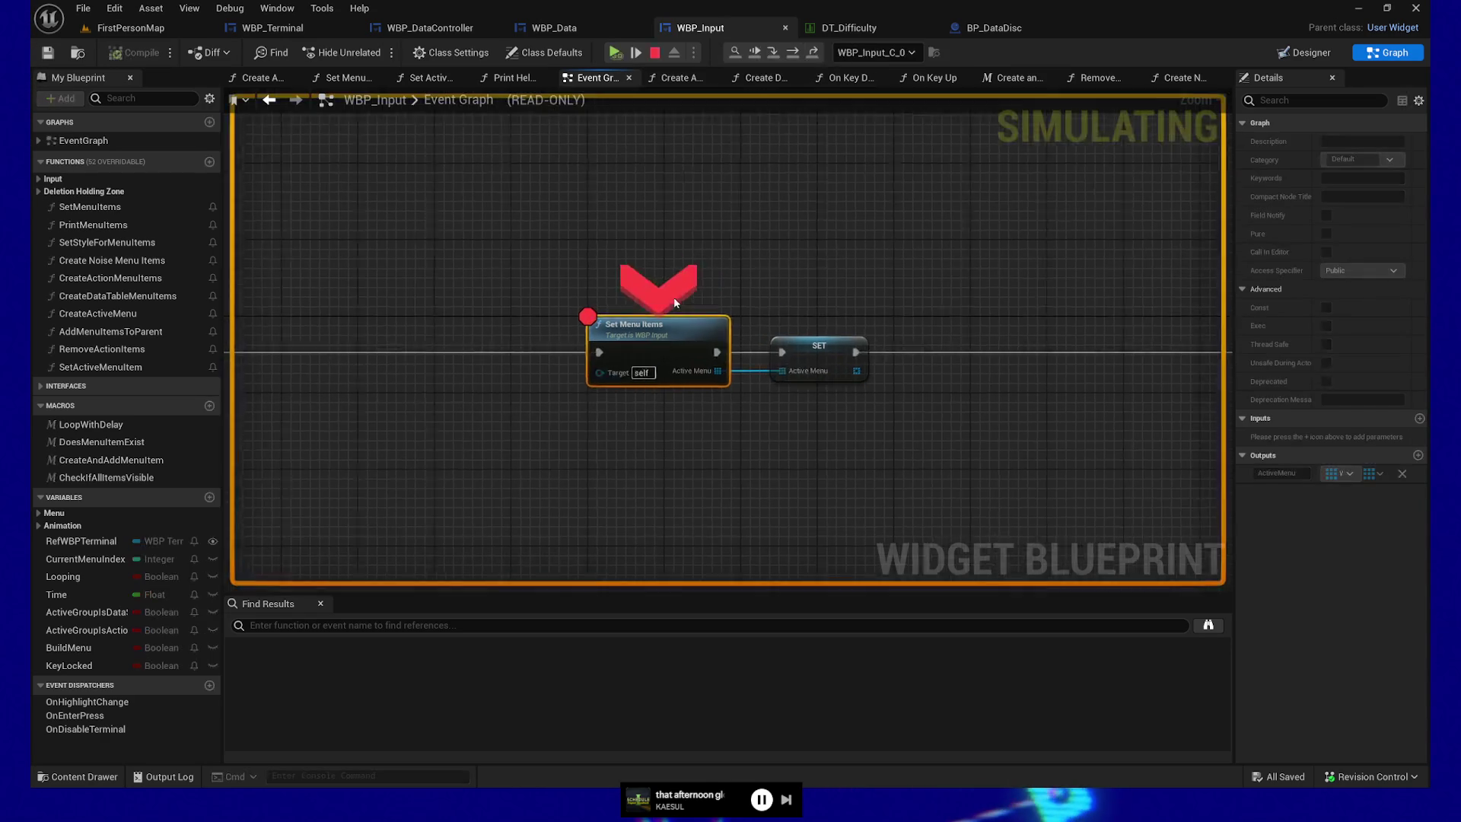
left_click(616, 53)
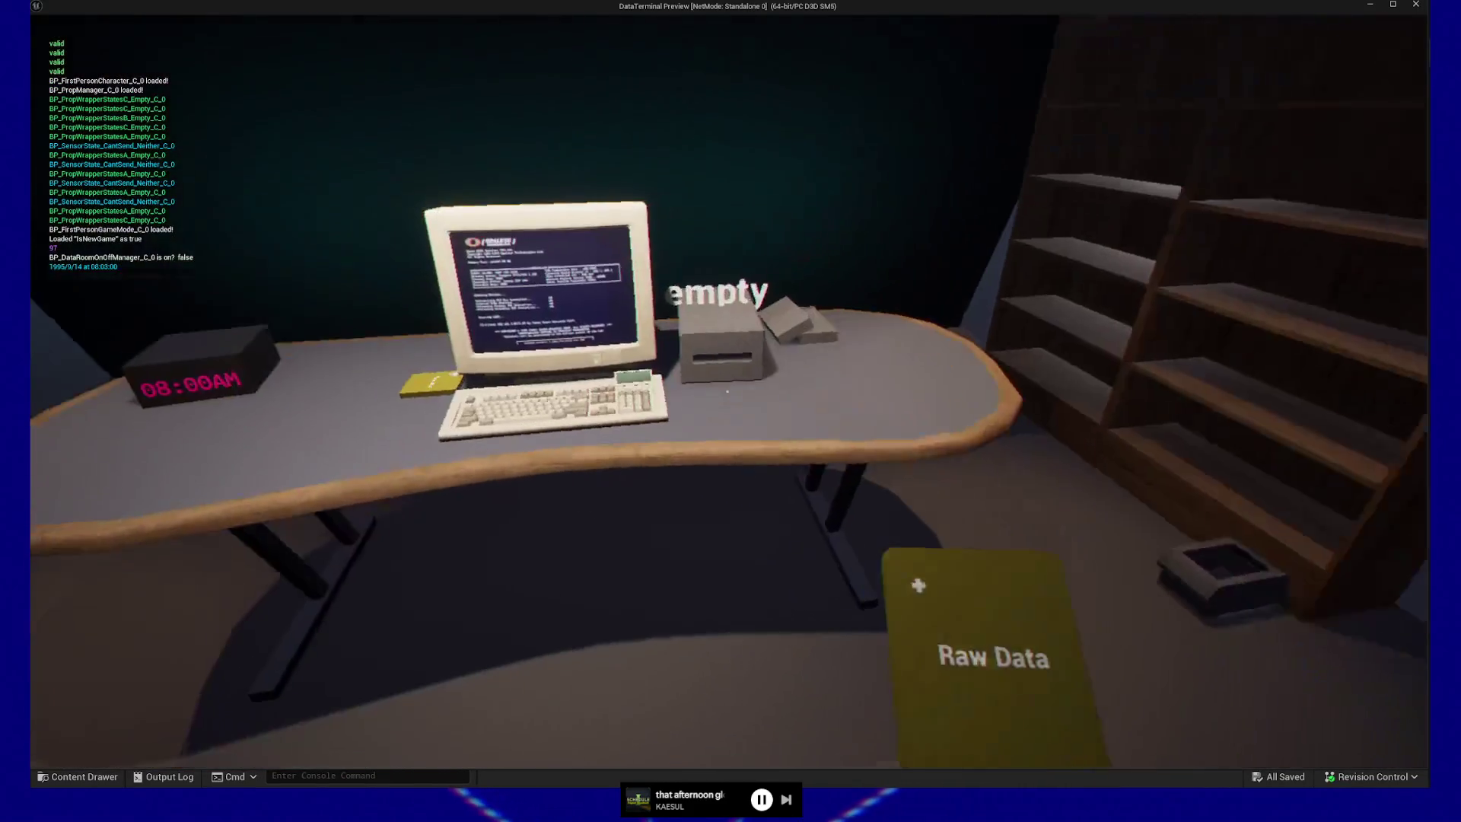
left_click(727, 391)
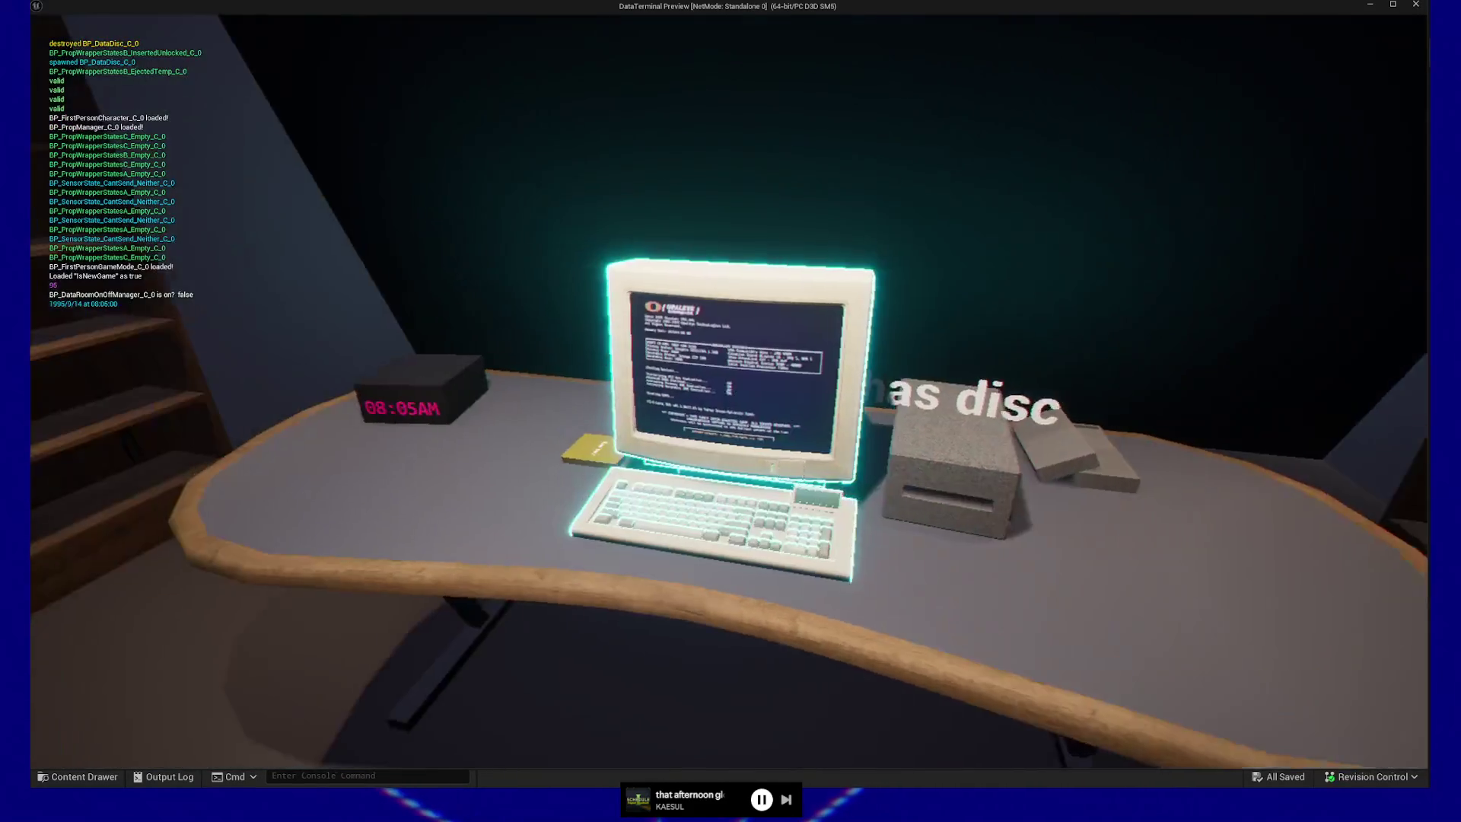
left_click(728, 392)
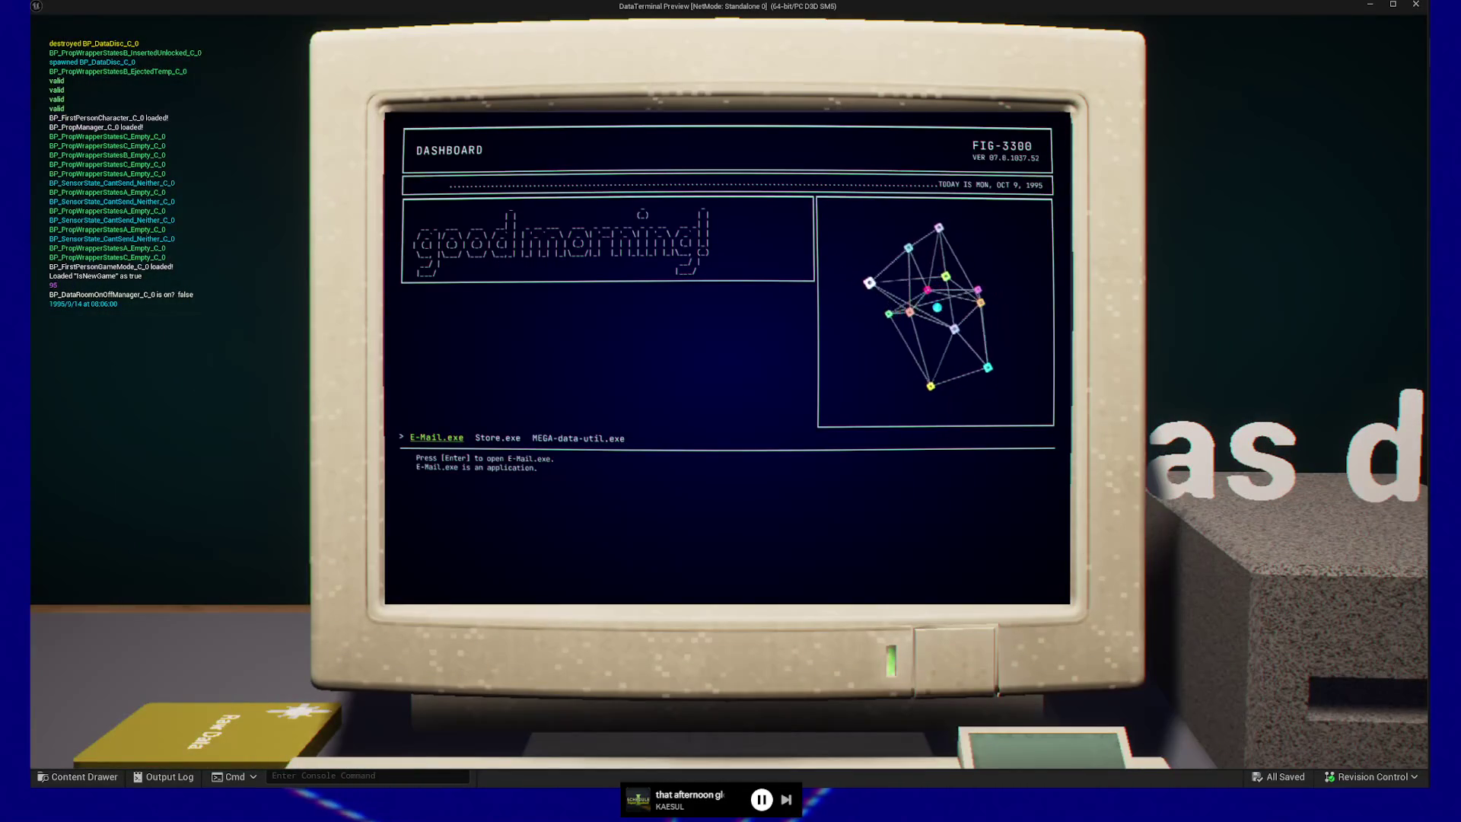
key("Right")
key("Right")
key("Return")
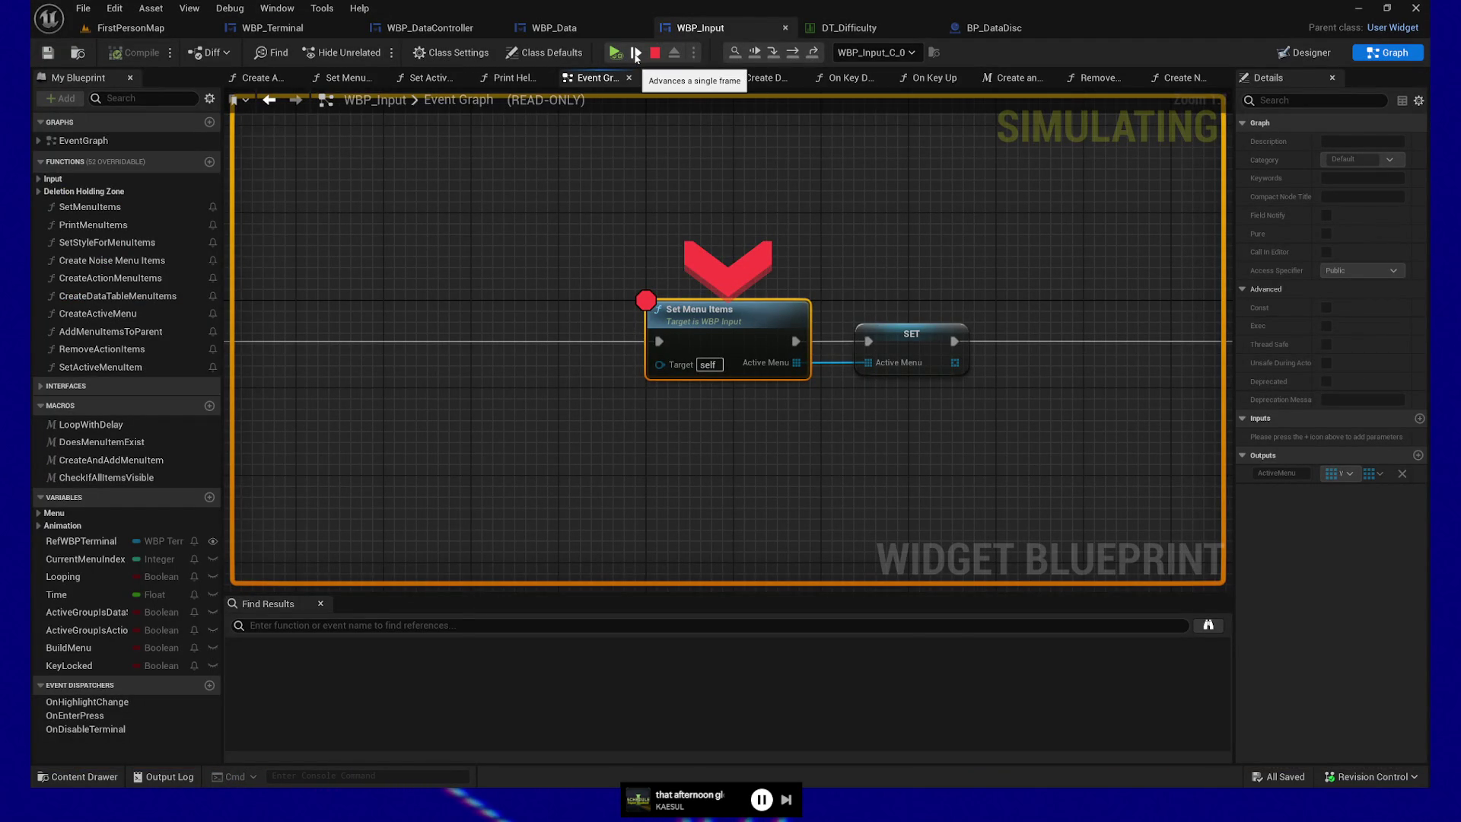
- Step through Set Menu Items to Create Active Menu and check the Items to Exclude value
left_click(636, 53)
left_click(636, 53)
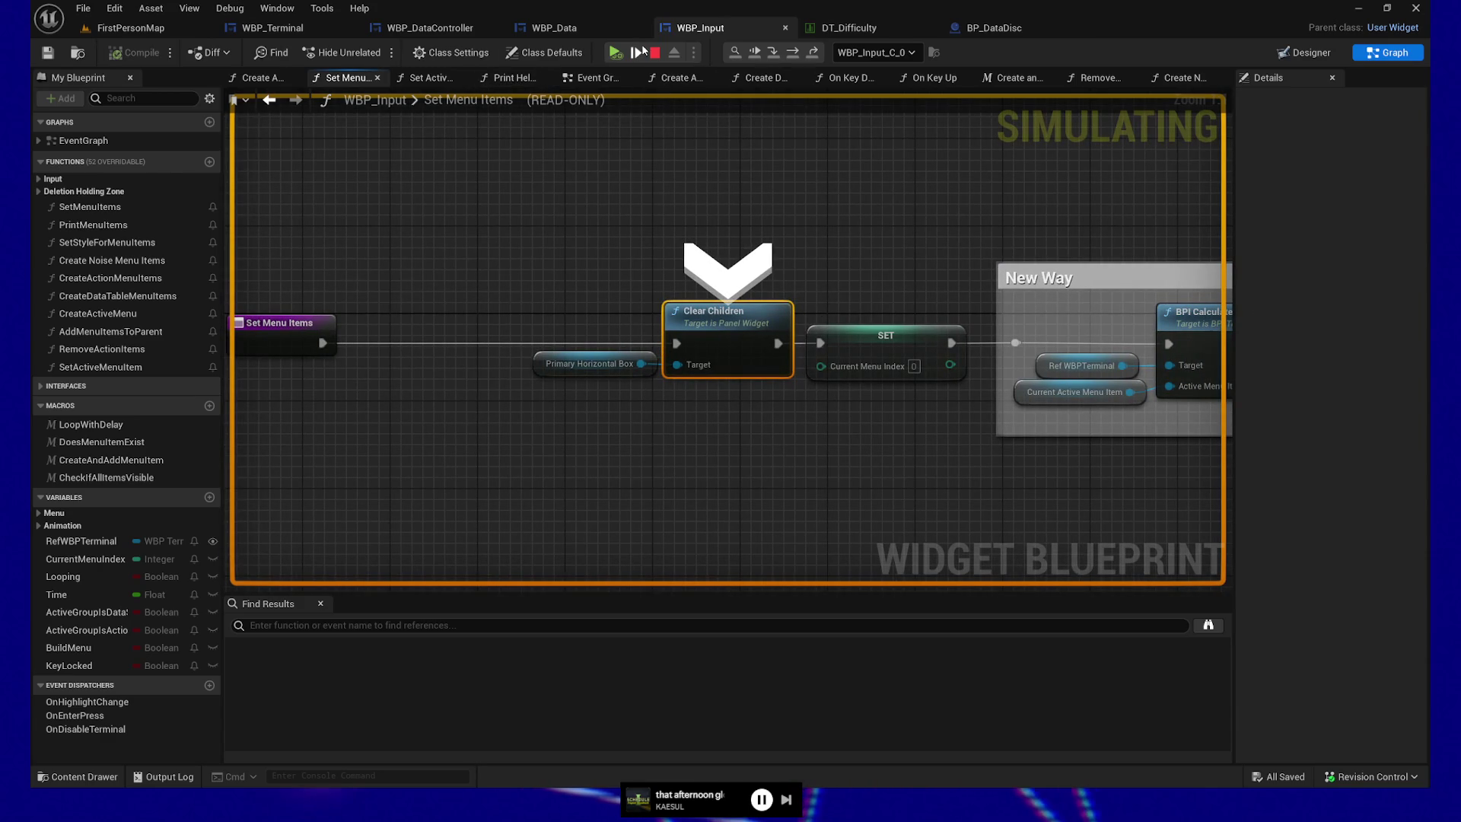
left_click(636, 53)
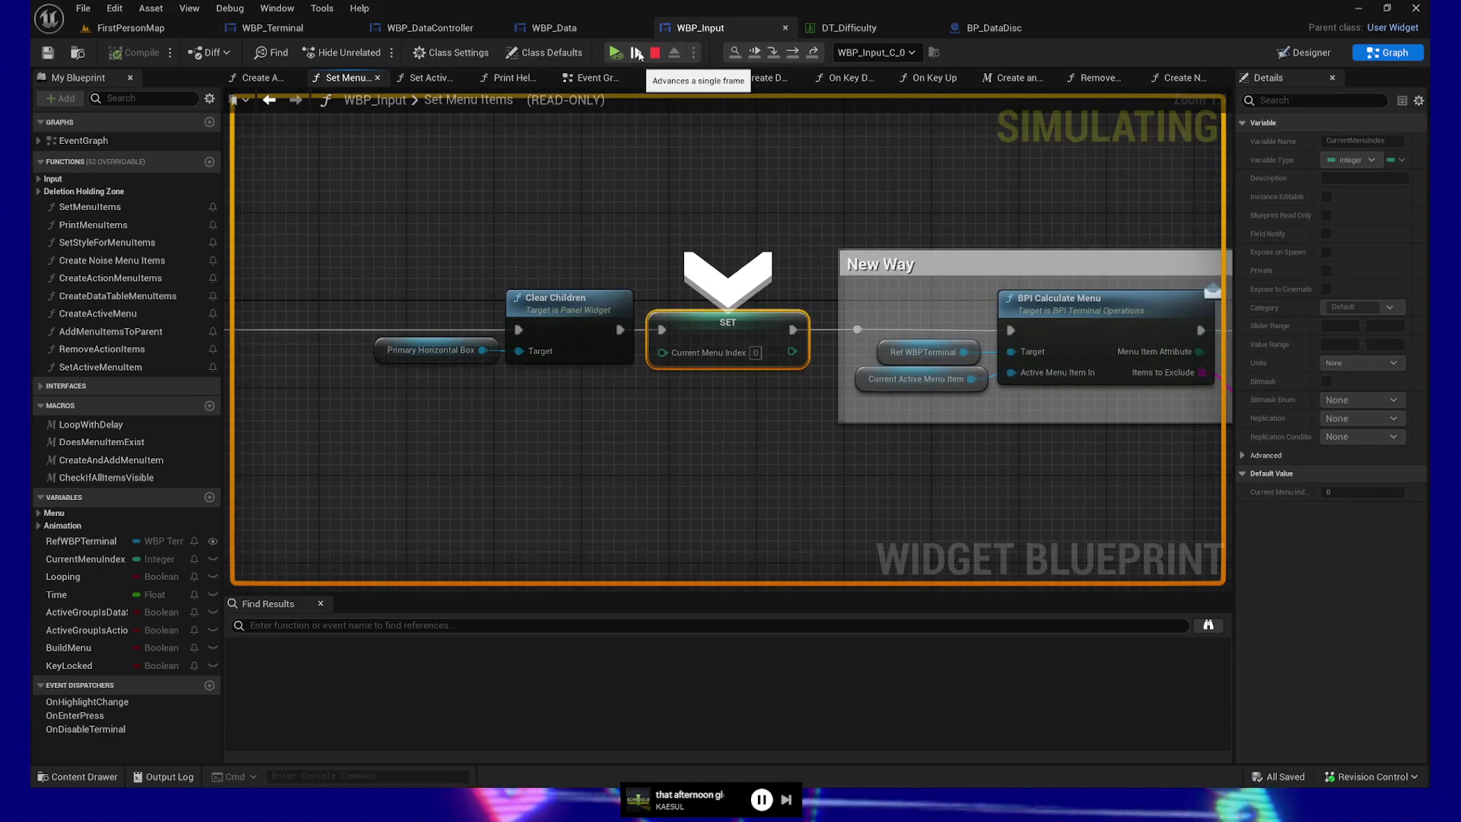
left_click(636, 53)
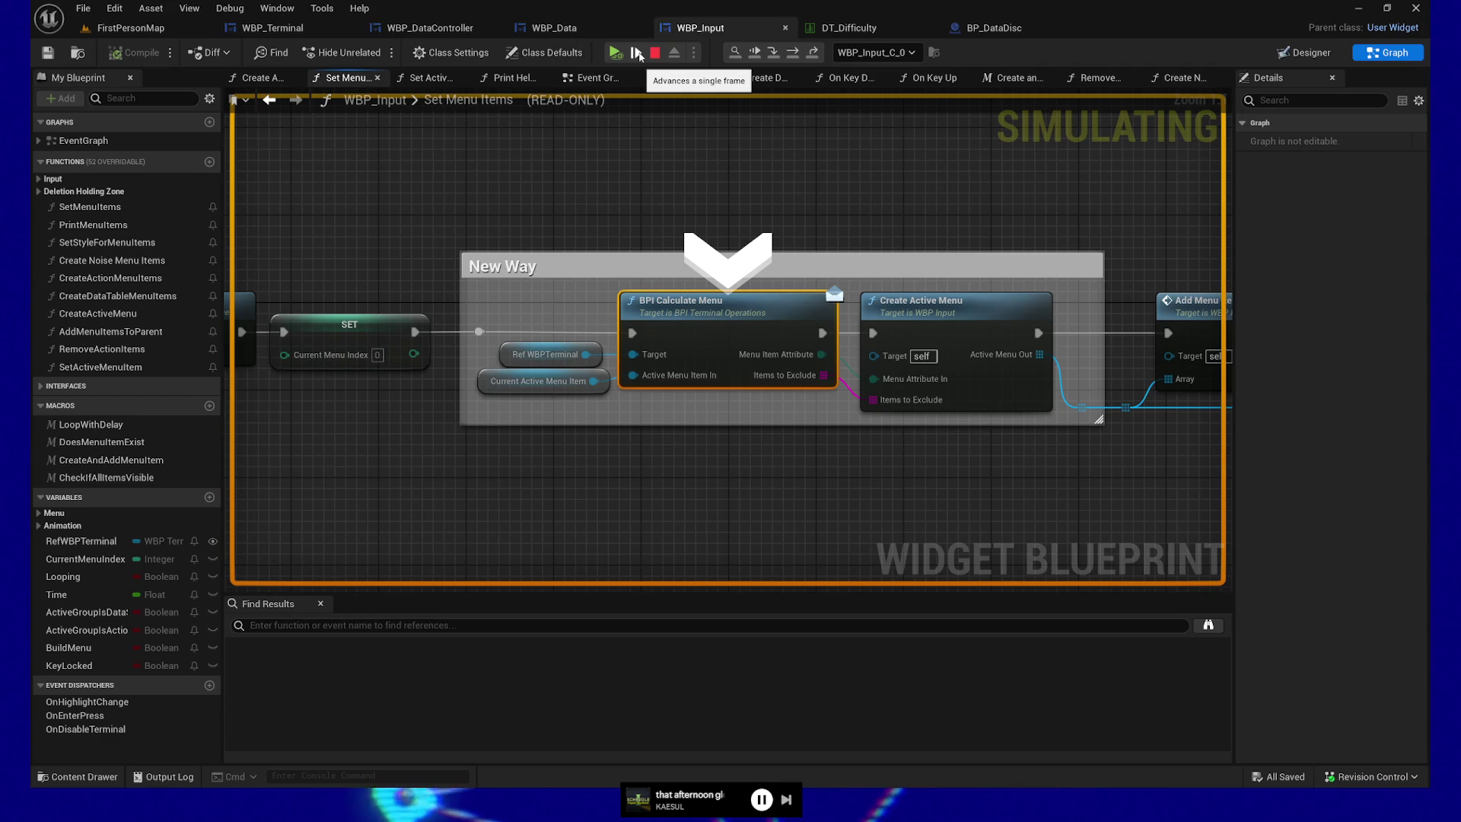
left_click(637, 54)
mouse_move(600, 370)
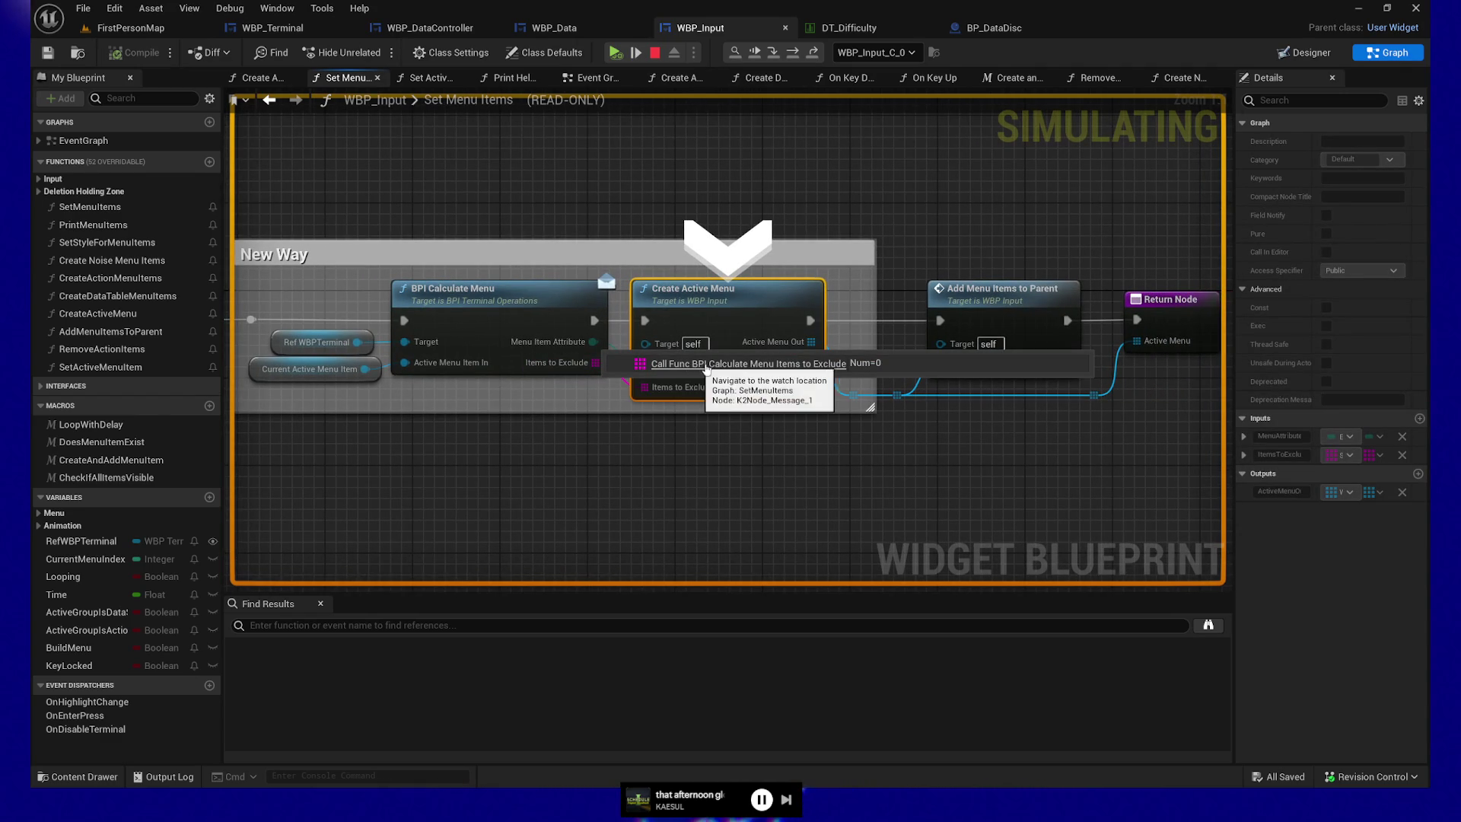
left_click(505, 495)
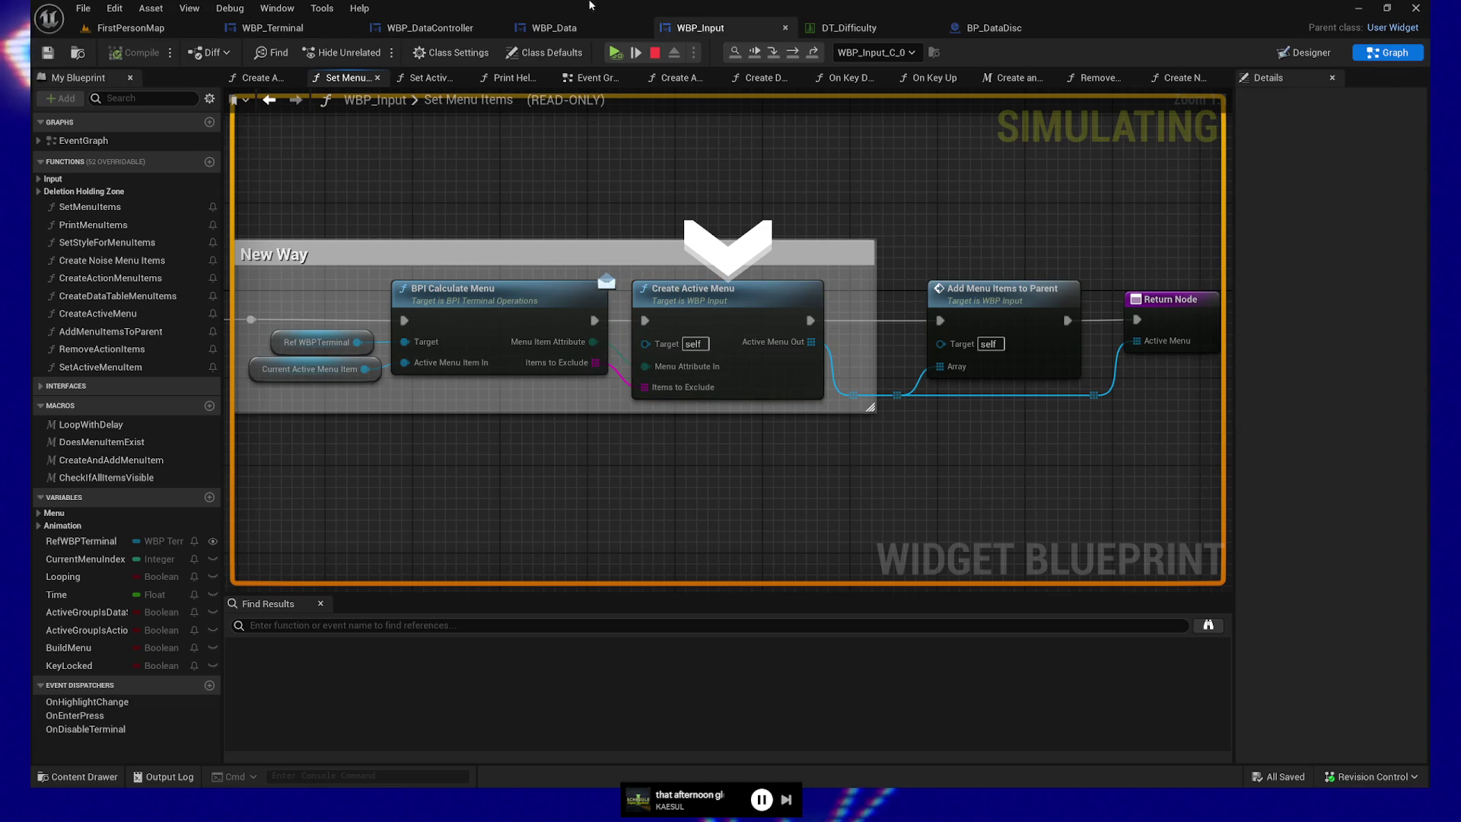
- Stop, replay with the disc inserted, and step into WBP_Terminal's BPI Calculate Menu
left_click(655, 52)
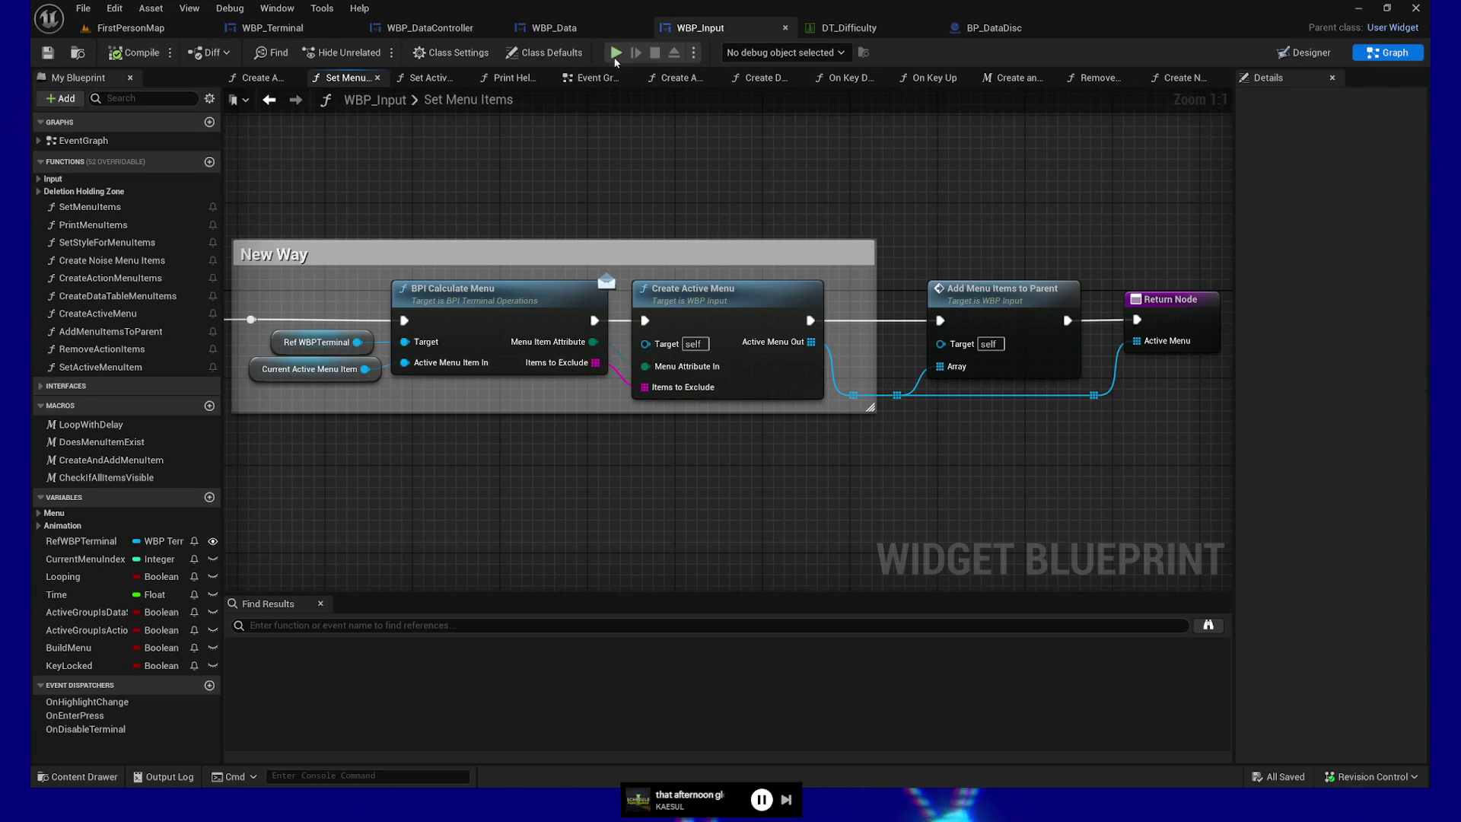
key("alt+p")
left_click(636, 53)
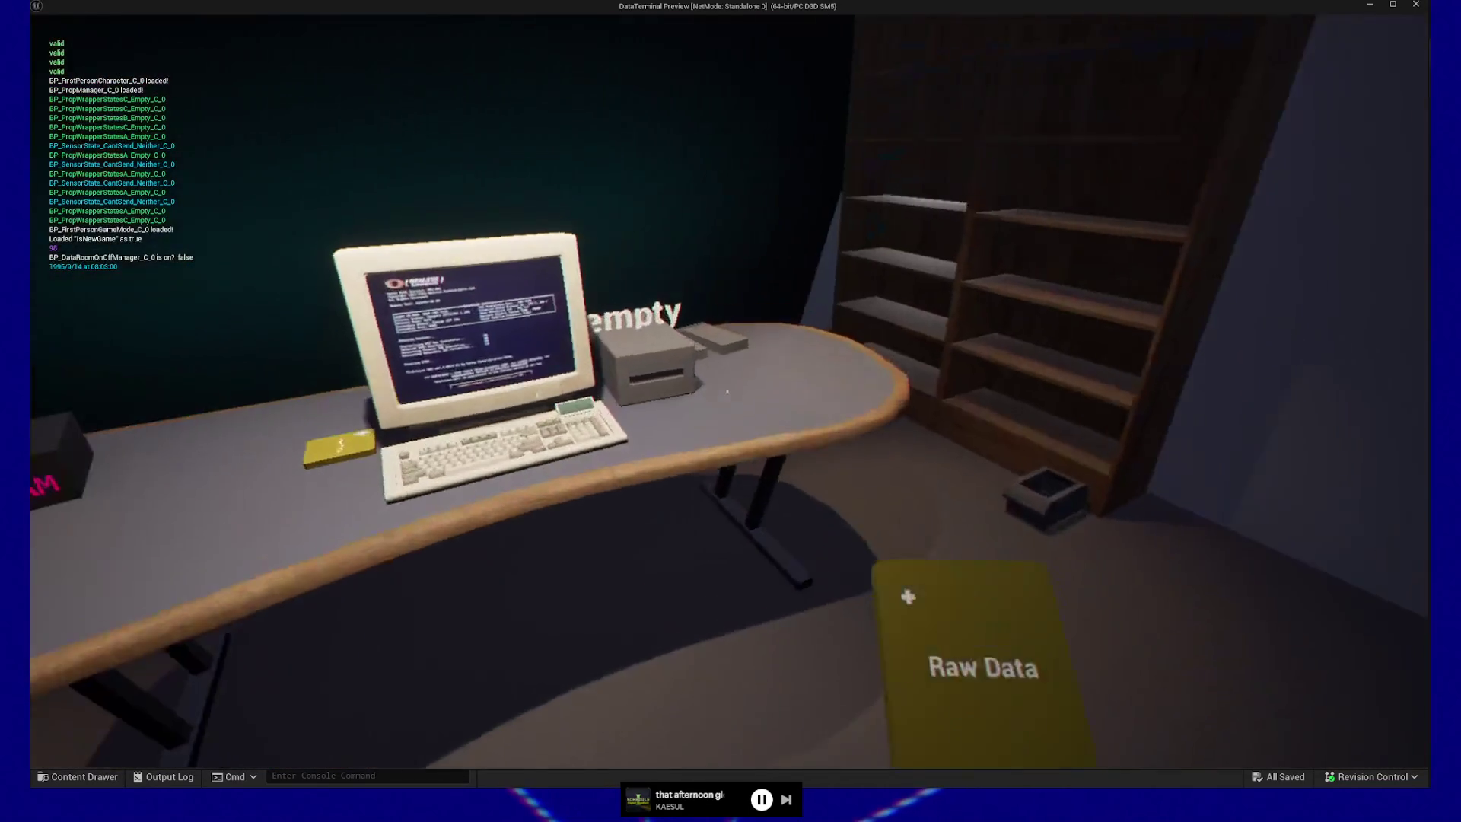
left_click(728, 392)
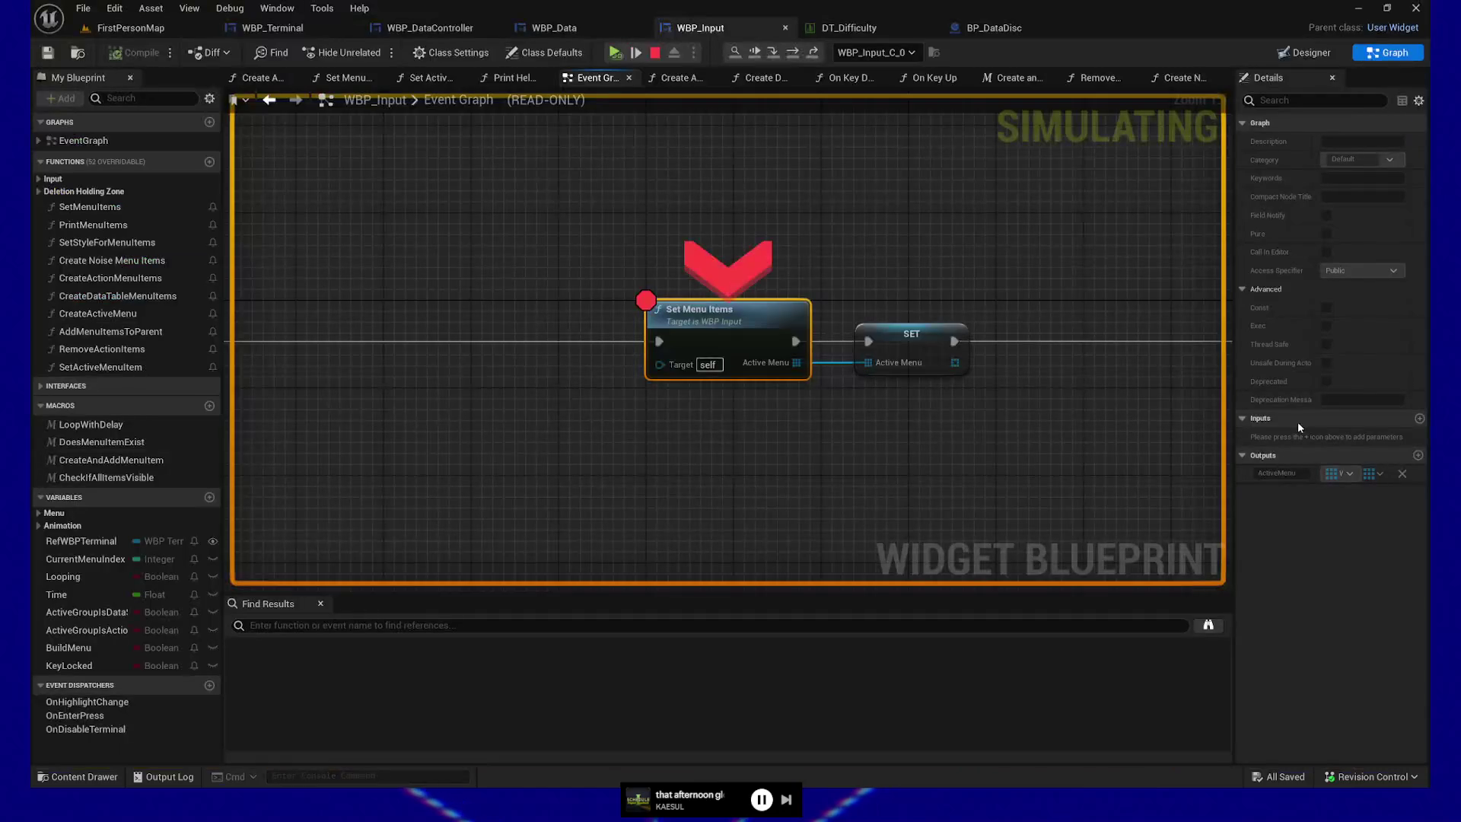
left_click(638, 53)
left_click(637, 53)
left_click(638, 53)
left_click(638, 53)
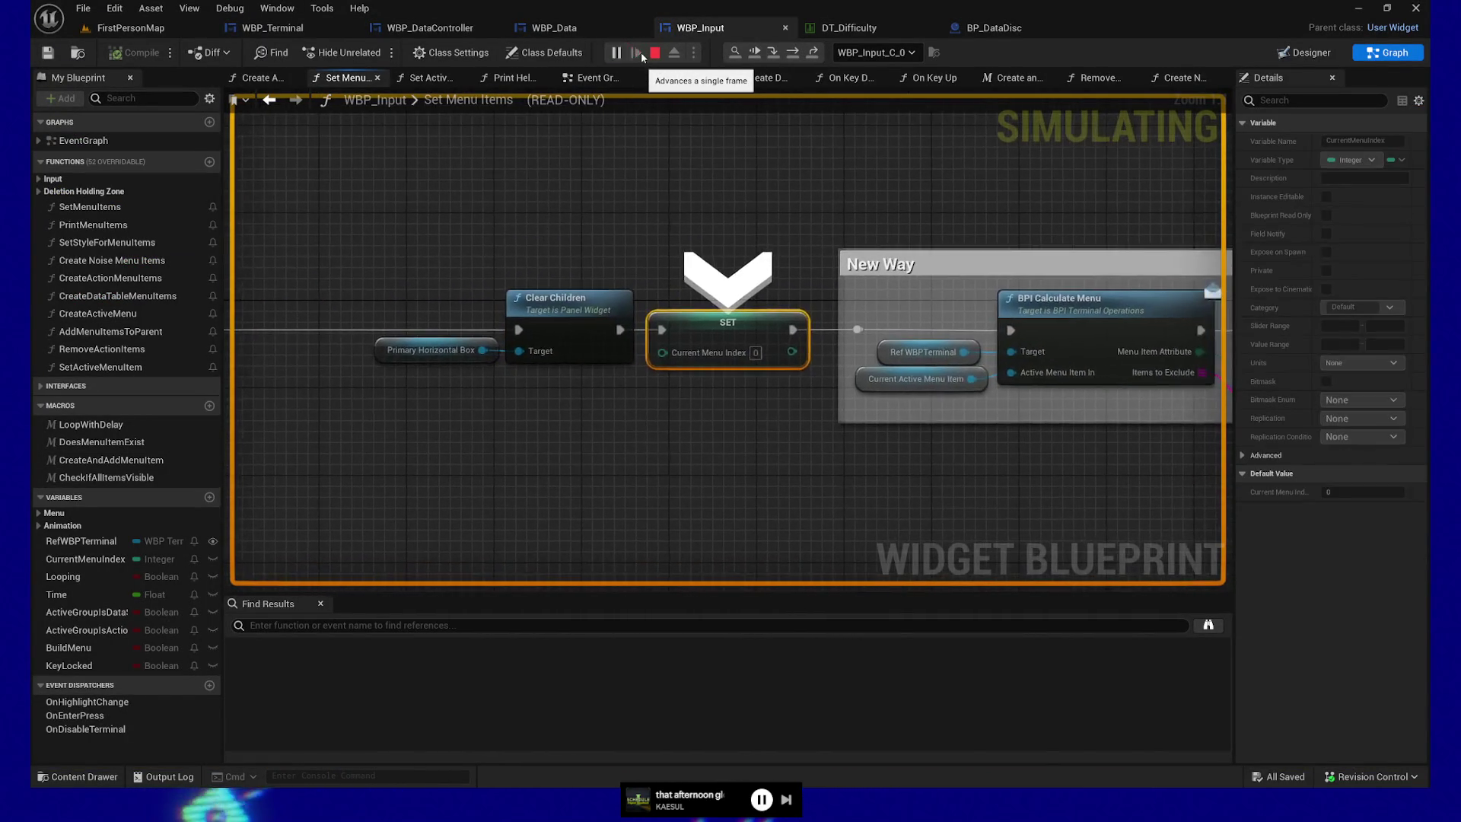
left_click(637, 53)
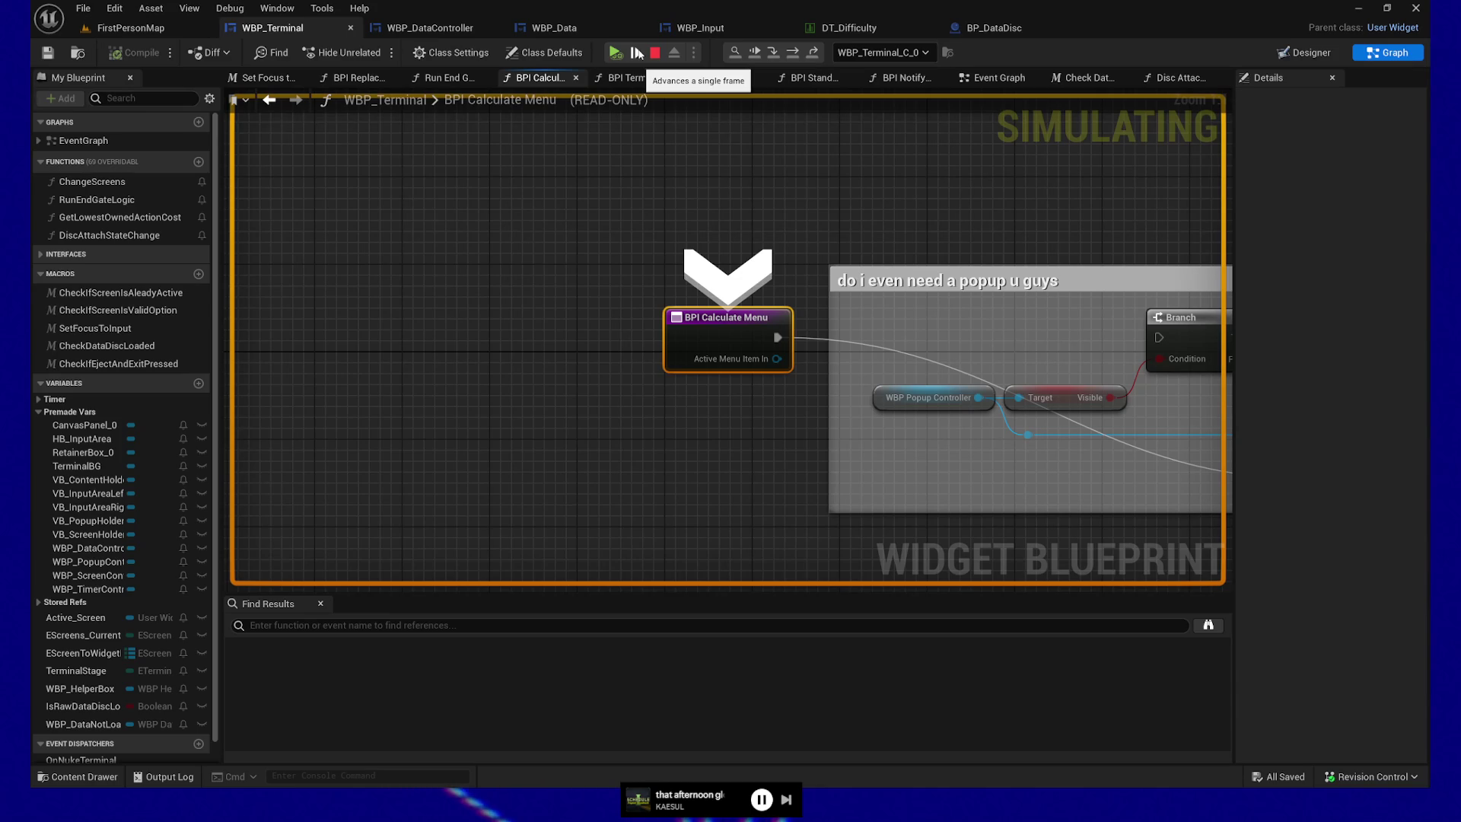
- Step to BPI Request Menu Logic, read its Active Screen and Data Stage pin values, then step into it
left_click(638, 52)
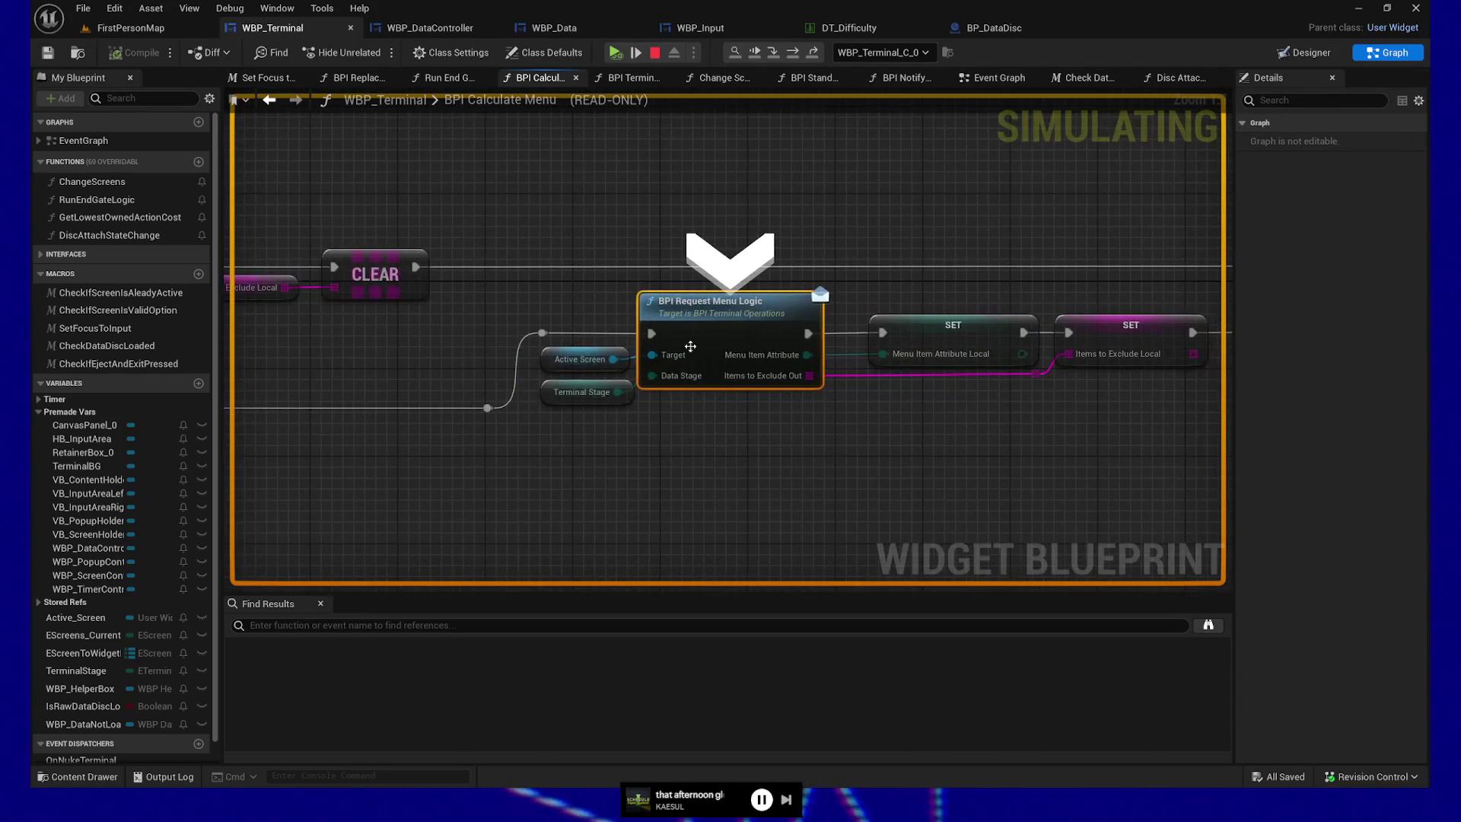
left_click_drag(547, 417, 1079, 376)
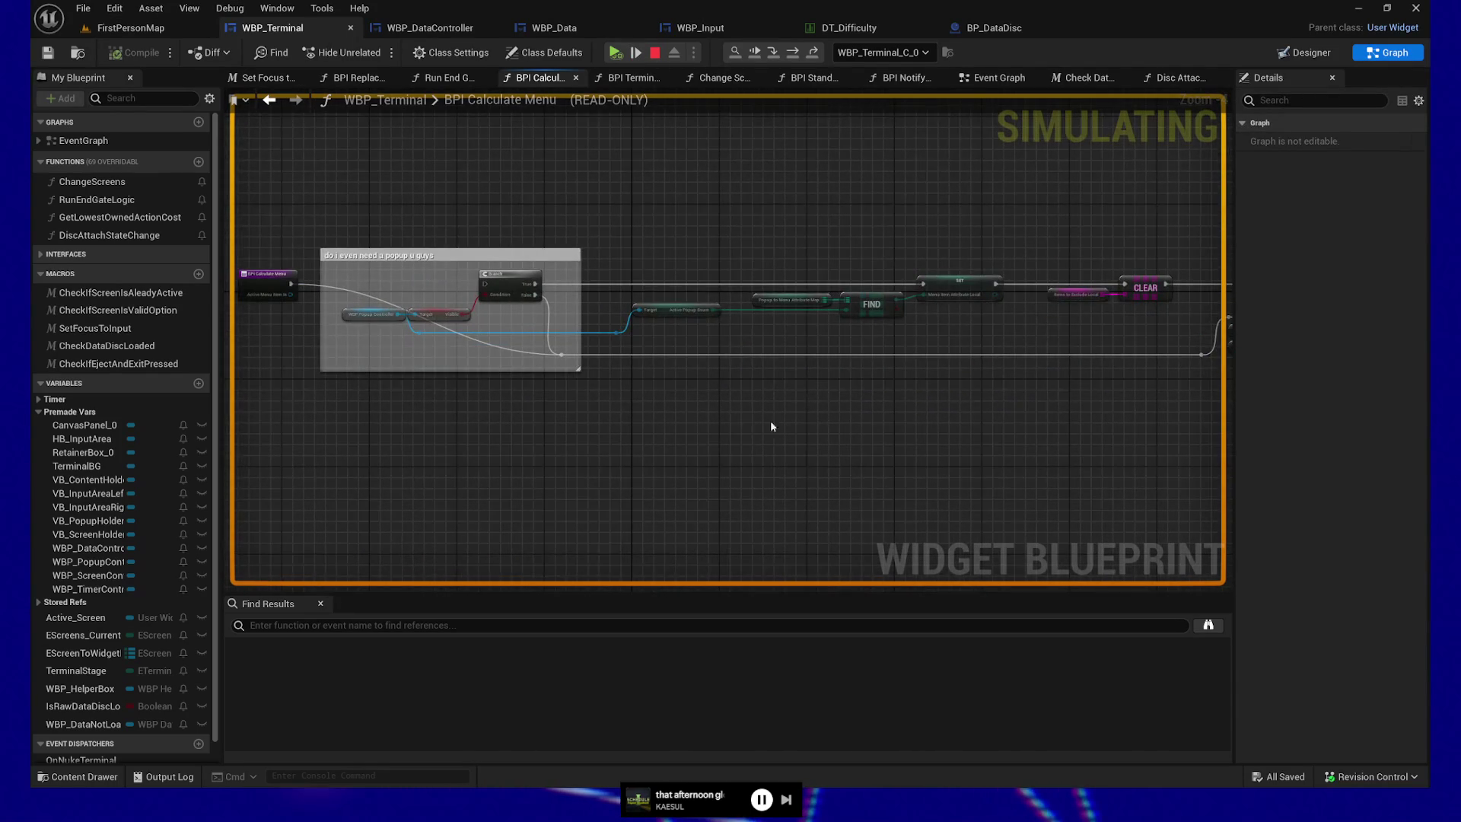
left_click_drag(703, 452, 665, 494)
mouse_move(457, 417)
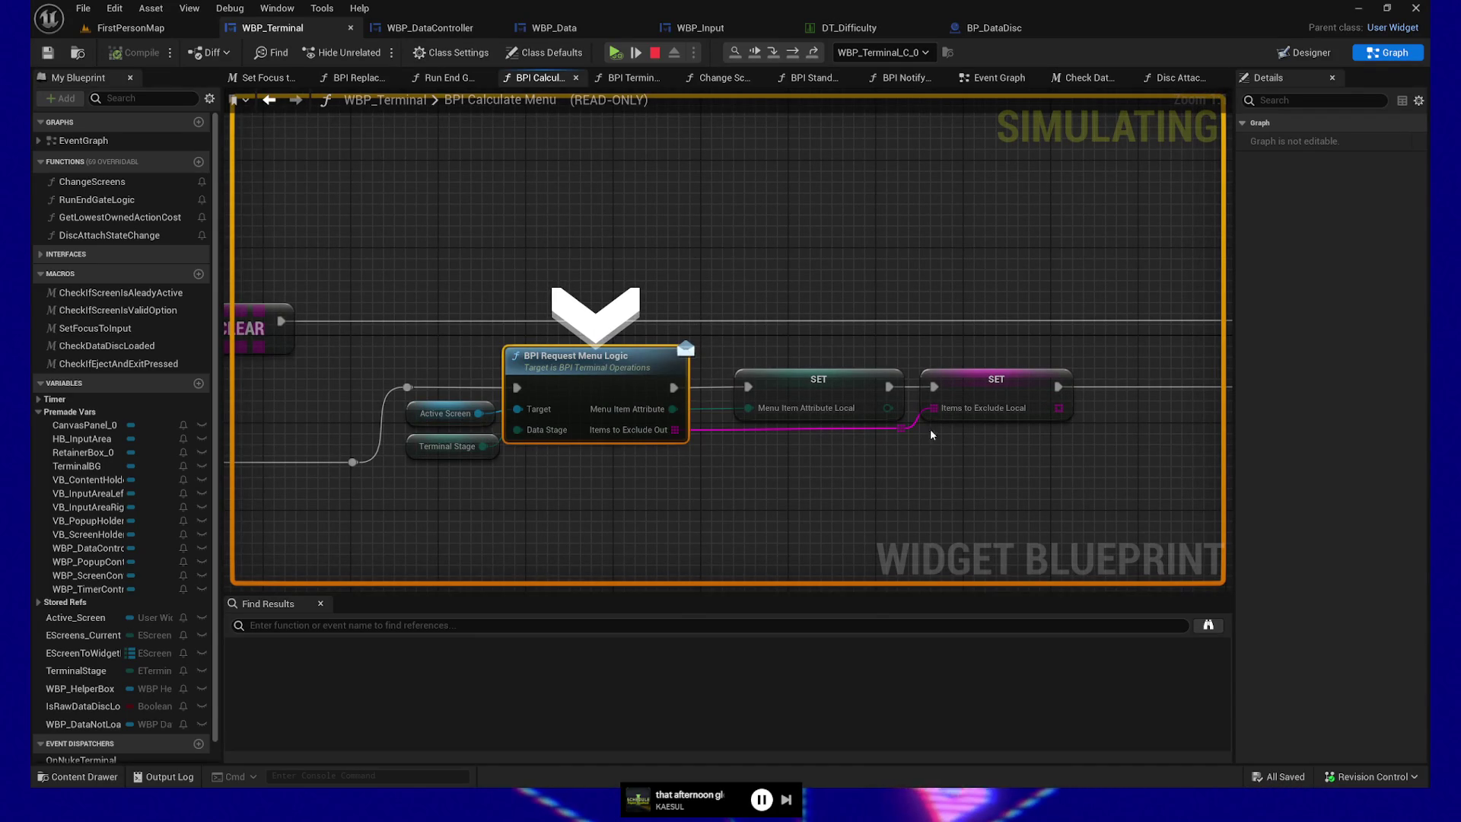
mouse_move(558, 435)
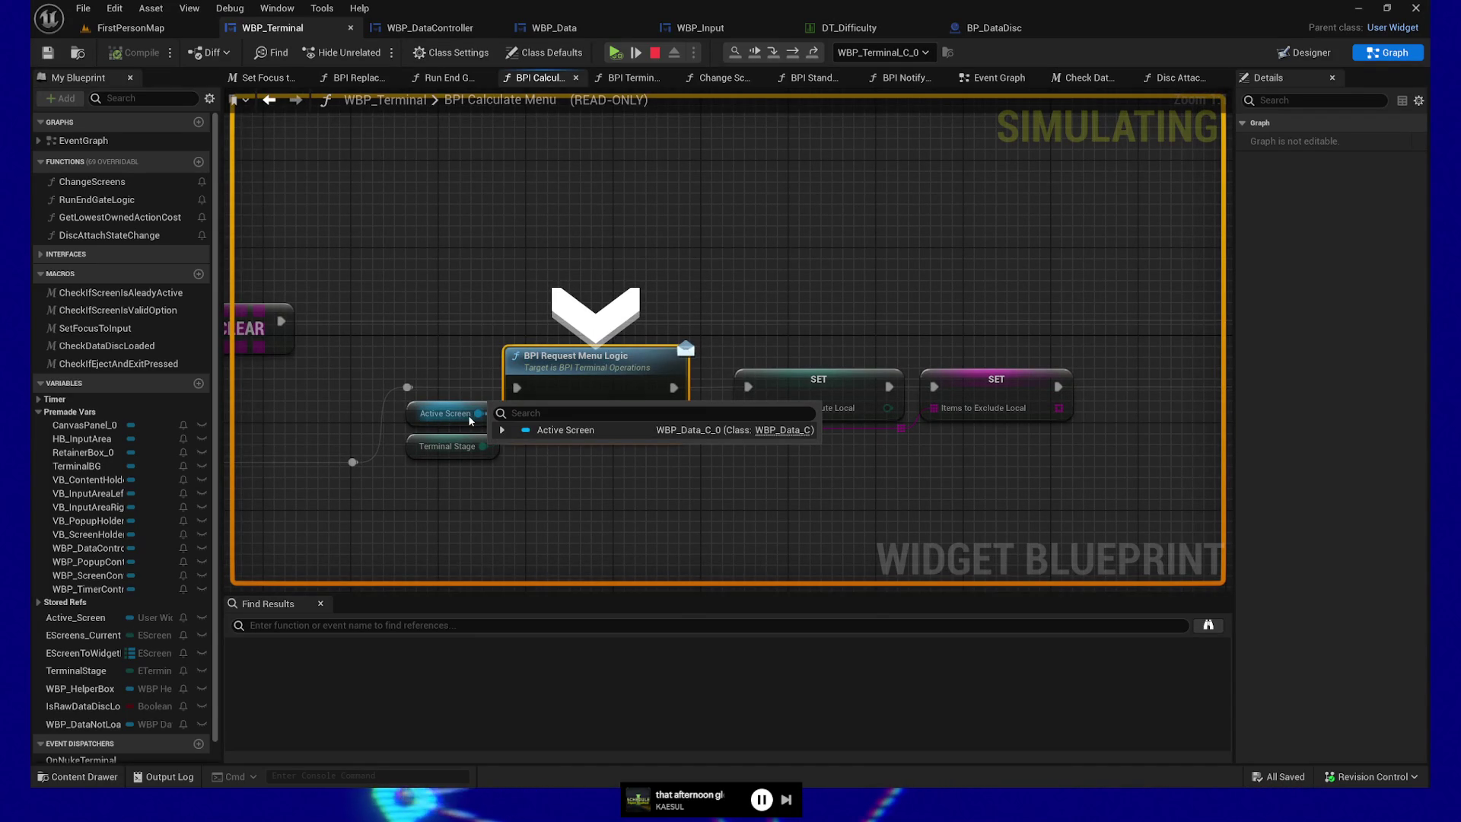
left_click(638, 53)
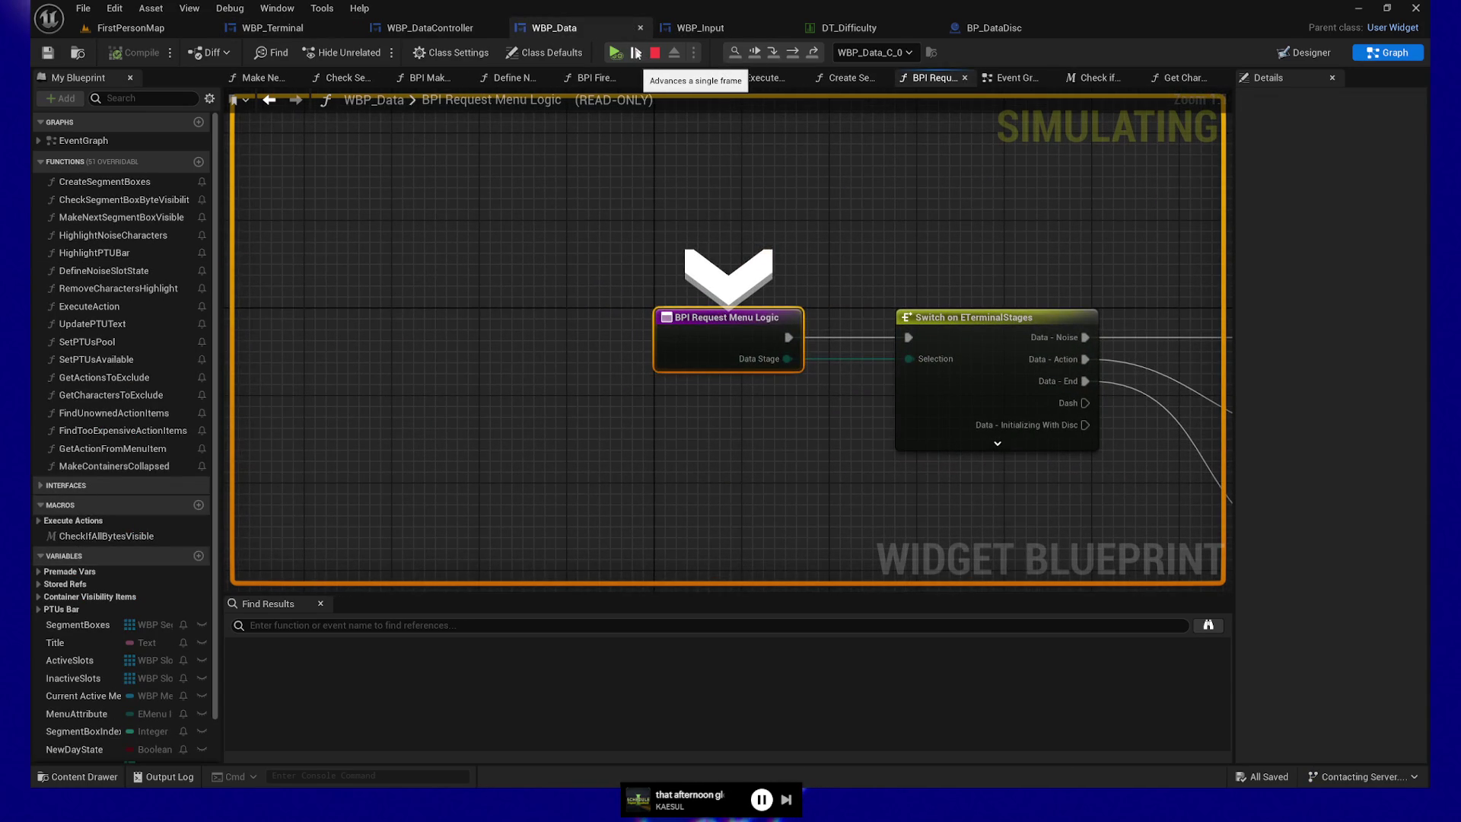
- Step through the Switch and SET into Get Characters to Exclude, reaching the DT_Difficulty row lookup
left_click(638, 54)
mouse_move(509, 328)
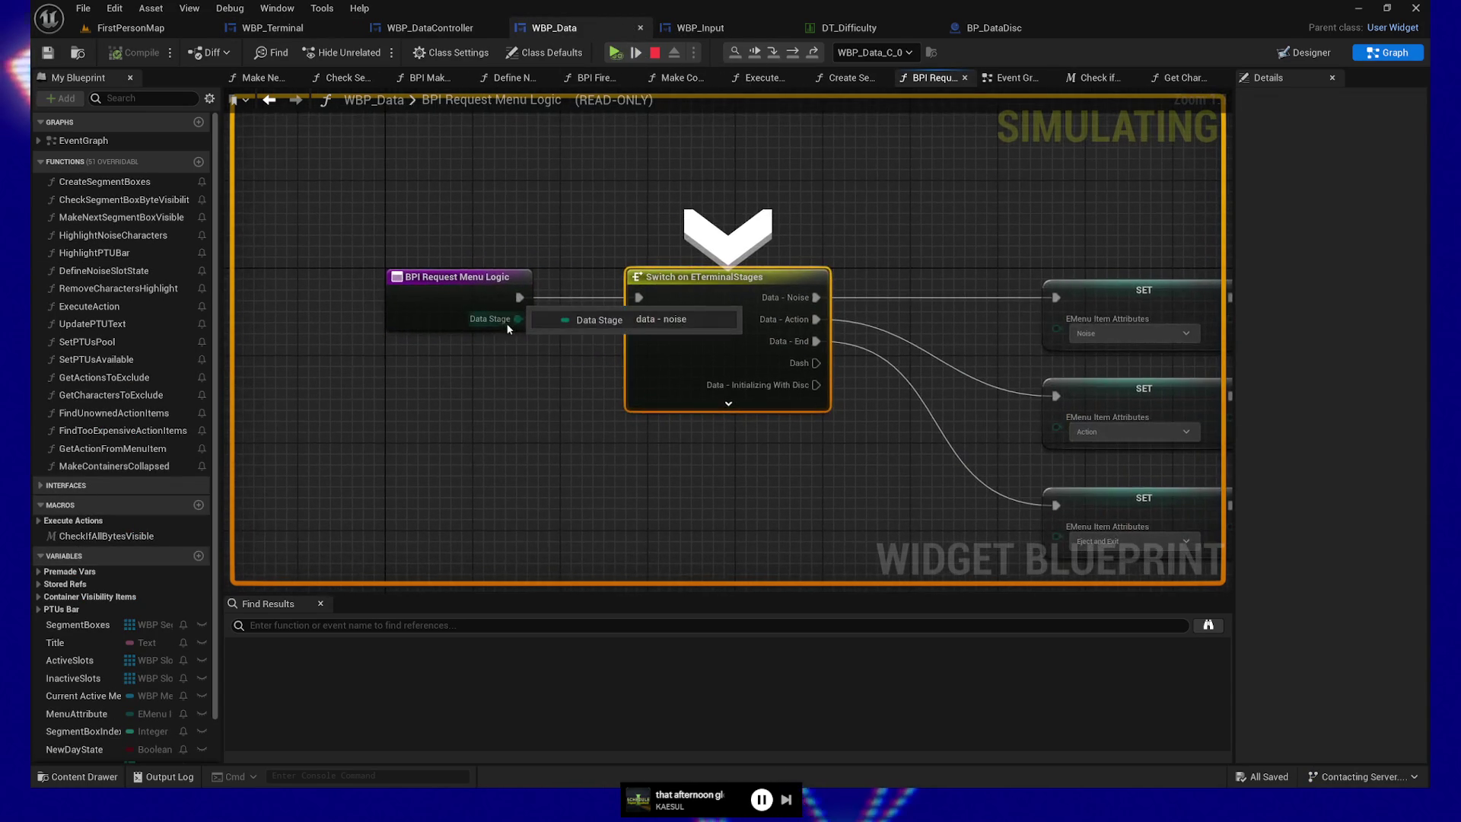
left_click(637, 53)
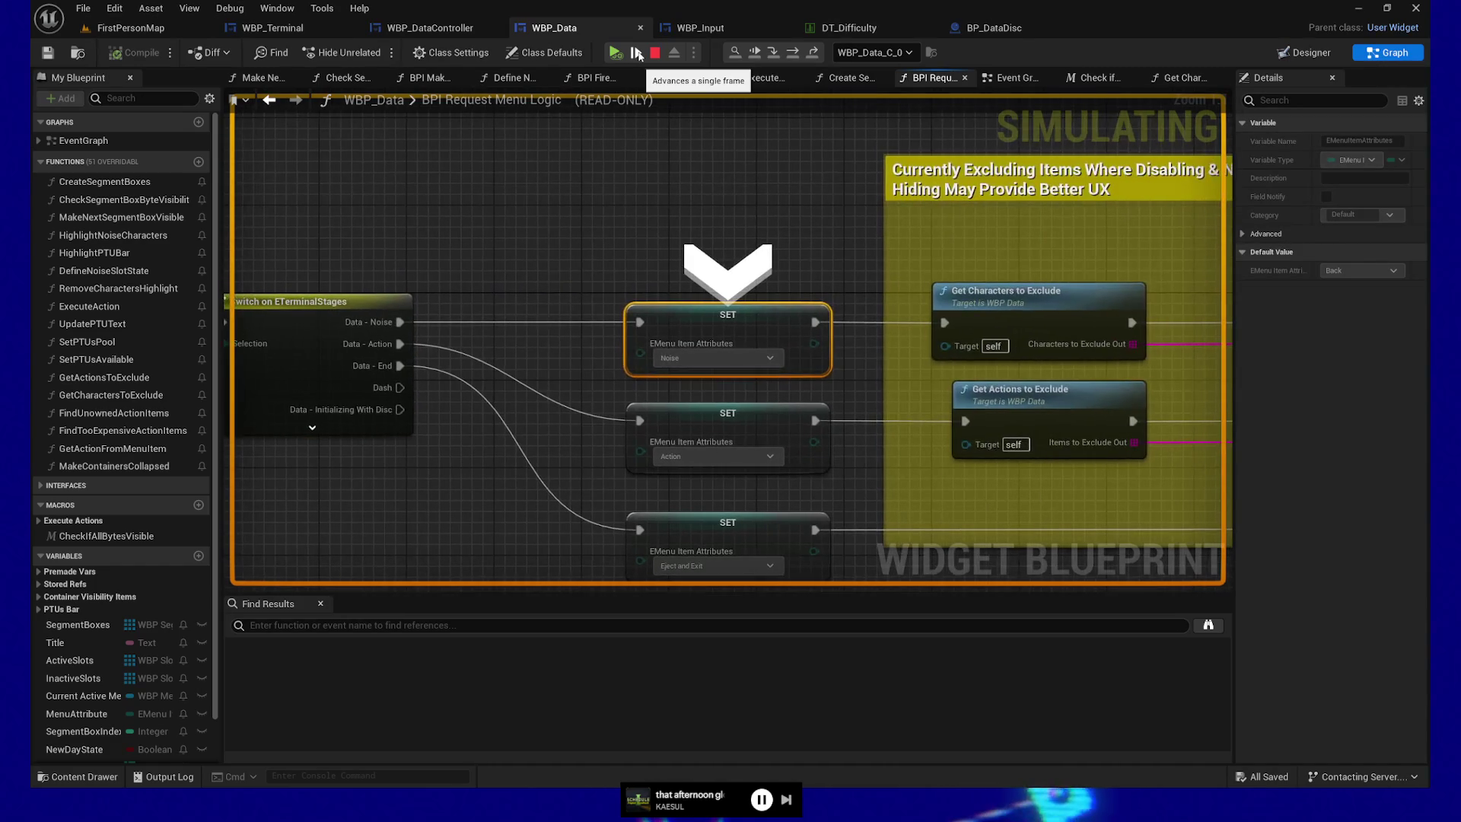
left_click(637, 53)
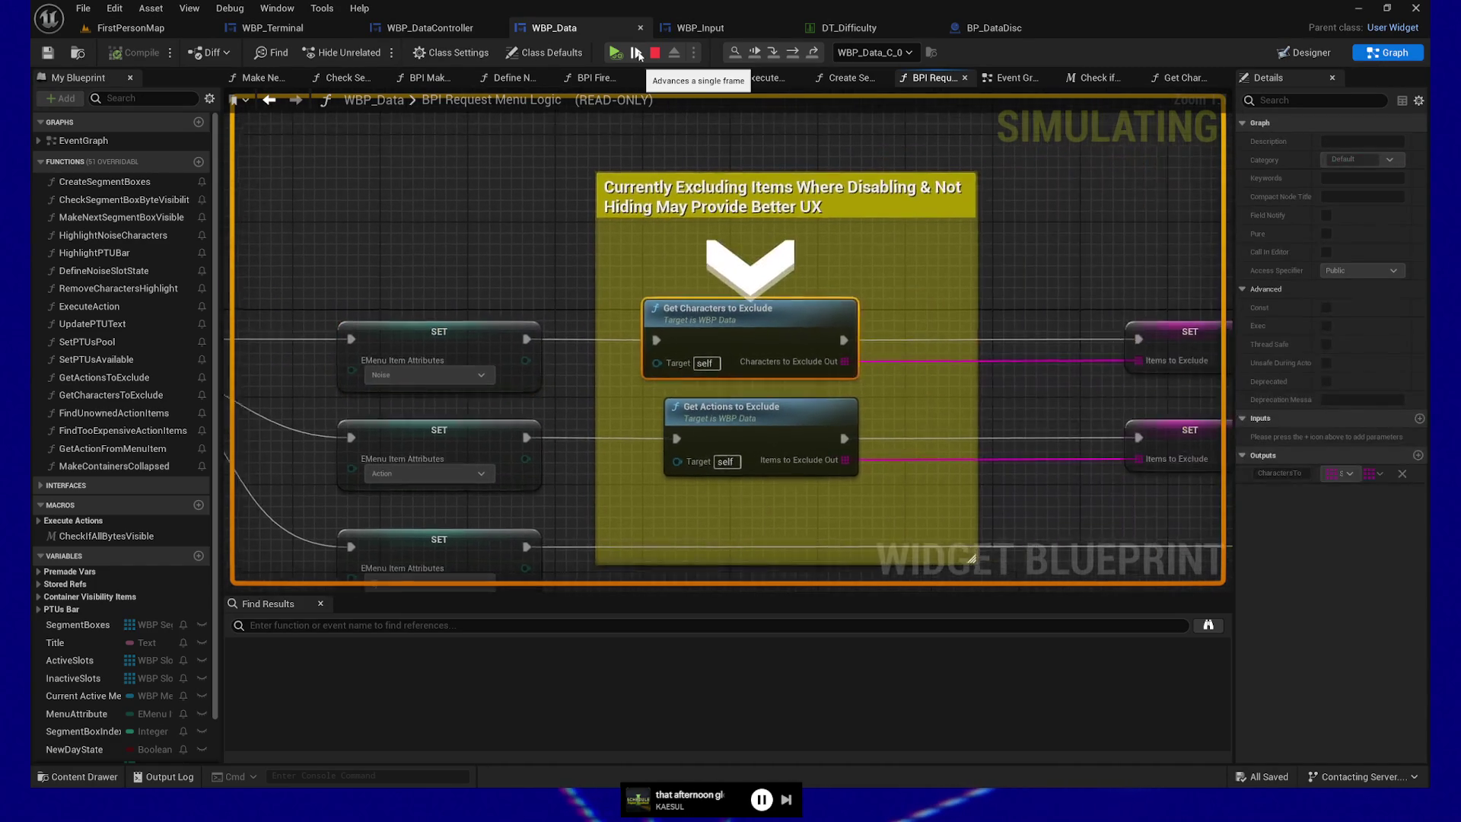
left_click(638, 53)
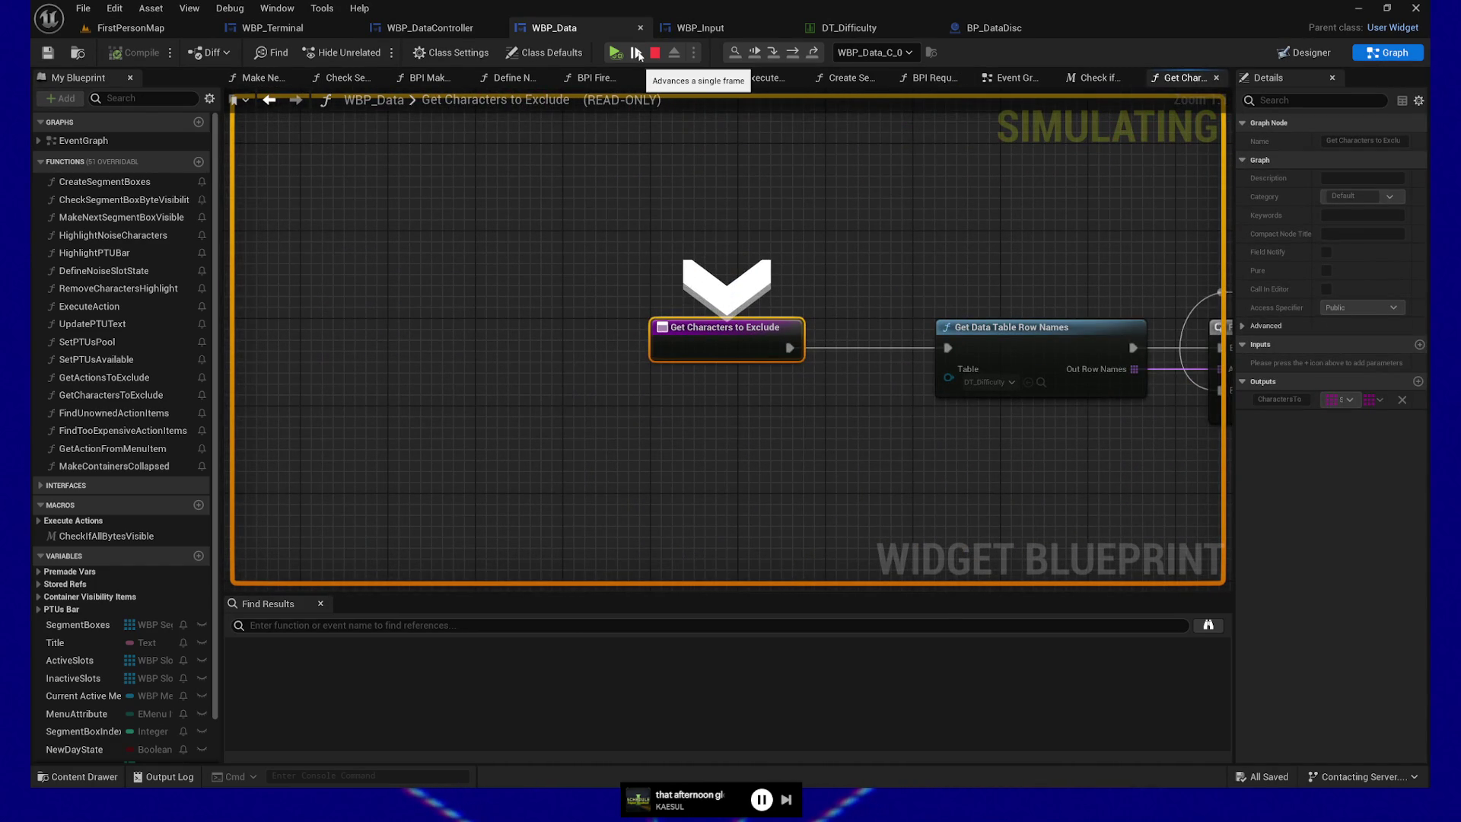
left_click(637, 54)
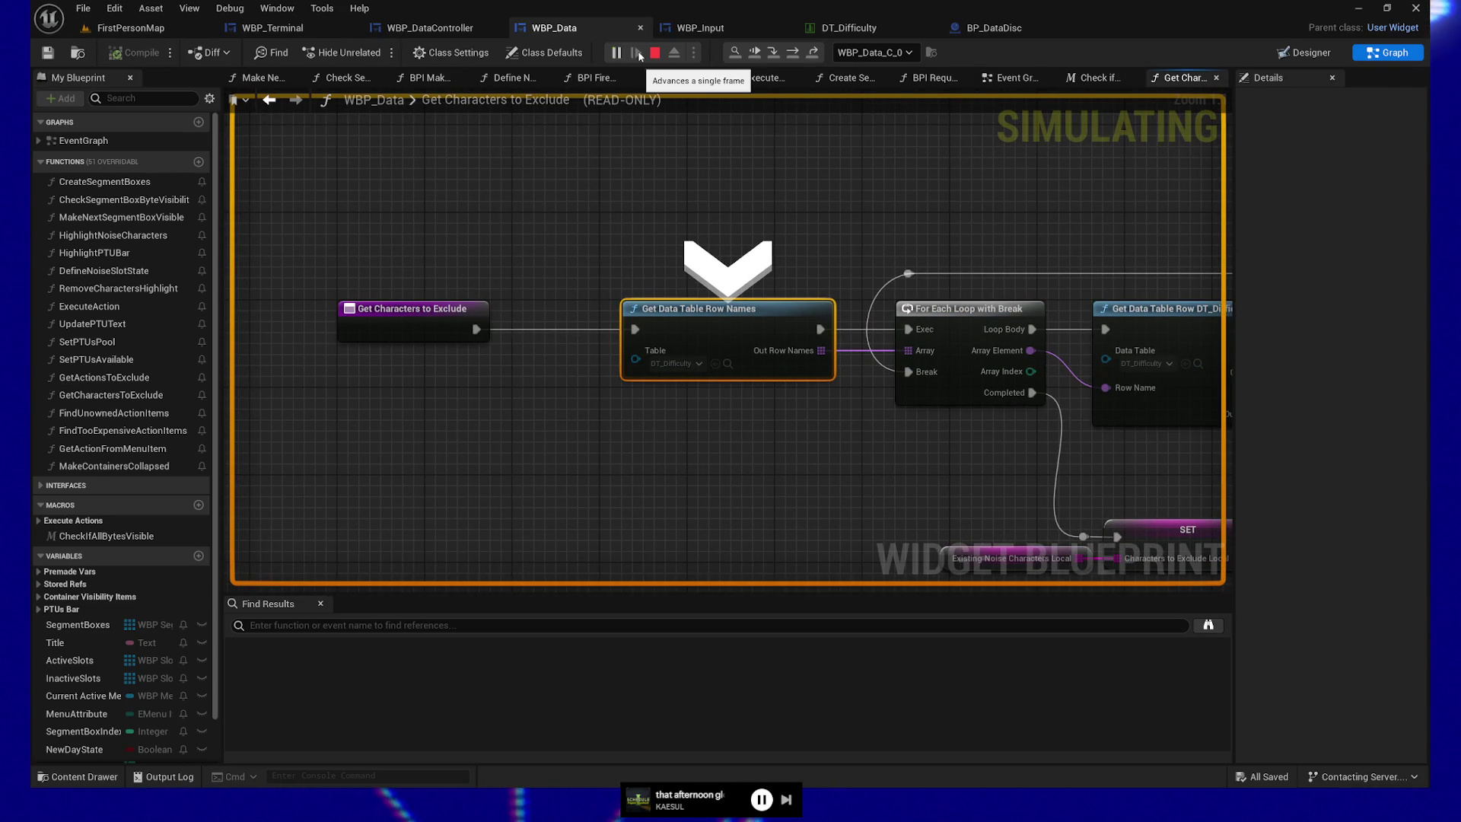
left_click(637, 53)
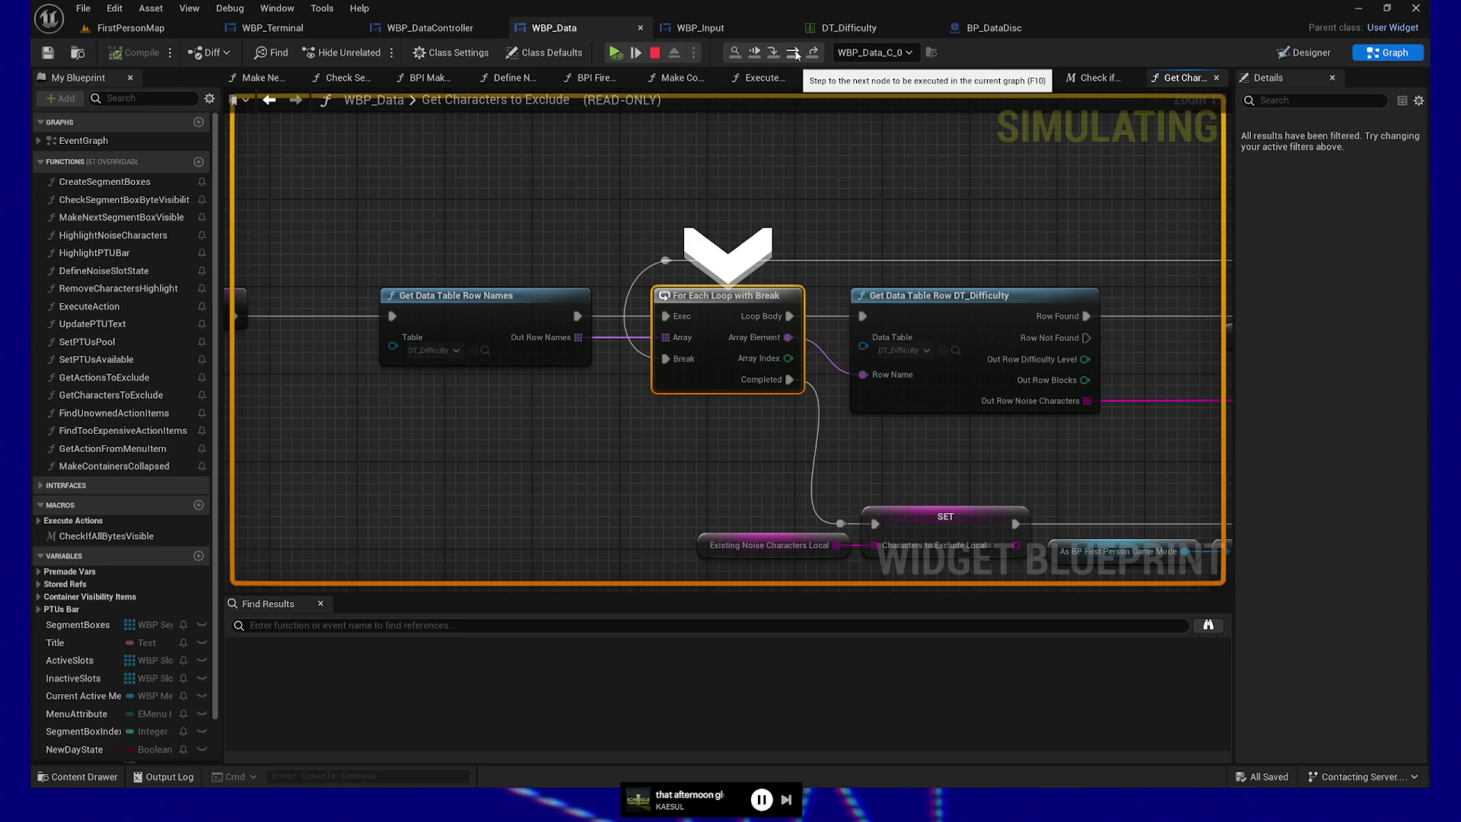
left_click(795, 53)
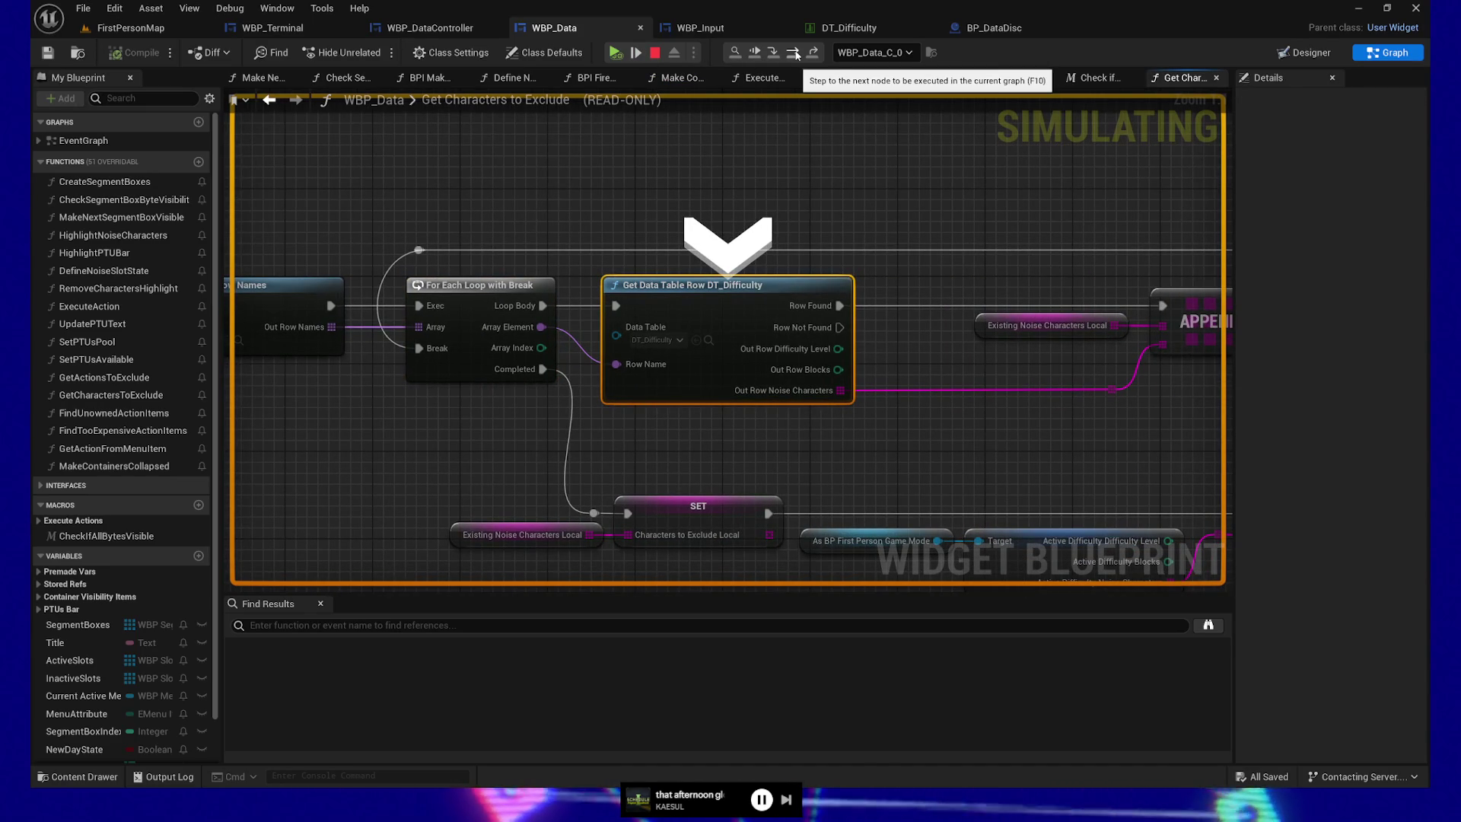
- Inspect Existing Noise Characters Local, then step through APPEND and the loop to the SET node
mouse_move(415, 463)
left_mouse_down()
mouse_move(545, 463)
mouse_move(366, 469)
mouse_move(518, 464)
left_mouse_up()
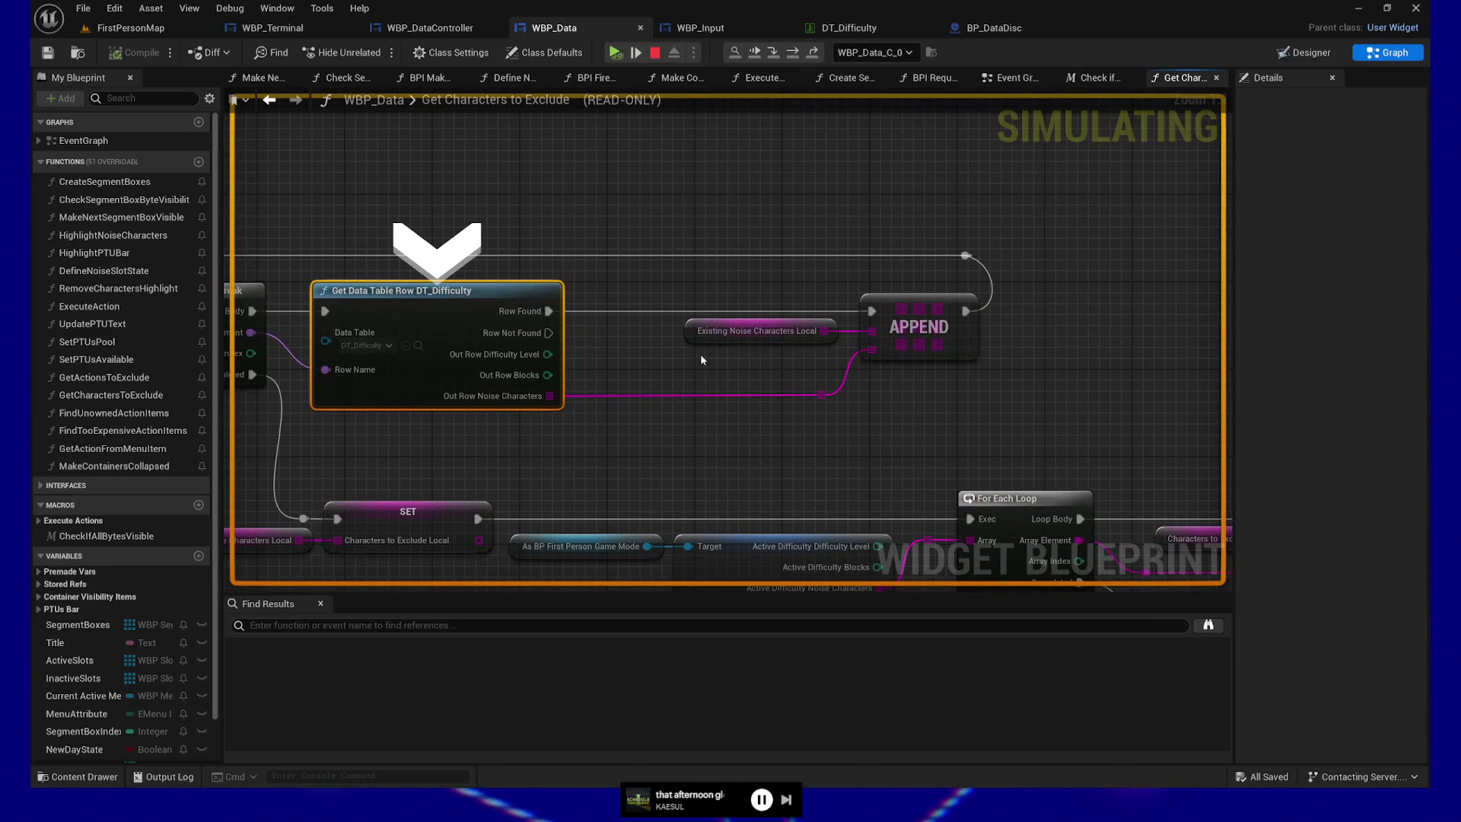
left_click(731, 331)
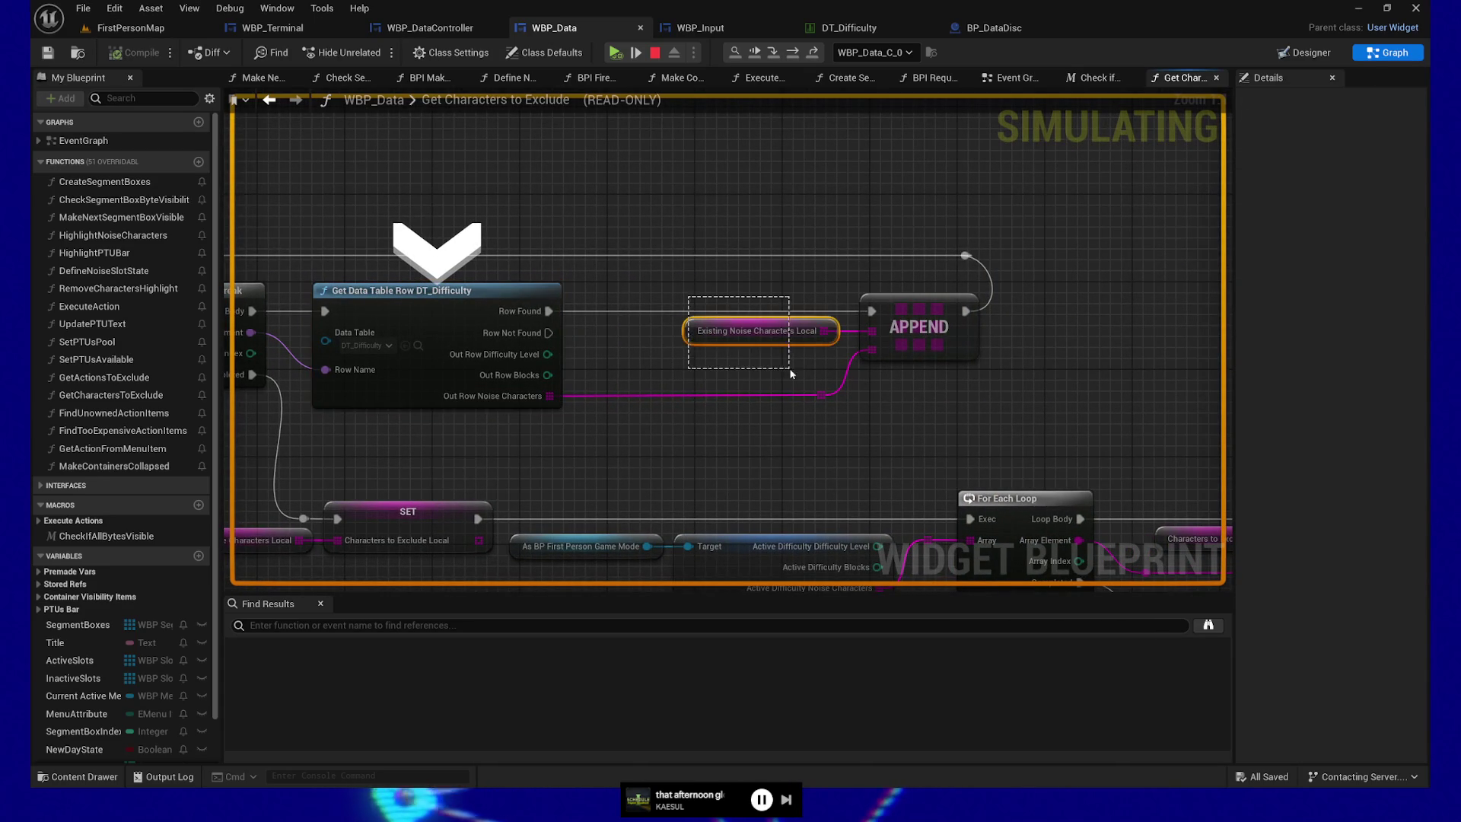
left_click_drag(701, 462, 737, 402)
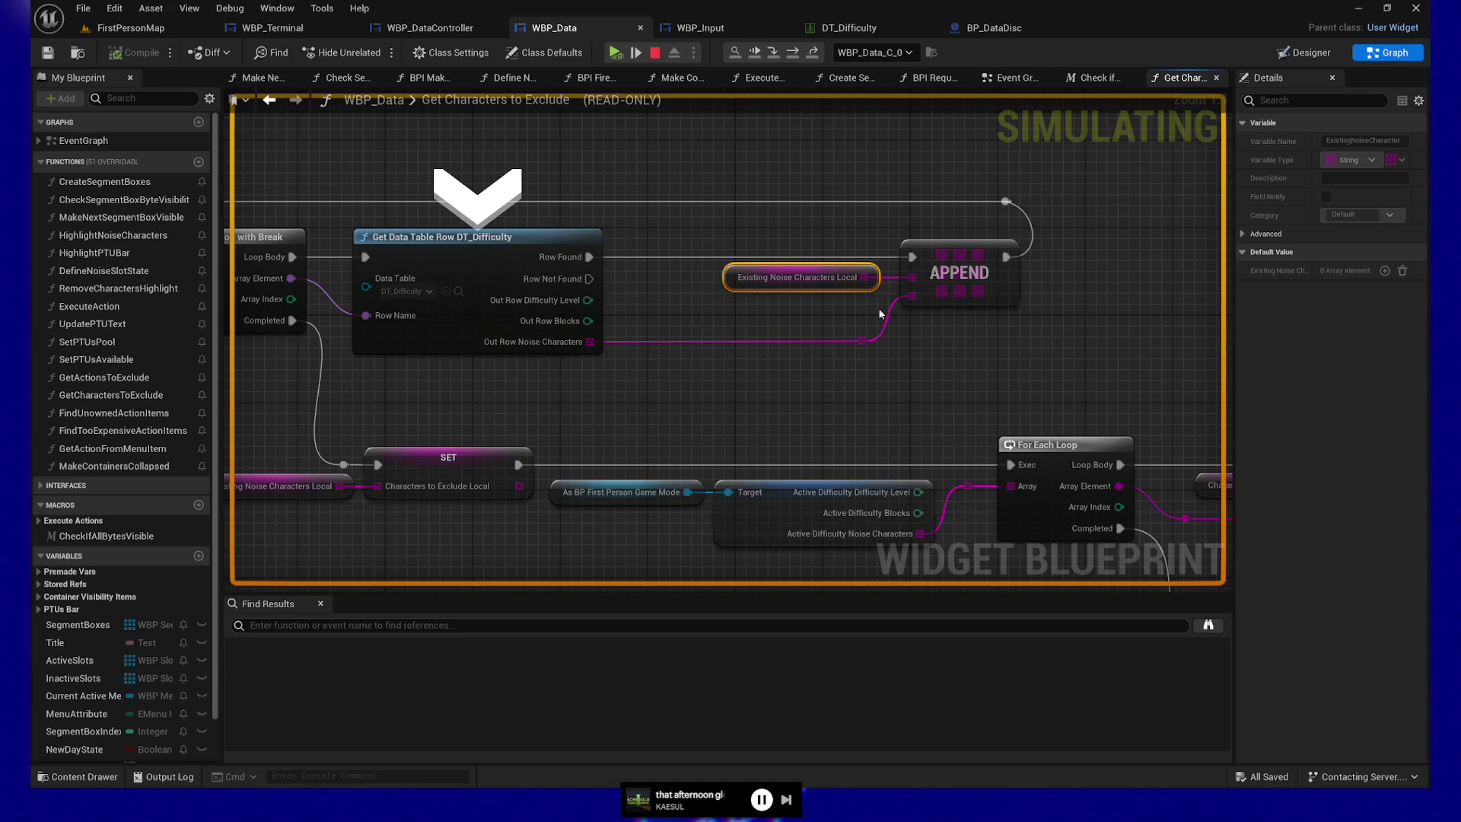
mouse_move(769, 417)
left_mouse_down()
mouse_move(851, 408)
mouse_move(860, 369)
left_mouse_up()
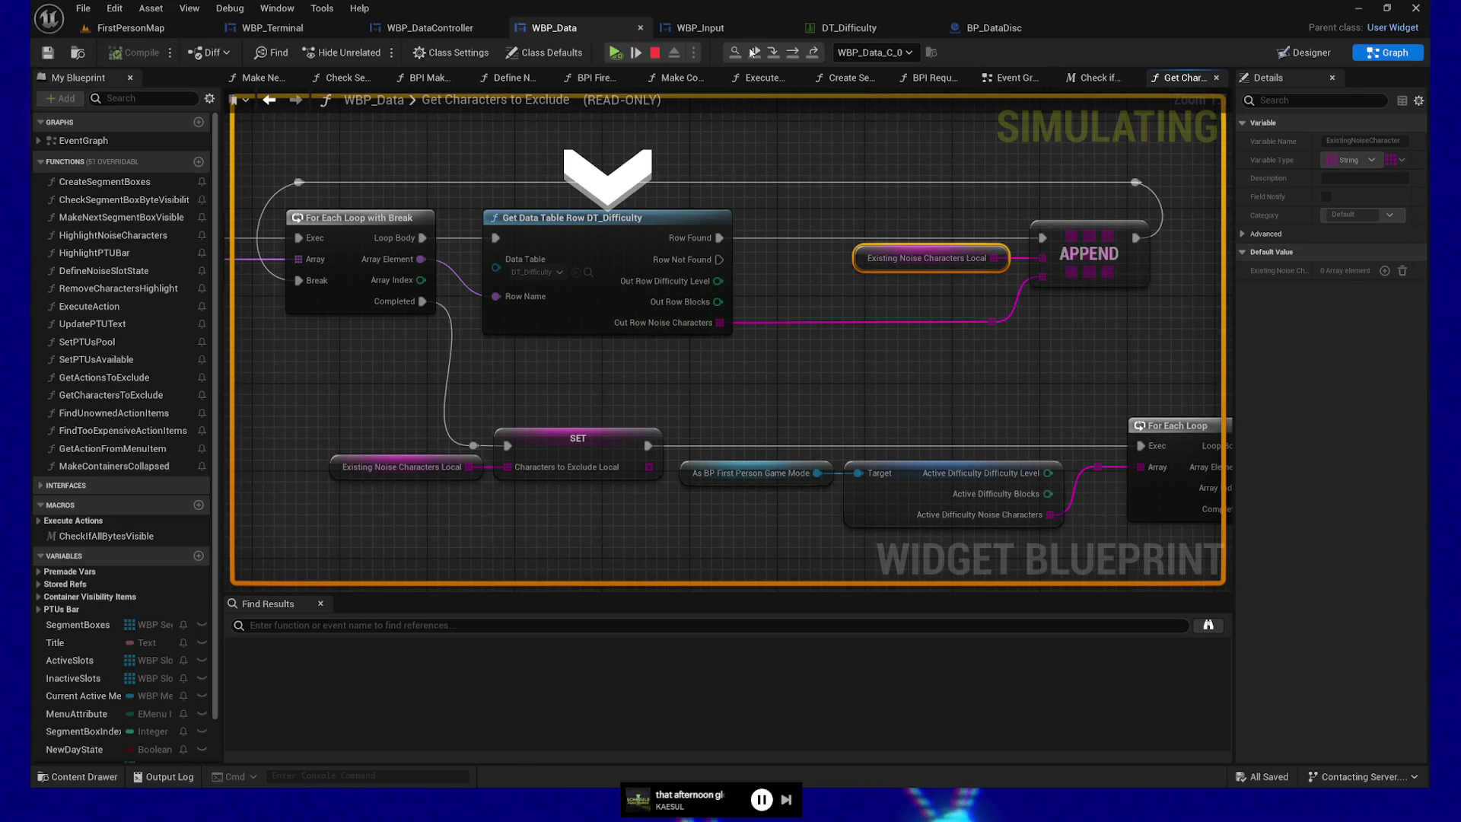
left_click(794, 52)
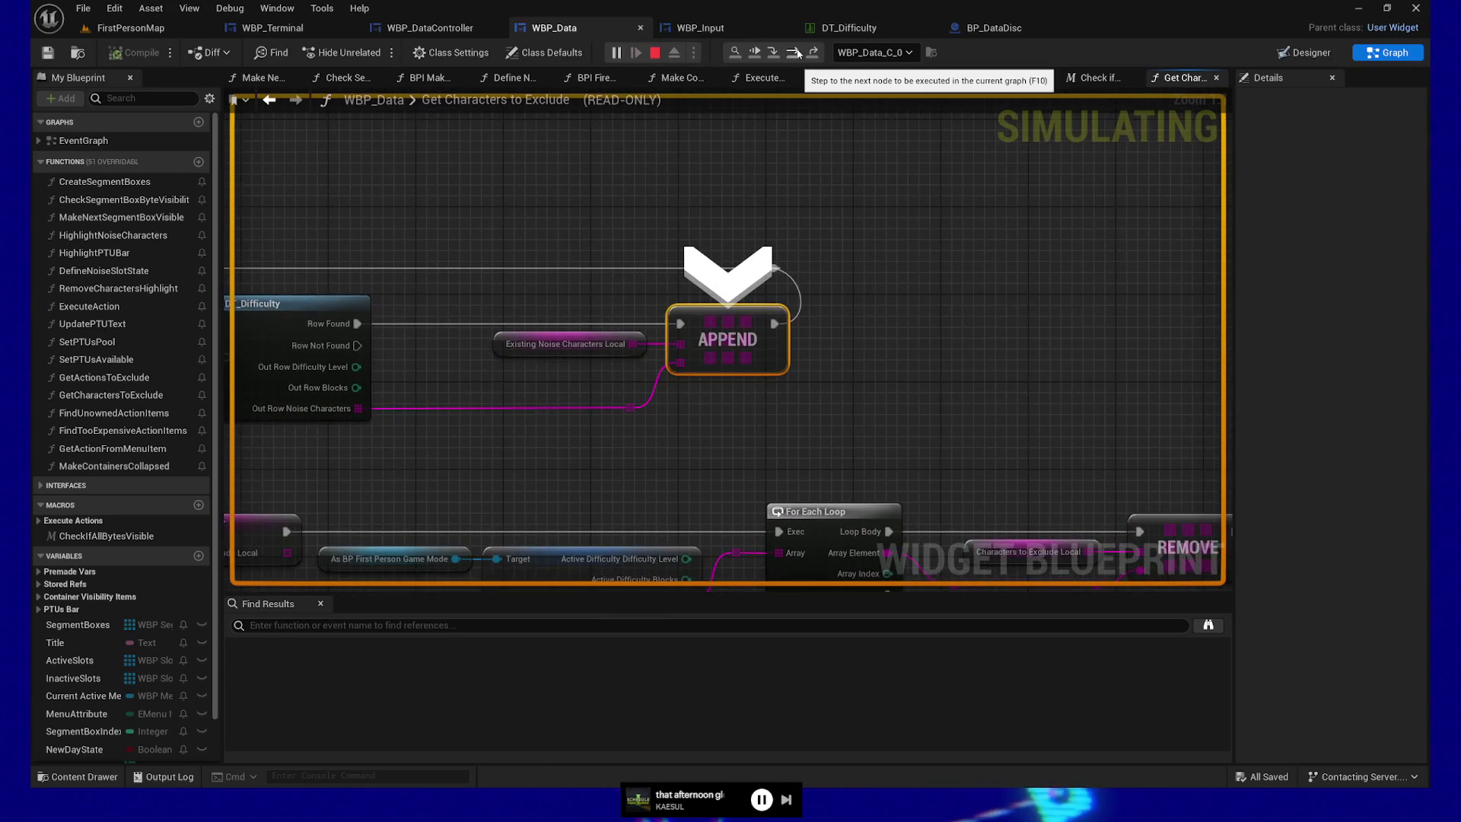
left_click(796, 52)
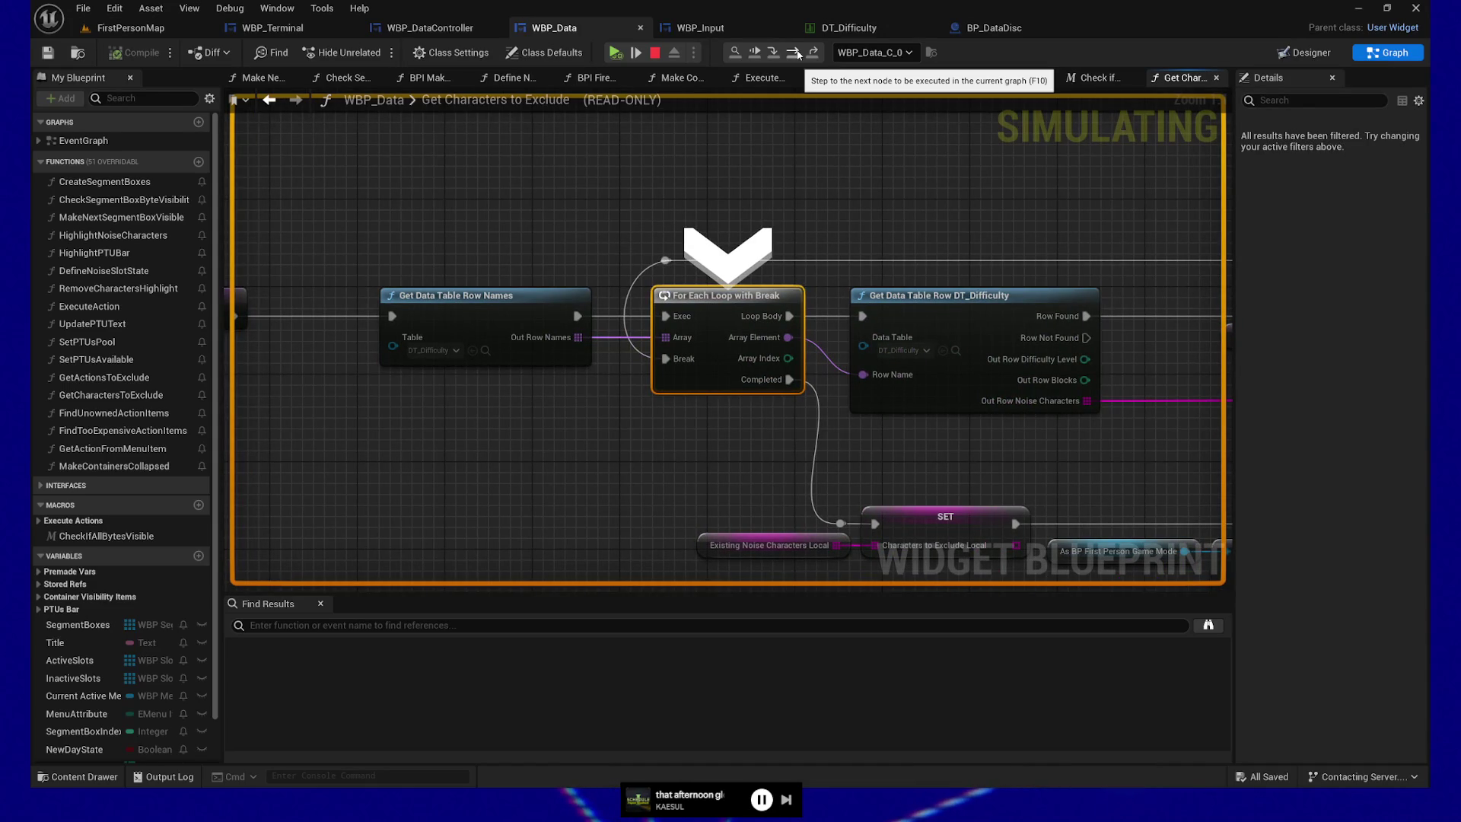
left_click(797, 52)
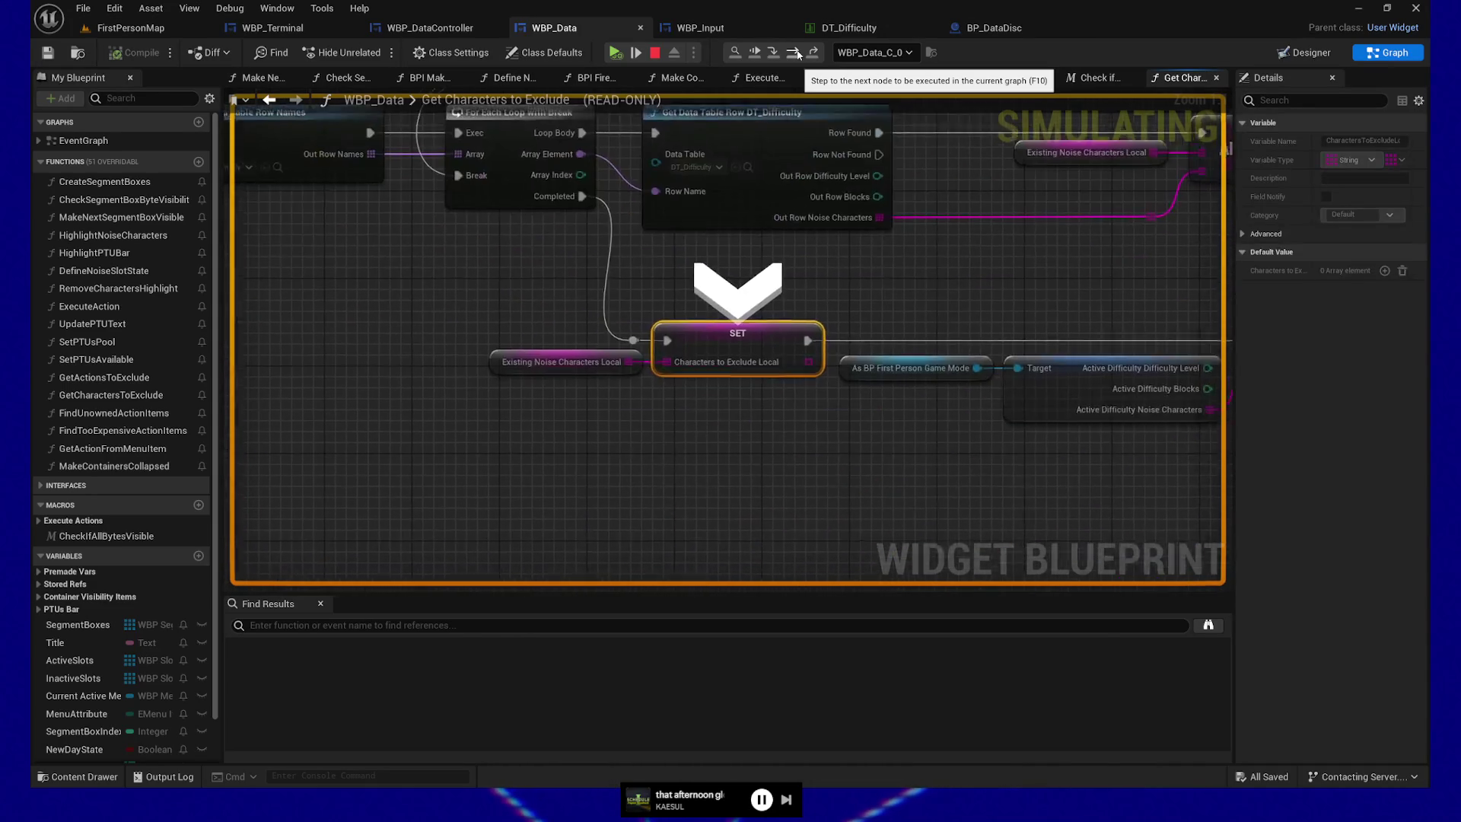
left_click_drag(529, 287, 612, 350)
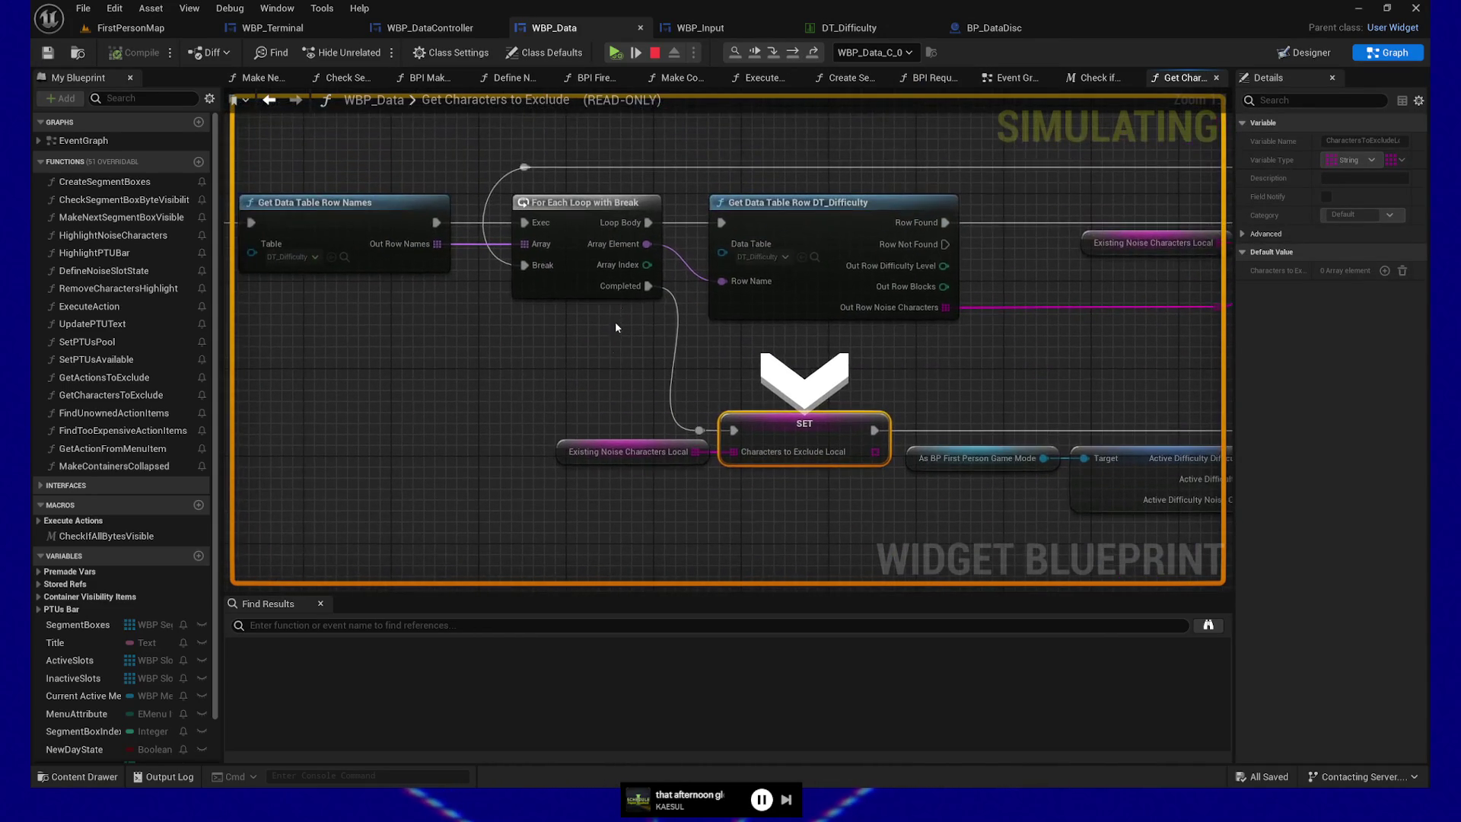
left_click_drag(396, 322, 555, 344)
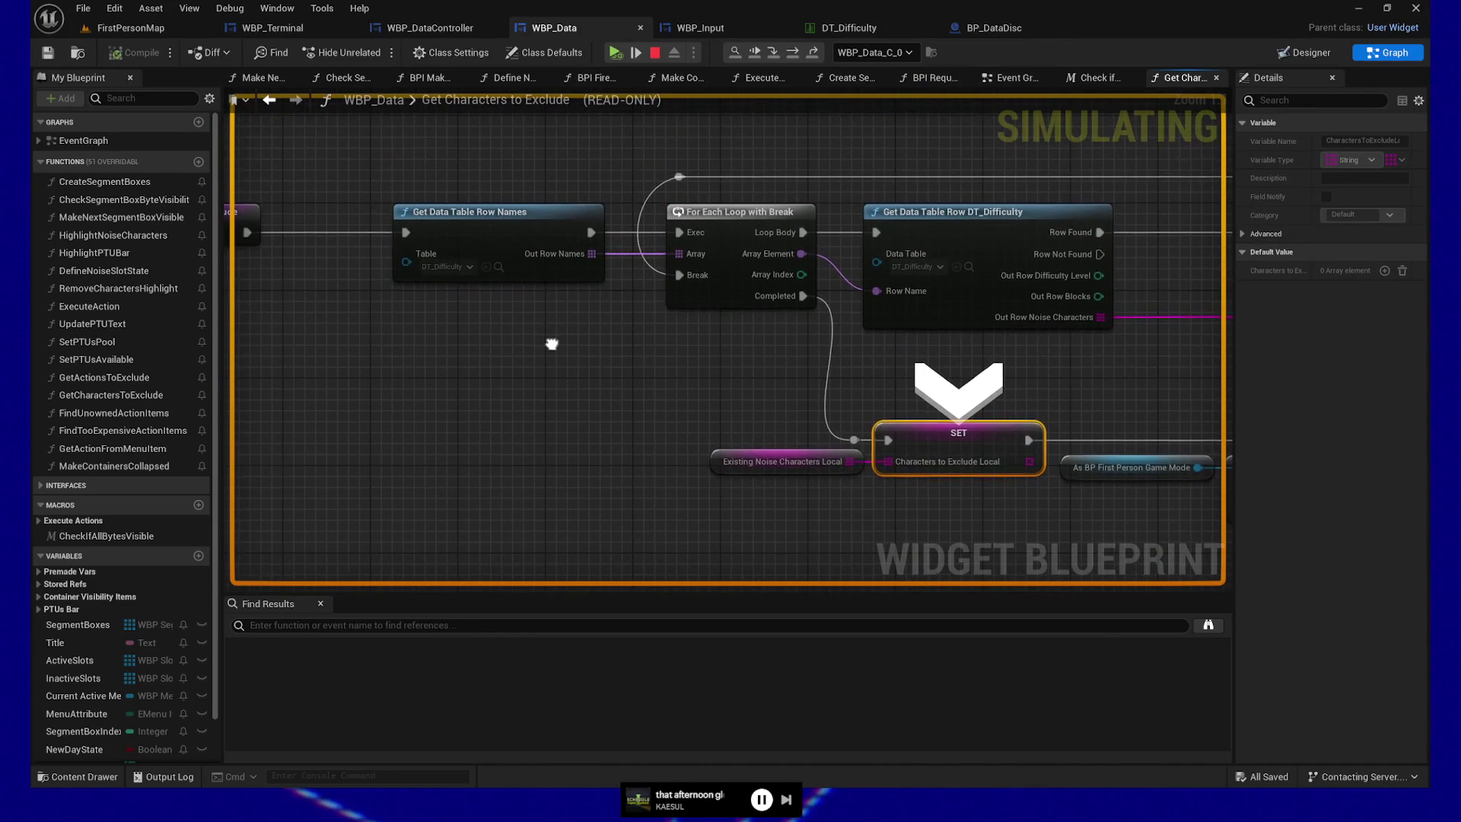
mouse_move(971, 306)
mouse_move(1098, 370)
left_mouse_down()
mouse_move(560, 393)
mouse_move(576, 393)
left_mouse_up()
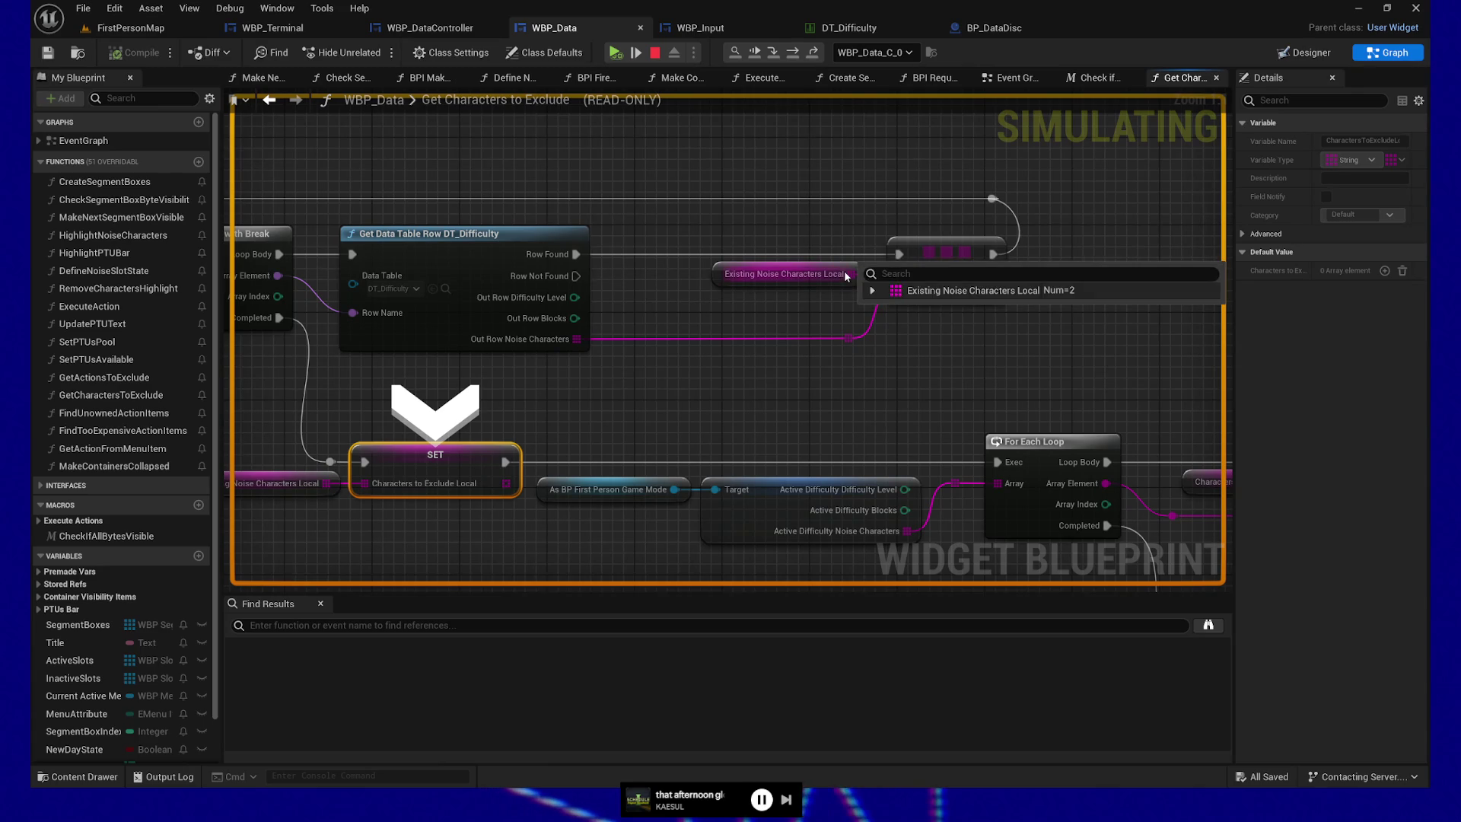
left_click(873, 291)
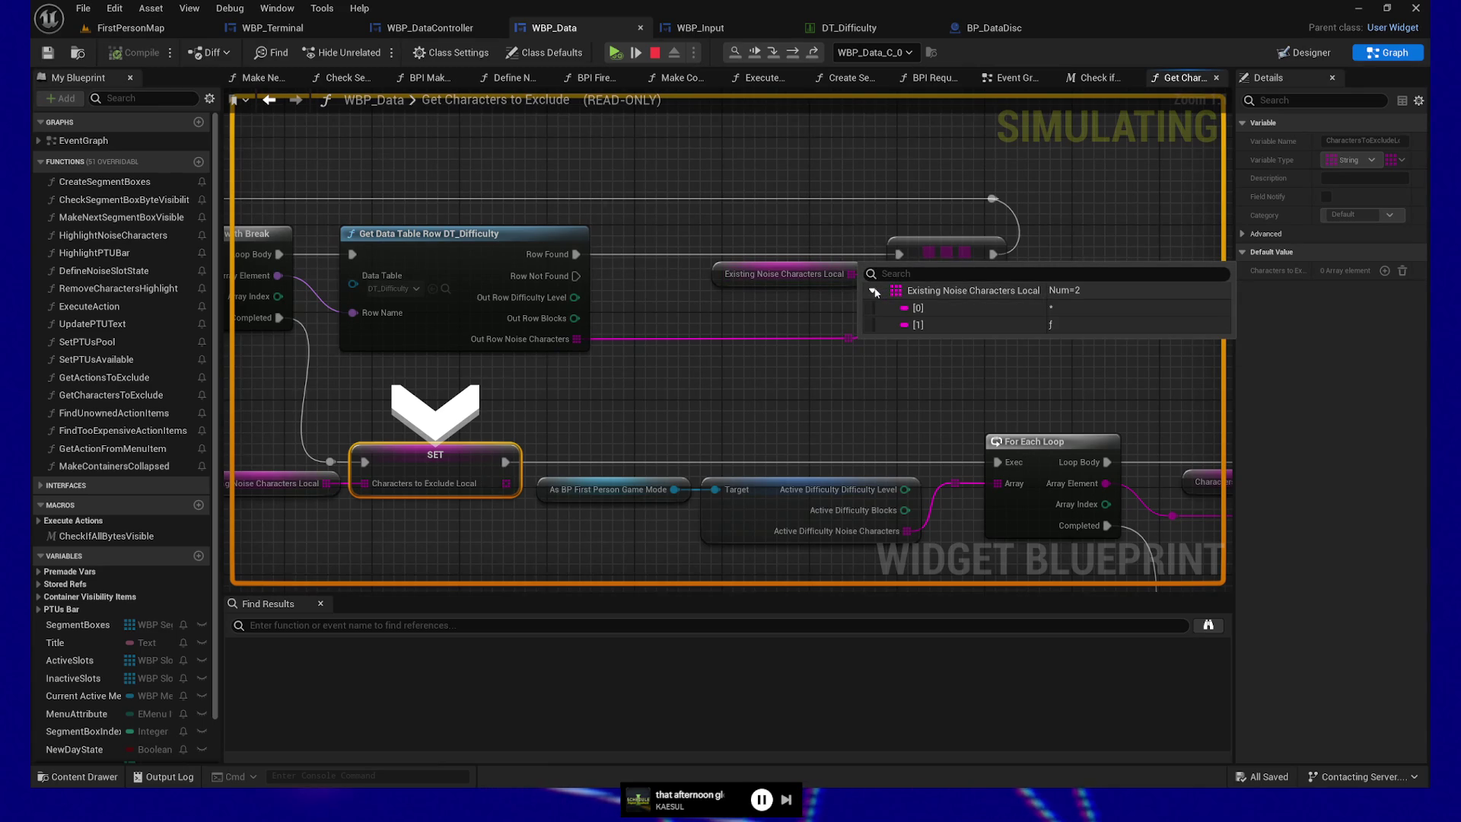
mouse_move(594, 202)
left_mouse_down()
mouse_move(1001, 191)
mouse_move(910, 197)
left_mouse_up()
- Stop the simulation and delete the wire looping into the Break pin, with its reroute node
left_click(655, 53)
left_click_drag(780, 199, 690, 206)
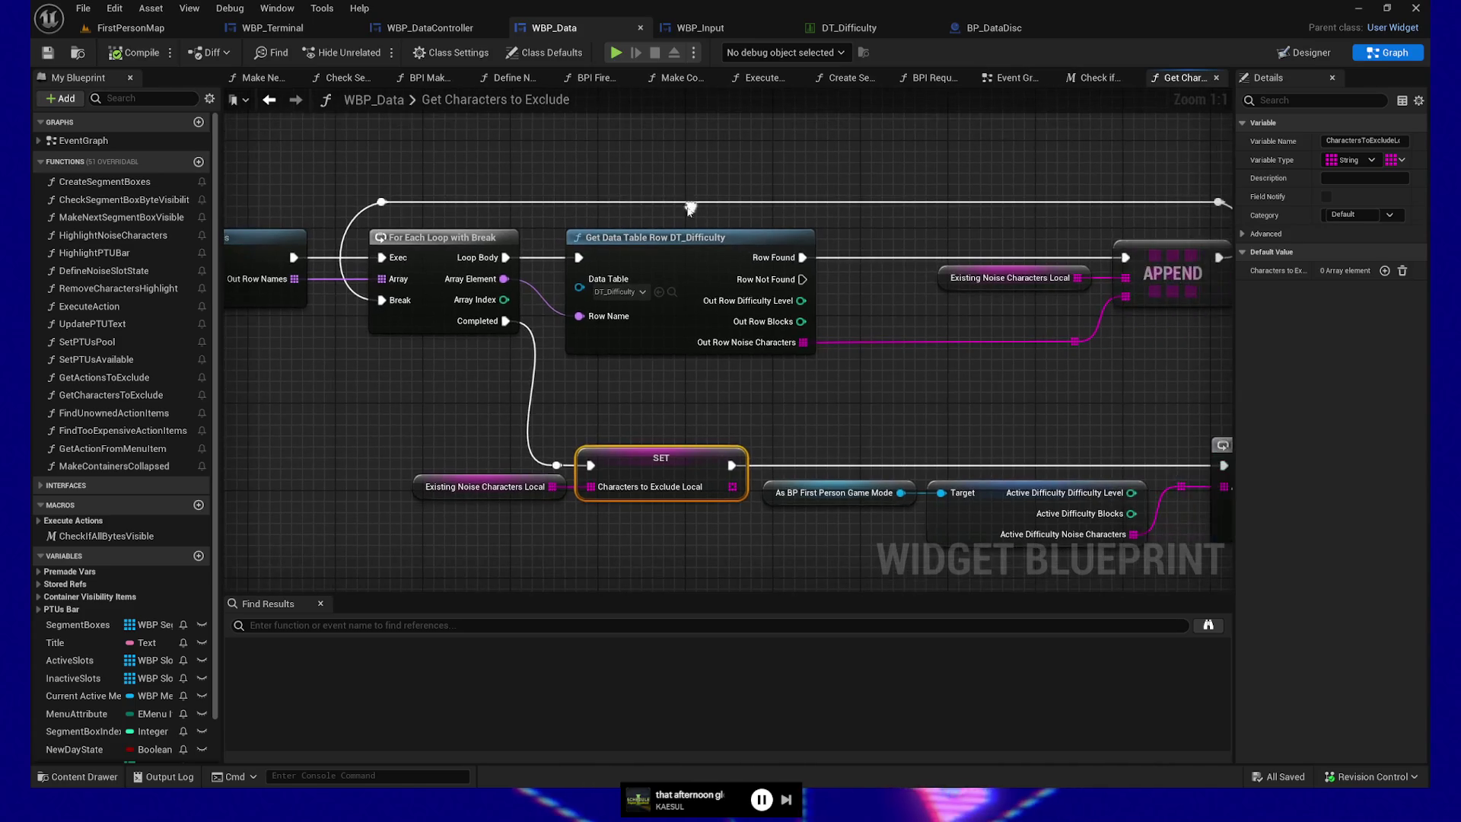
left_click(352, 293)
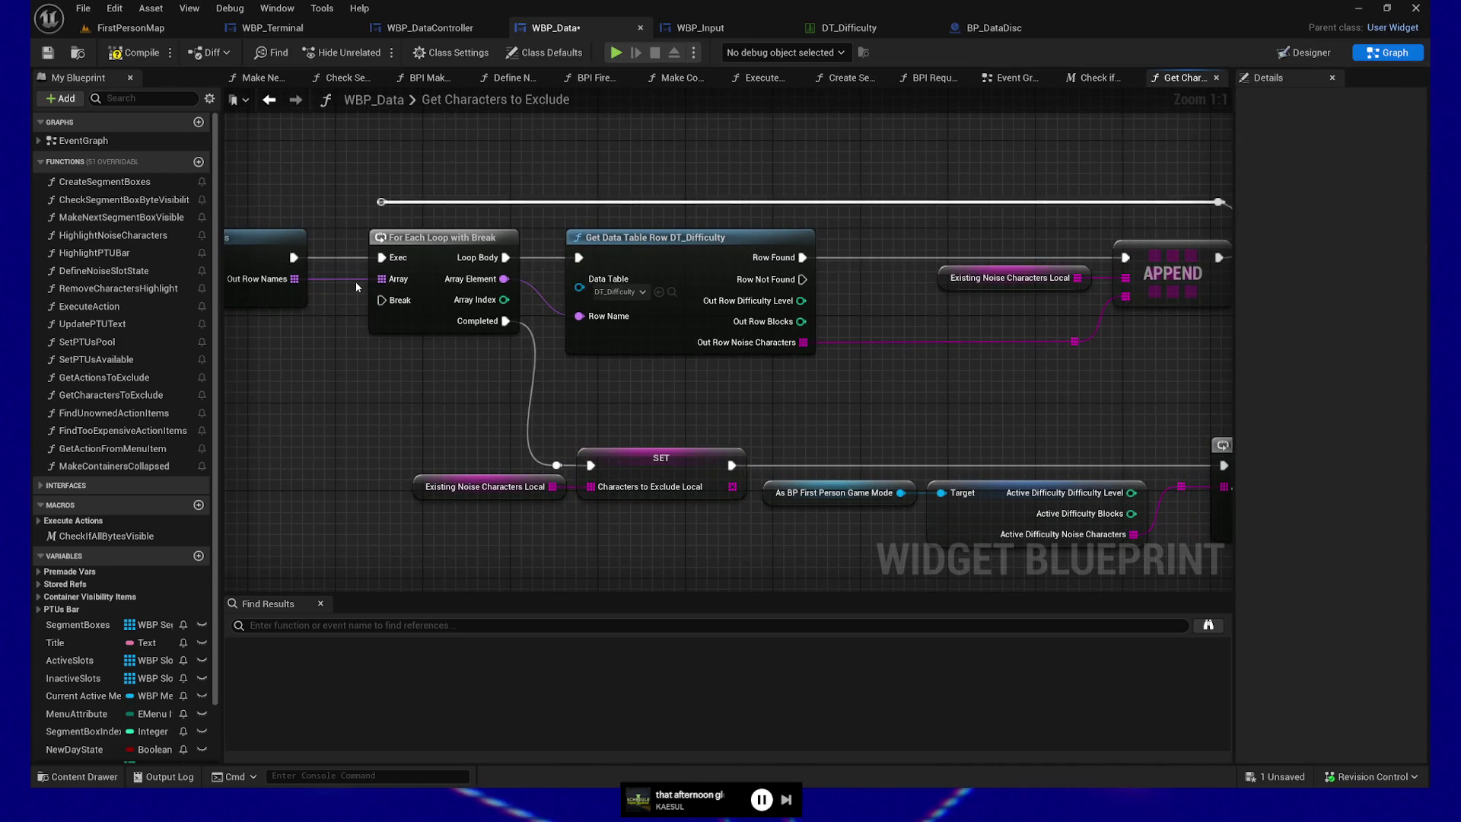
key("Delete")
- Compile and save WBP_Data, then play the level again and resume from the breakpoint
left_click_drag(768, 146, 631, 164)
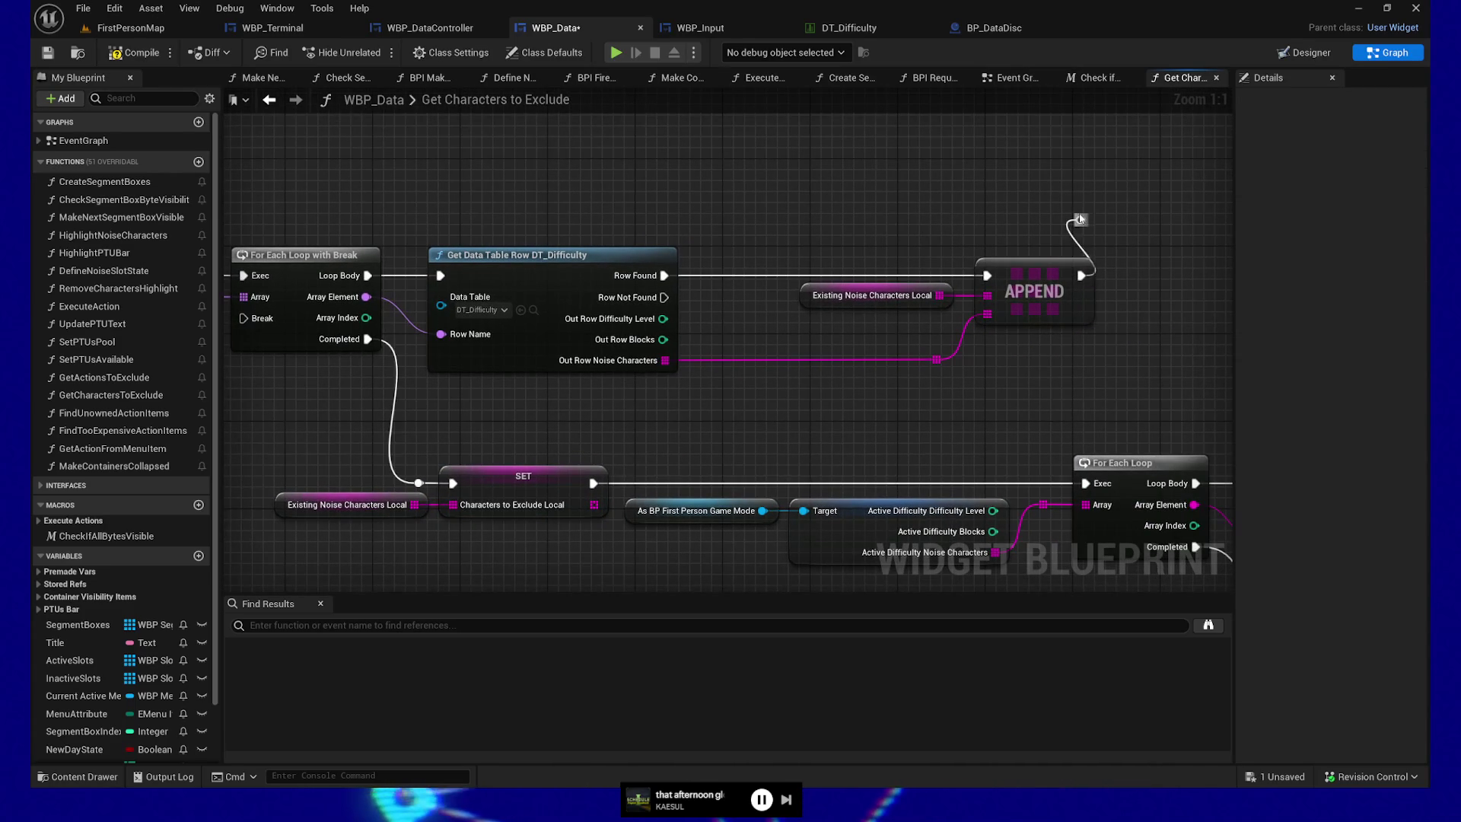
left_click(149, 53)
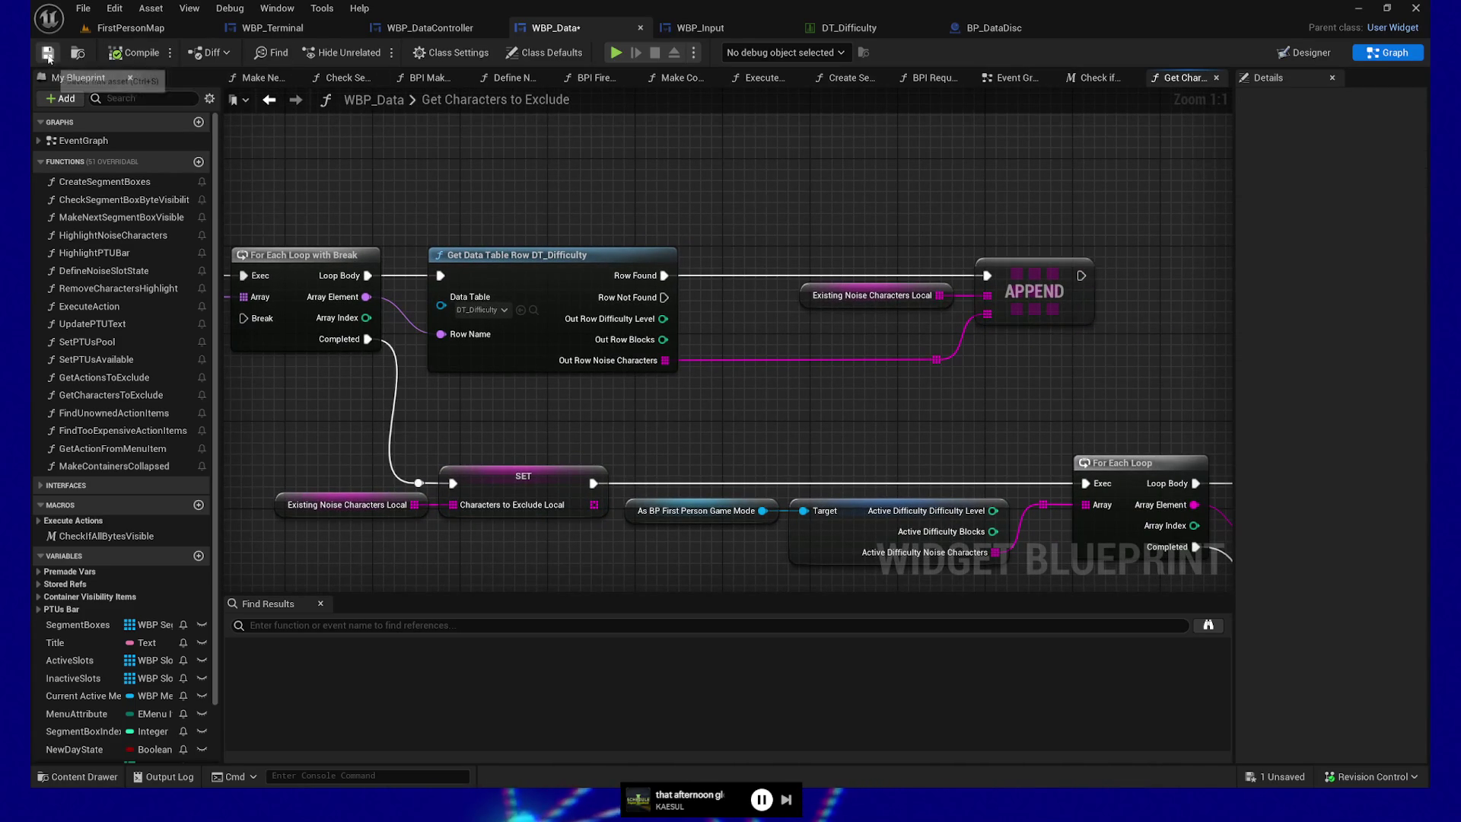
left_click(616, 53)
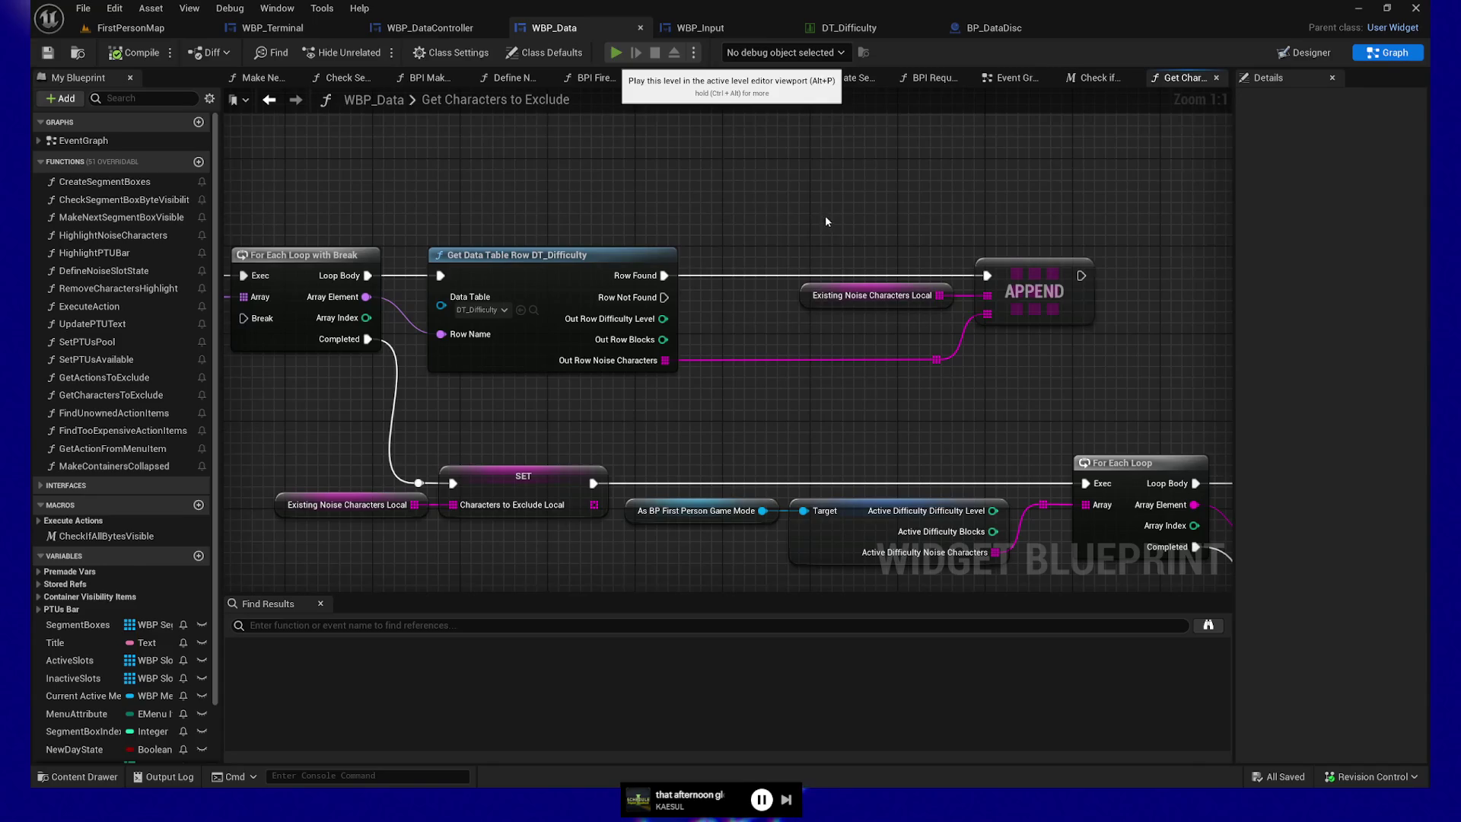
left_click(615, 53)
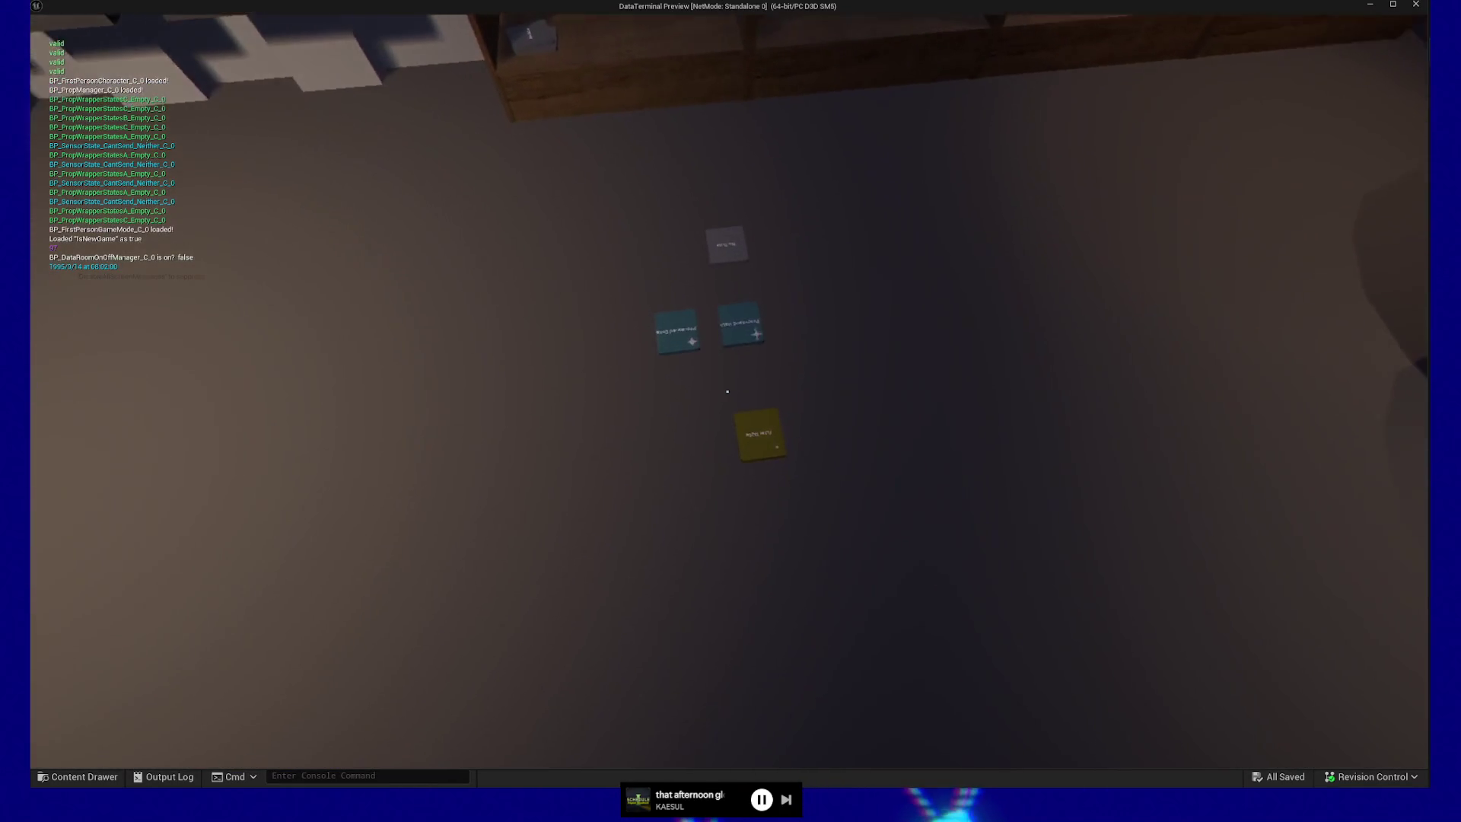
- Pick up the yellow Raw Data card, insert it into the drive and interact with the terminal
left_click(728, 392)
left_click(729, 391)
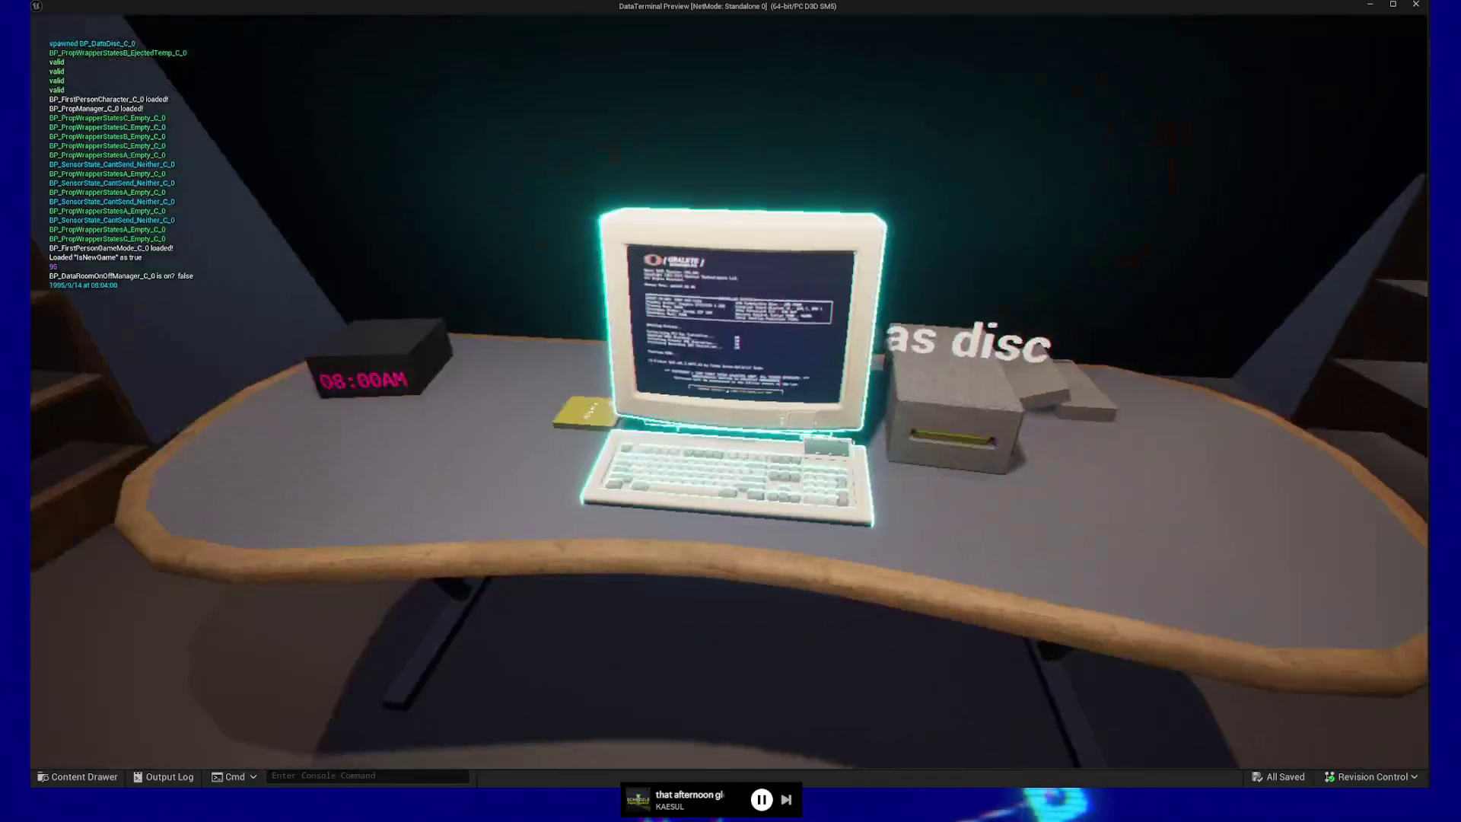
left_click(729, 392)
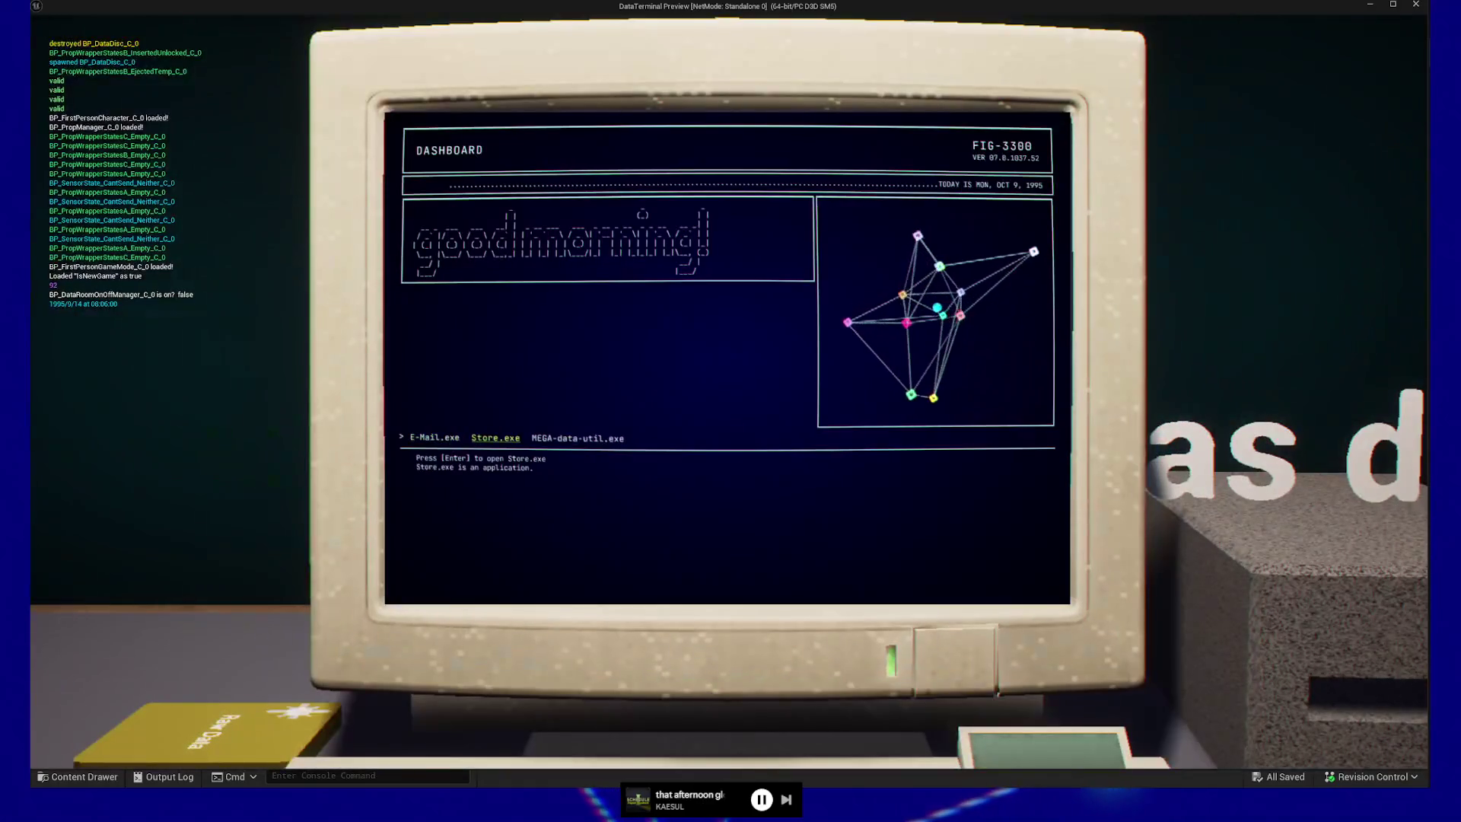
key("Return")
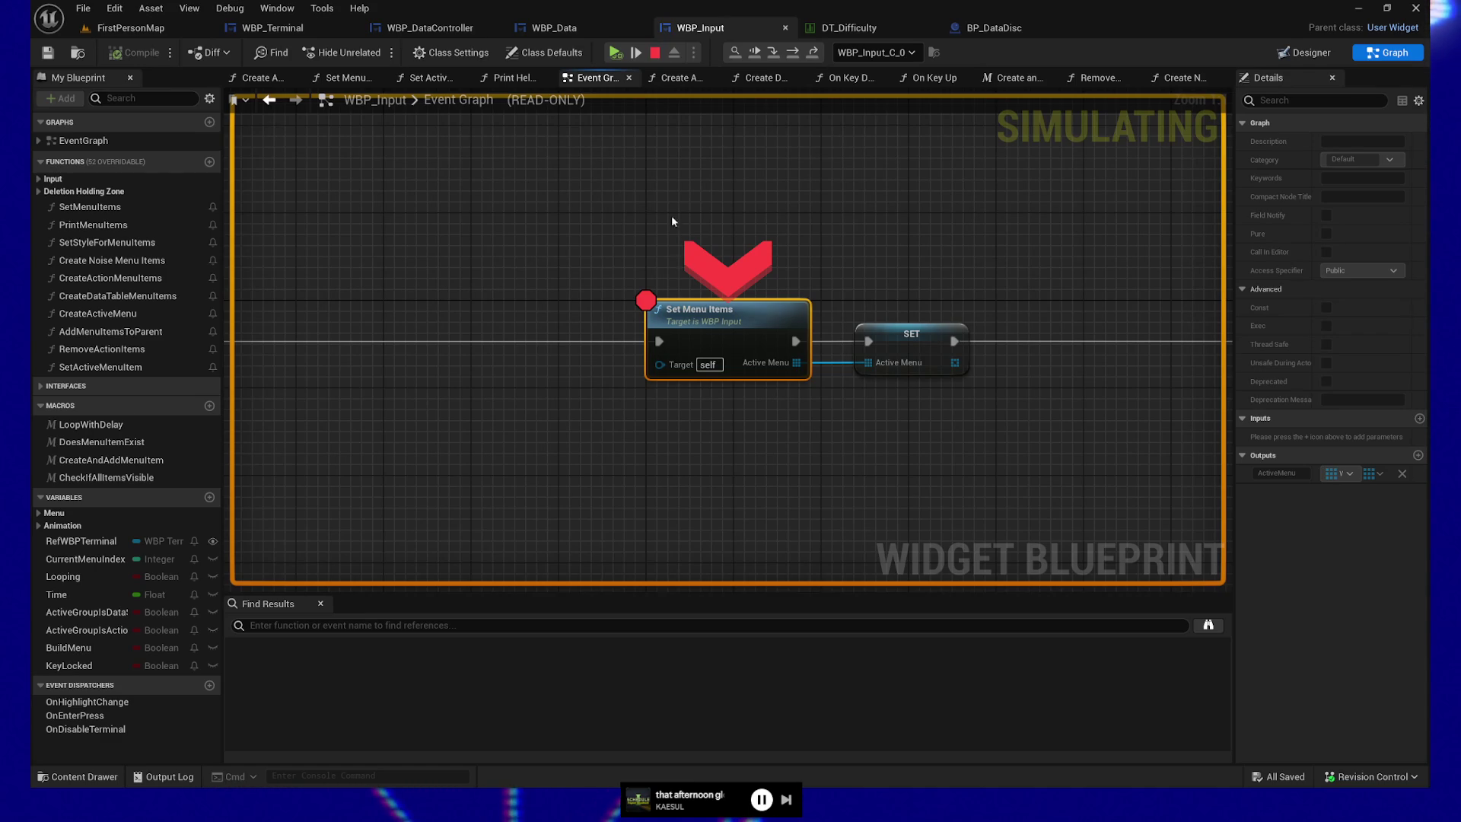
- Step from Set Menu Items through Clear Children and Calculate Menu into WBP_Data's Request Menu Logic
left_click(637, 53)
left_click(638, 53)
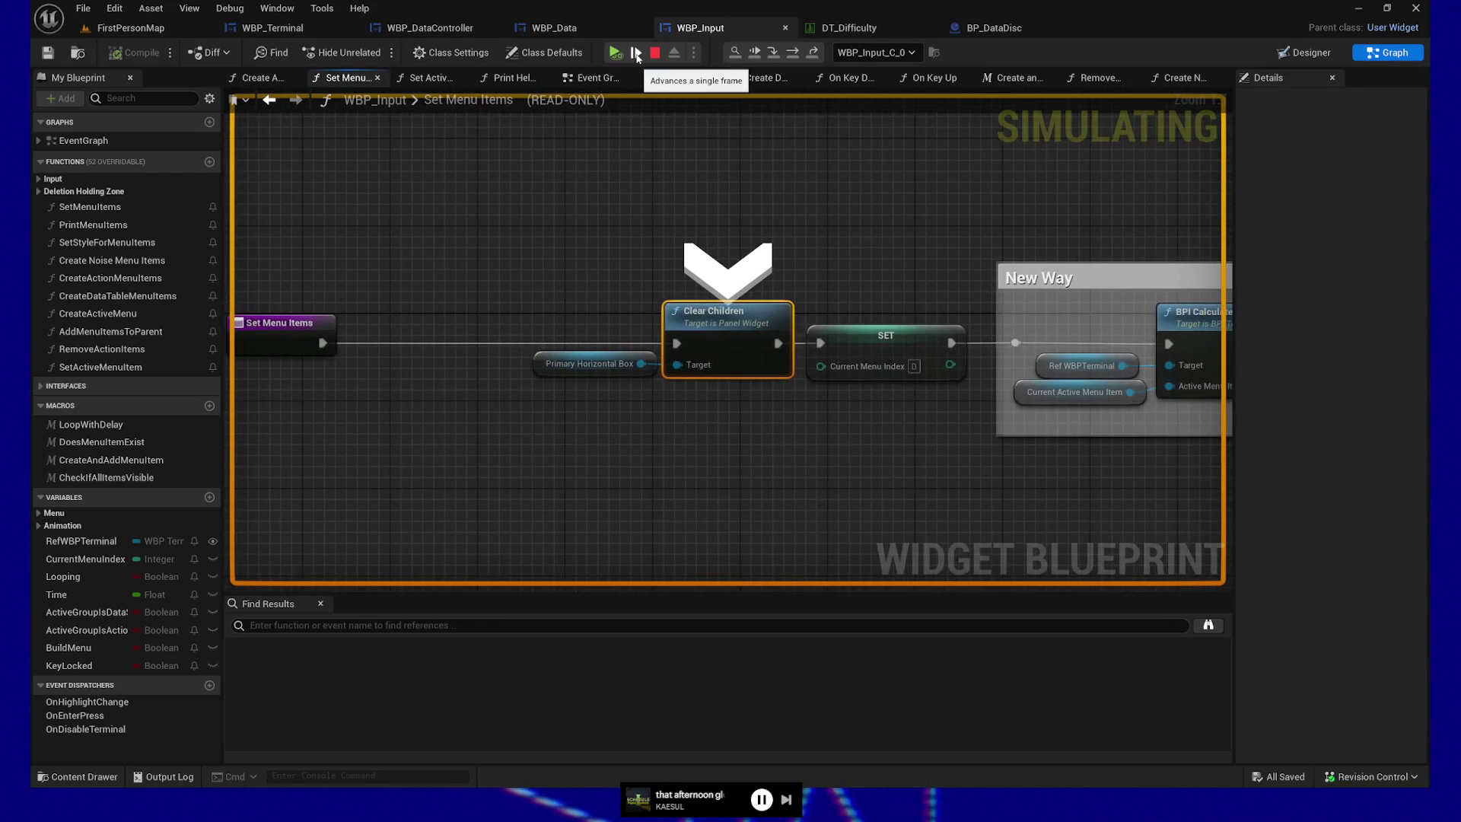
left_click(637, 55)
left_click(638, 55)
left_click(638, 55)
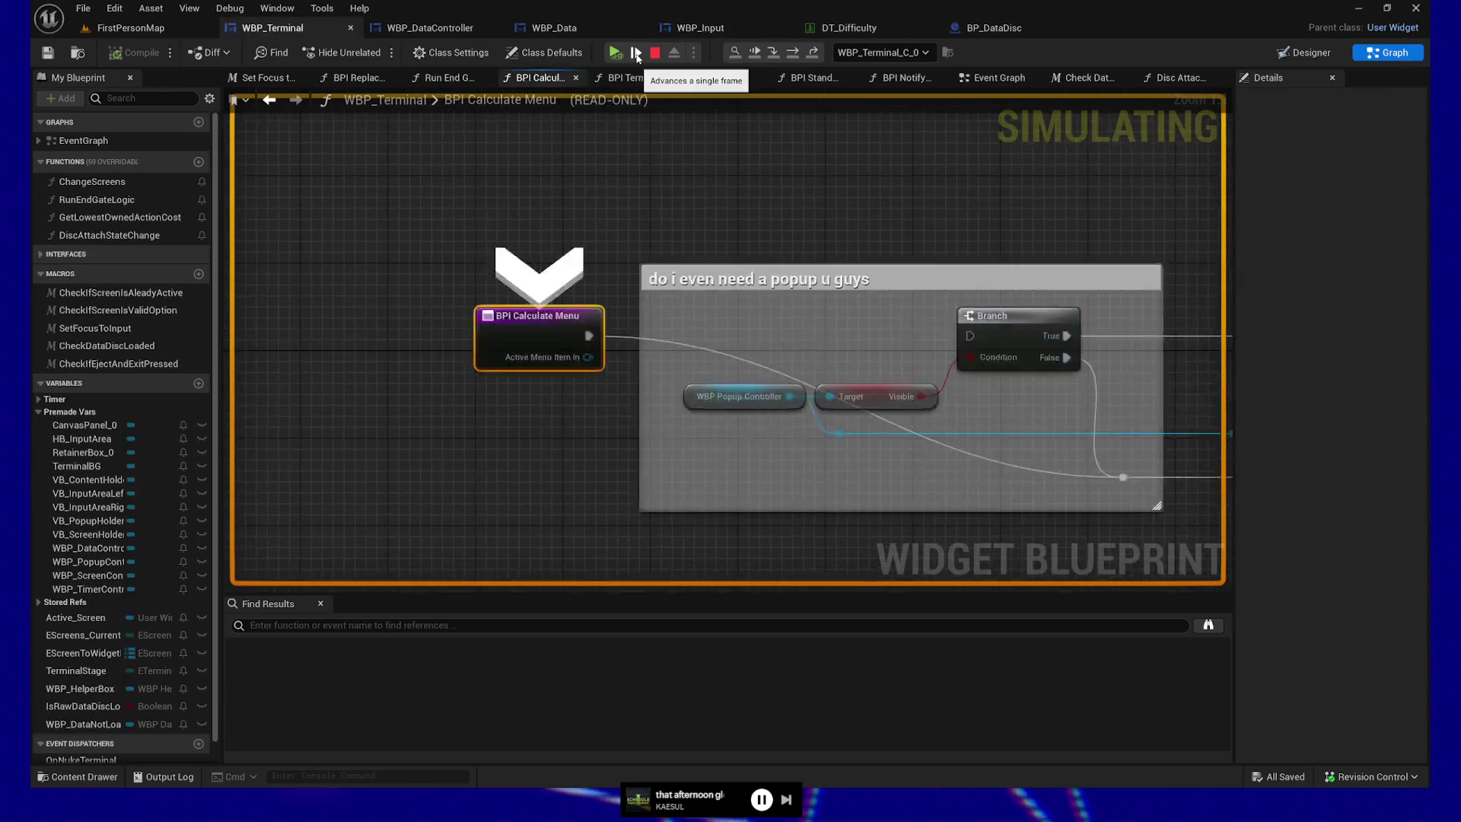
left_click(638, 55)
left_click(638, 55)
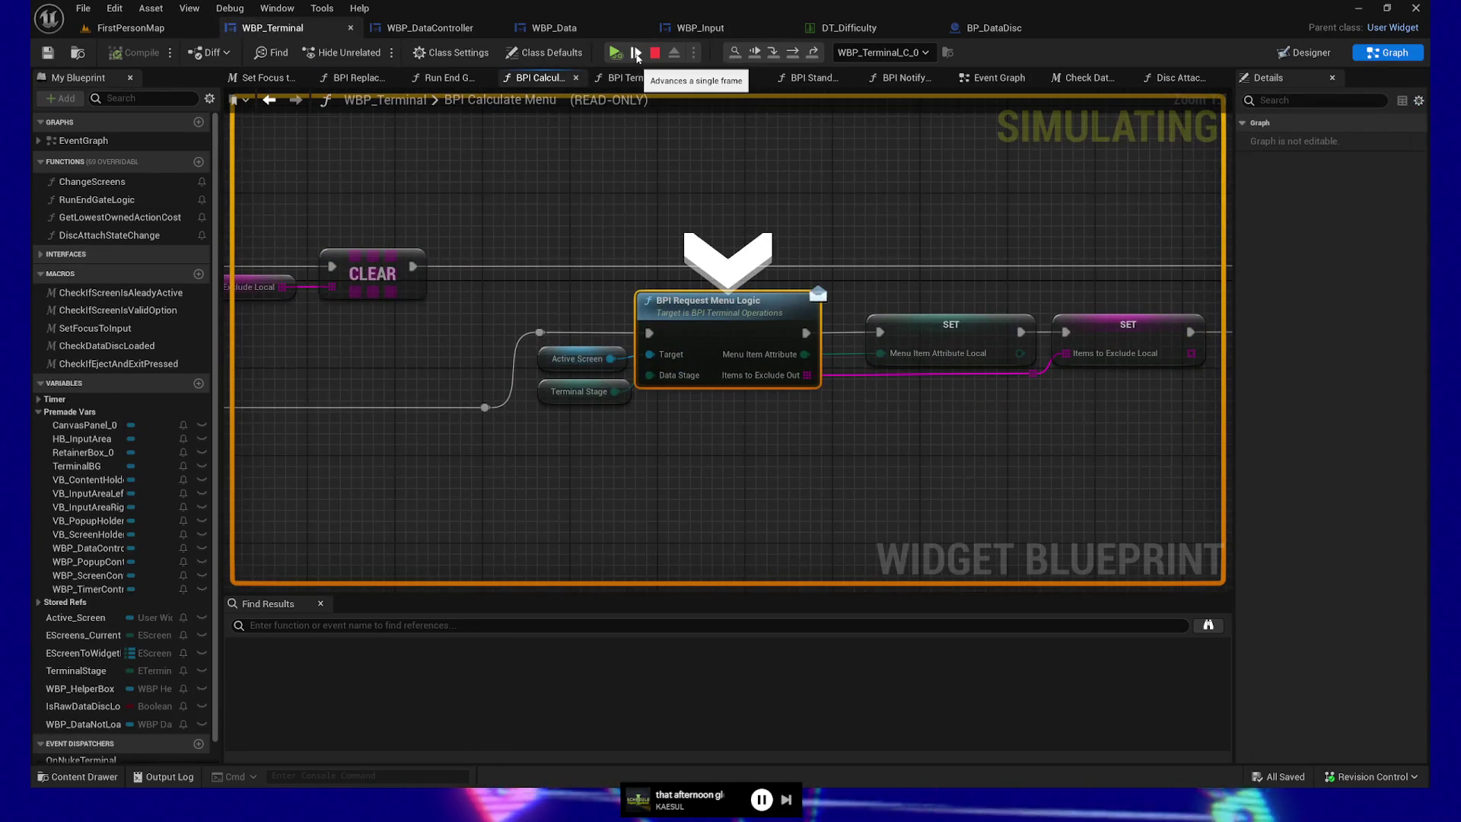
left_click(637, 55)
- Step through the Switch into Get Characters to Exclude, down to the loop macro's counter increment
left_click(638, 55)
left_click(638, 54)
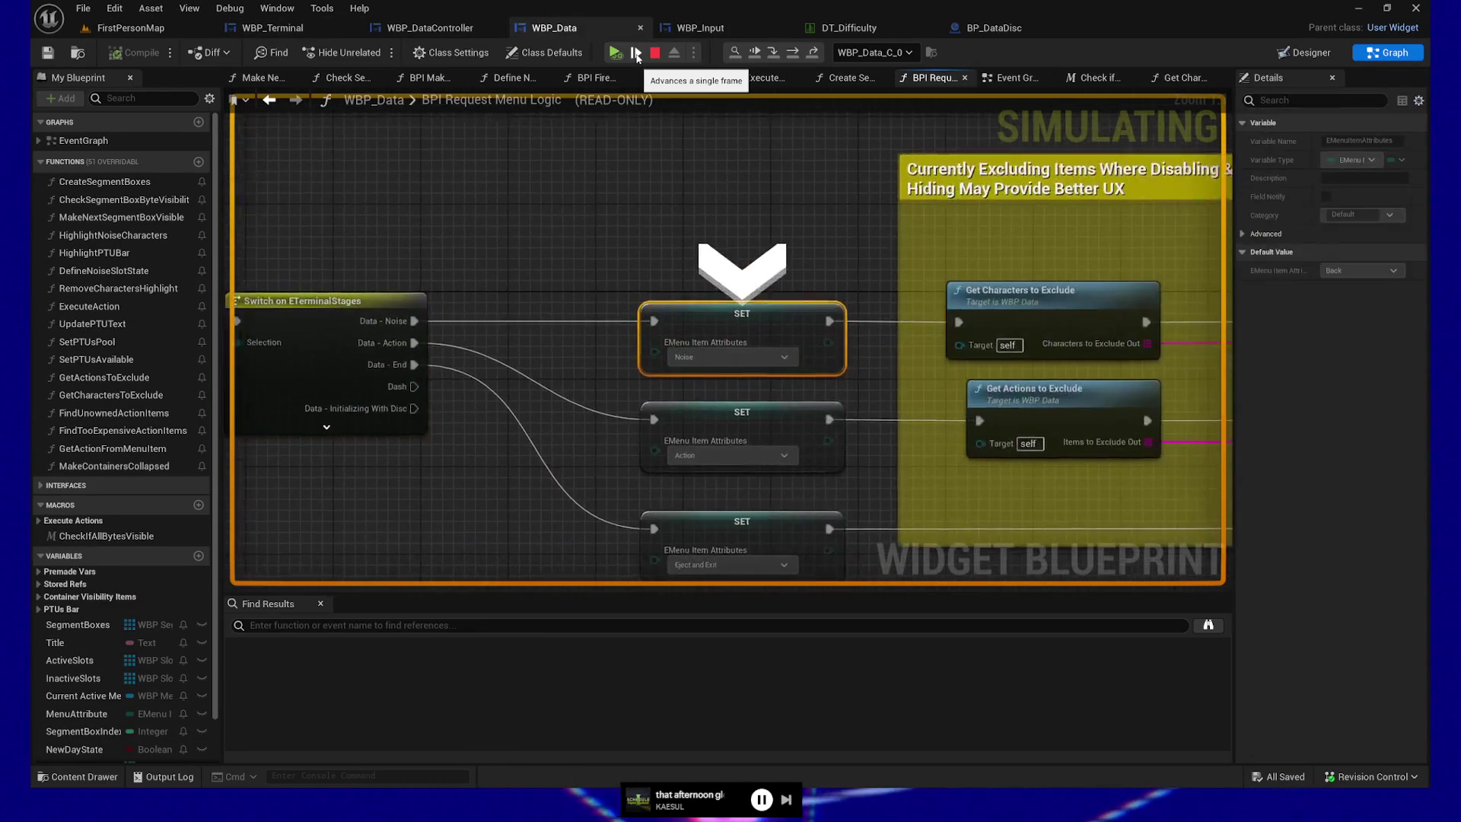
left_click(637, 54)
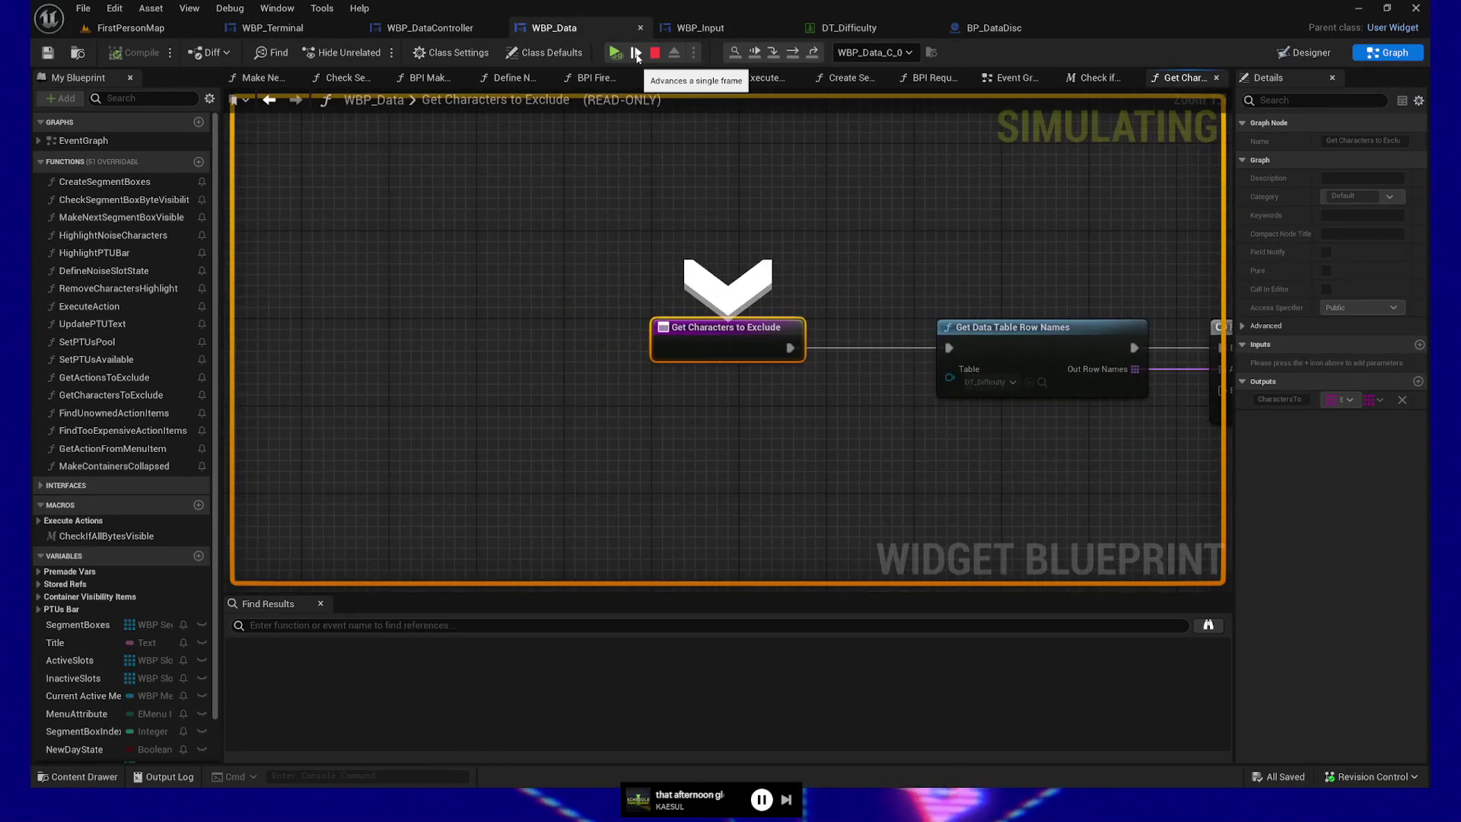
left_click(637, 55)
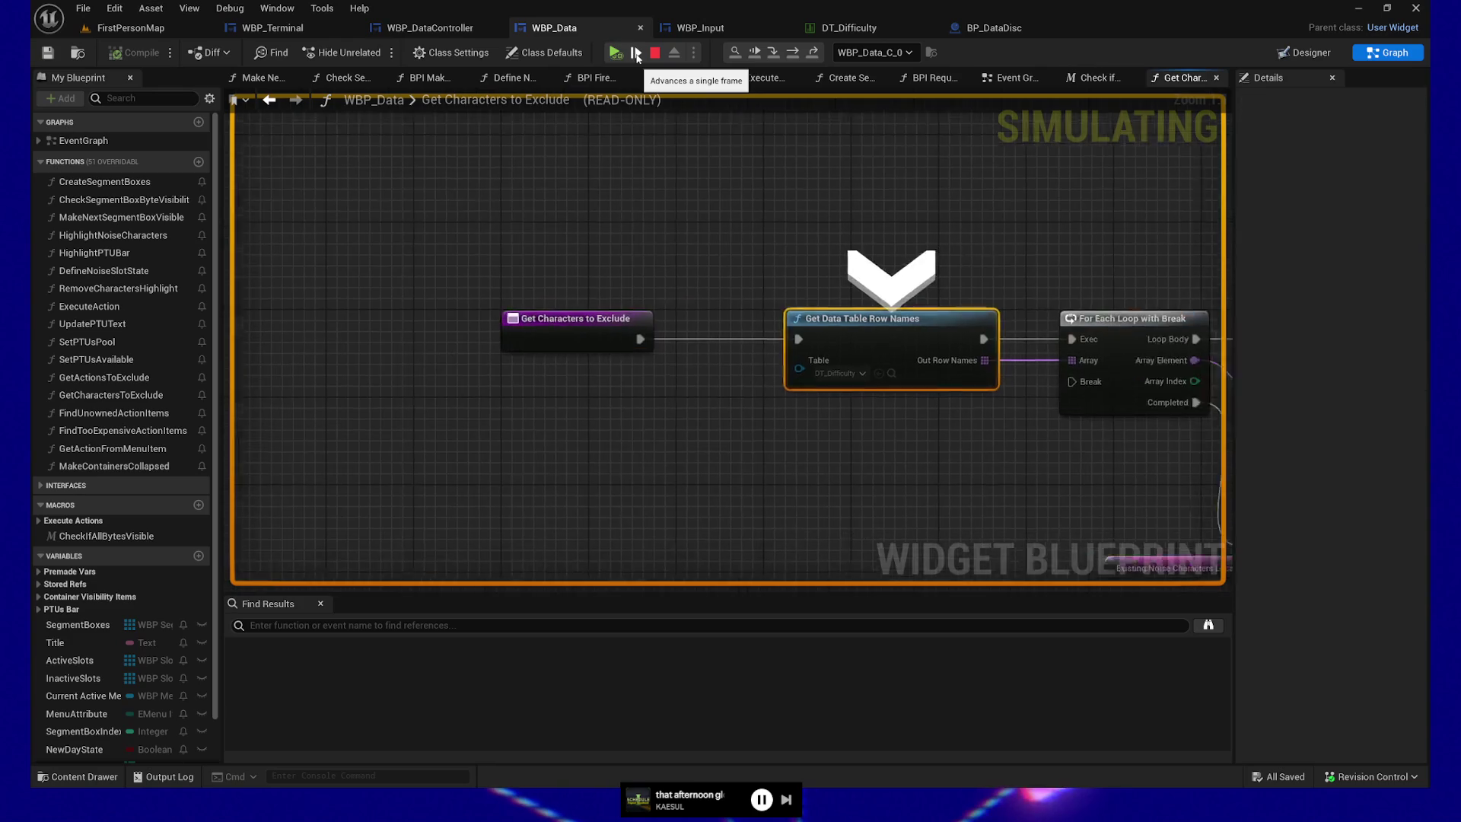
left_click(797, 54)
left_click(798, 54)
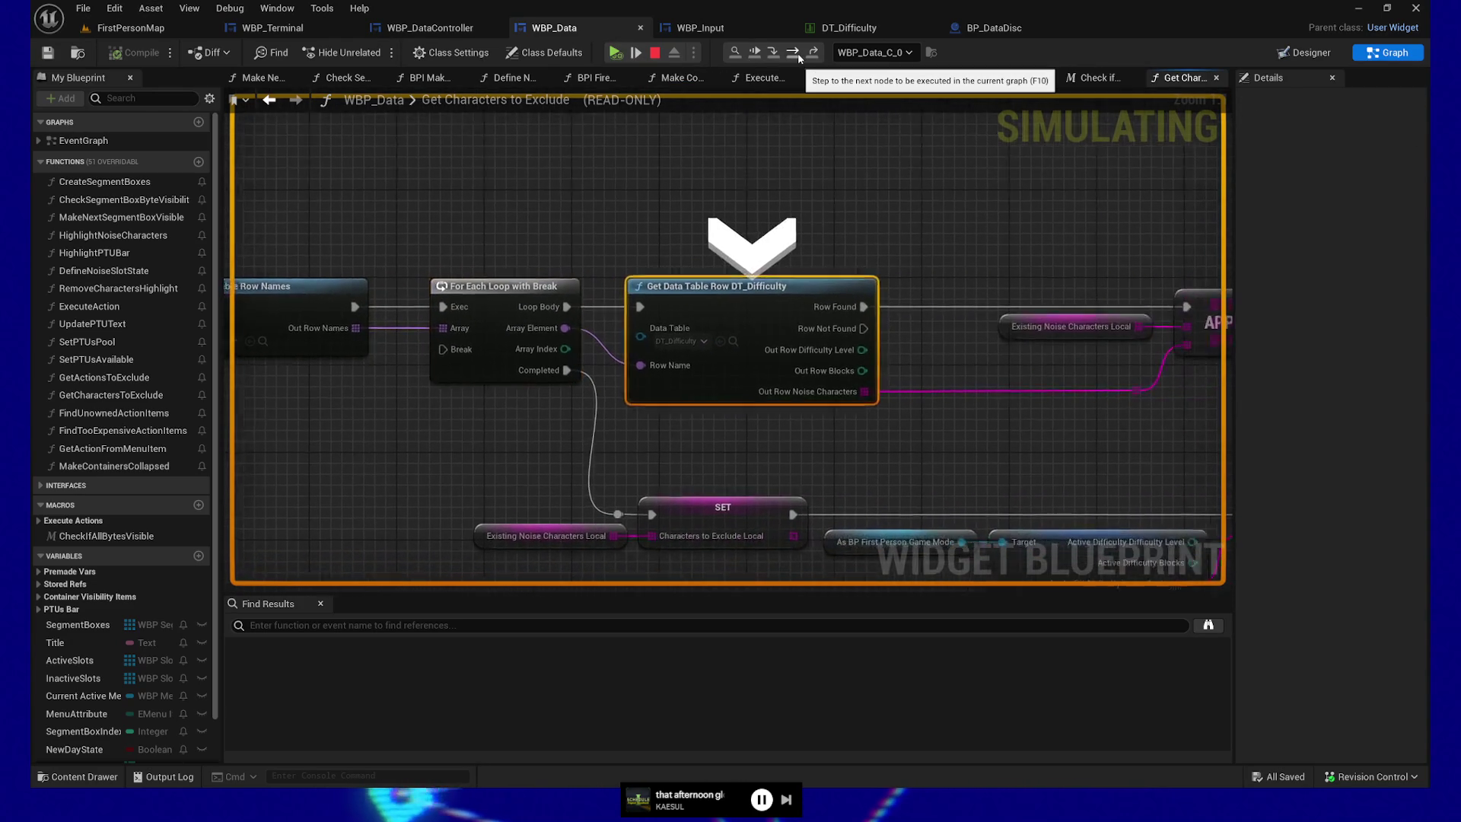
left_click(797, 53)
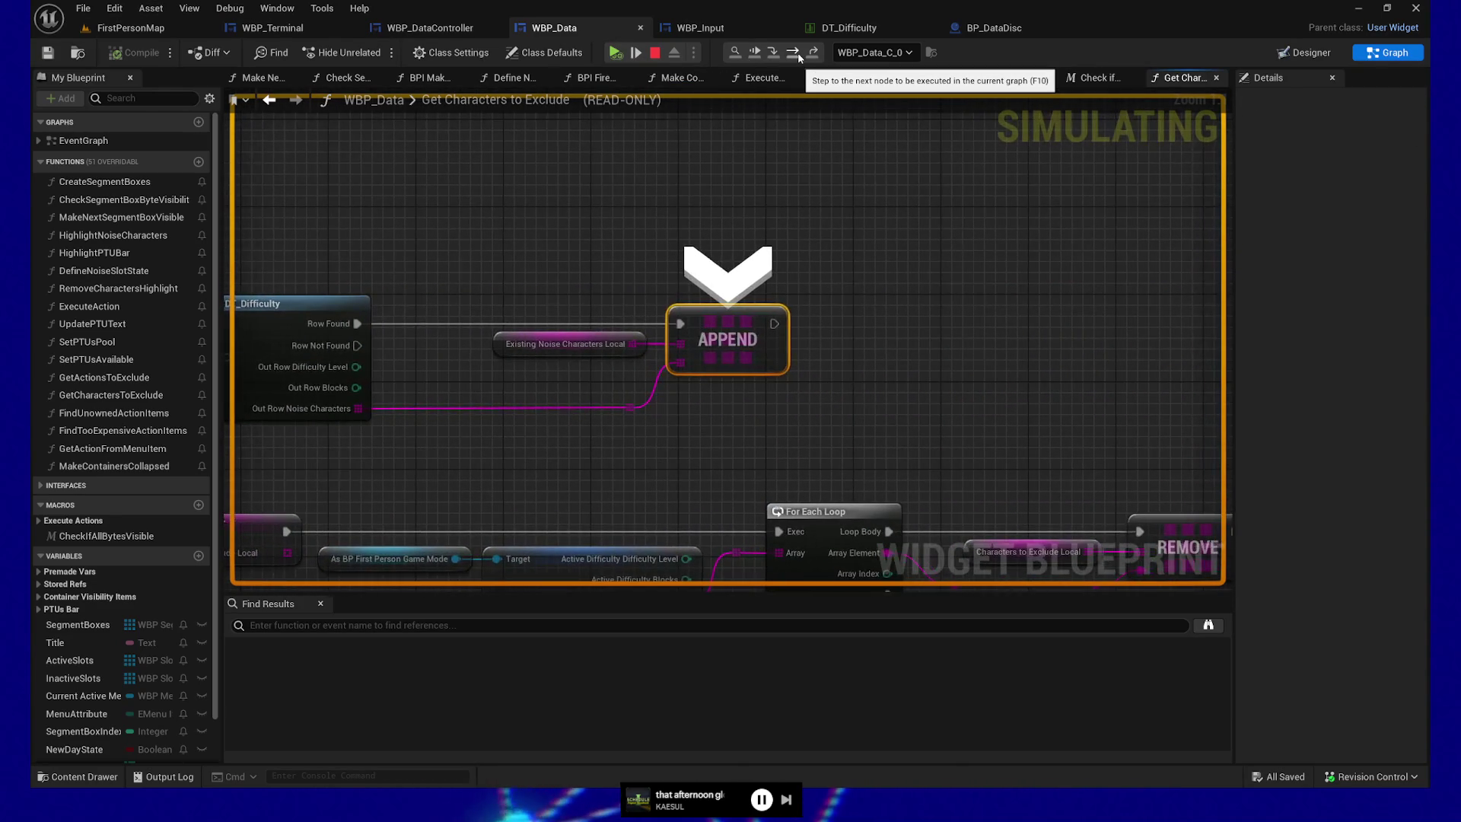
left_click(797, 52)
left_click(798, 55)
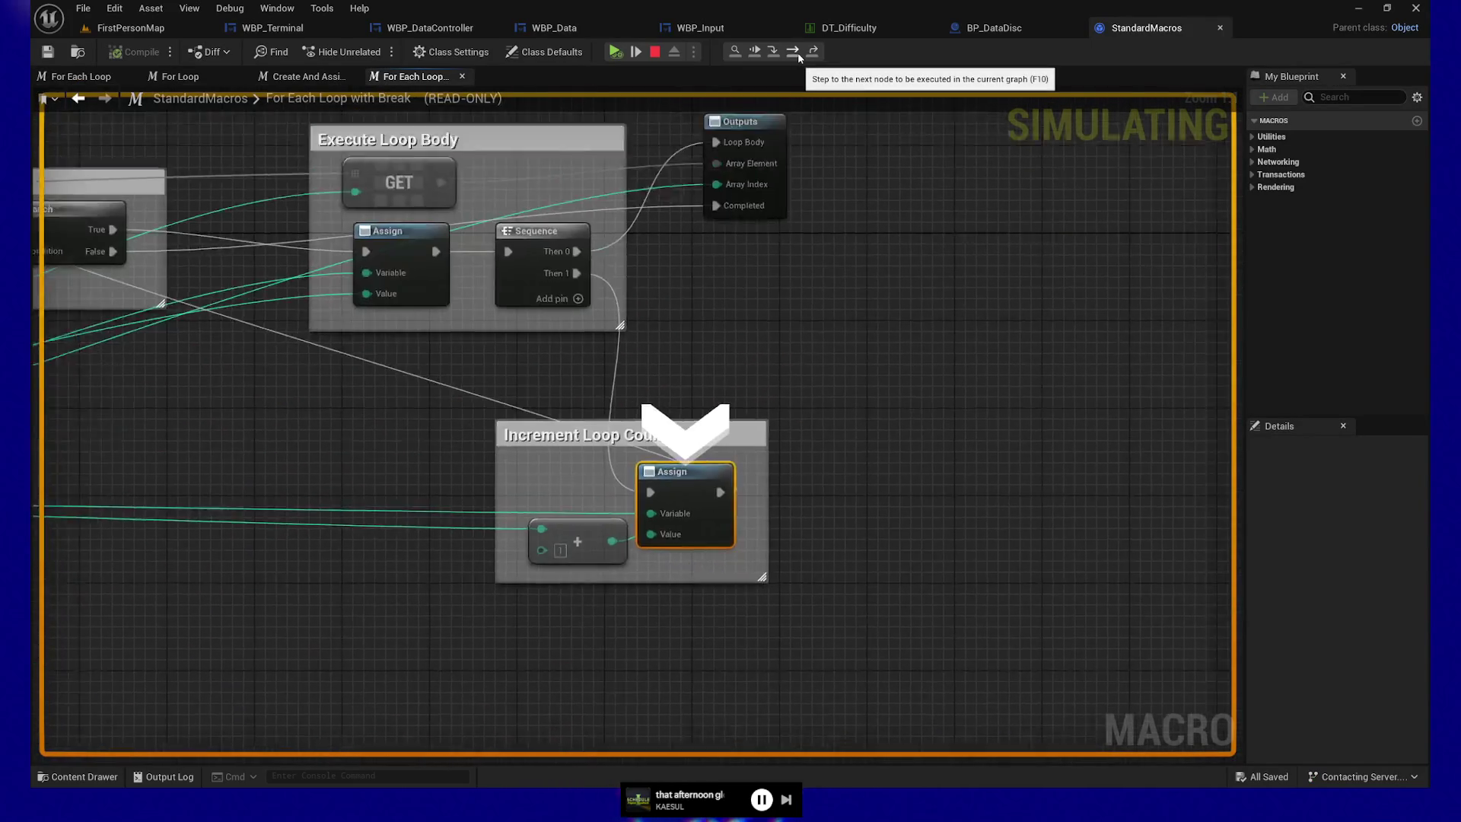
- Step through the remaining loop iterations to the SET Characters to Exclude Local node, which holds 8 entries
left_click(797, 54)
left_click(797, 55)
left_click(798, 55)
left_click(797, 55)
left_click(784, 424)
key("F11")
key("F11")
key("F11")
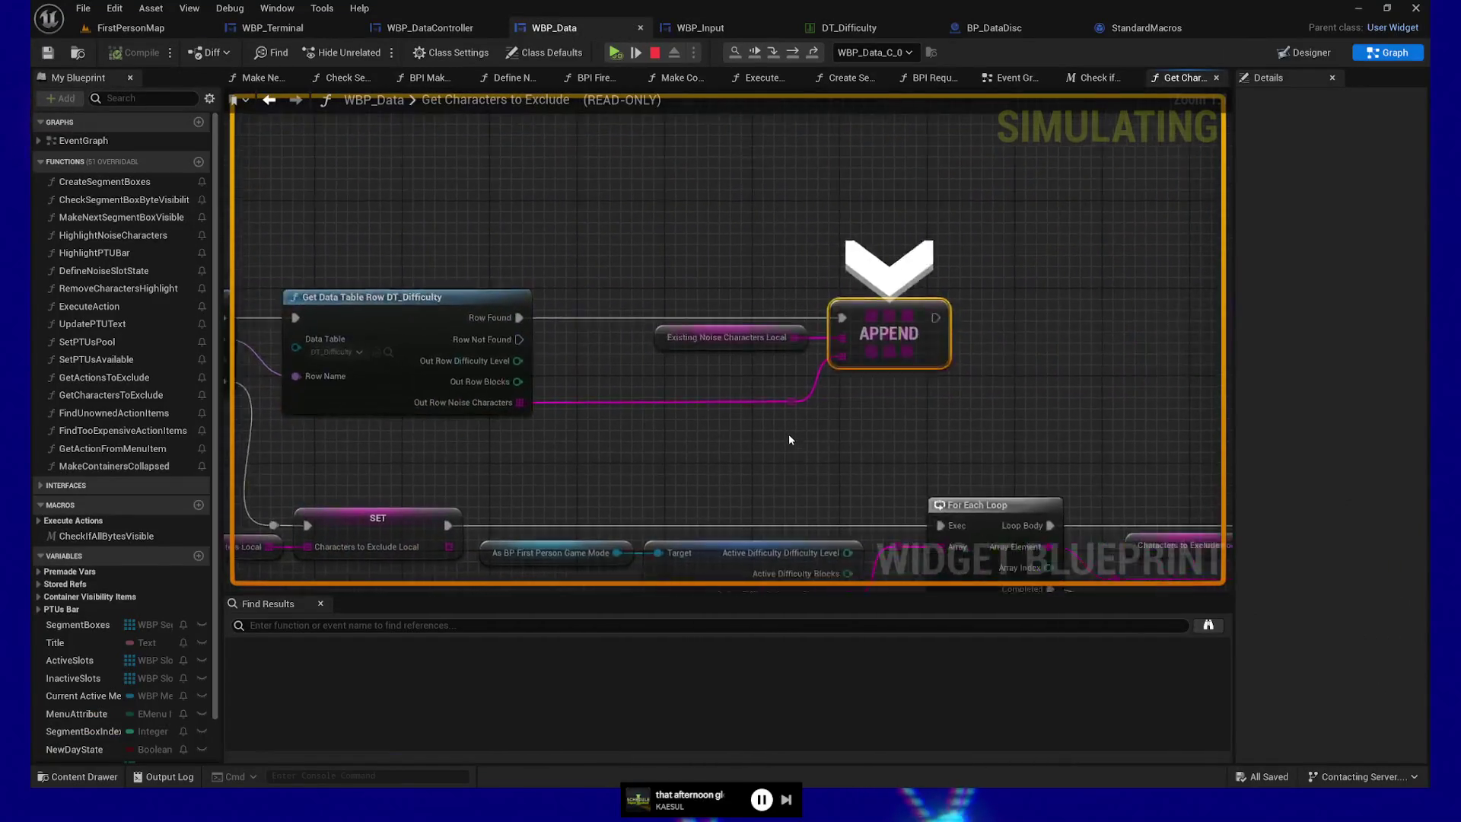
key("F11")
key("F11")
key("F11")
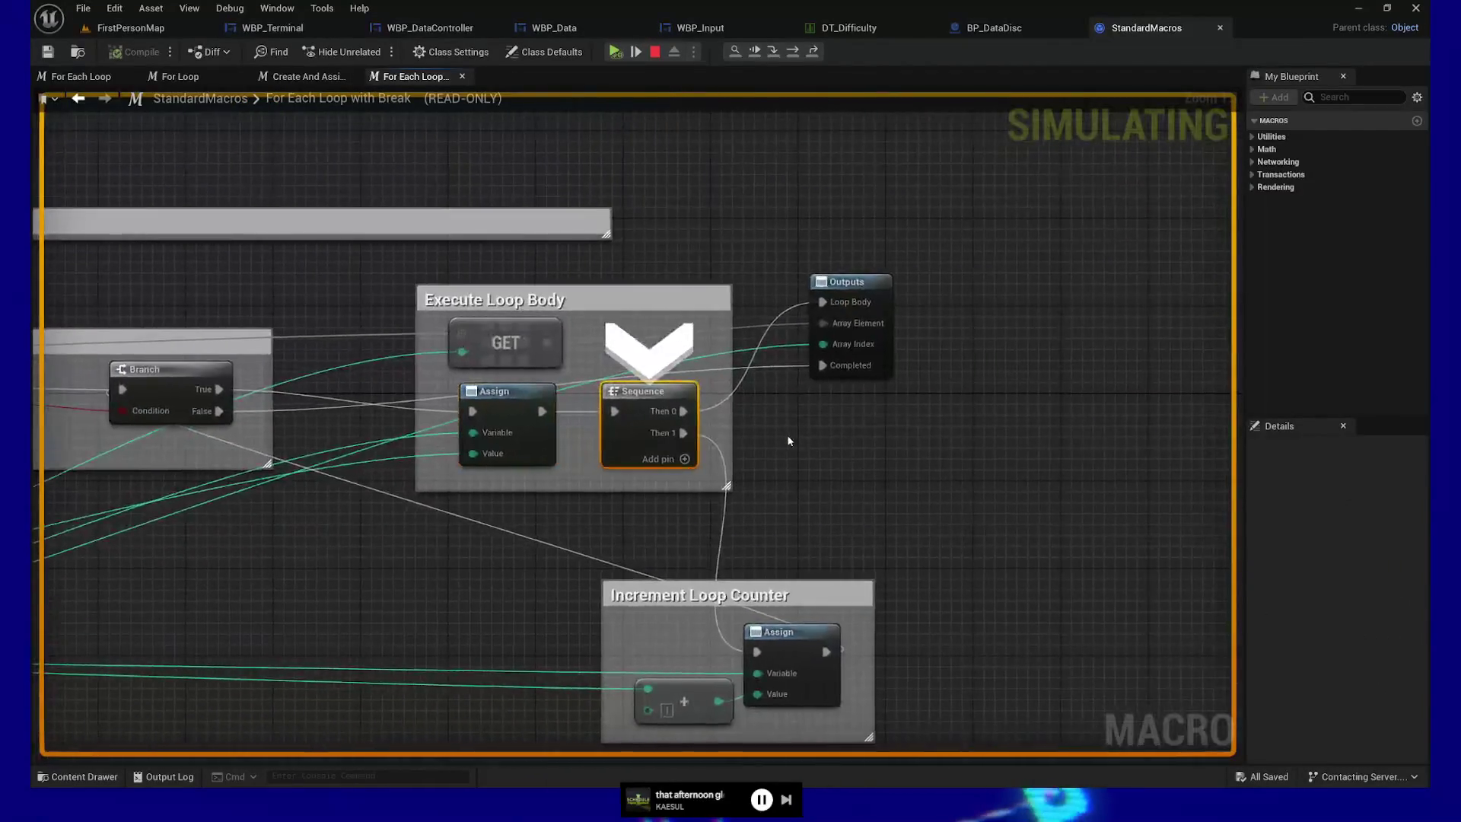
key("F11")
key("F11")
key("F11")
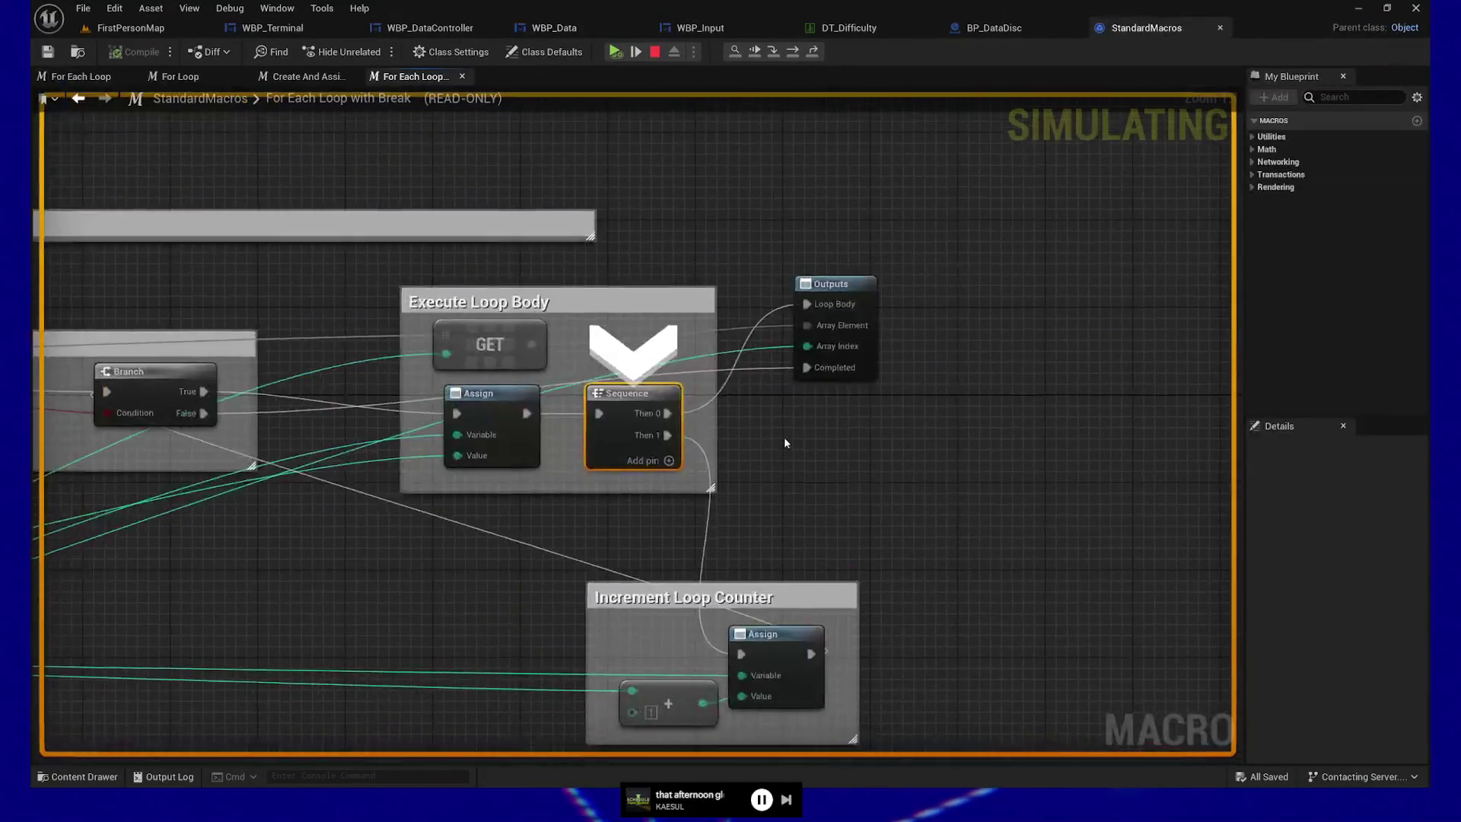
key("F11")
key("F11")
key("F11")
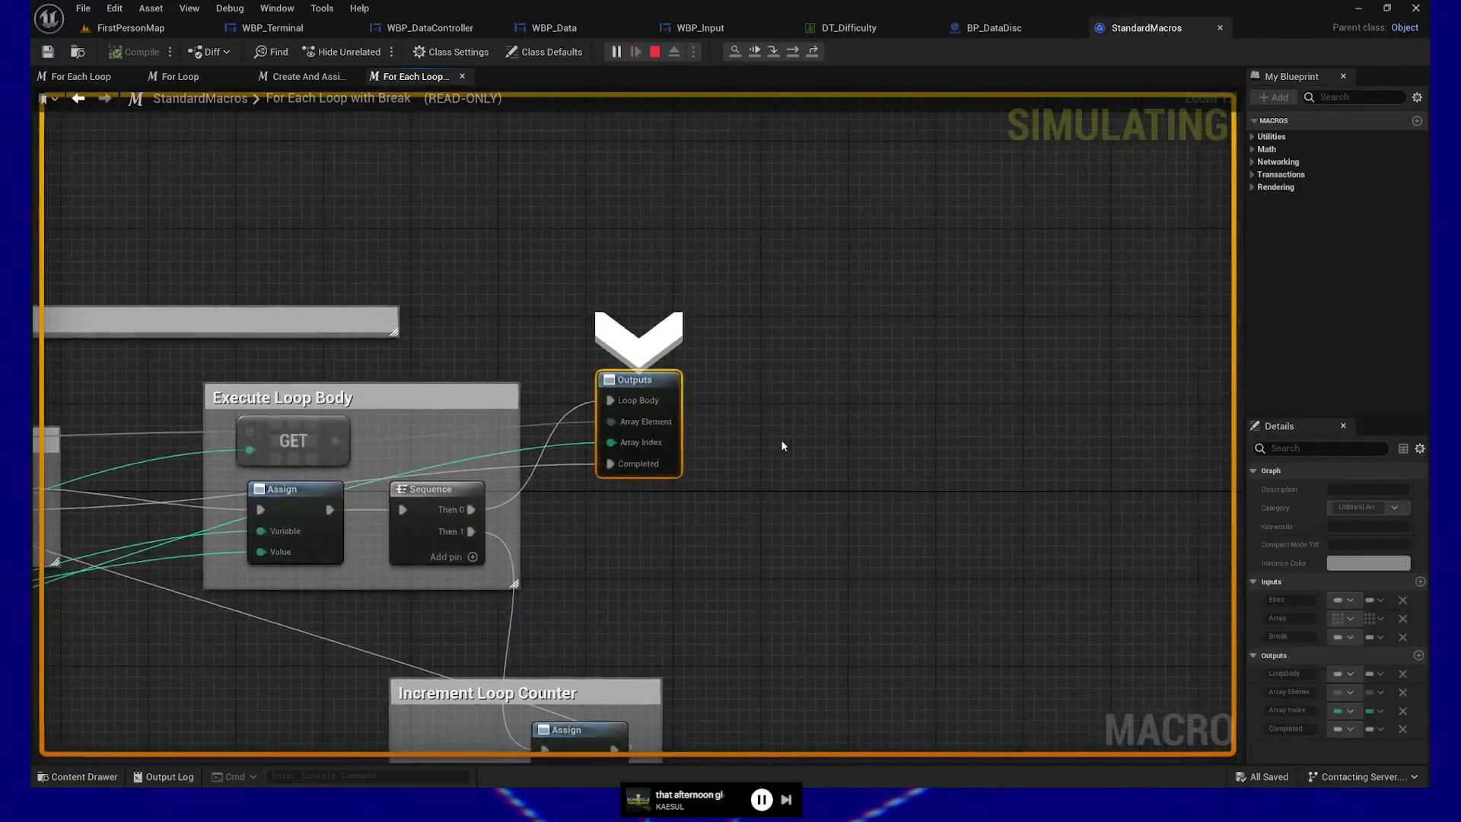
key("F11")
key("F11")
key("F11")
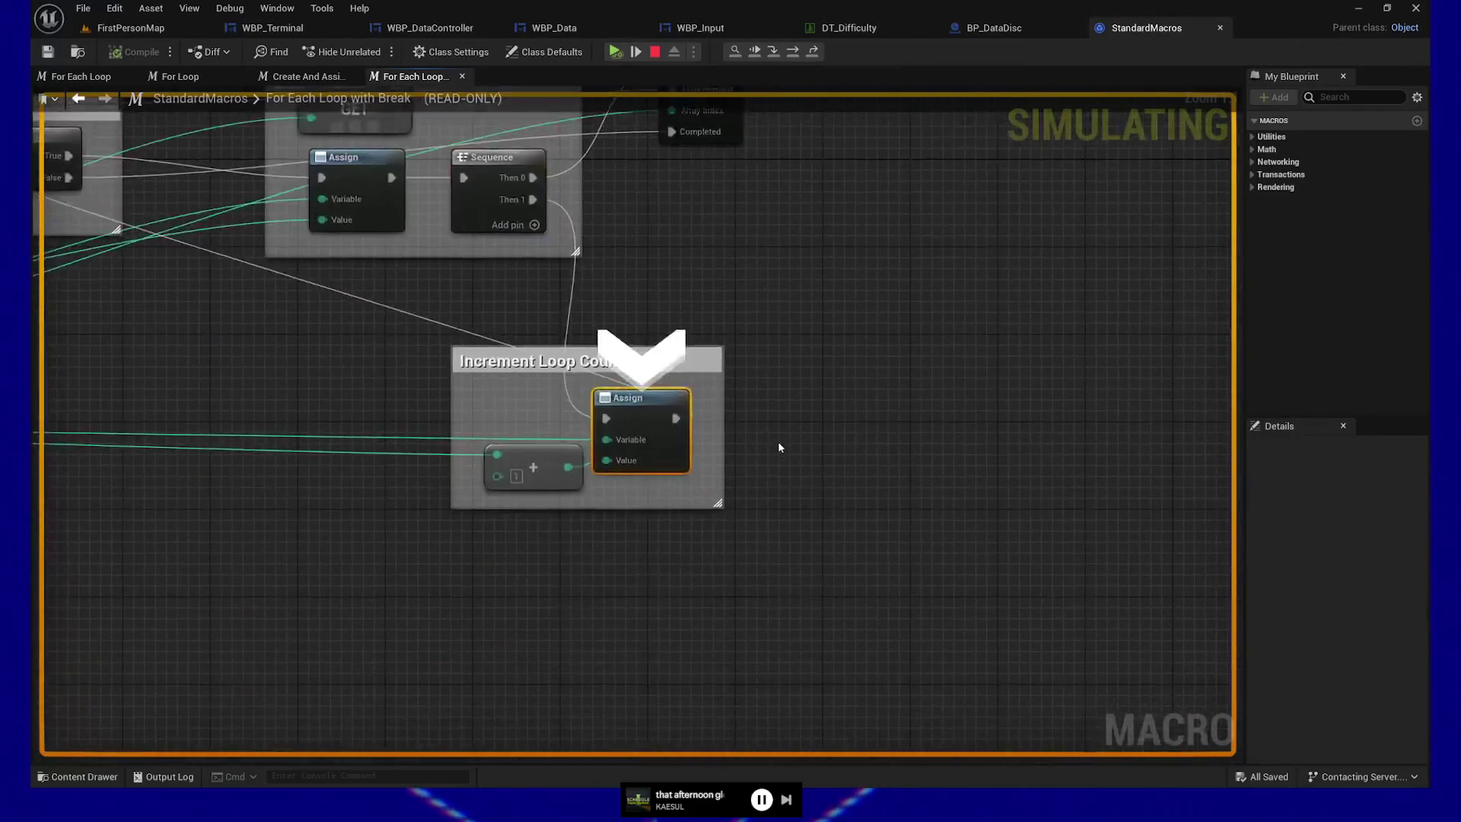
key("F11")
key("F11")
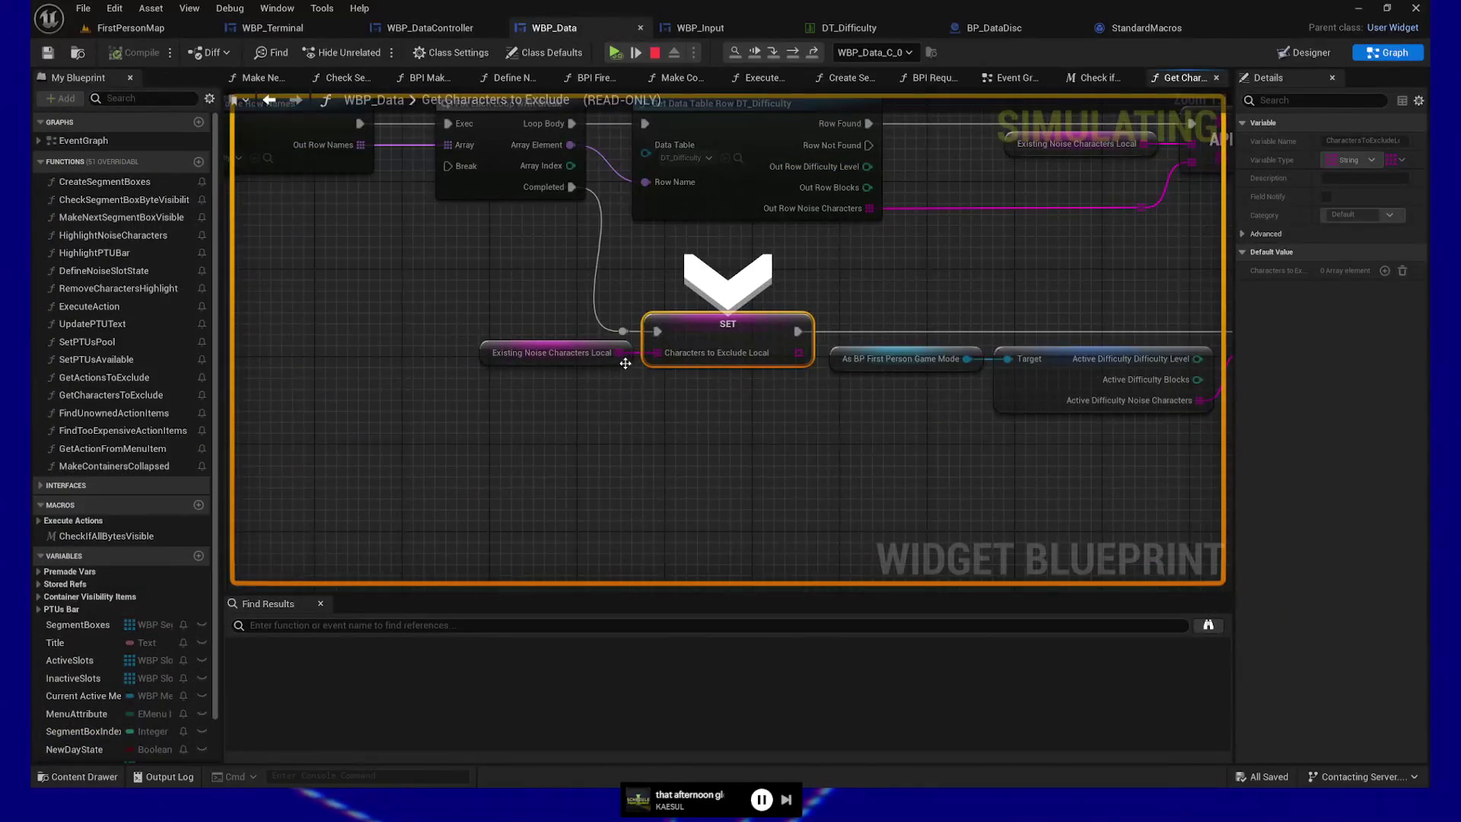
mouse_move(623, 358)
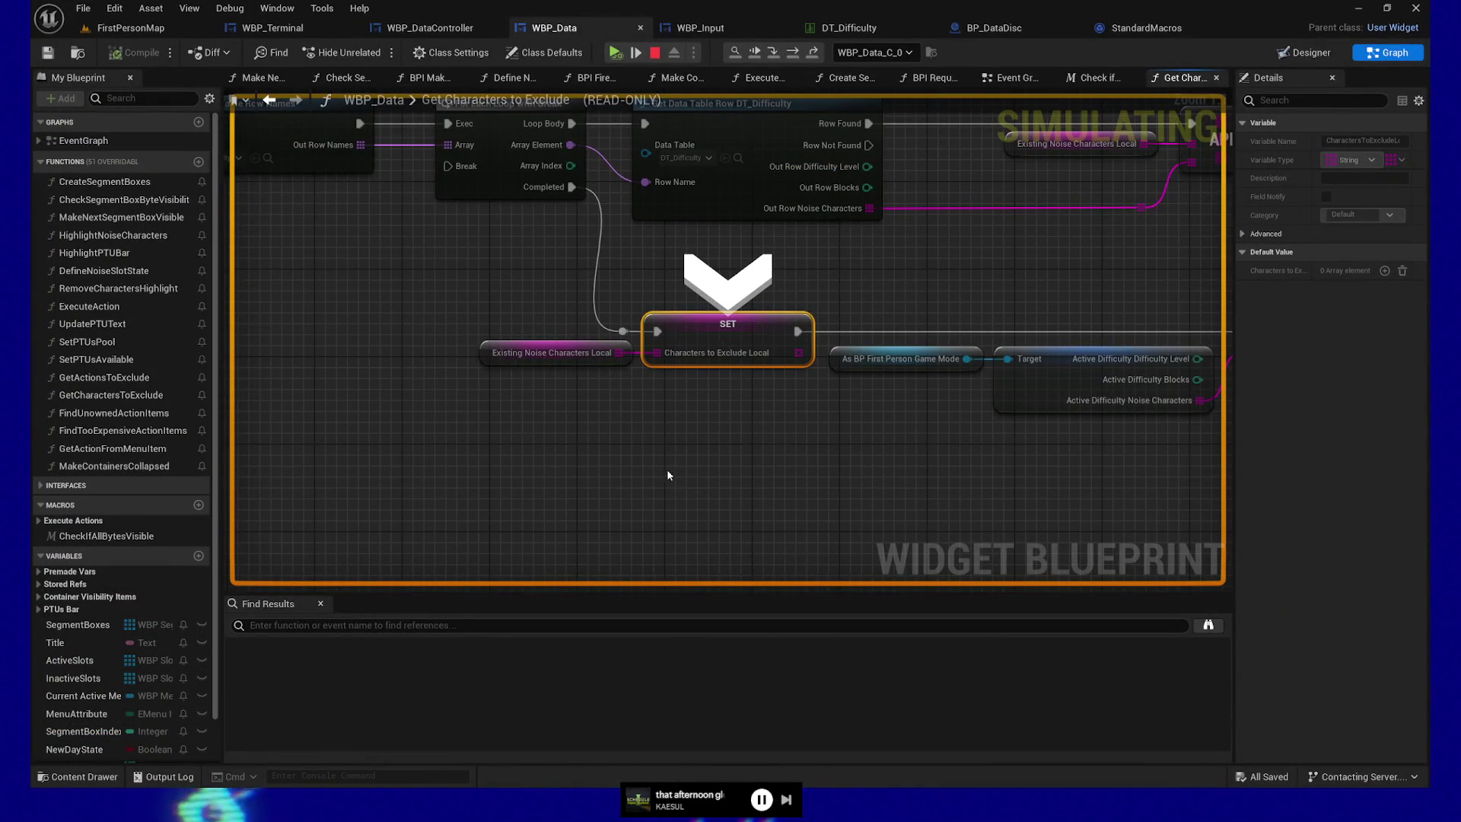
left_click_drag(830, 478, 475, 470)
left_click_drag(464, 304, 522, 408)
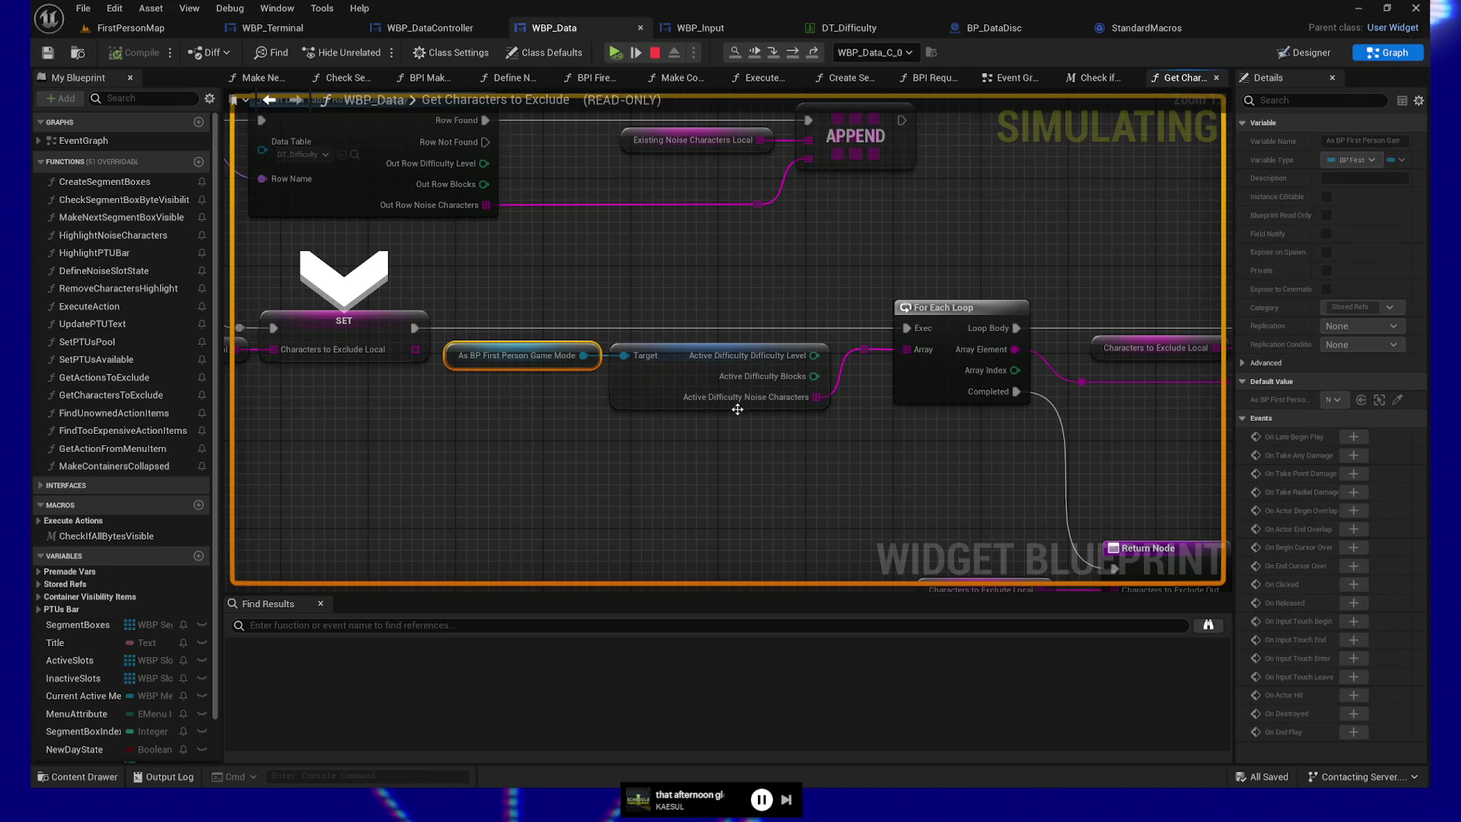
mouse_move(912, 469)
left_mouse_down()
mouse_move(578, 459)
mouse_move(887, 450)
left_mouse_up()
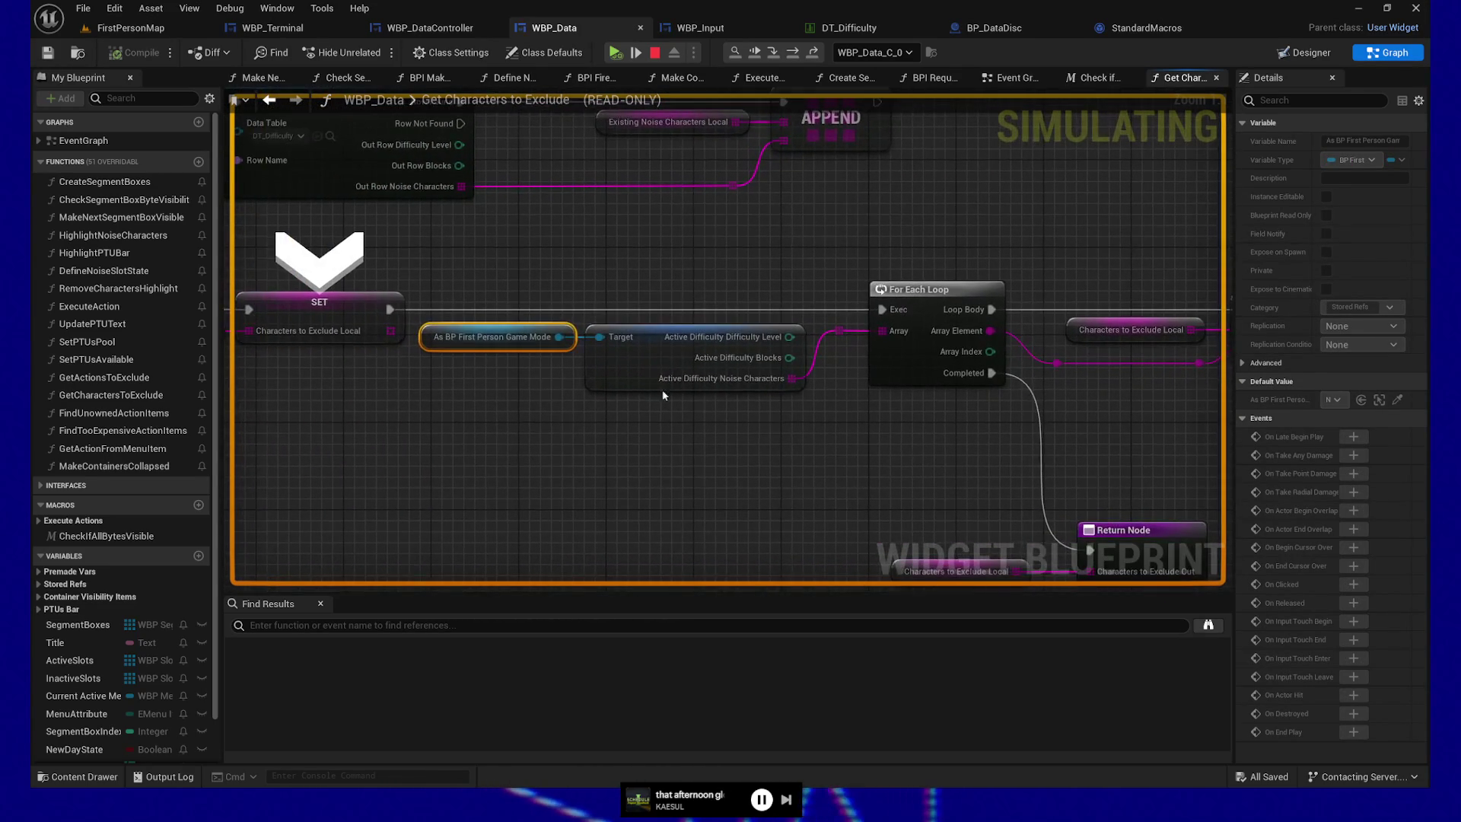
left_click(313, 323)
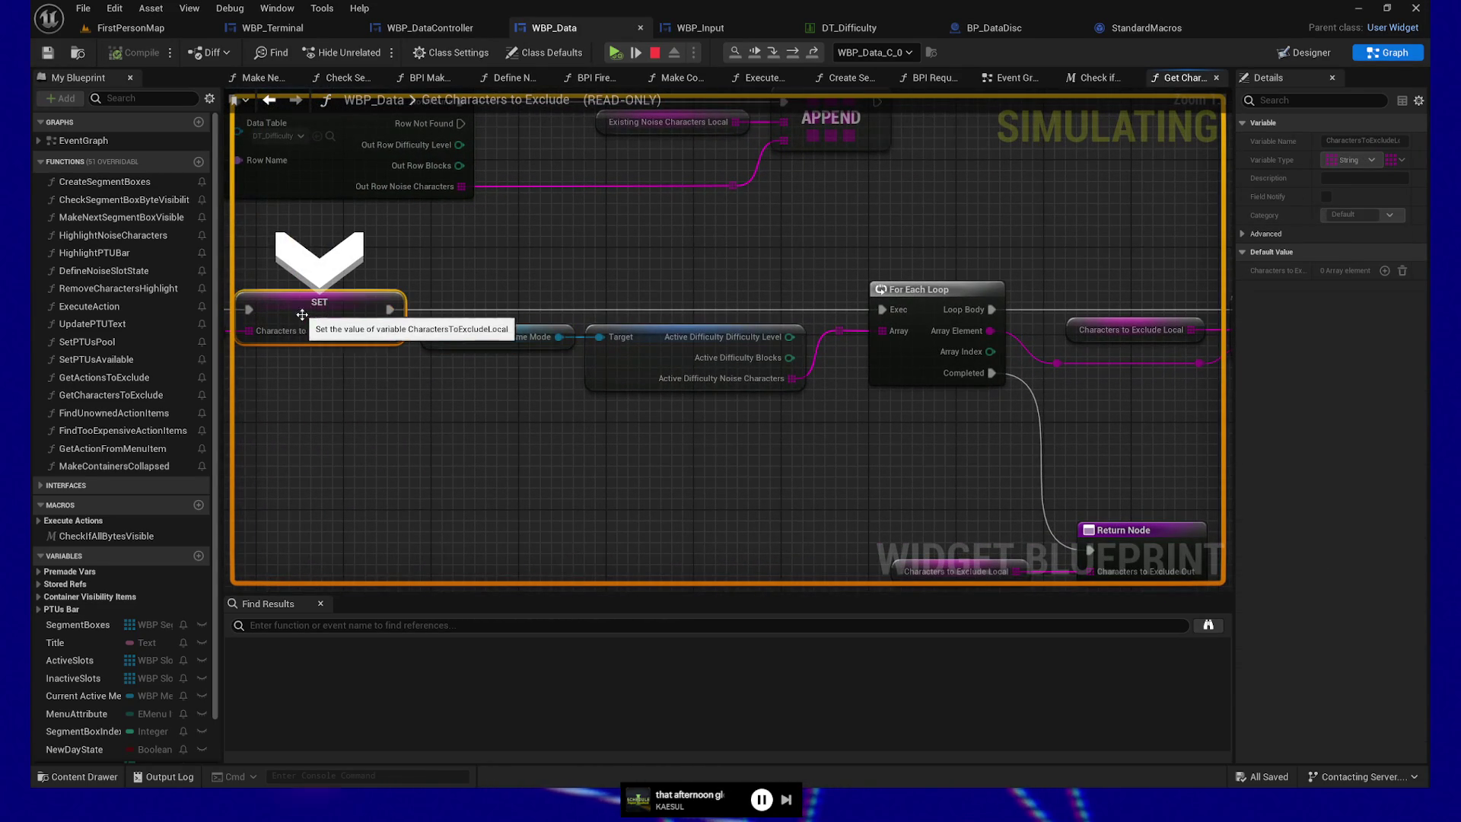
mouse_move(515, 491)
left_mouse_down()
mouse_move(748, 487)
mouse_move(472, 493)
mouse_move(688, 493)
mouse_move(666, 487)
left_mouse_up()
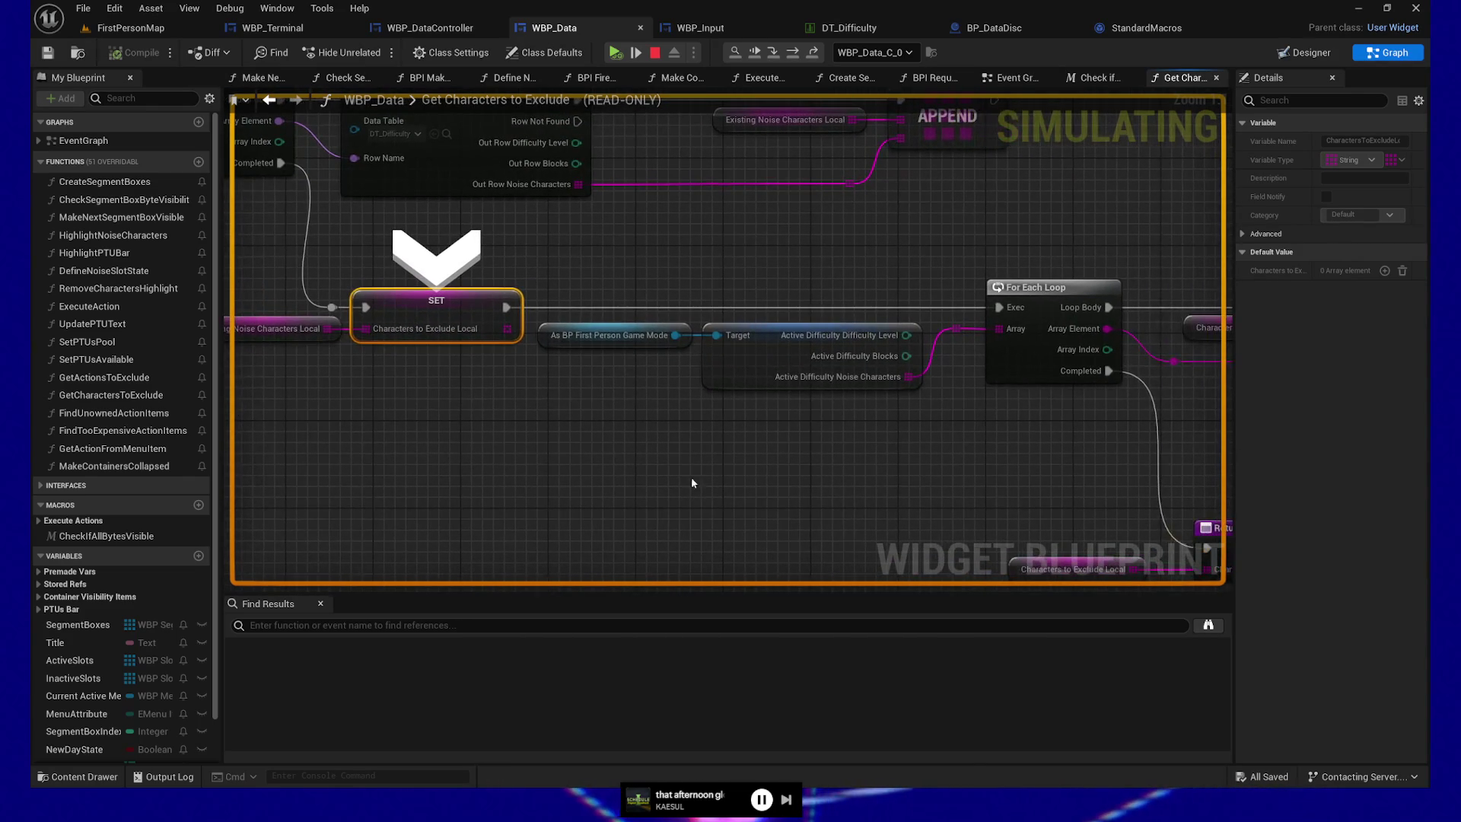
left_click_drag(559, 394, 394, 403)
mouse_move(771, 468)
left_mouse_down()
mouse_move(661, 489)
mouse_move(555, 439)
mouse_move(724, 431)
left_mouse_up()
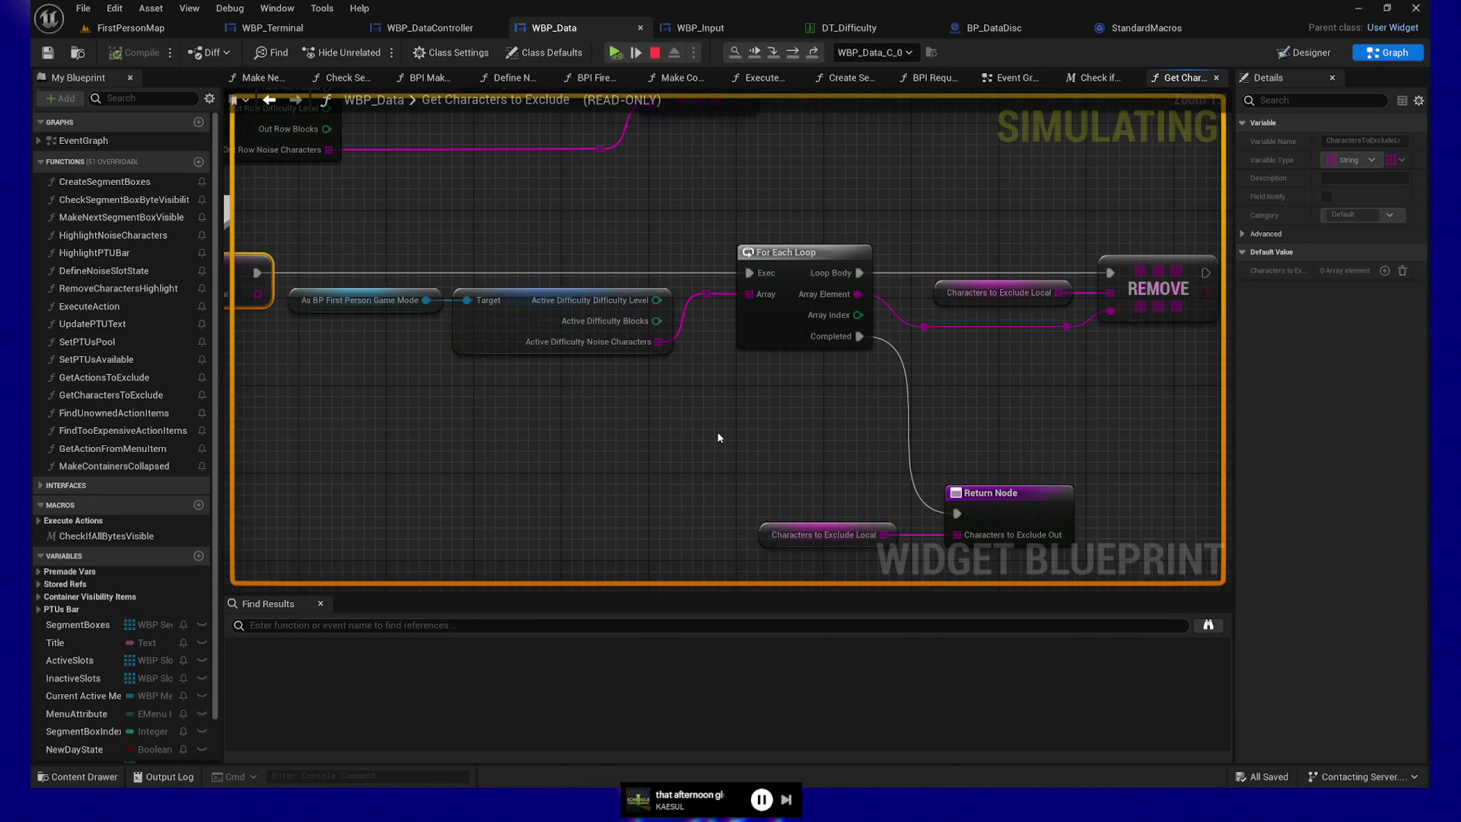
mouse_move(332, 245)
left_mouse_down()
mouse_move(545, 363)
mouse_move(706, 414)
left_mouse_up()
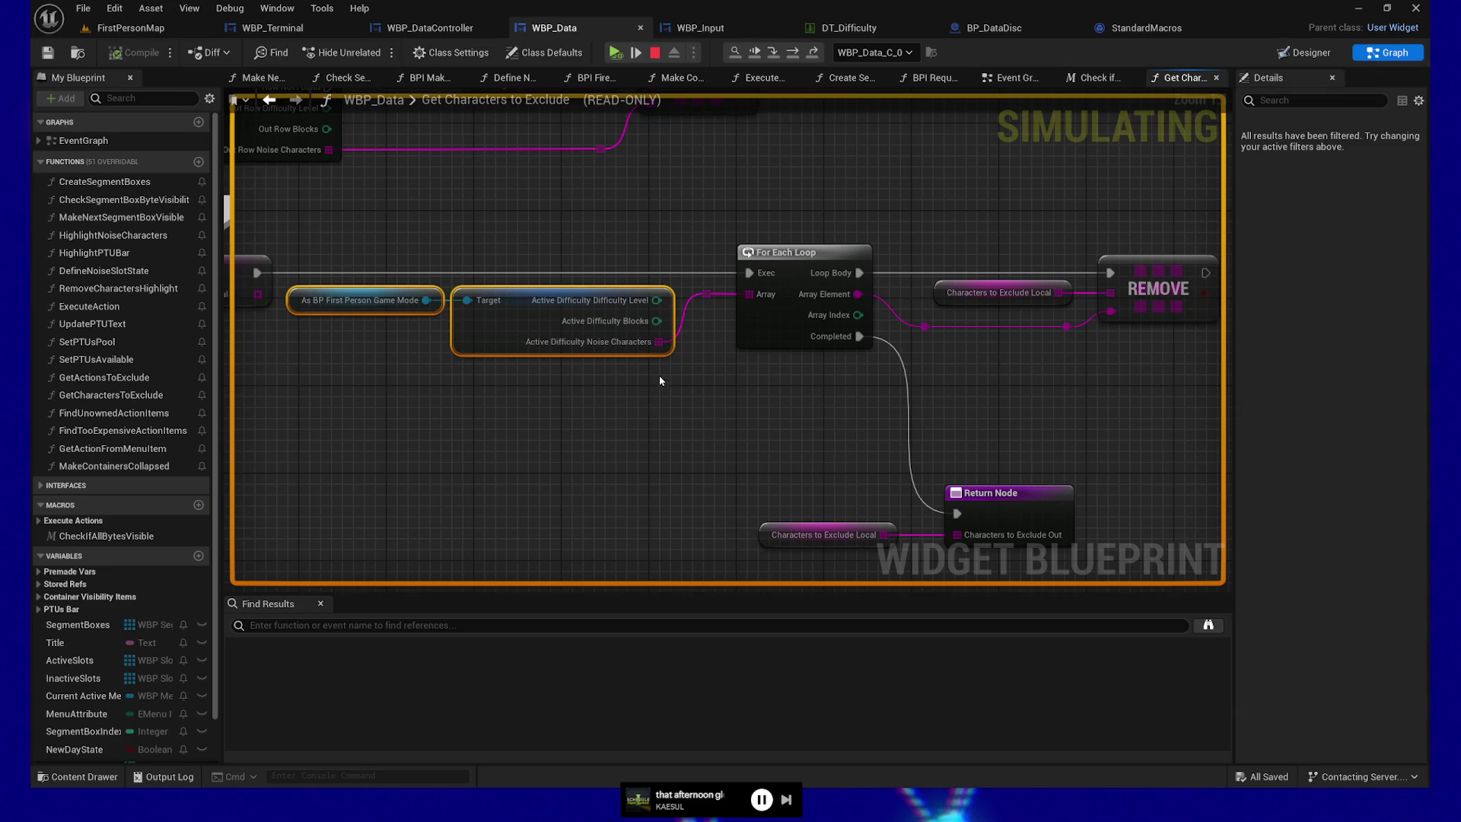
mouse_move(659, 351)
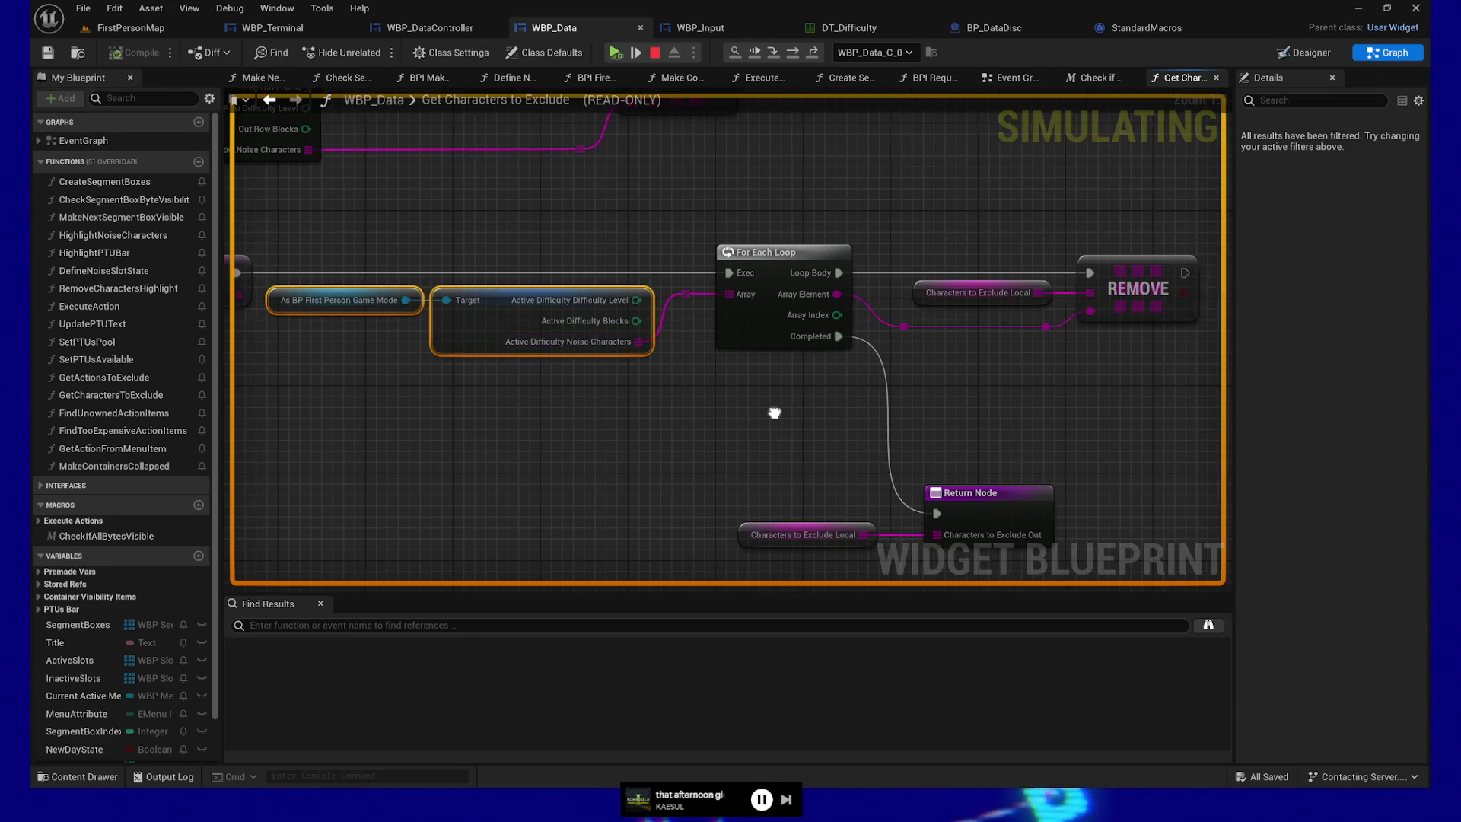
left_click_drag(697, 318, 579, 322)
left_click_drag(860, 298, 899, 243)
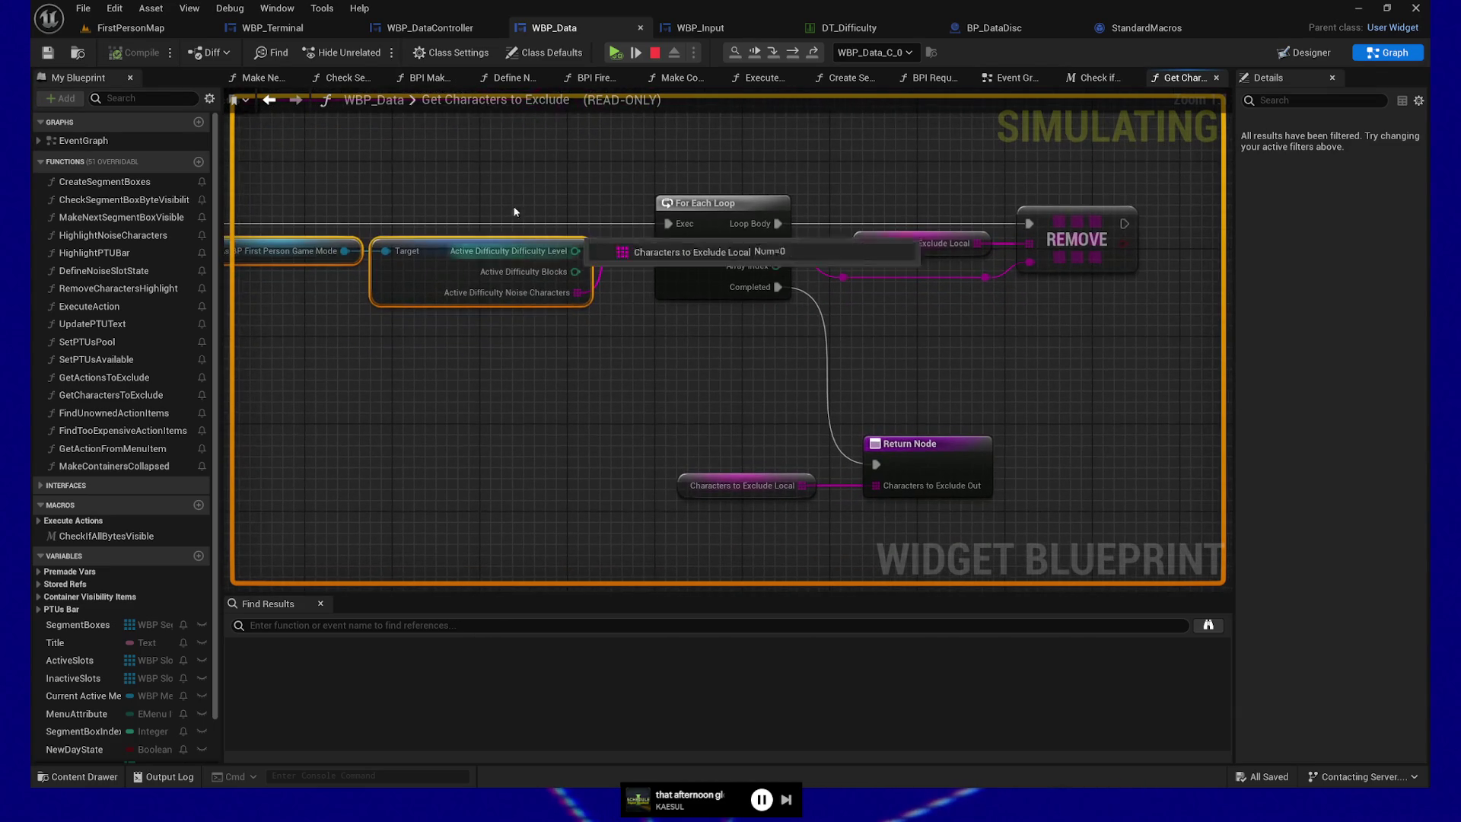
- Resume play past the toolbar pause and the WBP_Input breakpoints, back to the DataTerminal game preview
left_click(615, 53)
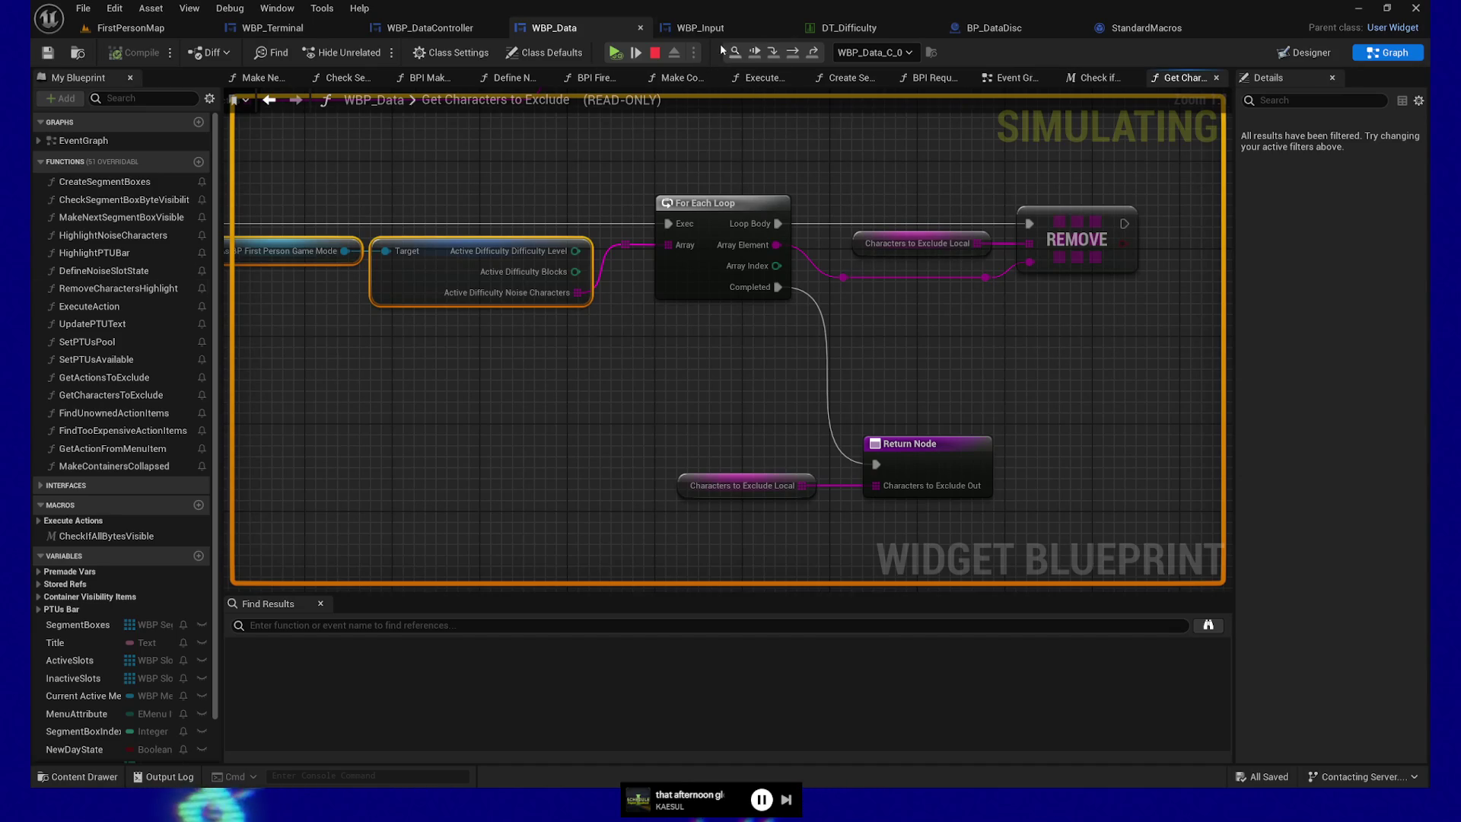
left_click(606, 58)
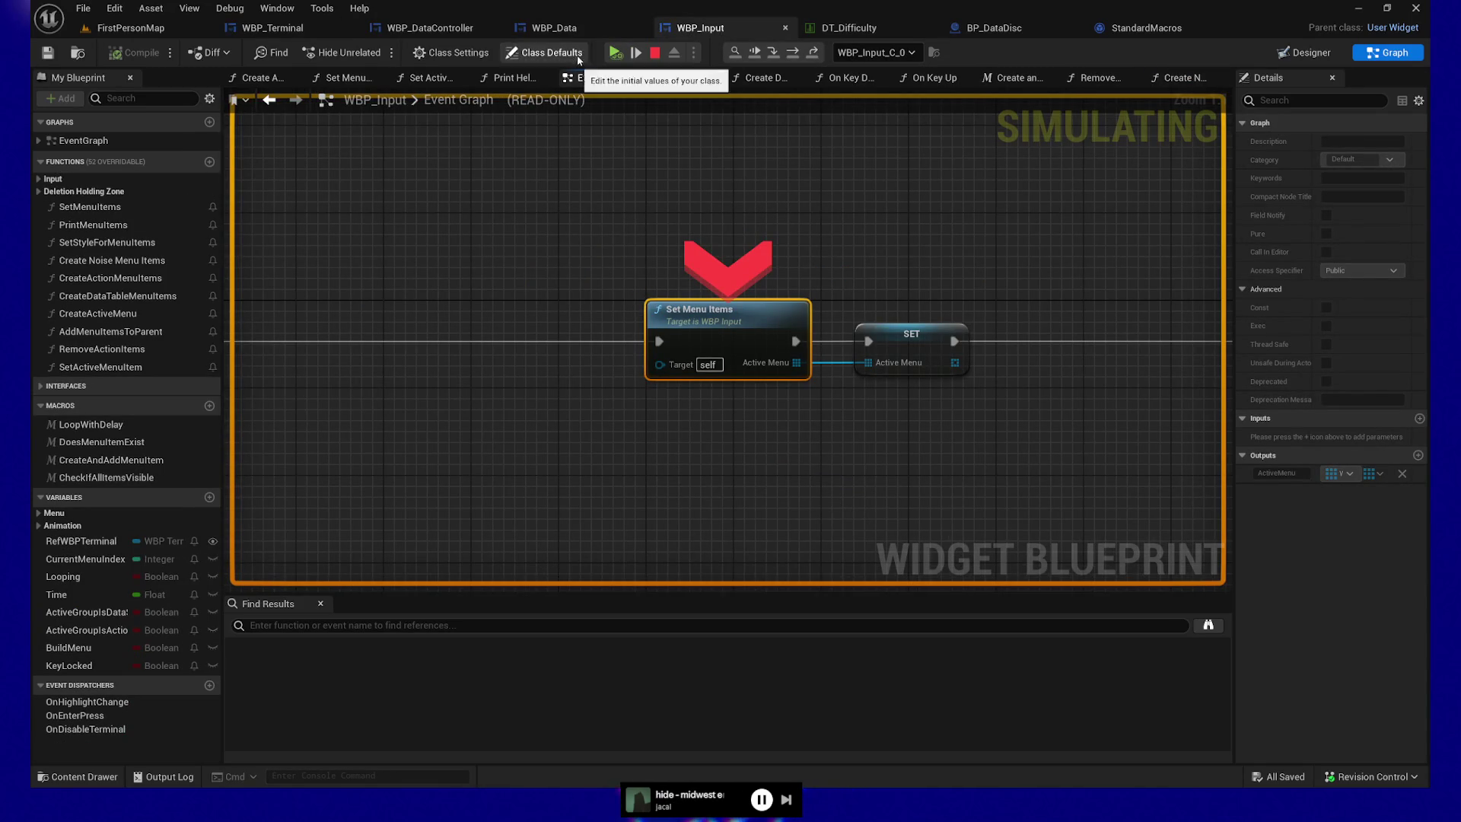
left_click(615, 52)
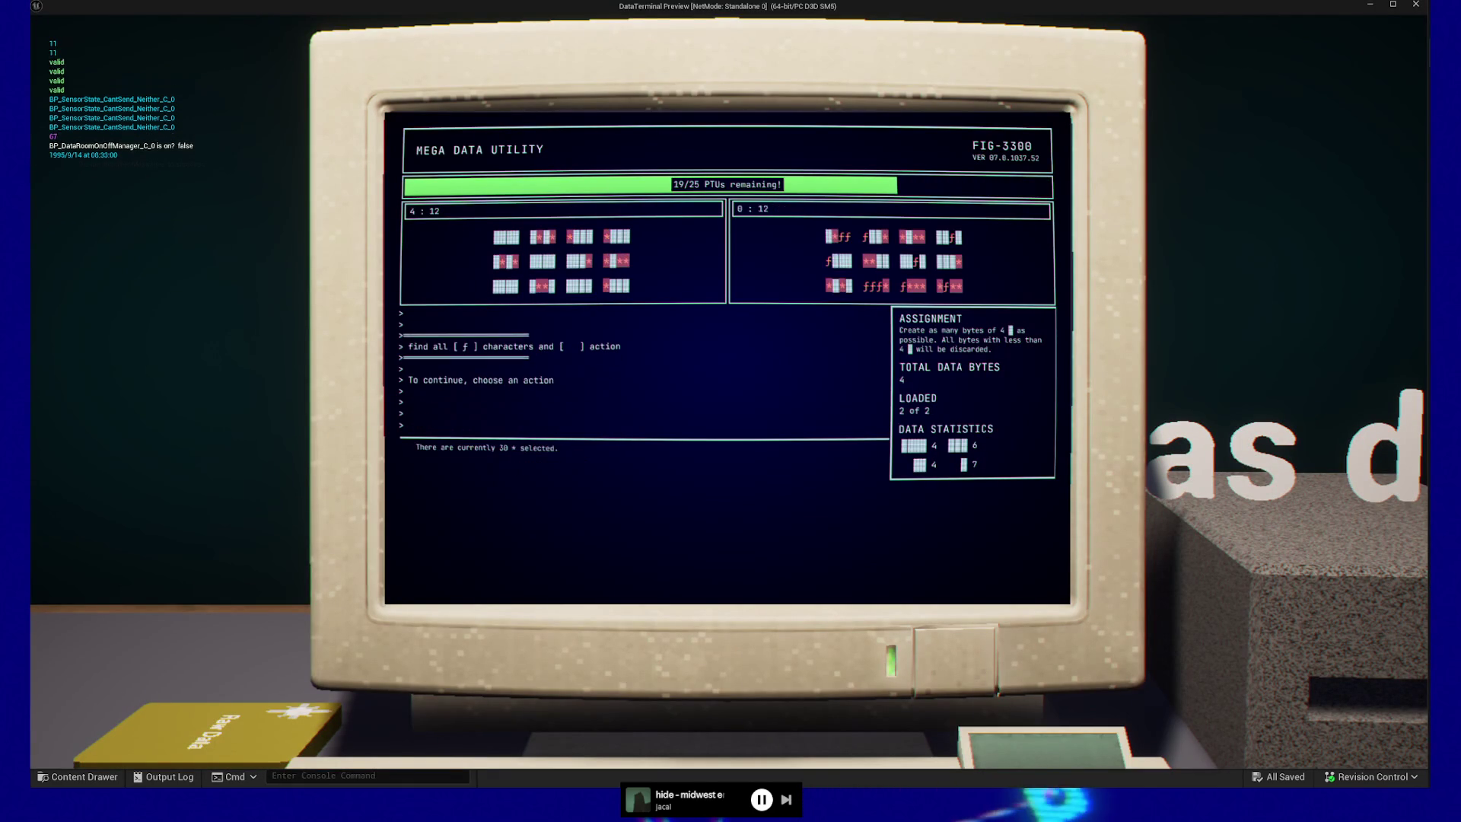
- Run the all data action on the load, then eject the disc and insert the Raw Data disc
key("Return")
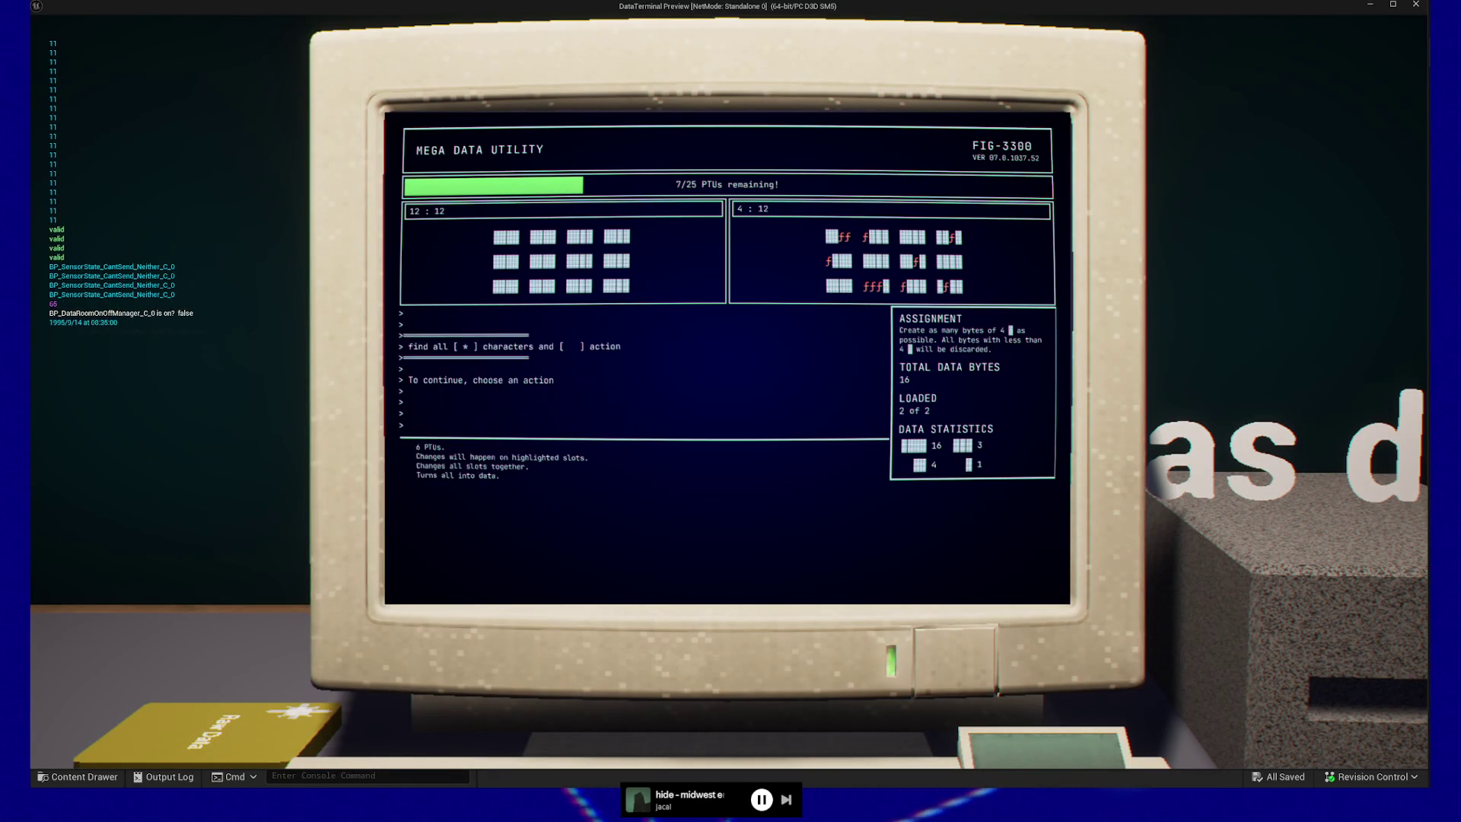
key("e")
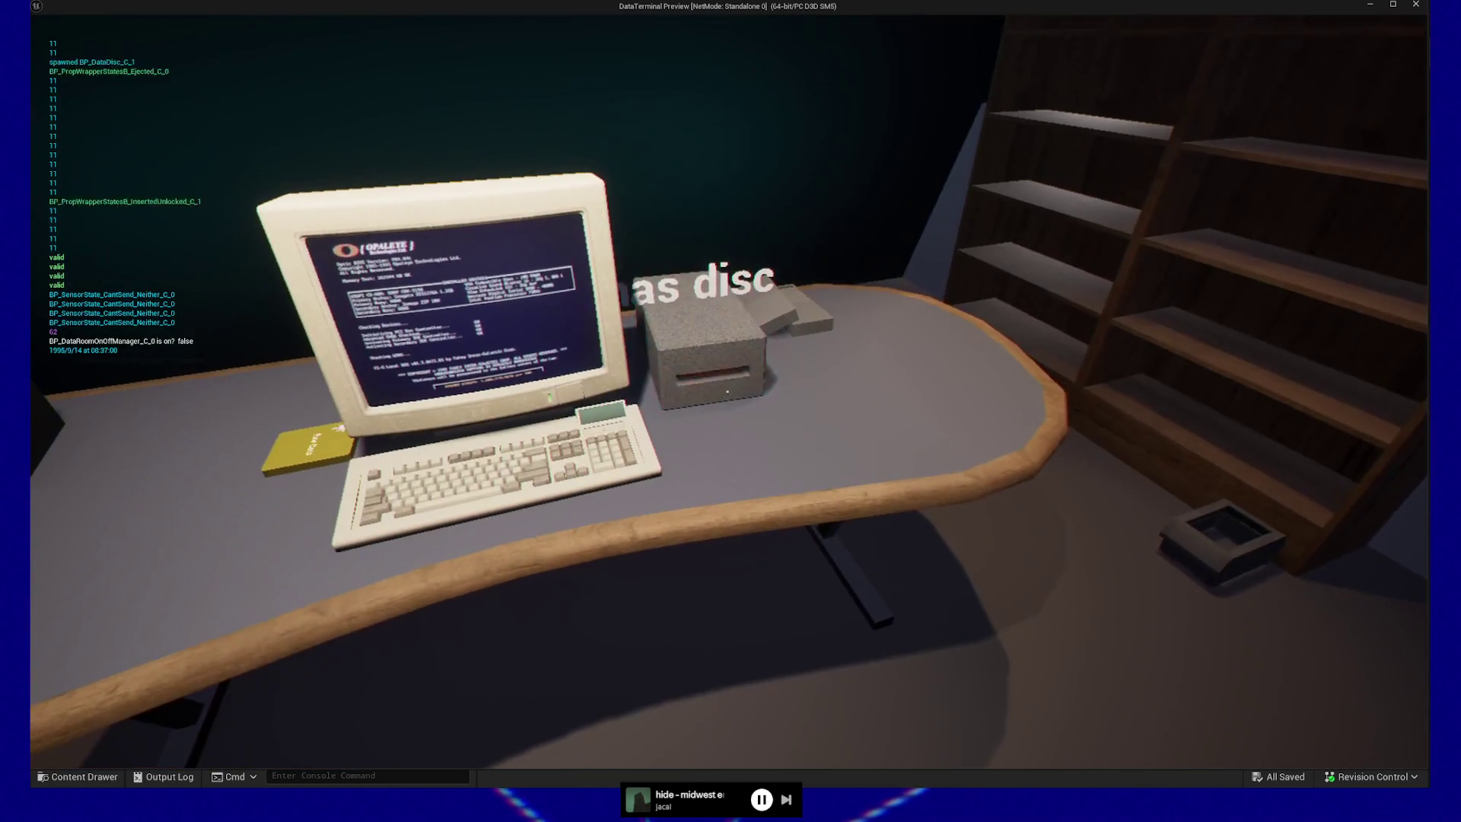
key("e")
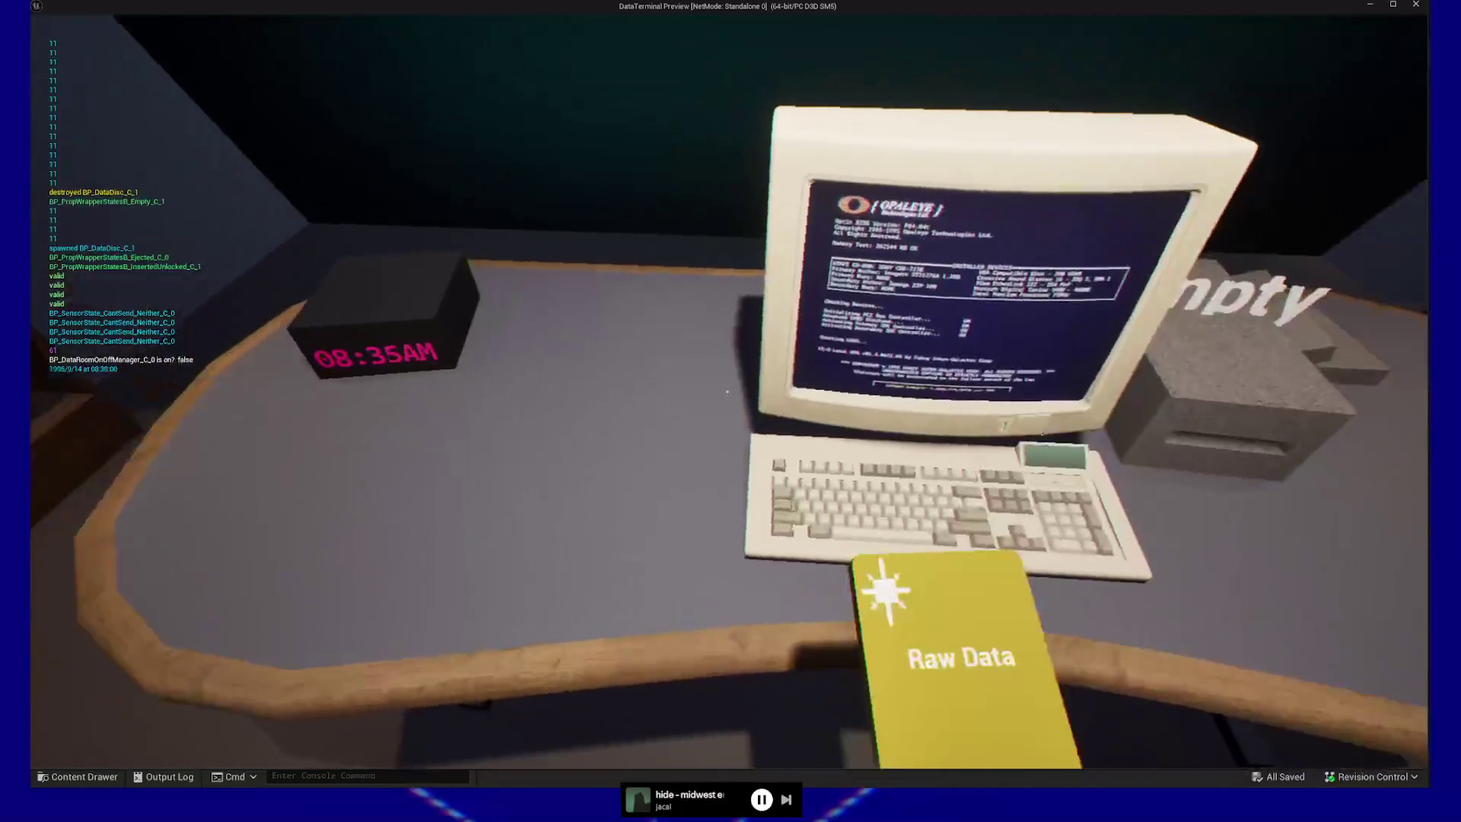
- Launch MEGA-data-util.exe, set ƒ as the noise character and choose an action
key("e")
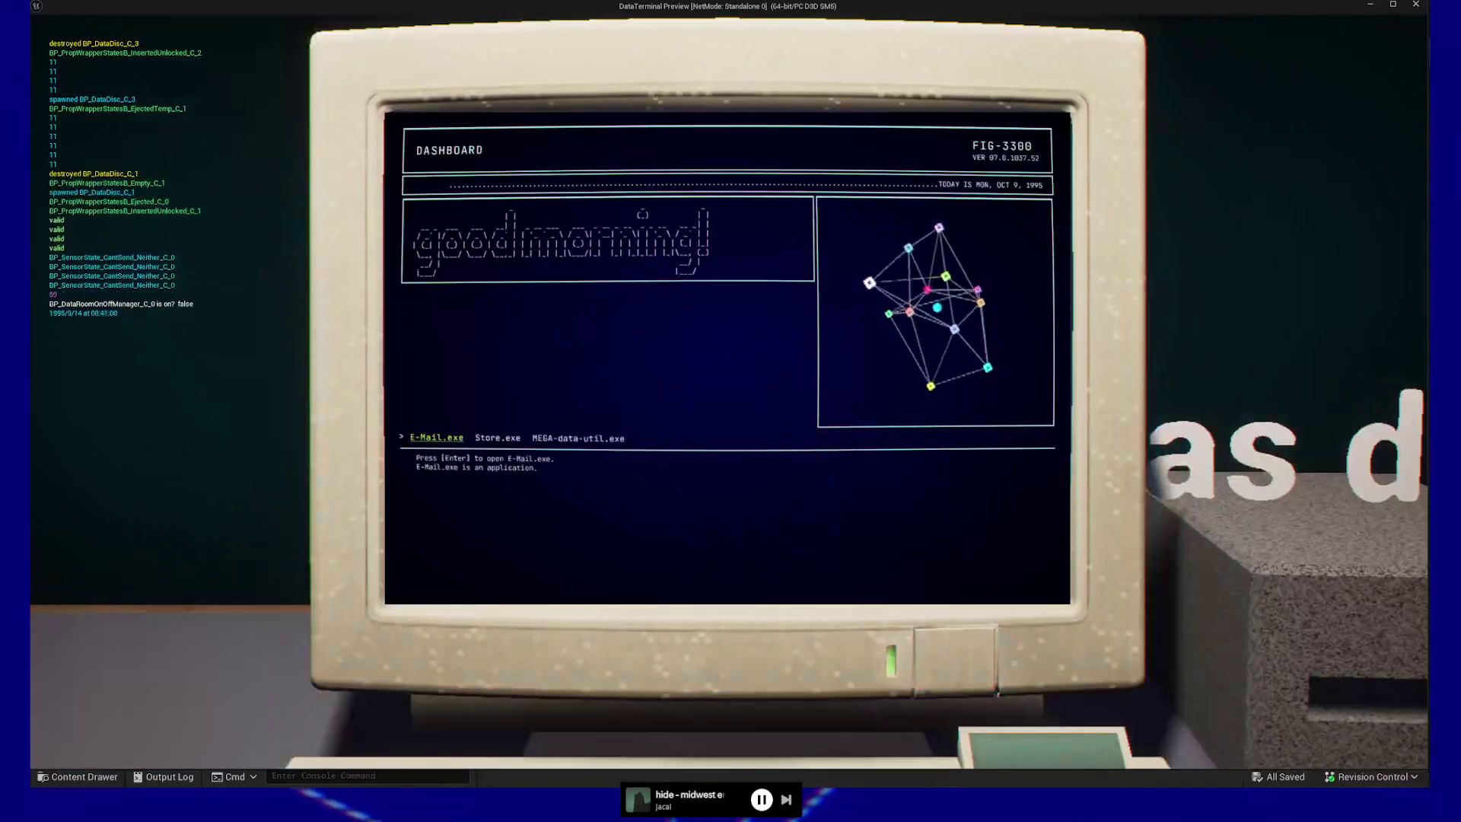
key("Right")
key("Right")
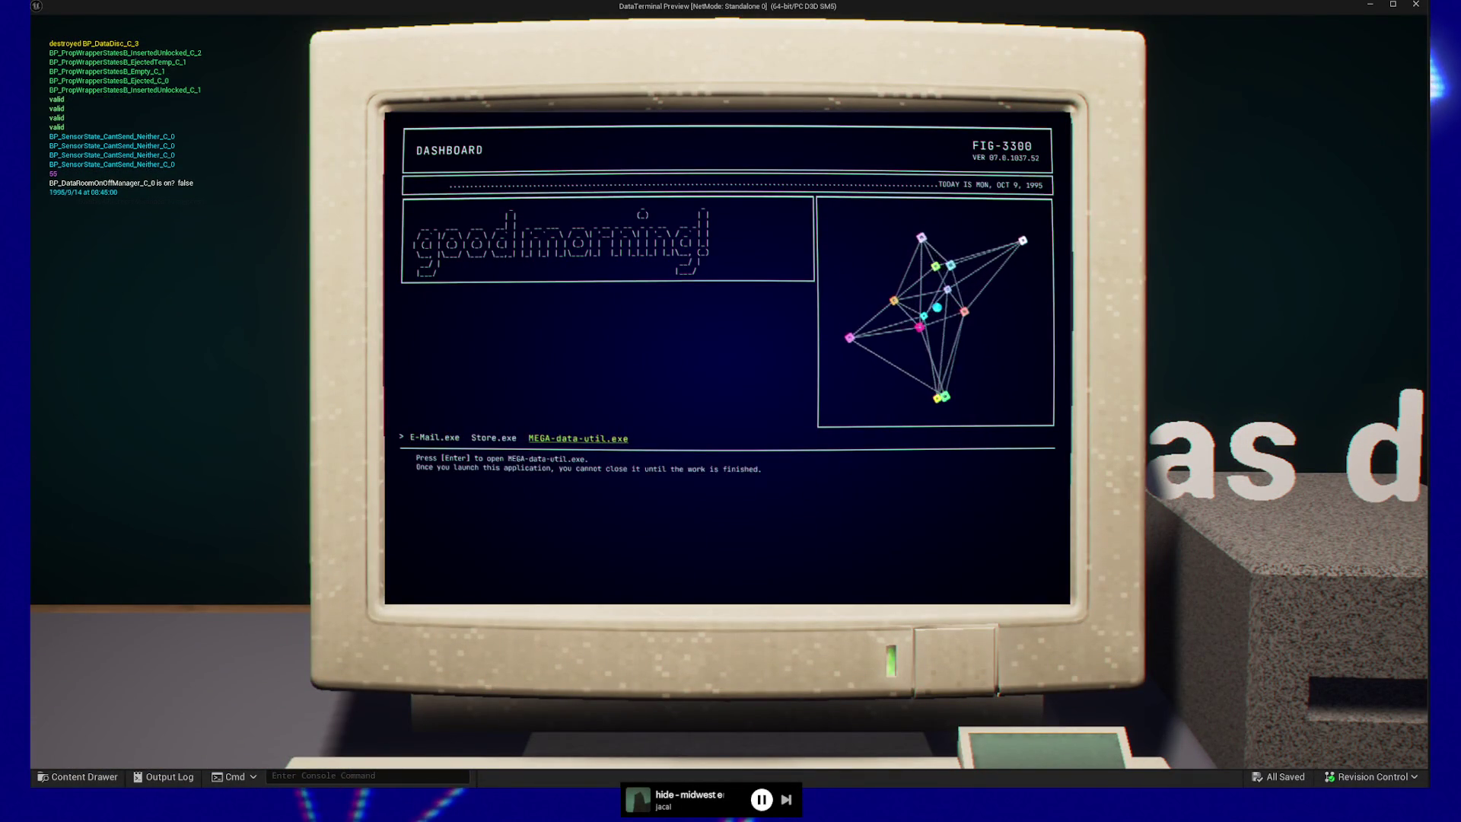
key("Return")
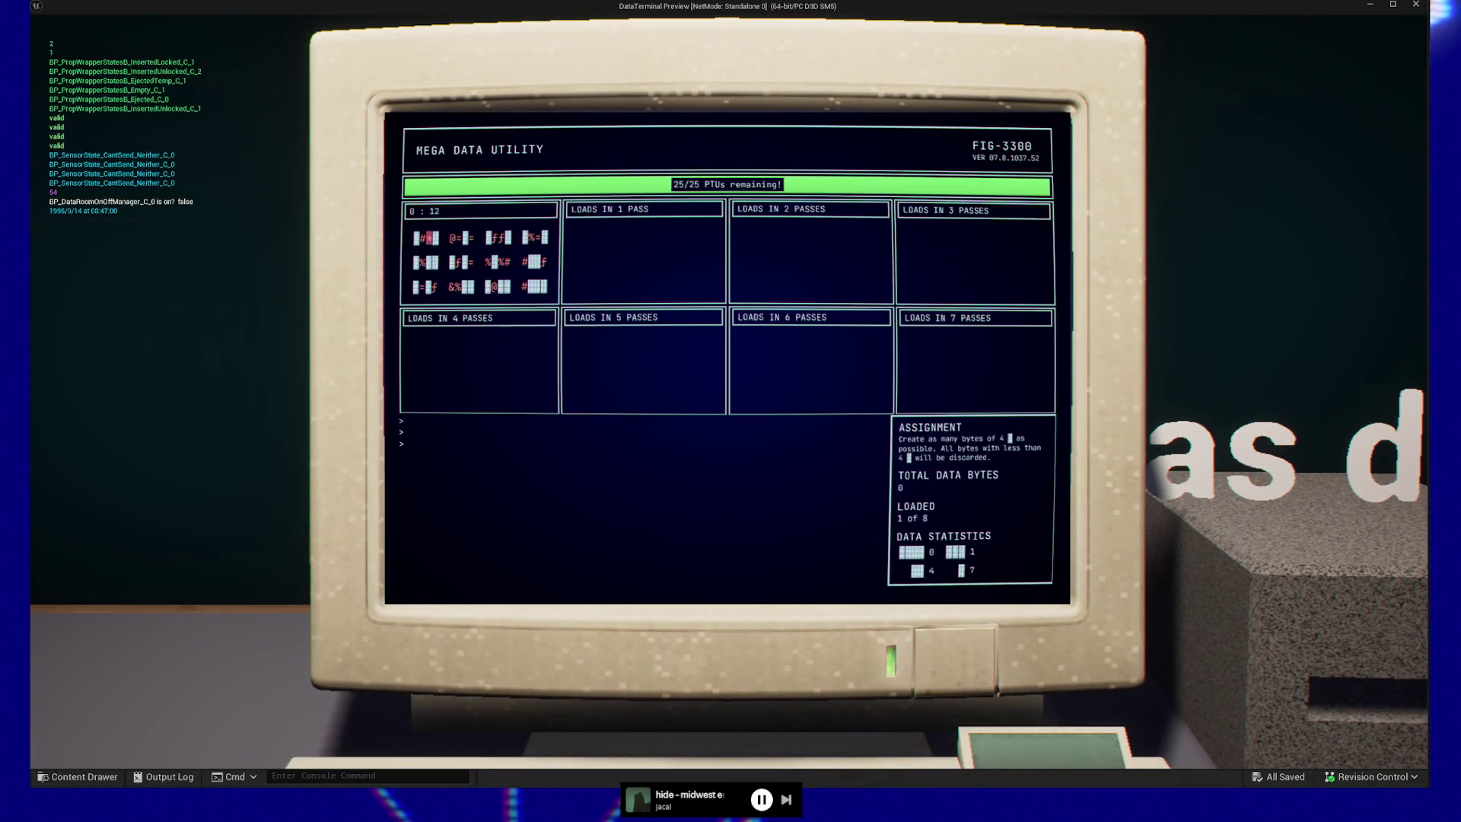
key("Right")
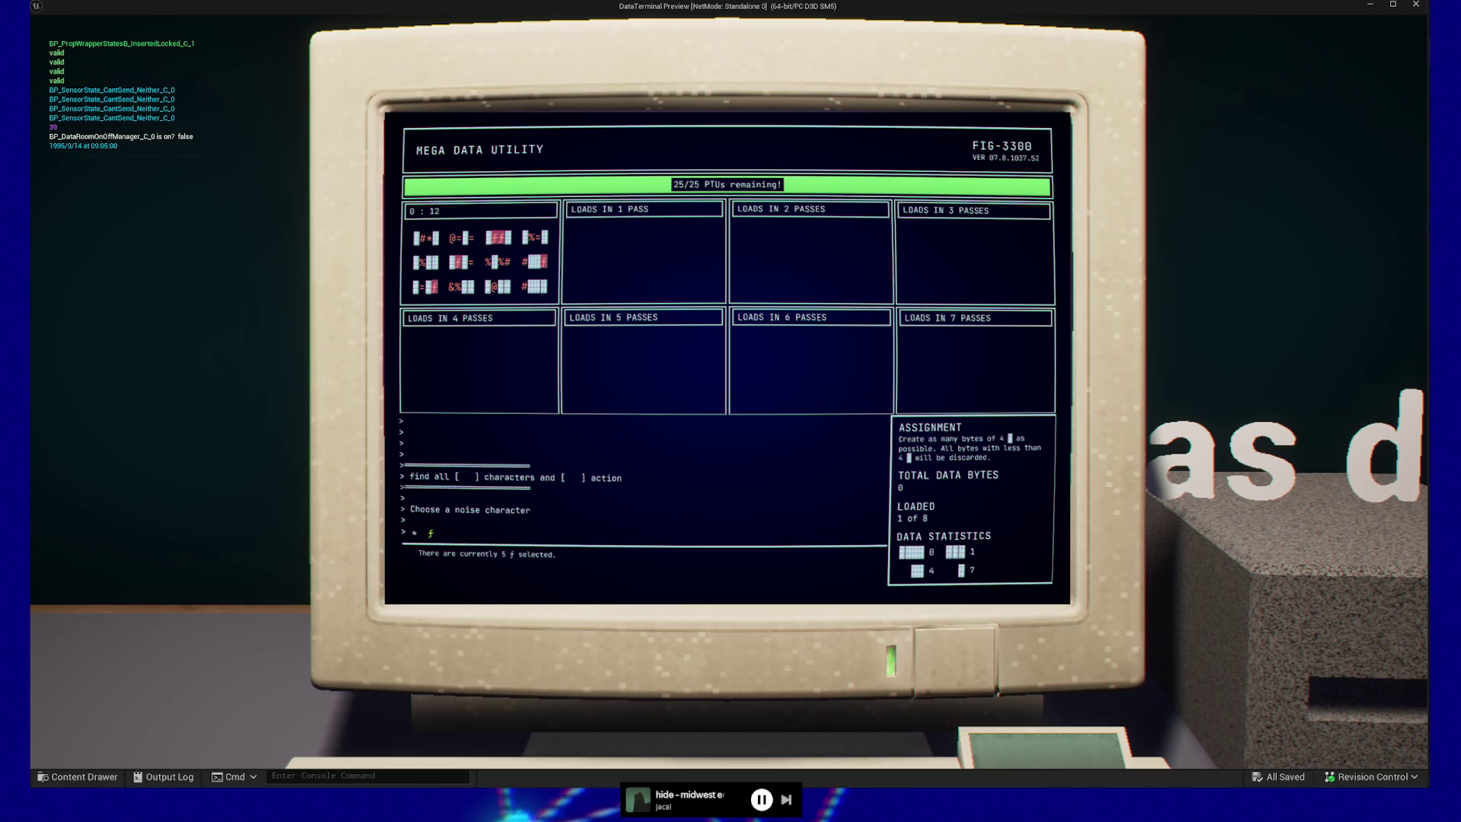
key("Return")
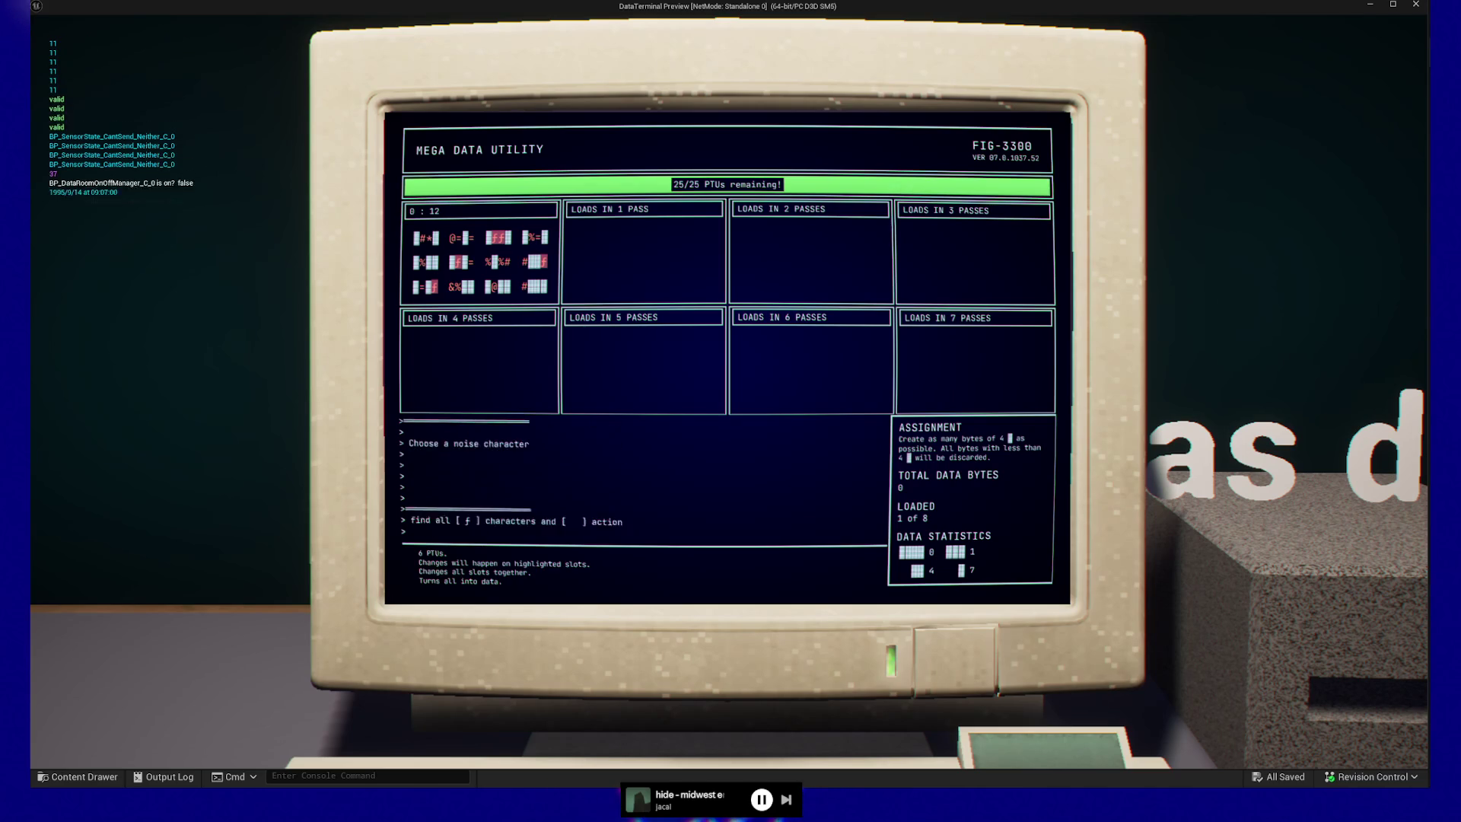
key("Return")
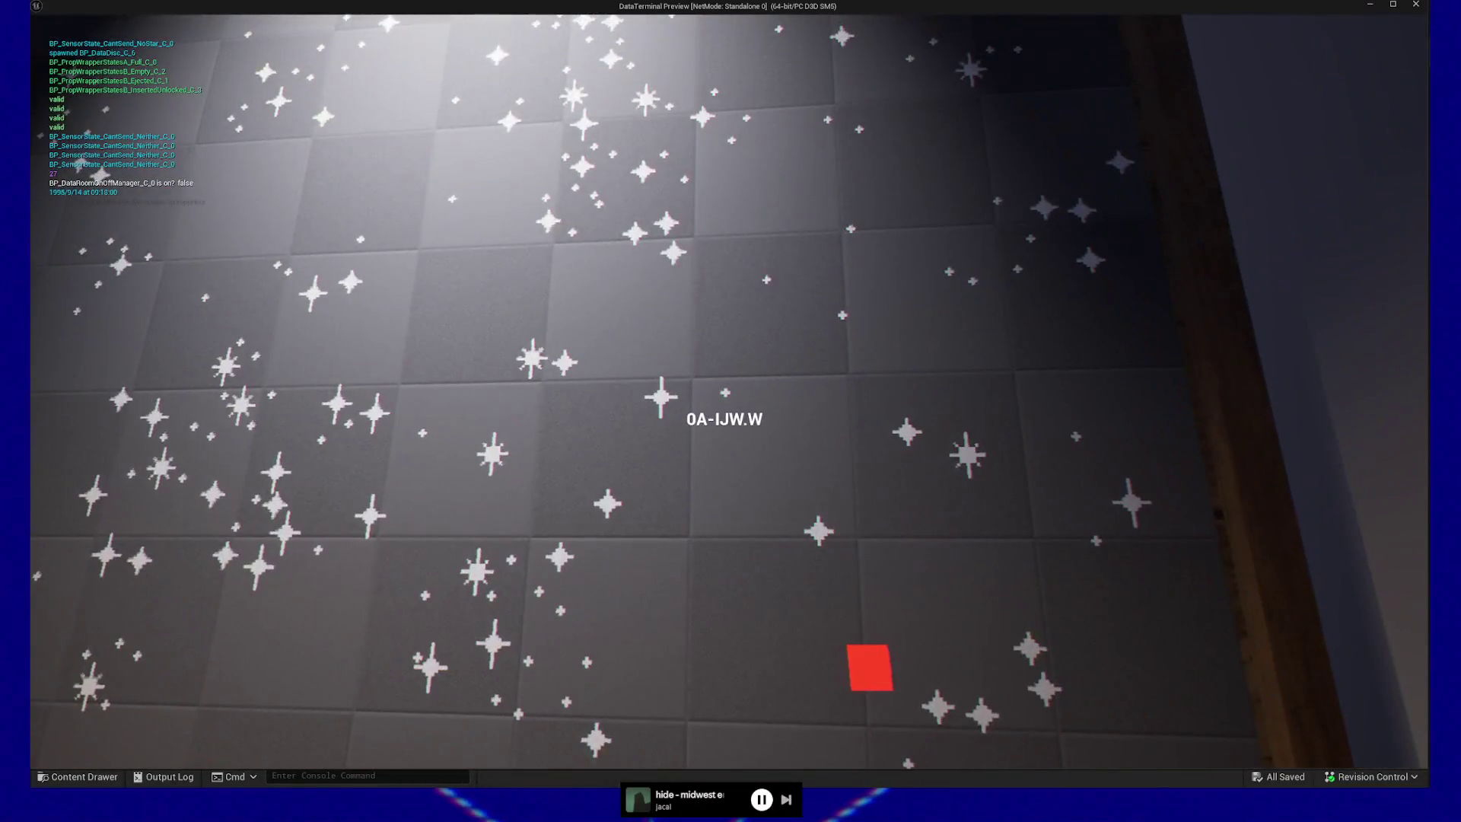
- Send the disc off at the pneumatic station, call a fresh Raw Data disc and insert it into the desk drive
left_click(726, 392)
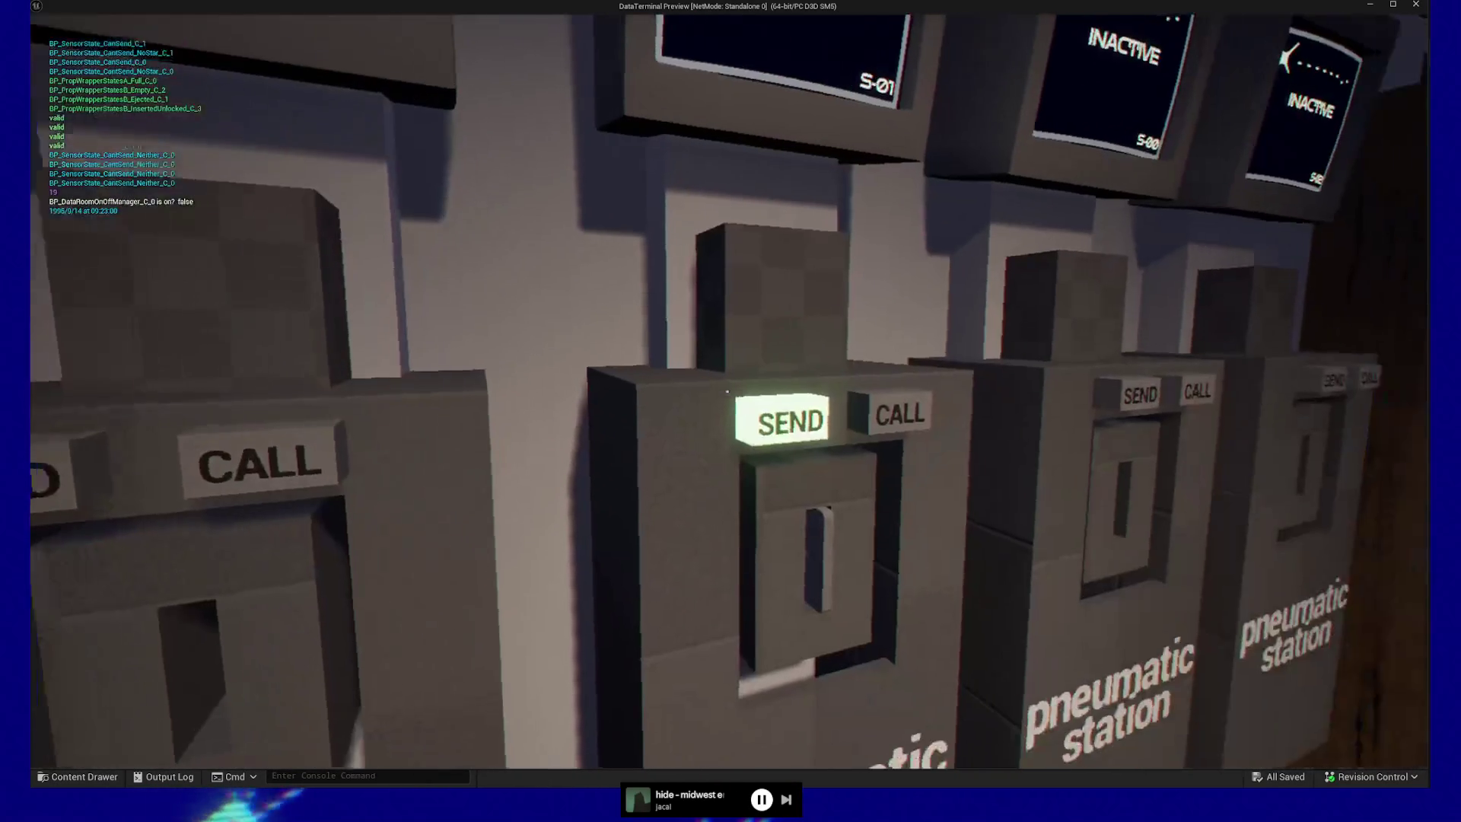
left_click(728, 393)
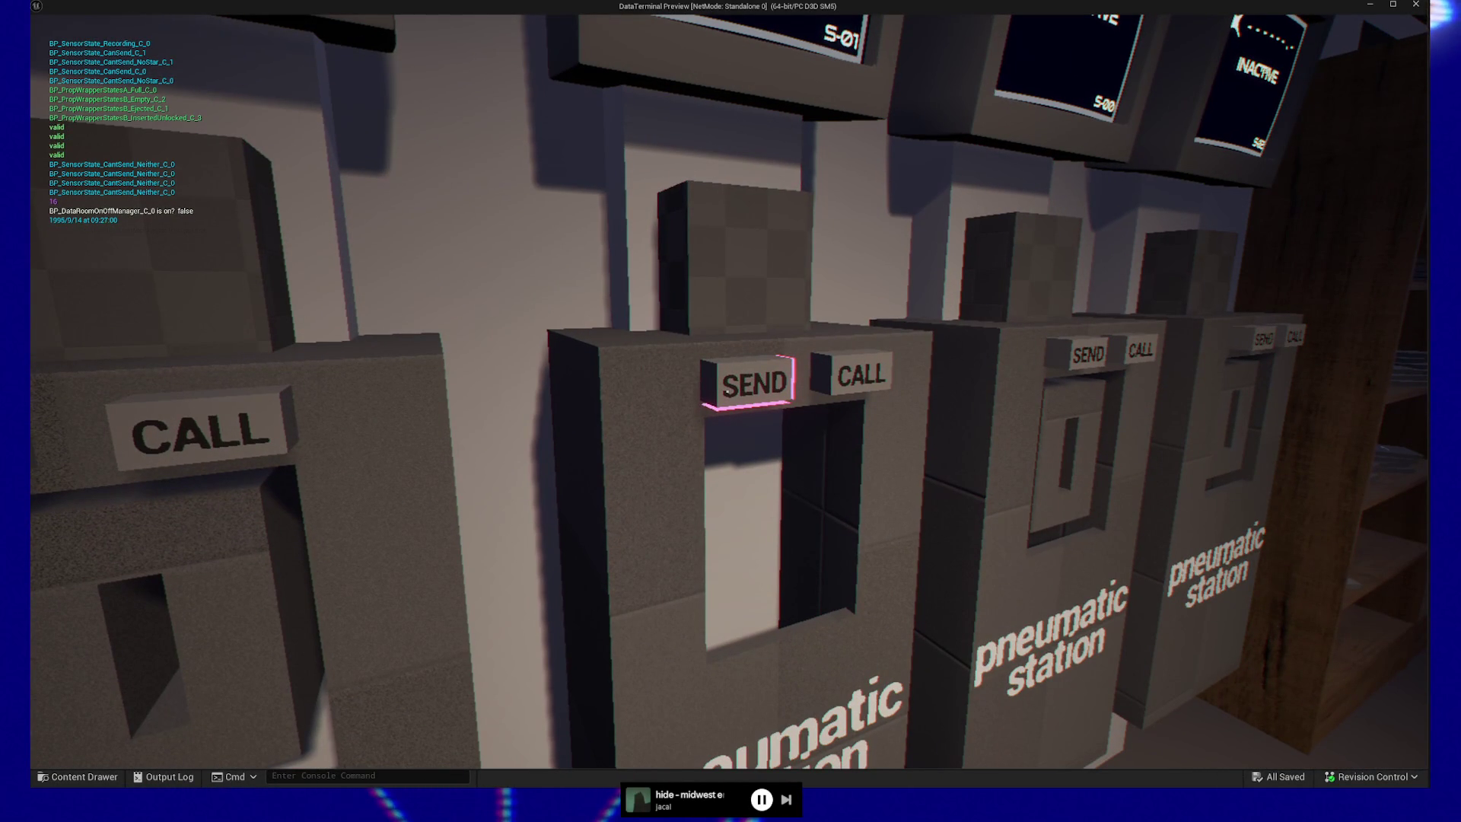
left_click(728, 392)
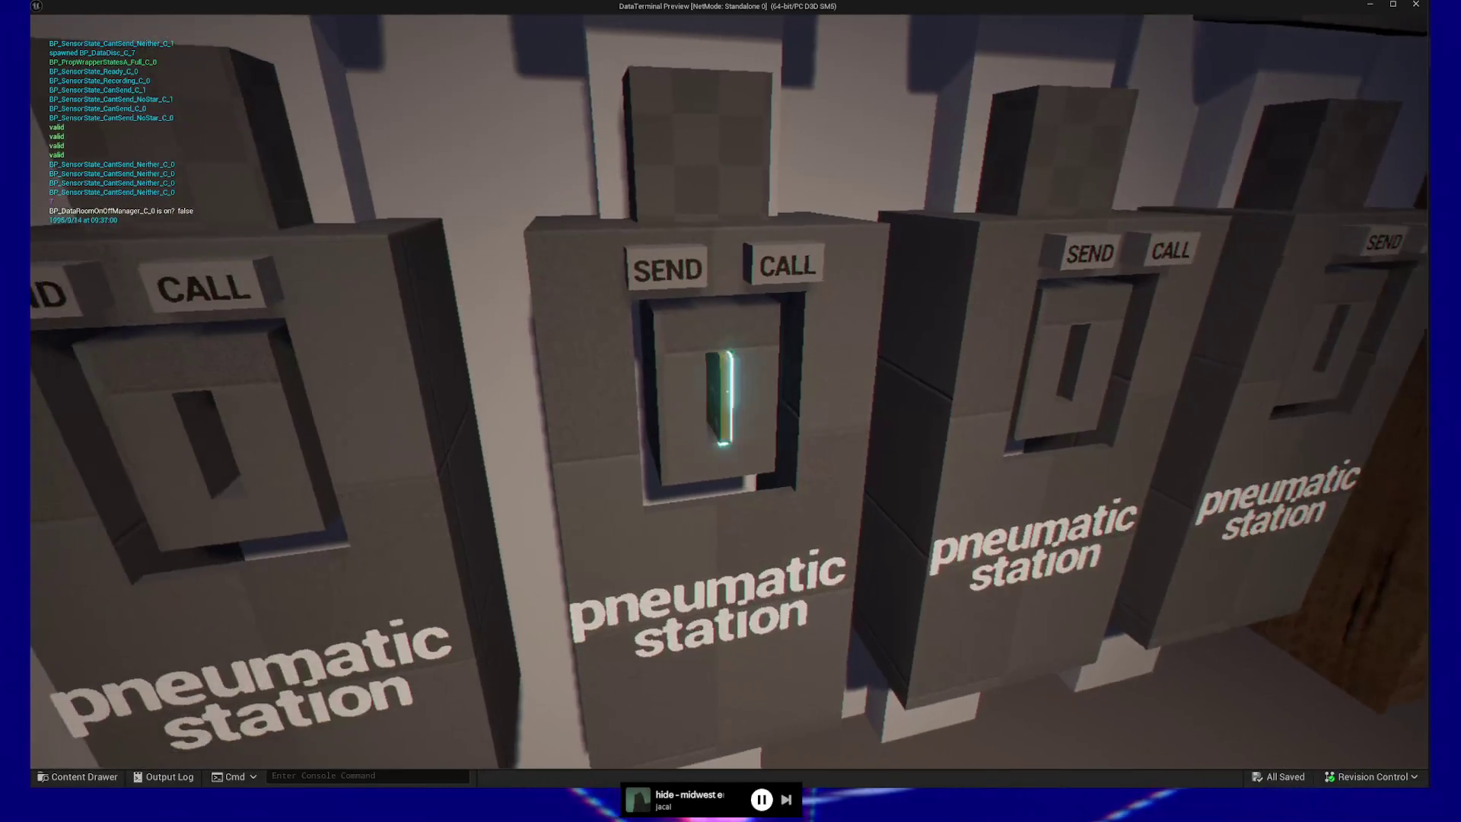
left_click(728, 392)
key("w")
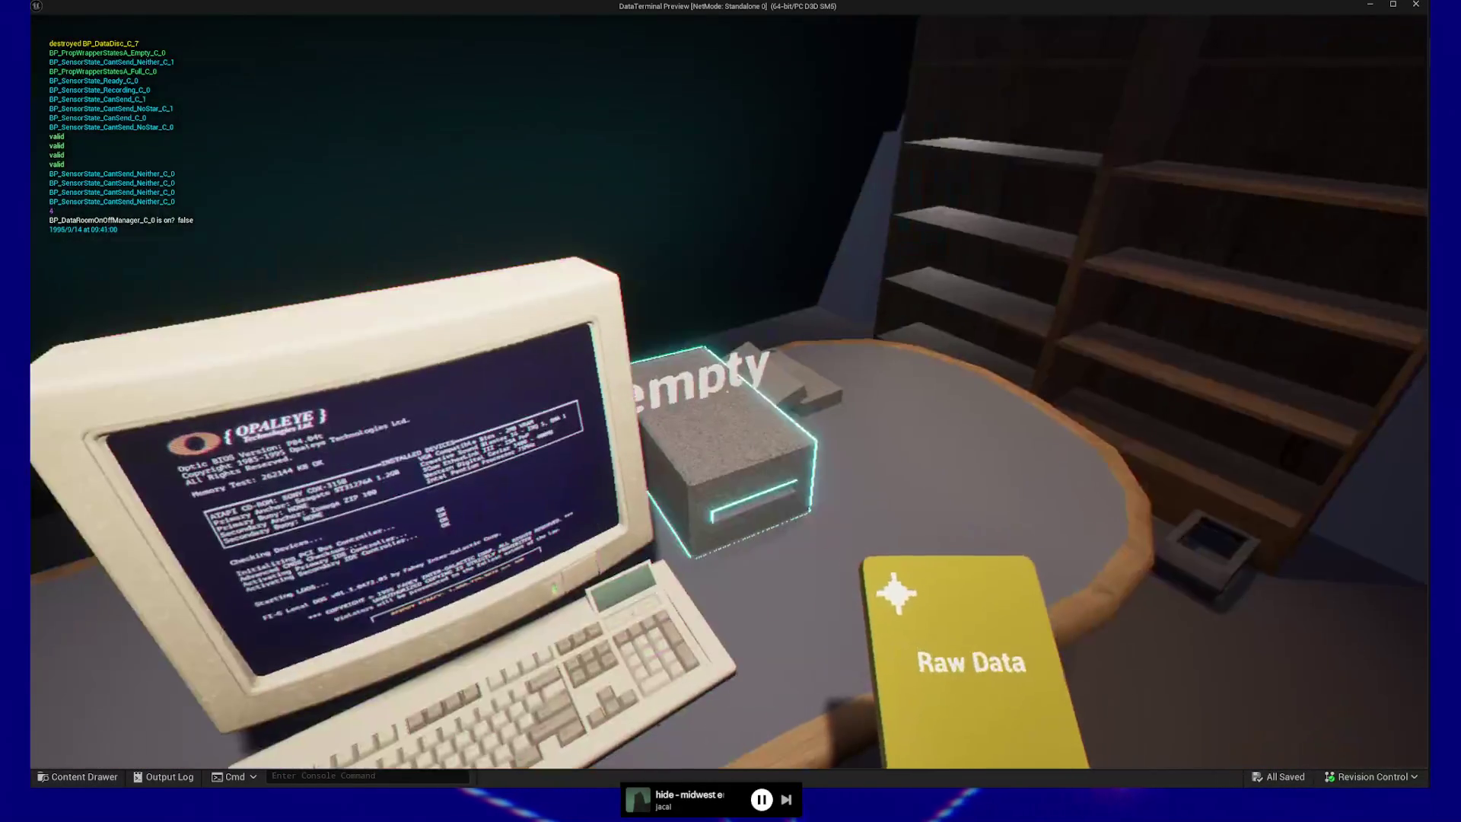
left_click(728, 391)
left_click(727, 392)
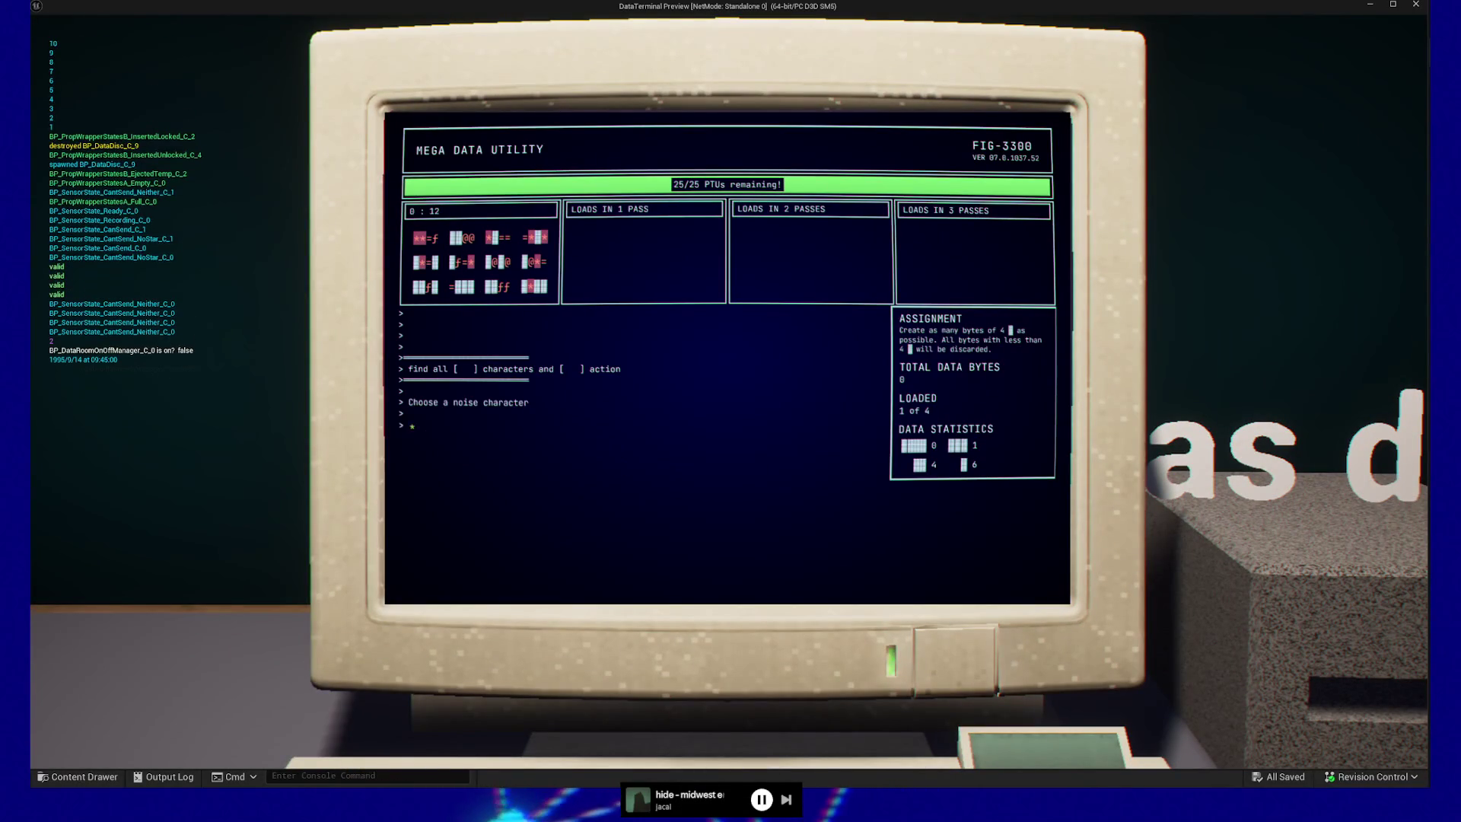
- Choose @ as the noise character, then pick up the ejected disc
key("Right")
key("Right")
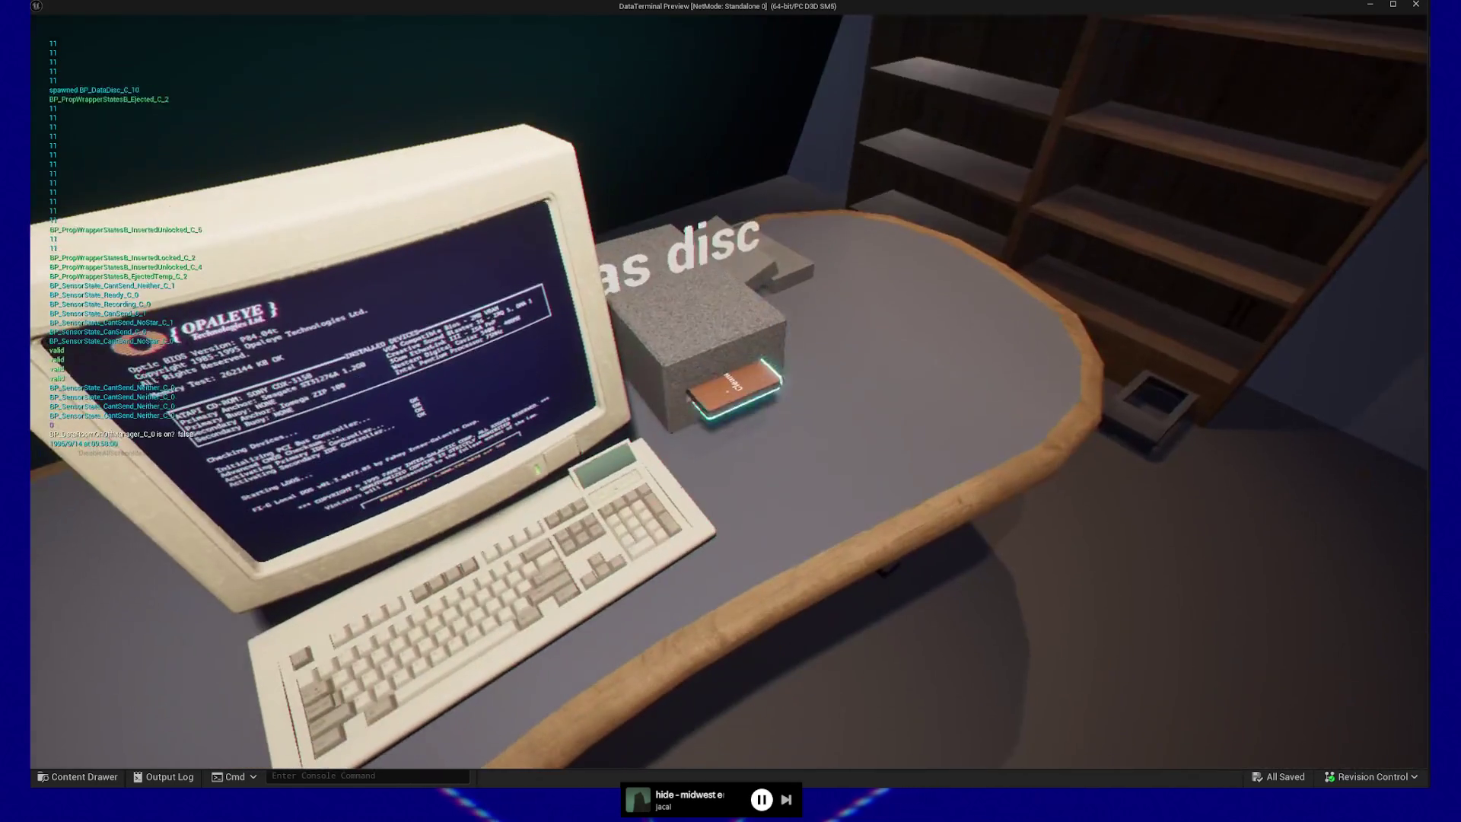
left_click(727, 391)
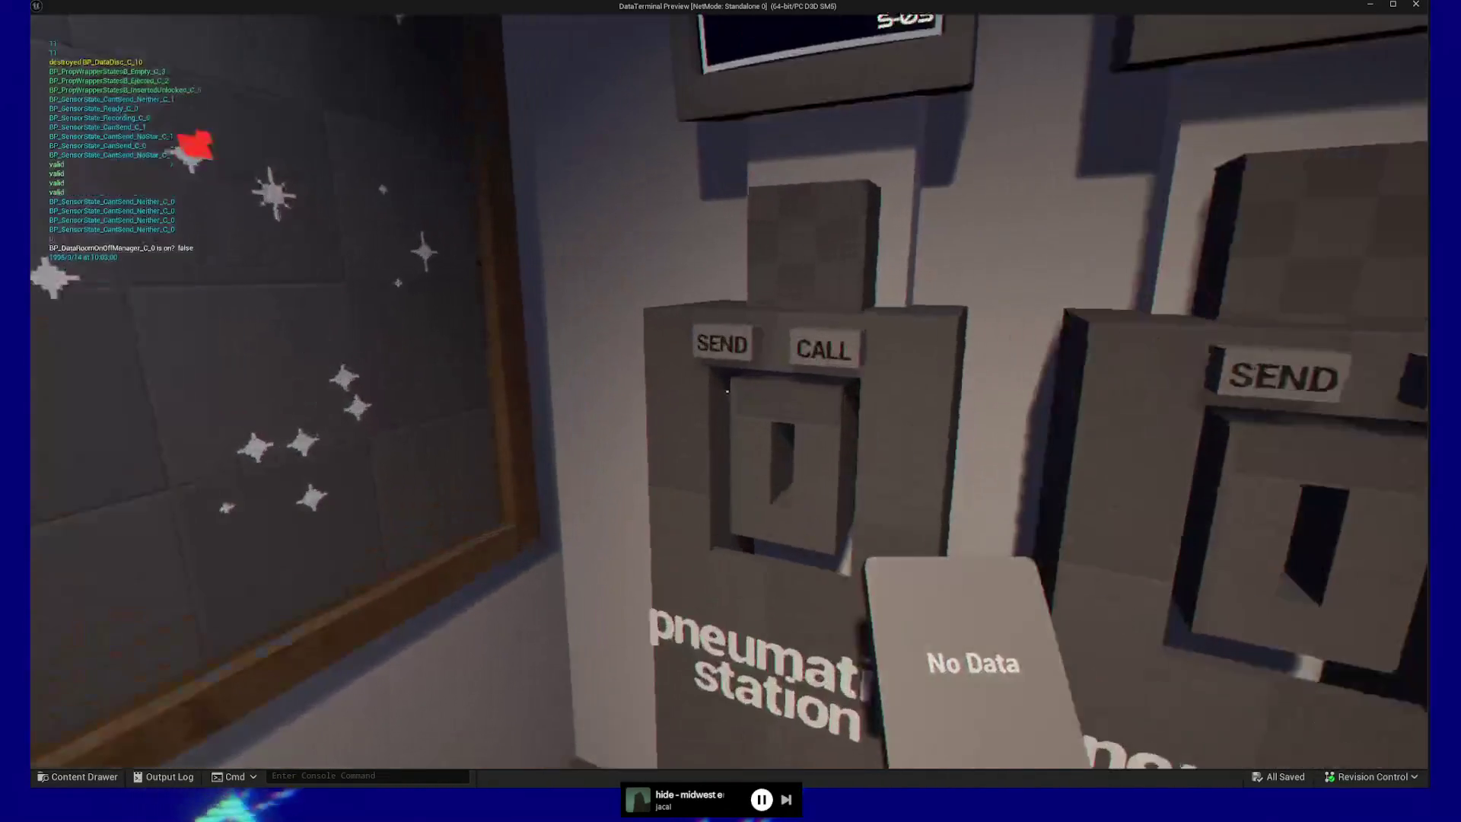
- Send the disc through the pneumatic station, call a new Raw Data disc and pick it up
left_click(727, 391)
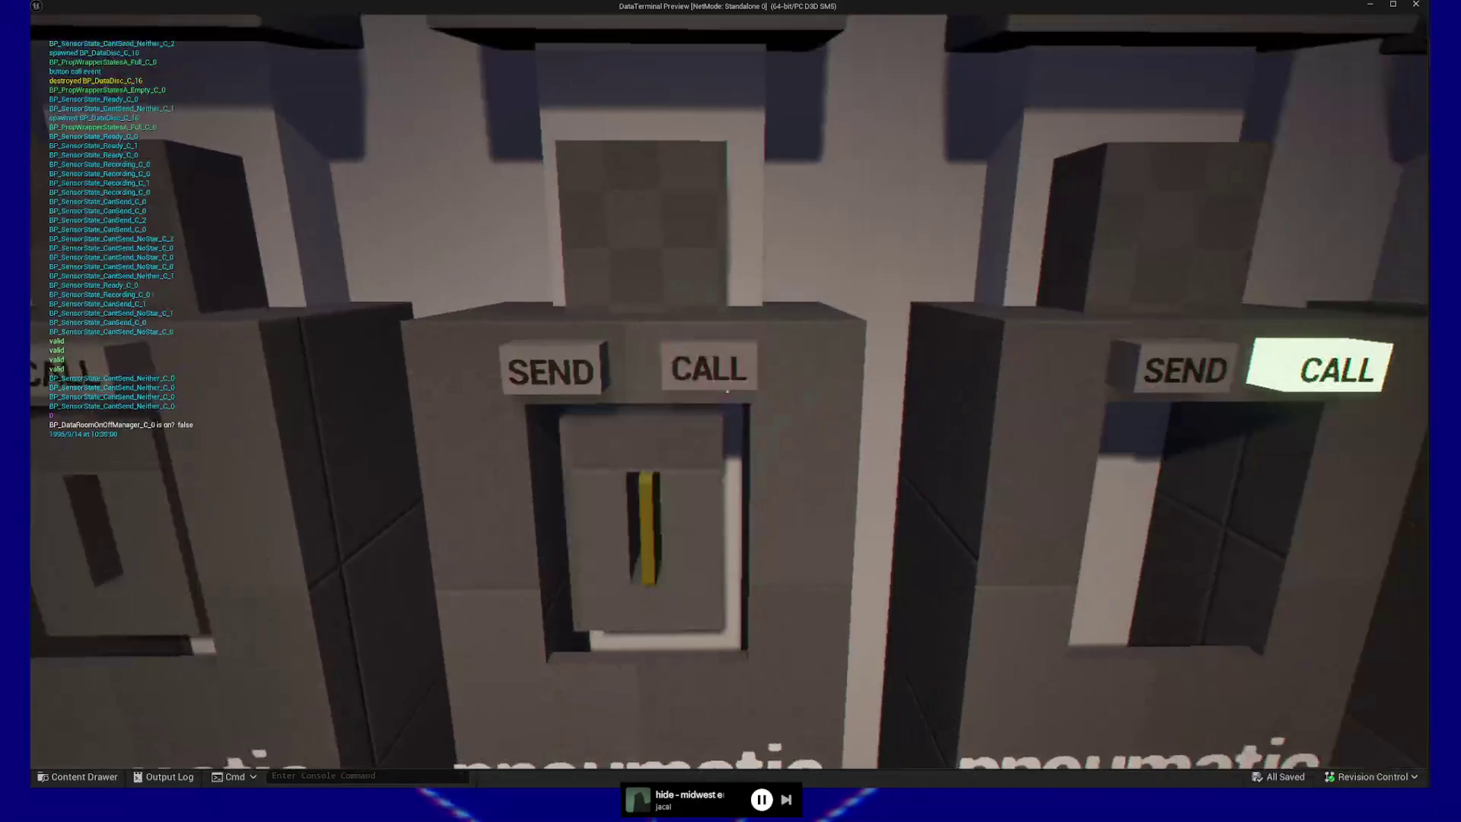
key("e")
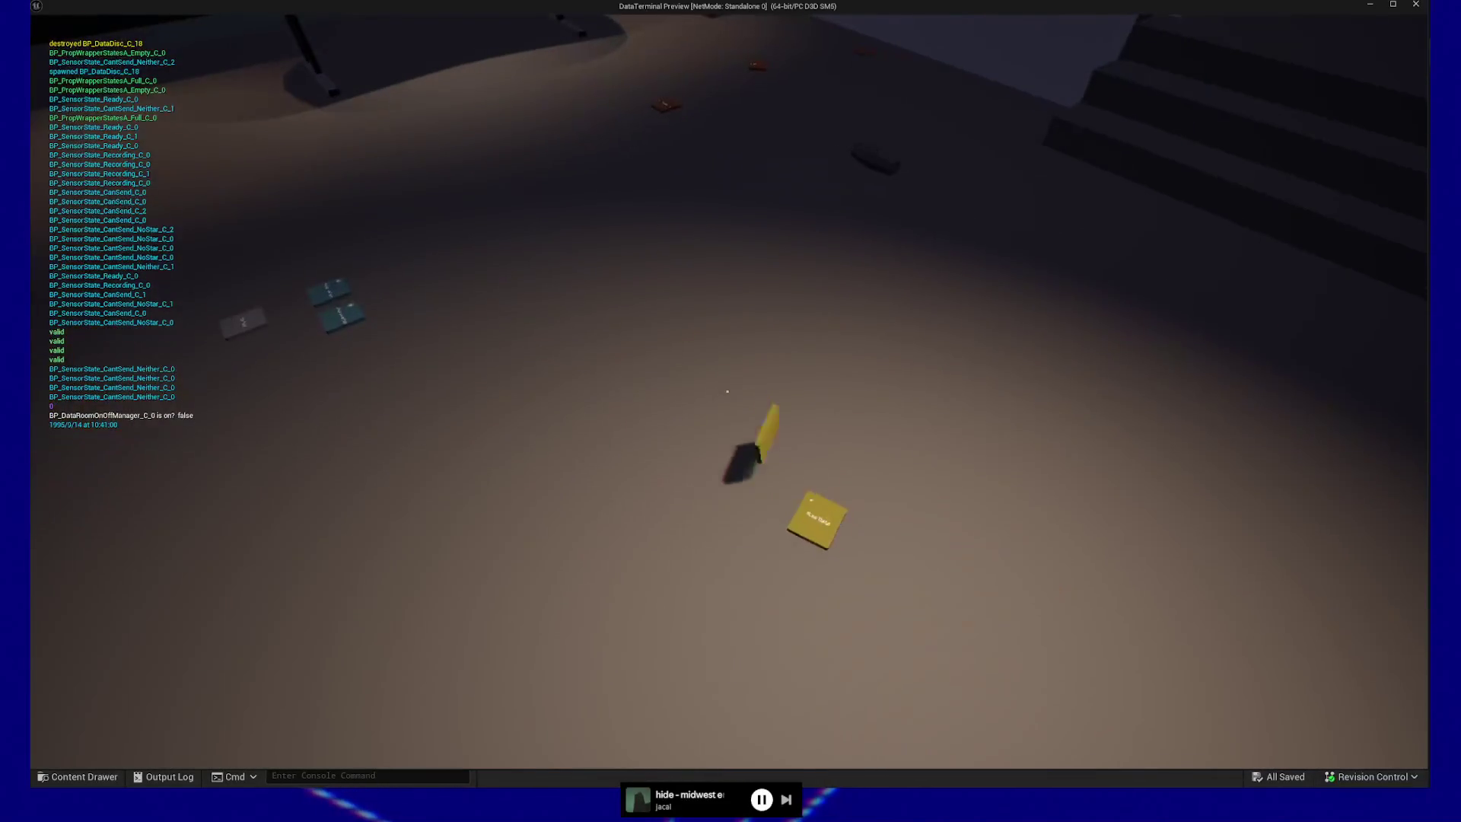
key("e")
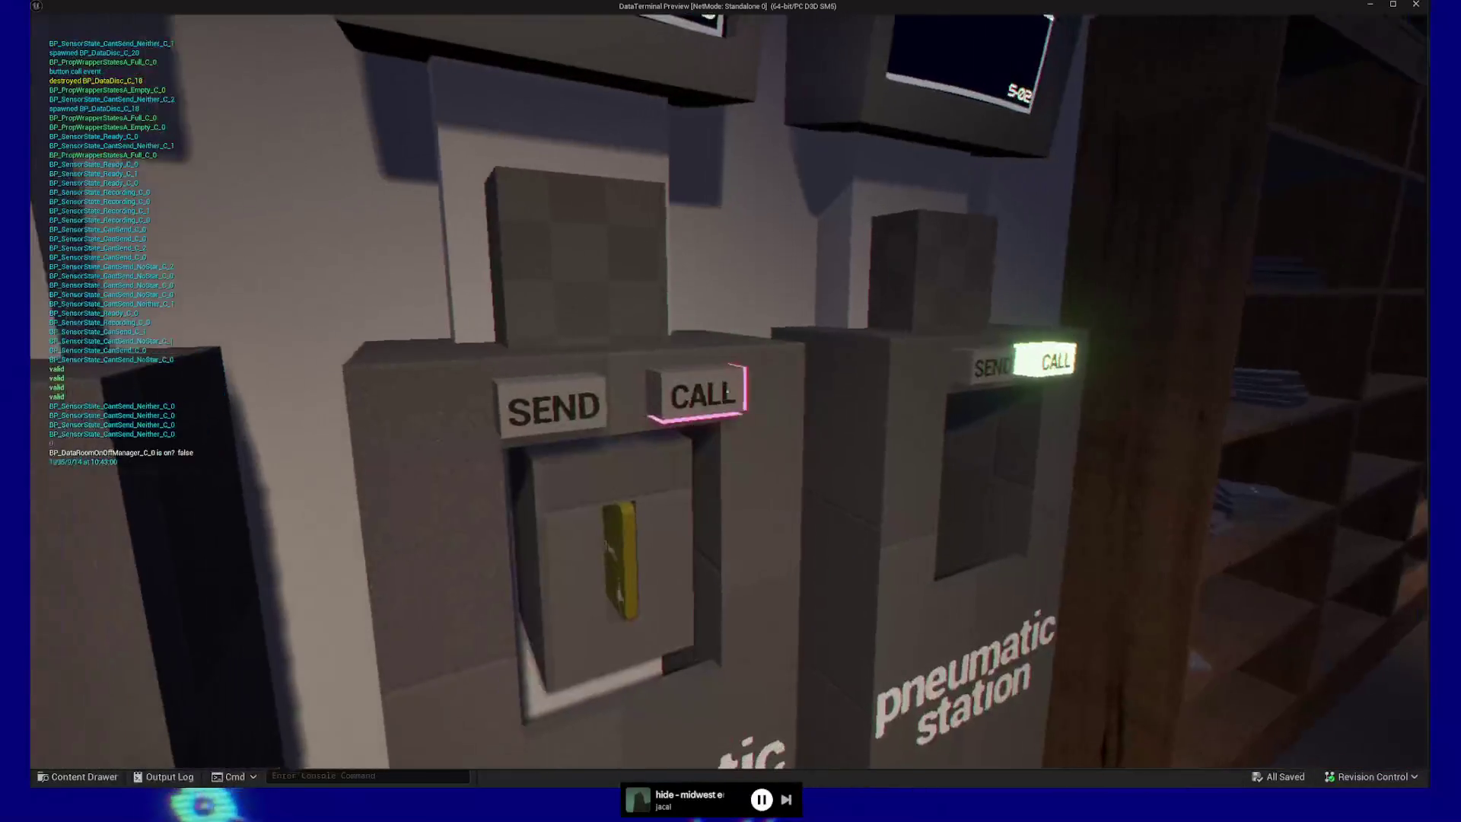
key("e")
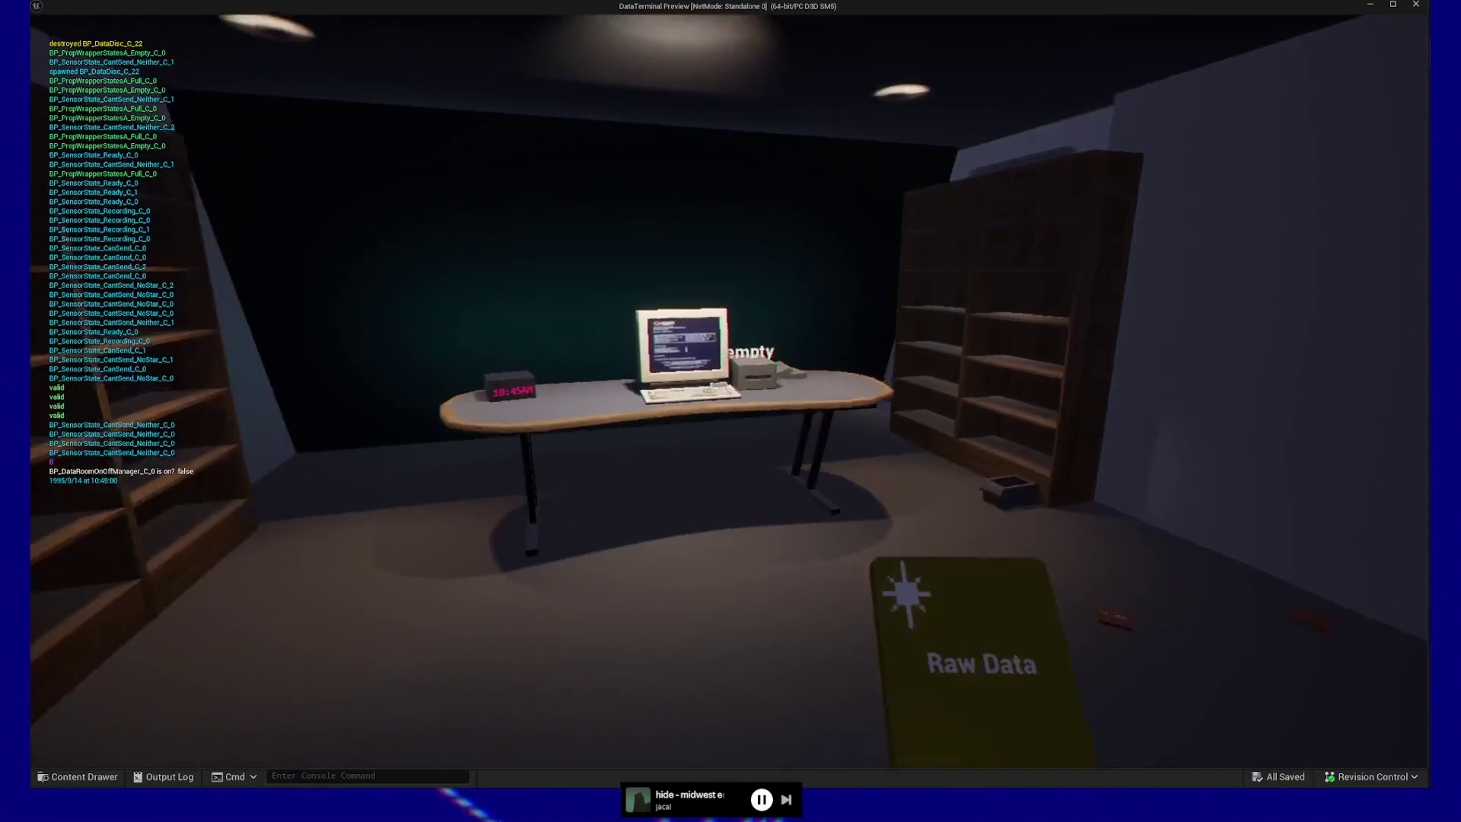
- Insert a Raw Data disc, launch the MEGA DATA UTILITY and confirm a noise character
key("e")
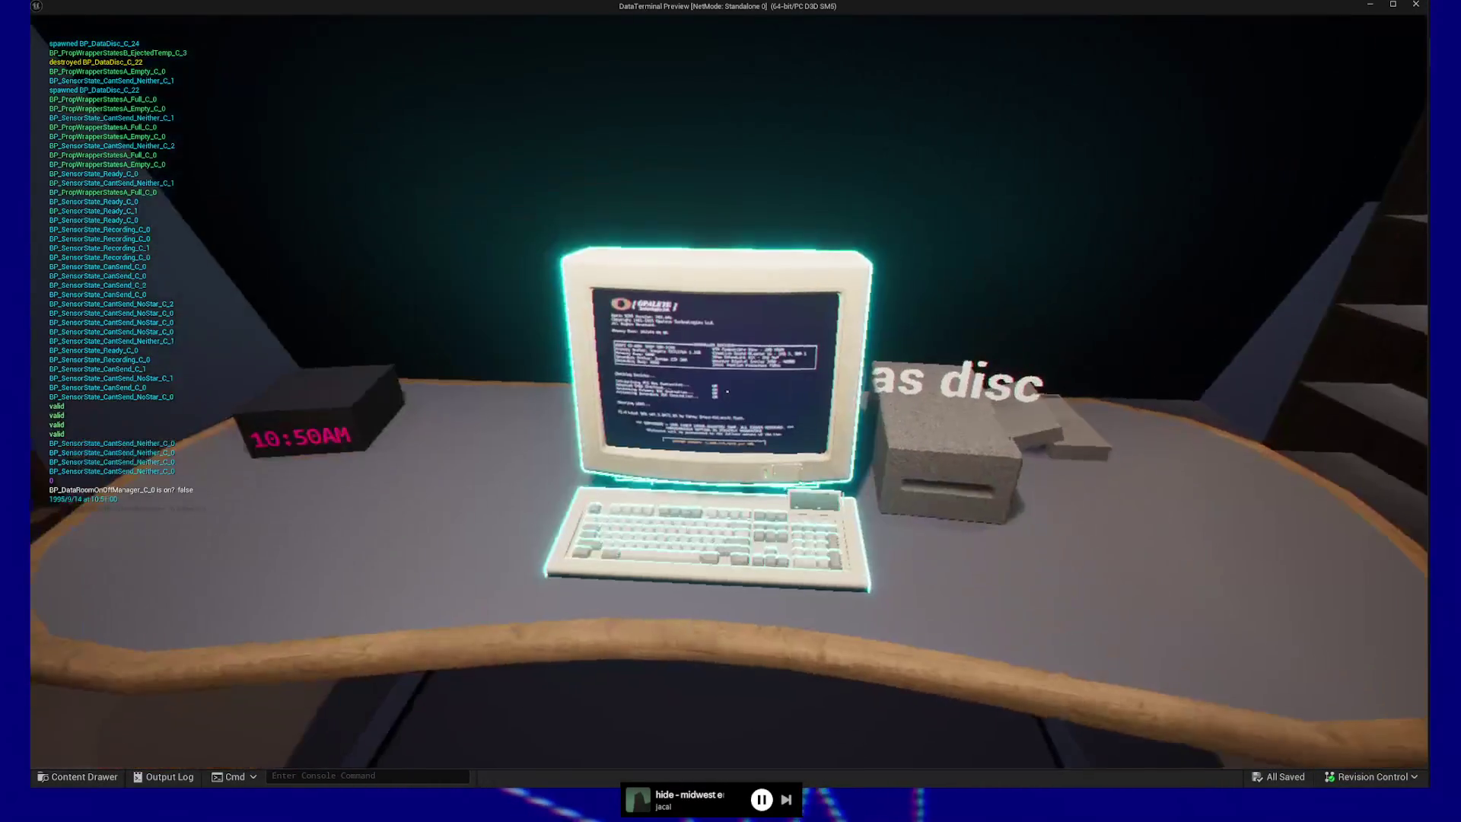
key("Return")
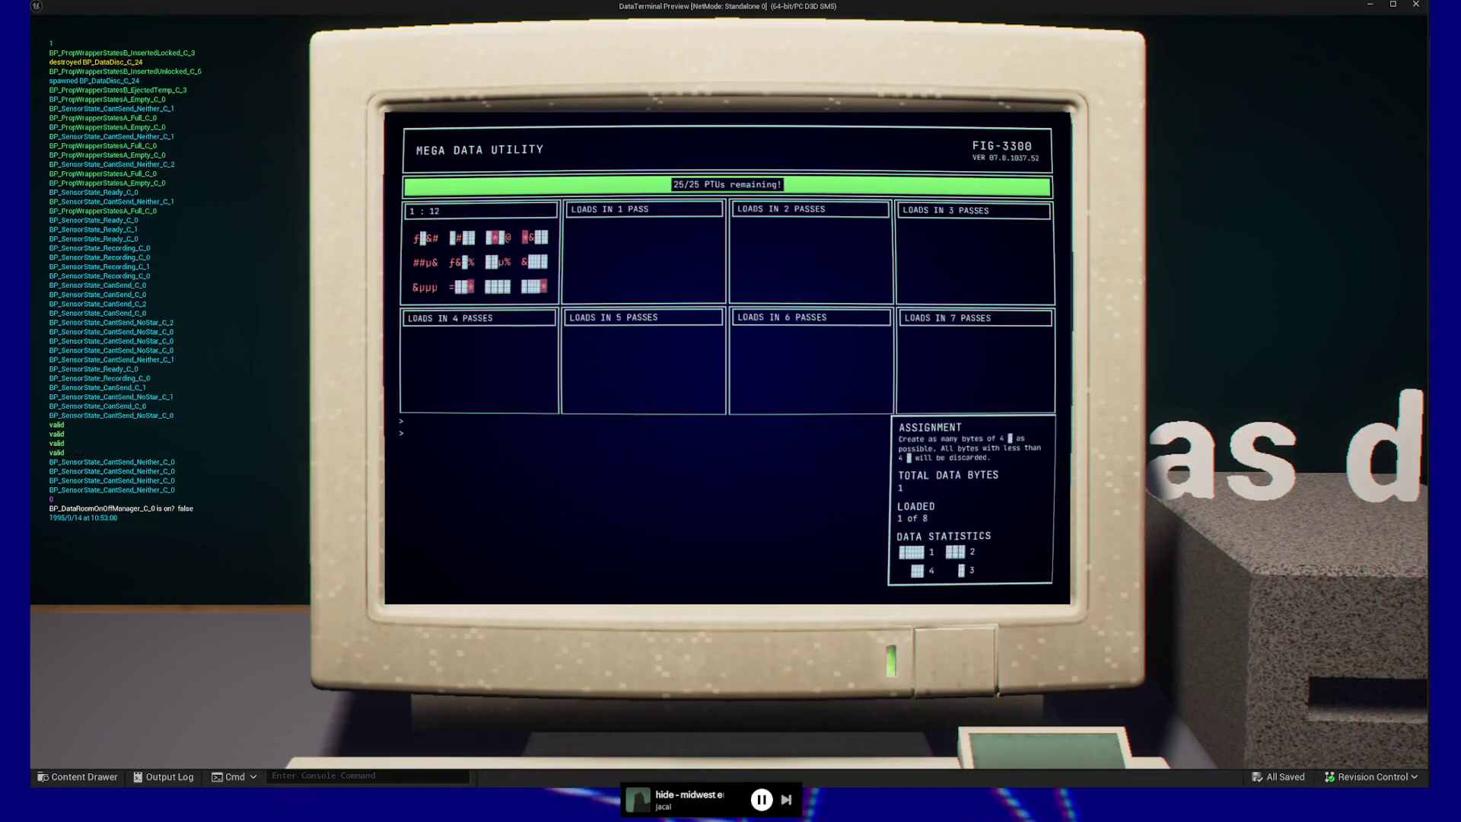
key("Right")
key("Right")
key("Right")
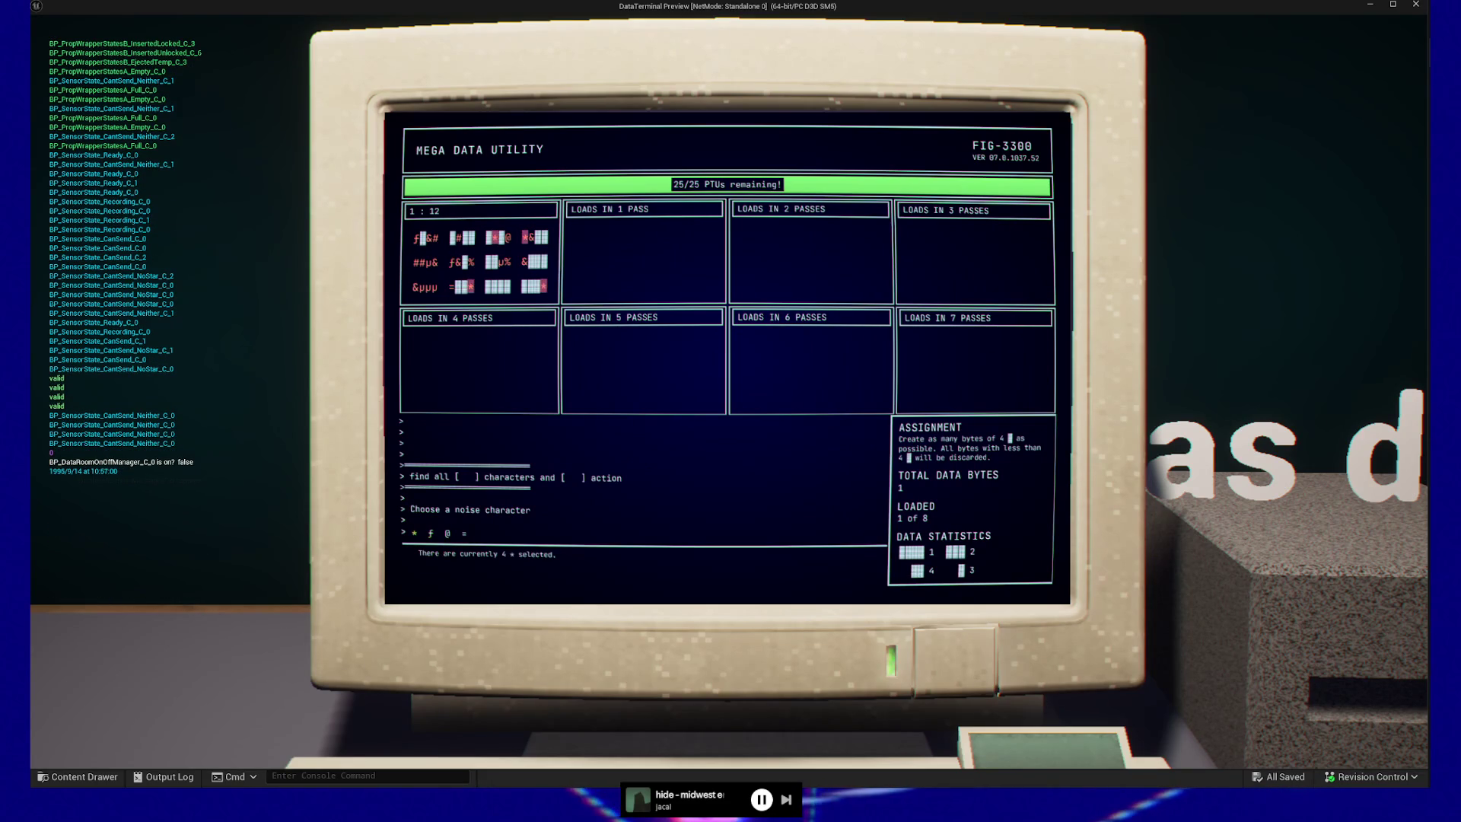
key("Return")
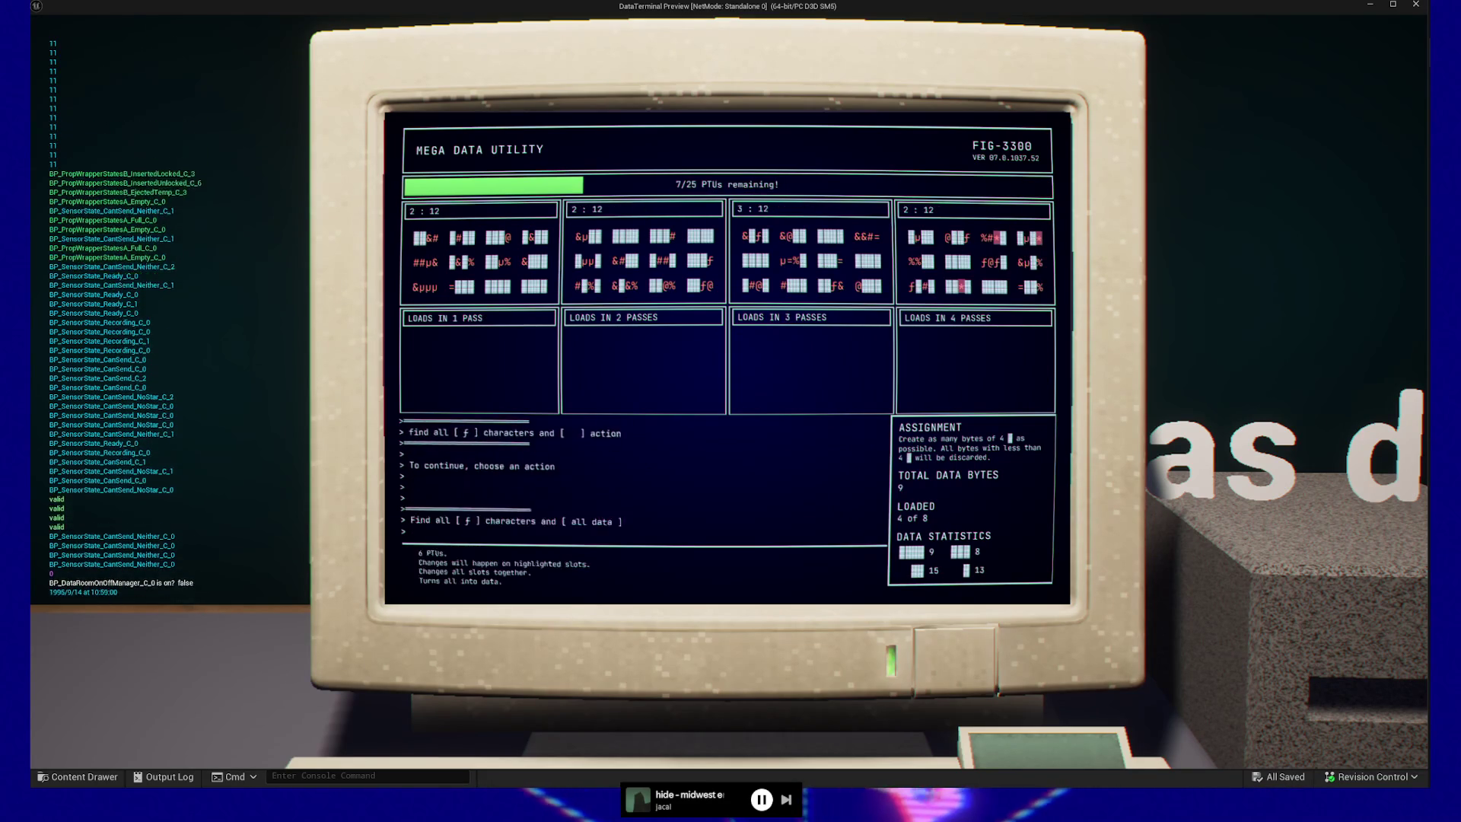
key("Escape")
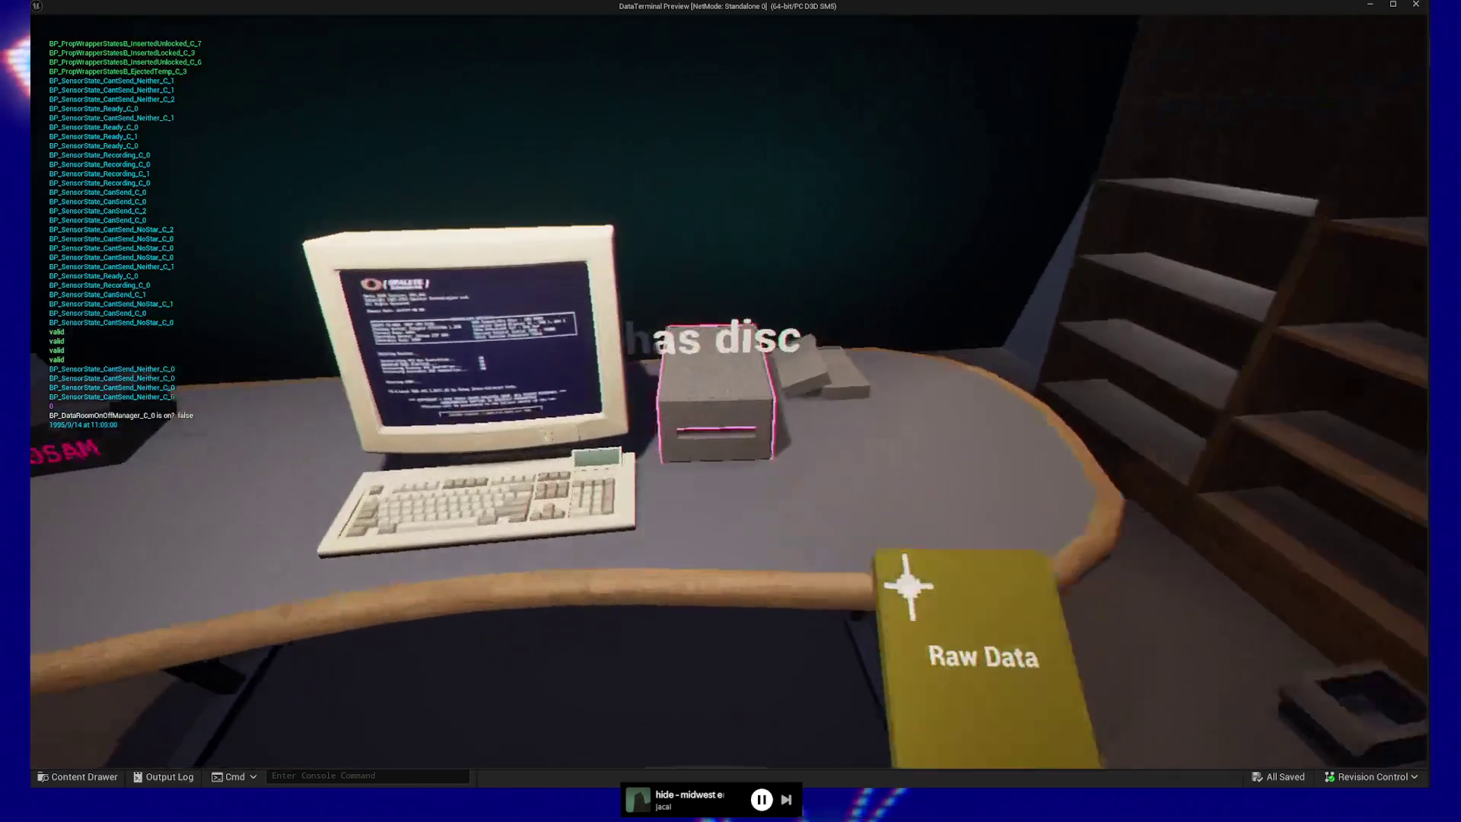
- Swap in another Raw Data disc and open the data utility at 25/25 PTUs
left_click(729, 392)
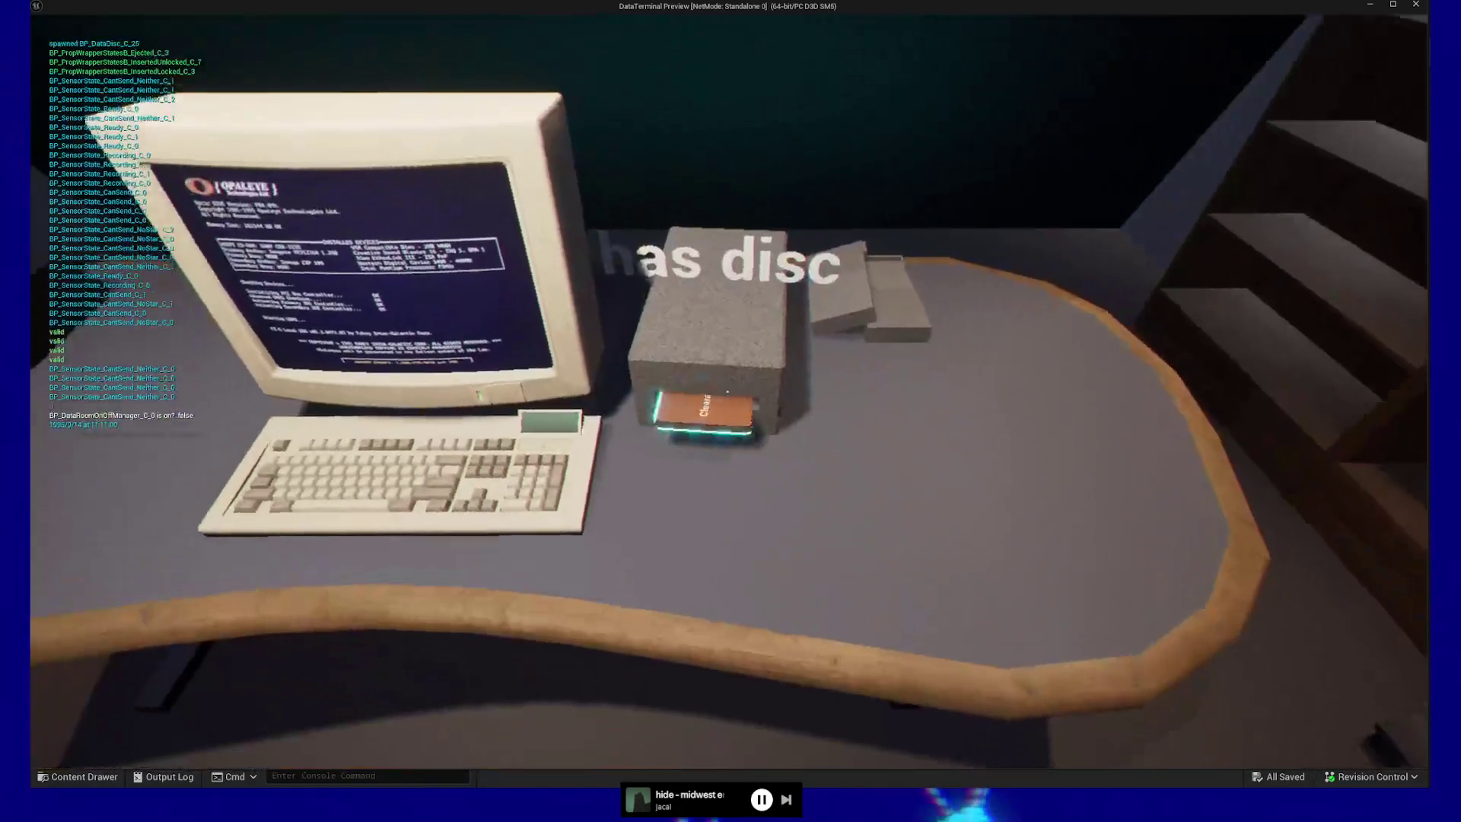
left_click(727, 392)
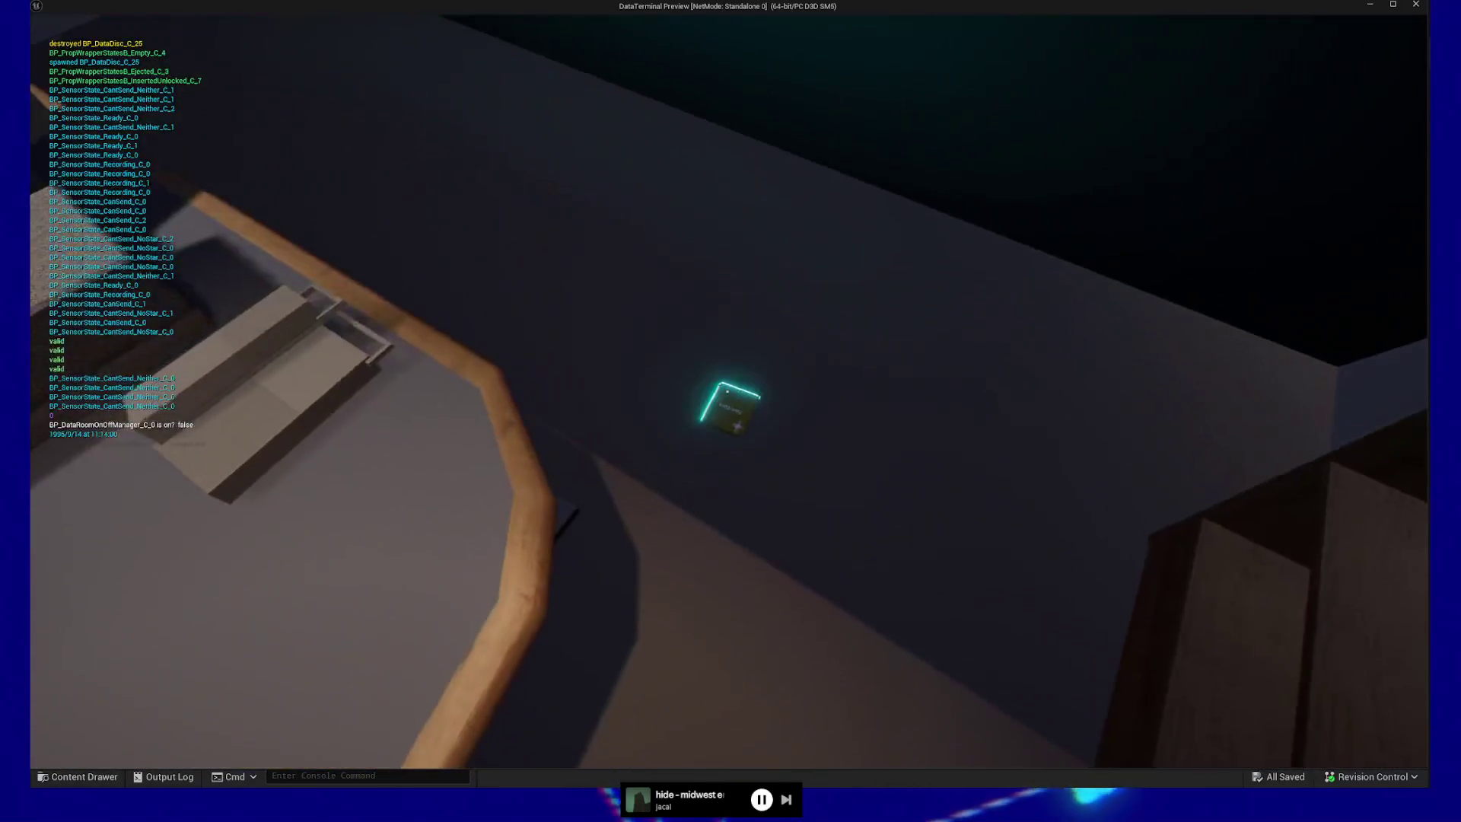
left_click(727, 392)
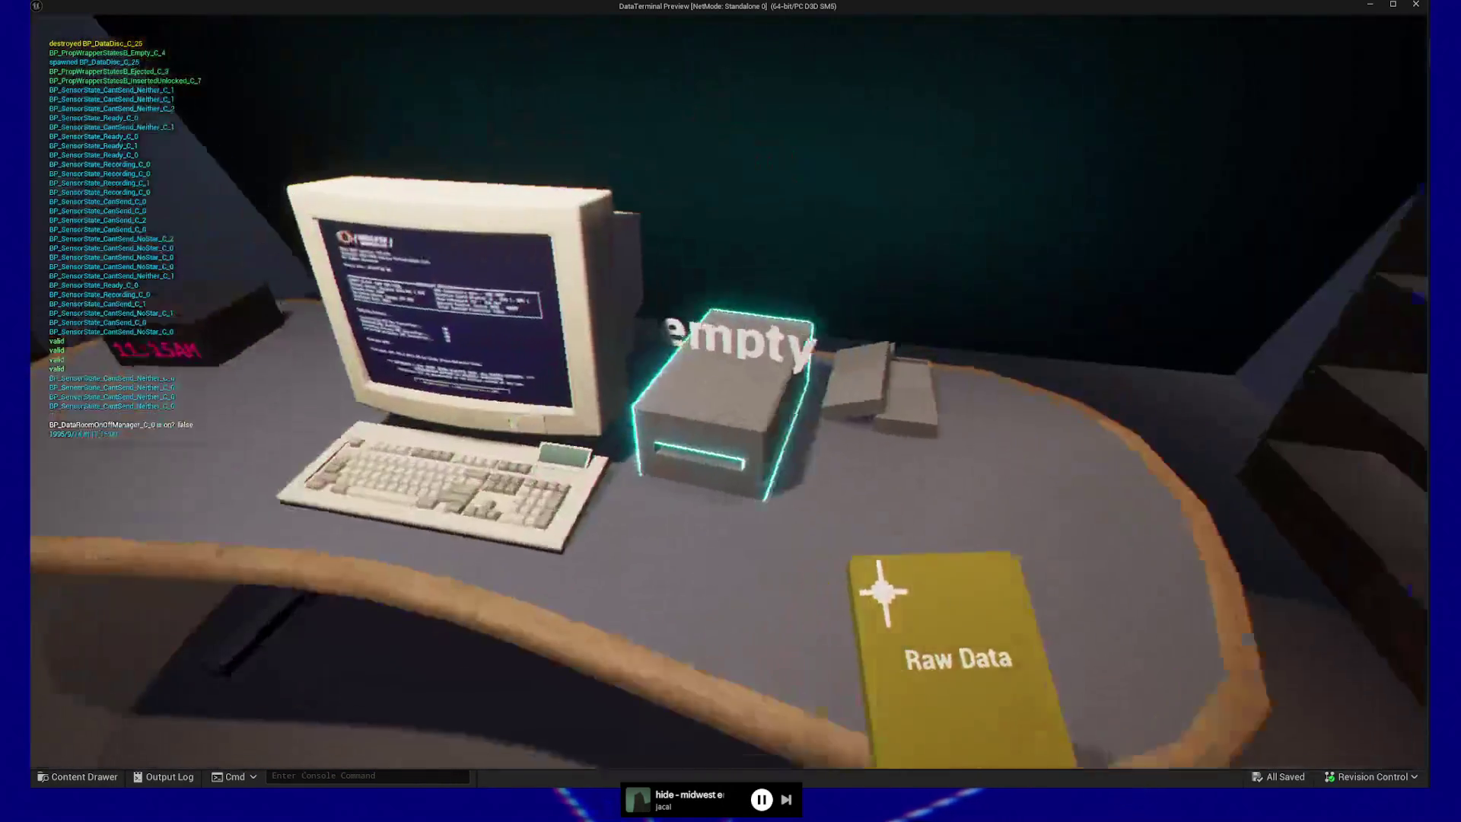
left_click(729, 392)
left_click(729, 392)
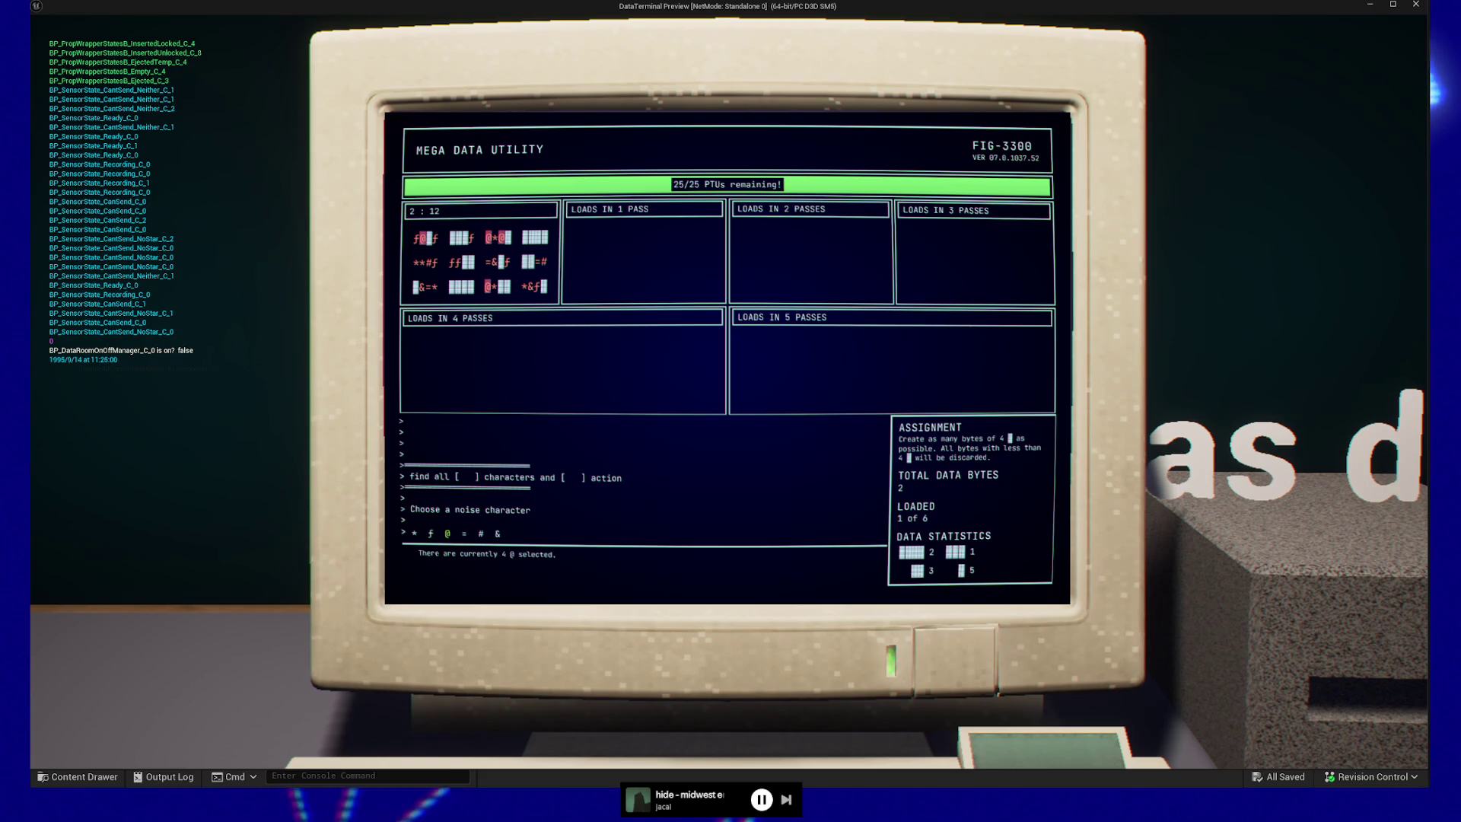
- Pick up the yellow Raw Data disc from the floor and carry it to the desk
key("Escape")
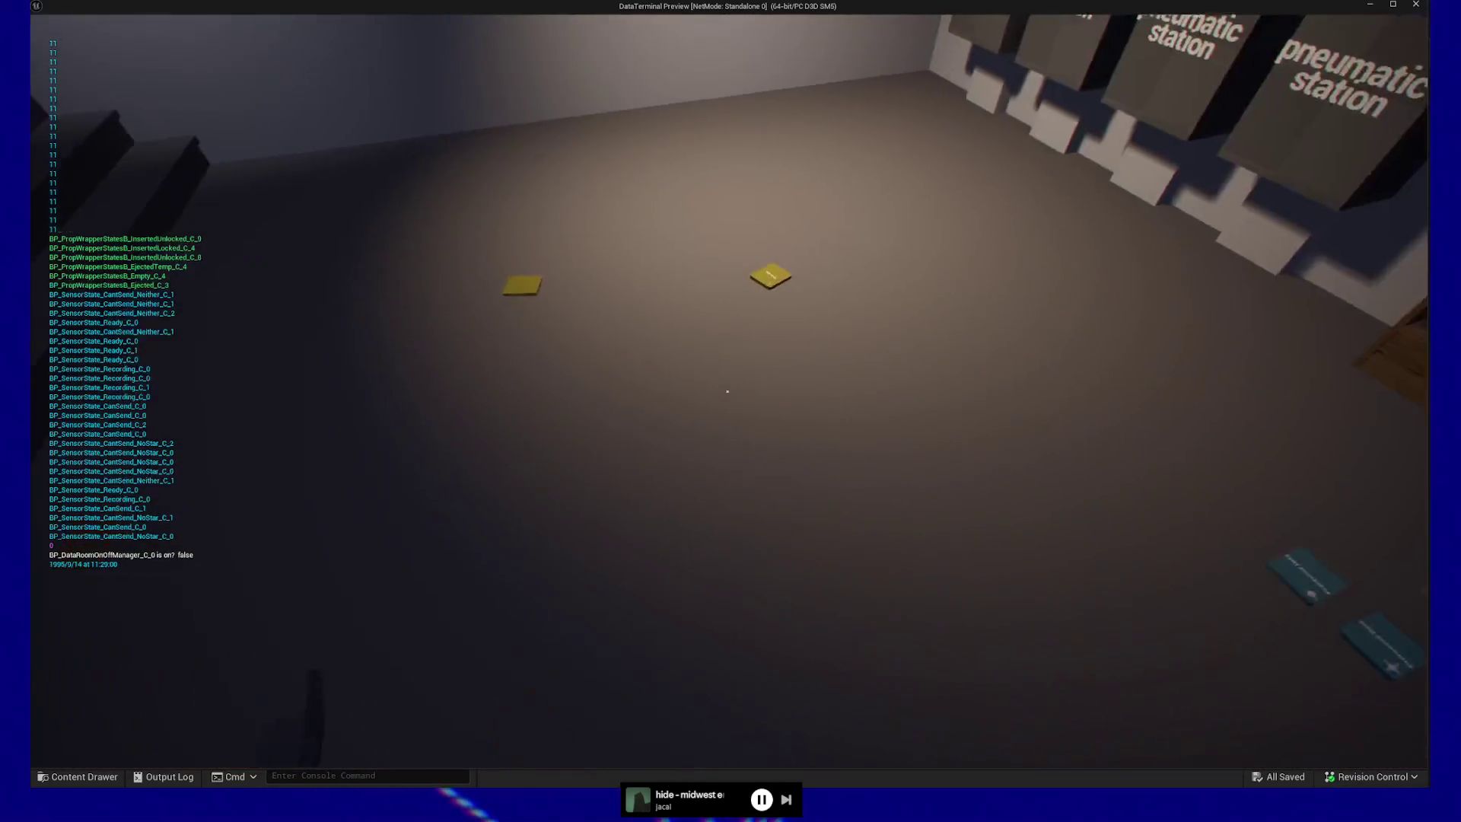
key("w")
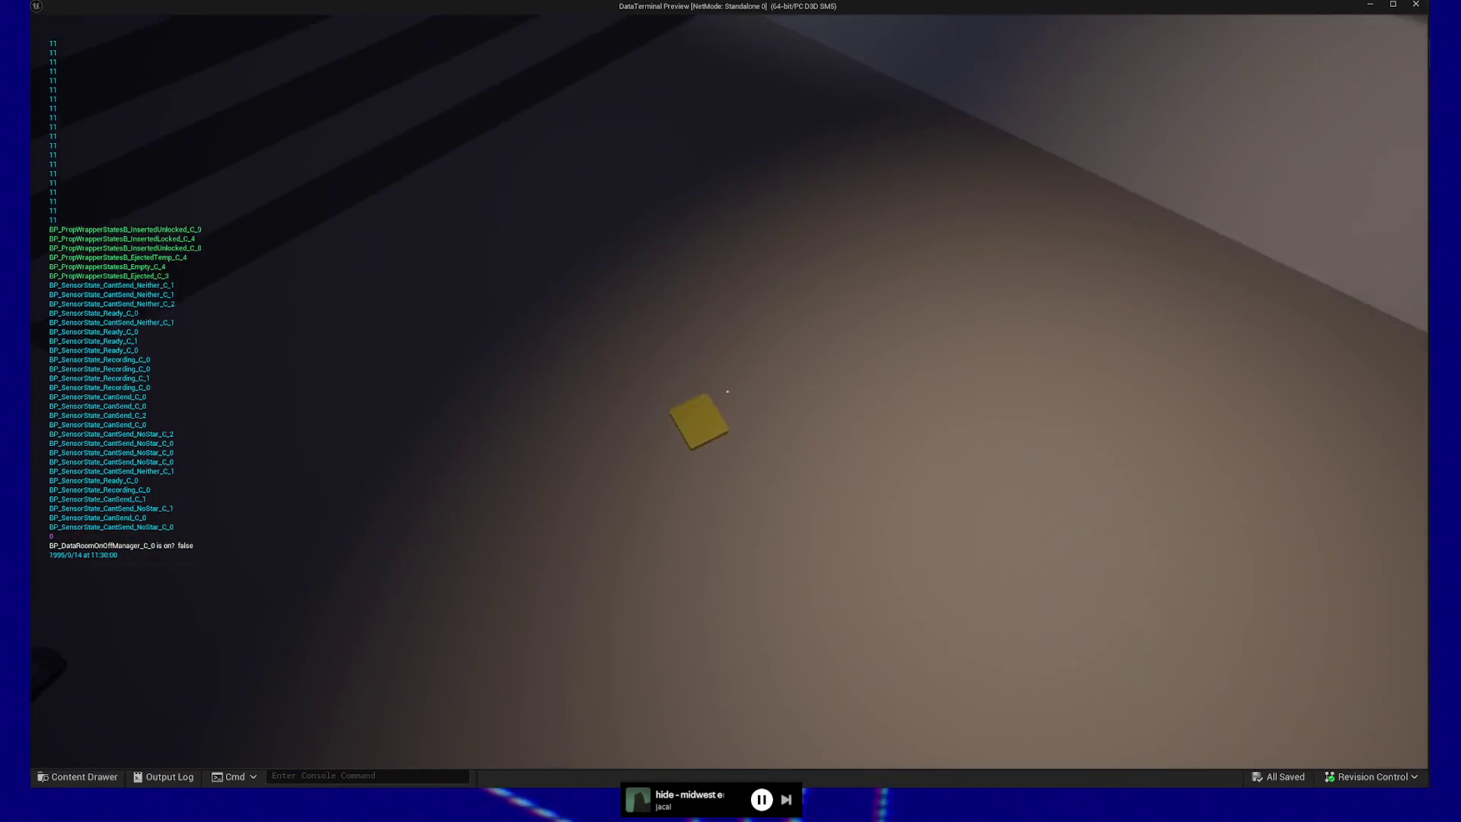
left_click(728, 391)
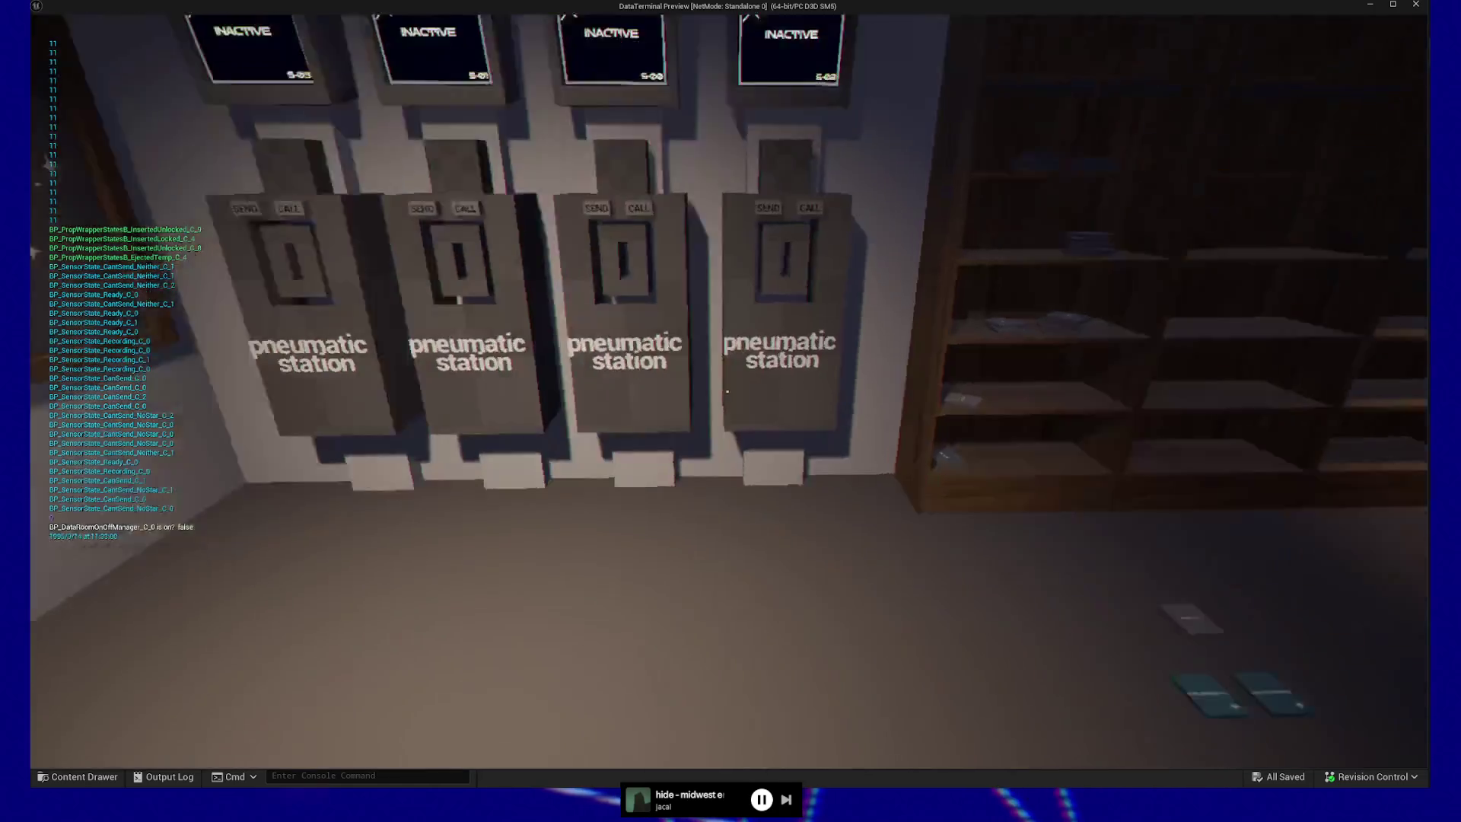
key("w")
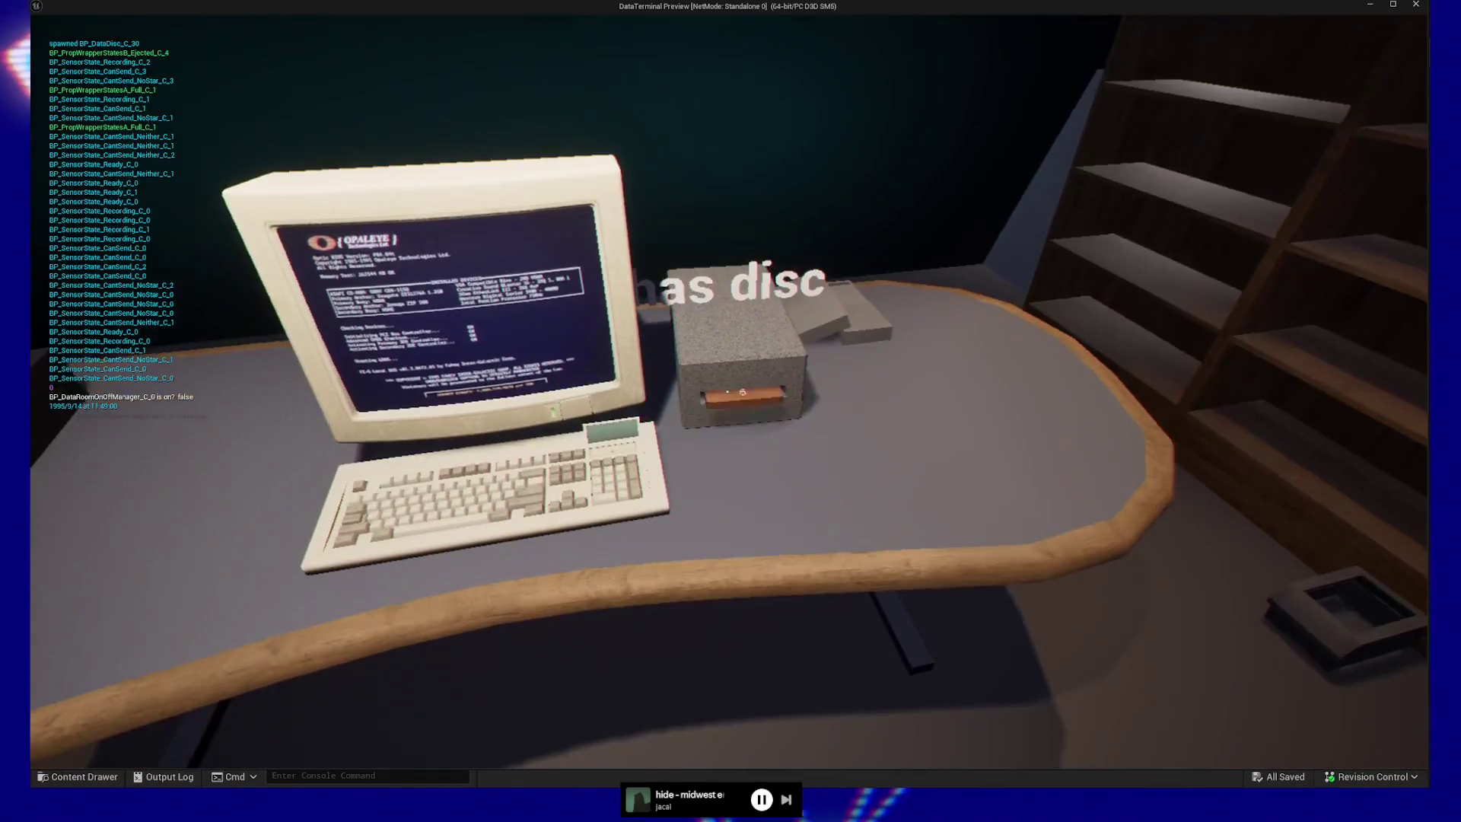
- Swap the finished disc for another Raw Data disc and run it in the computer
left_click(728, 391)
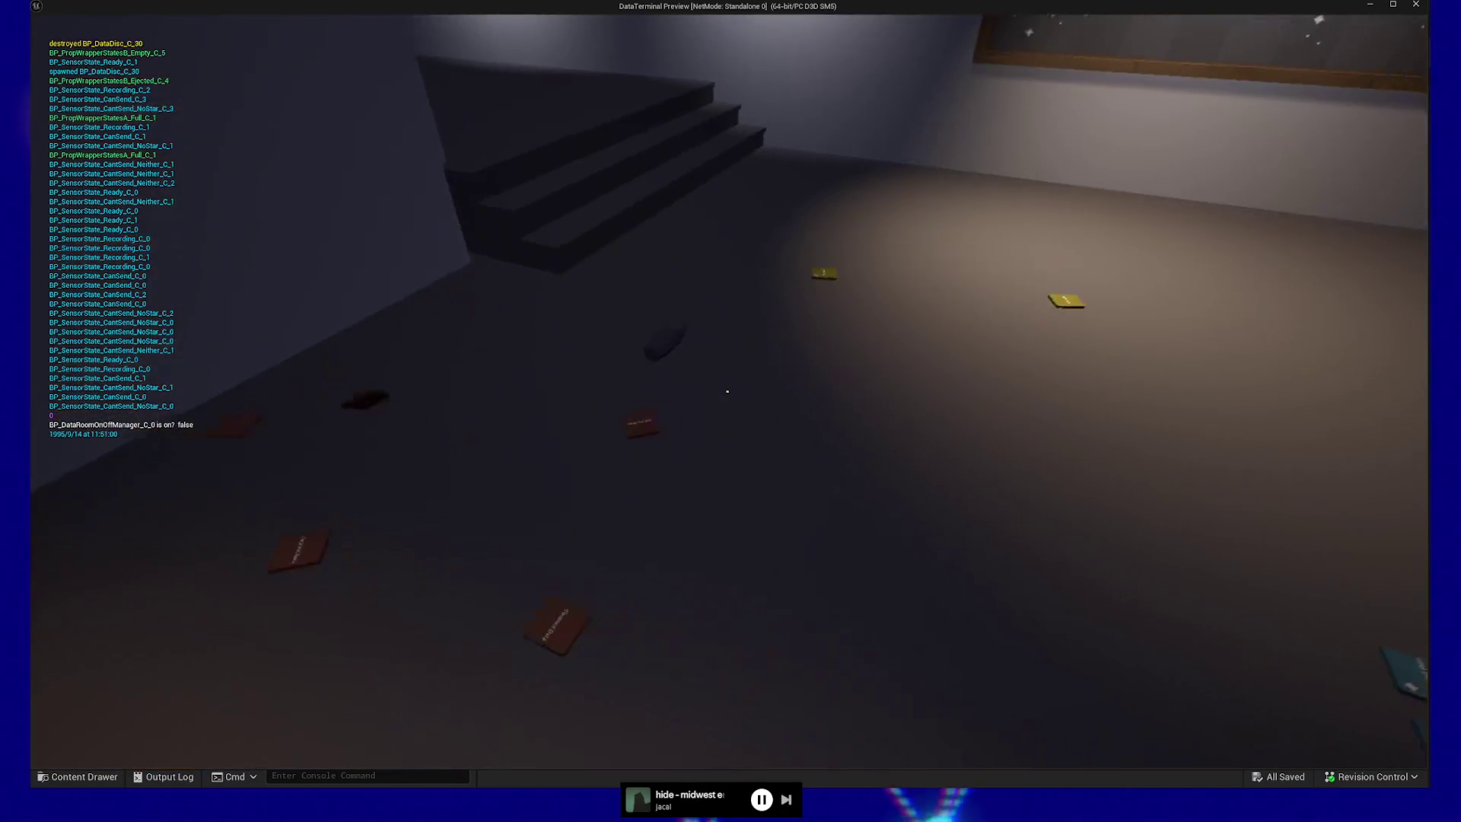
key("w")
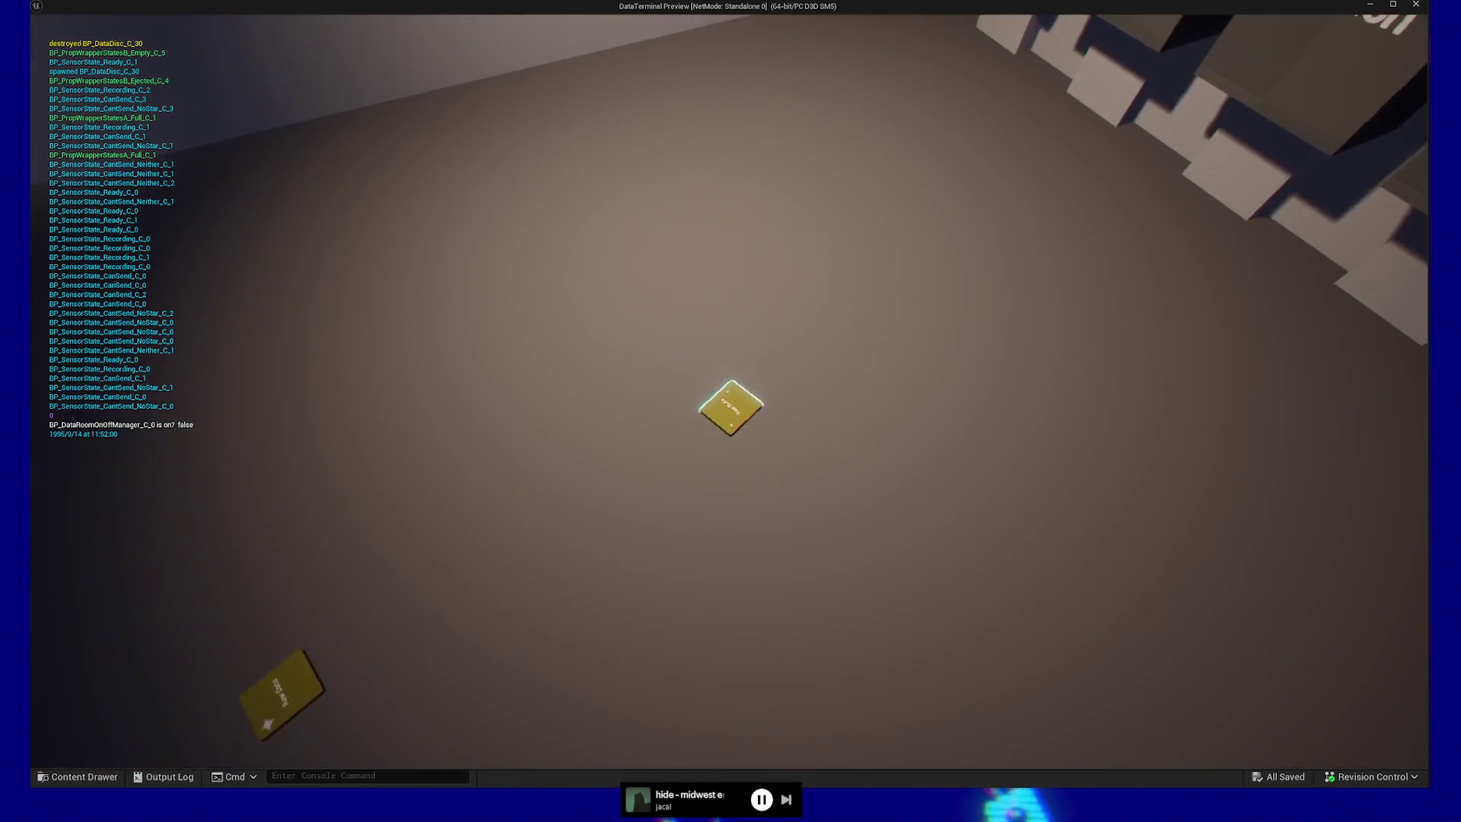
left_click(727, 391)
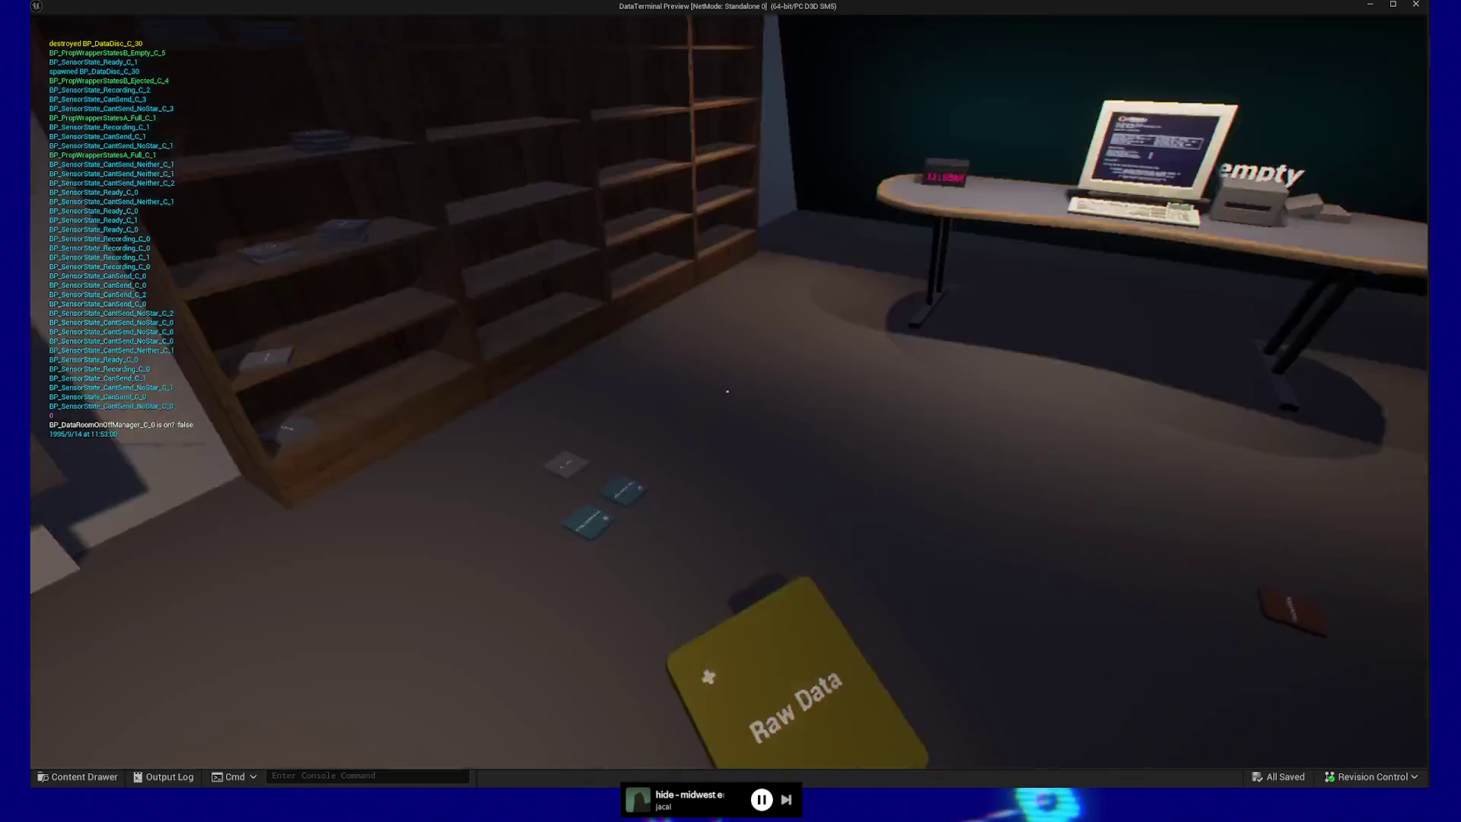
key("w")
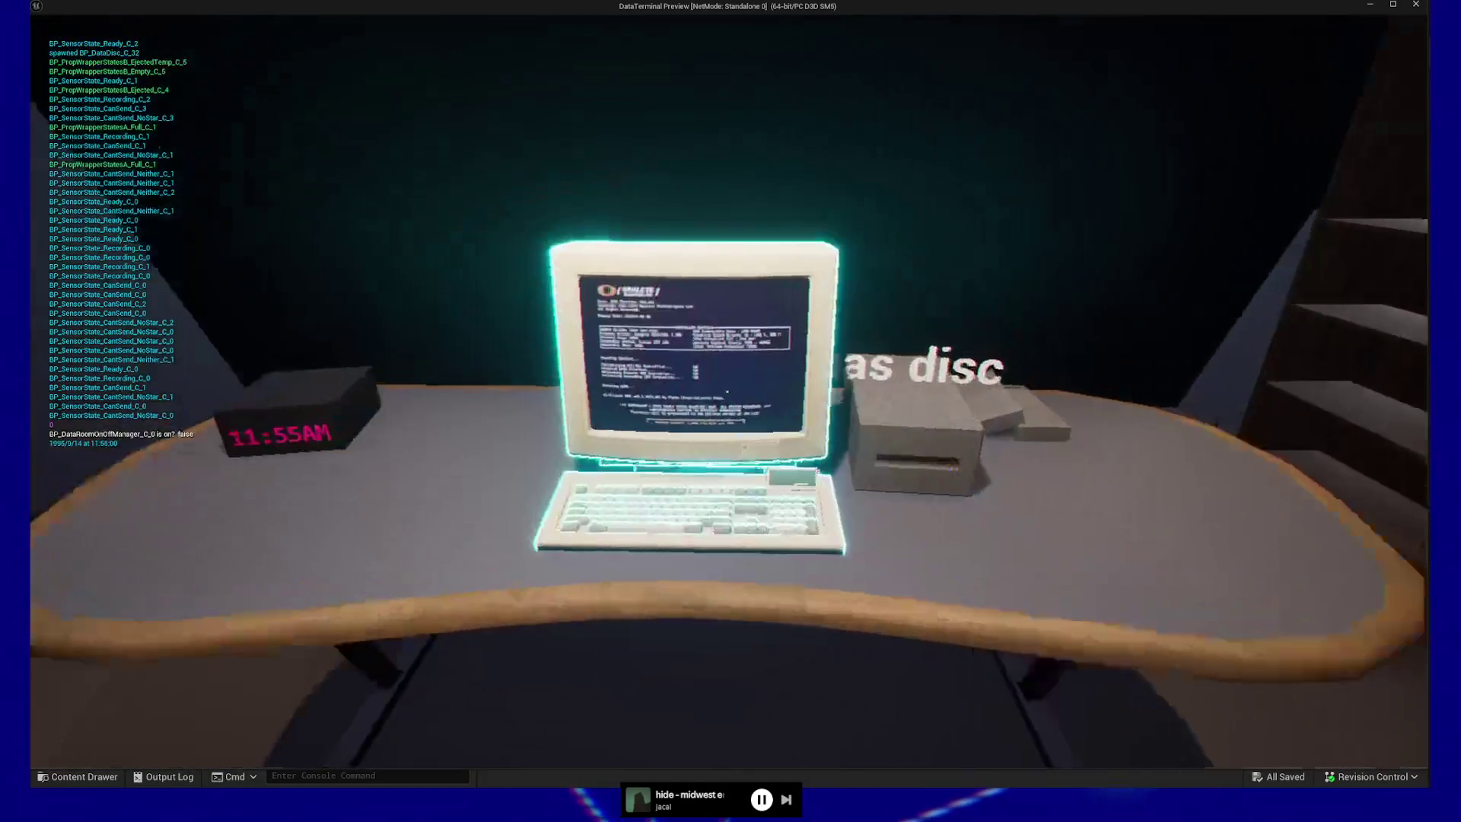
left_click(727, 392)
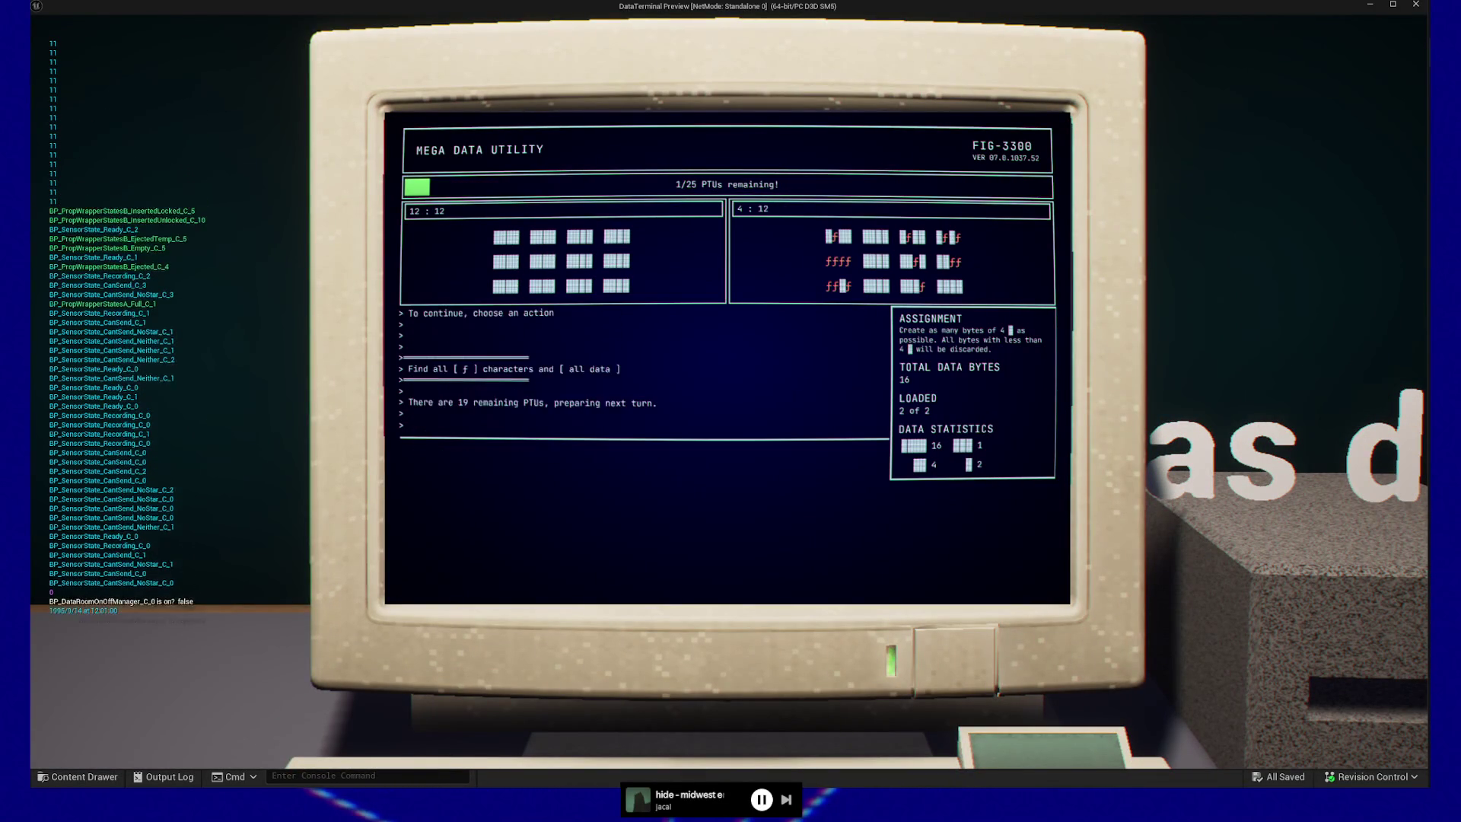
key("Escape")
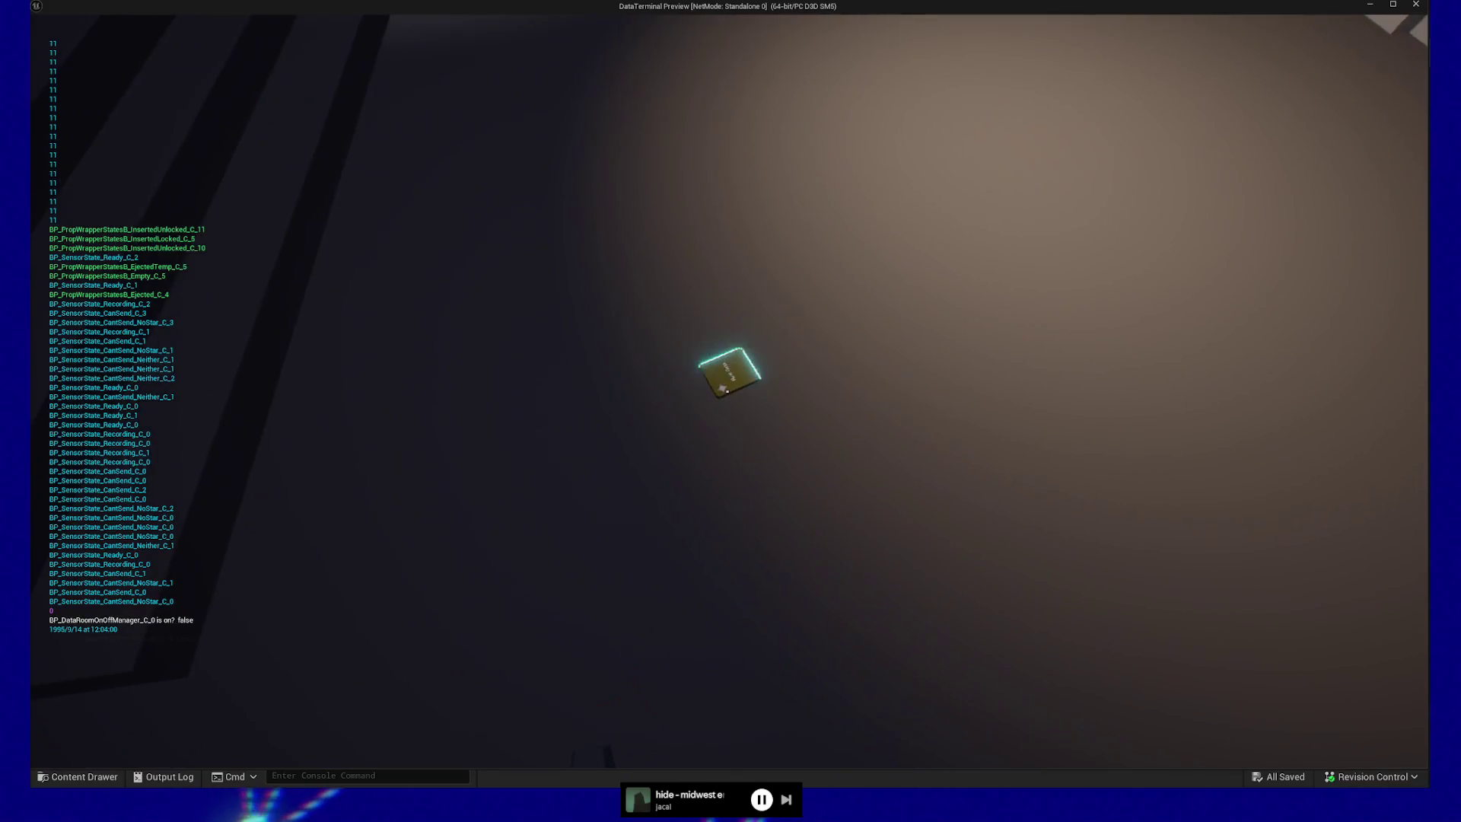
- Load the next Raw Data disc into the drive and open the data utility
left_click(727, 391)
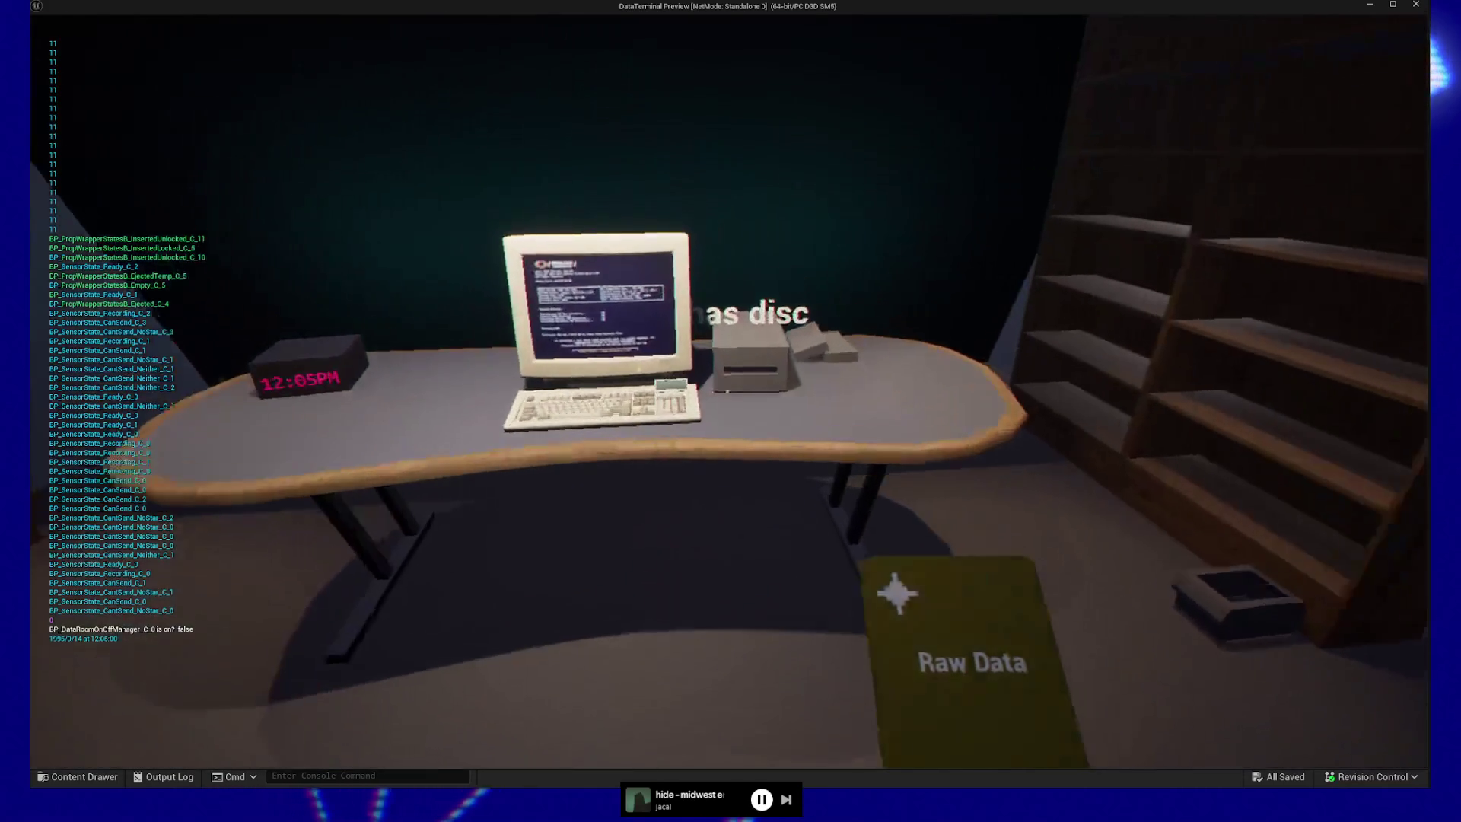
key("w")
left_click(728, 391)
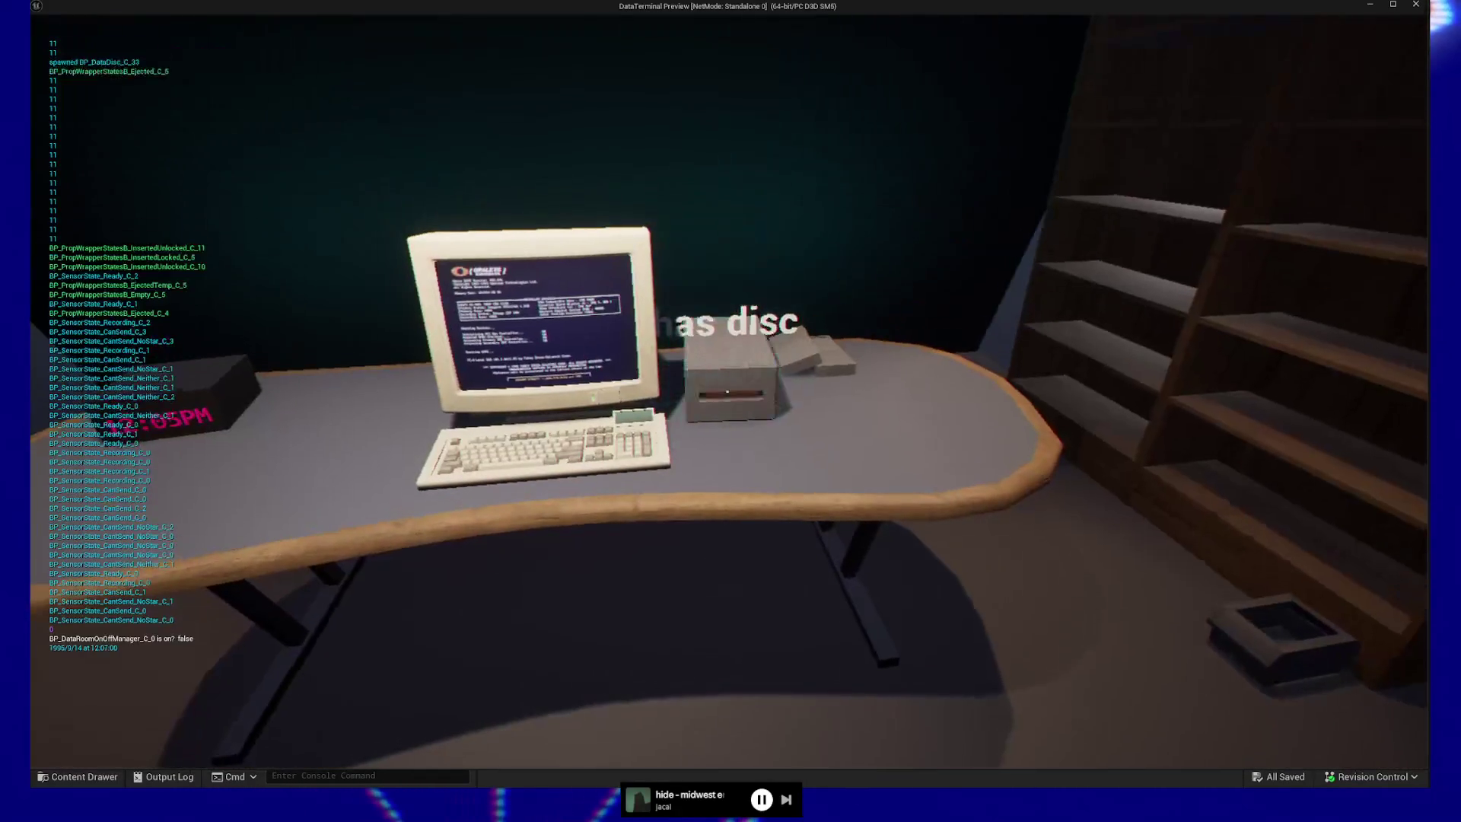
left_click(727, 391)
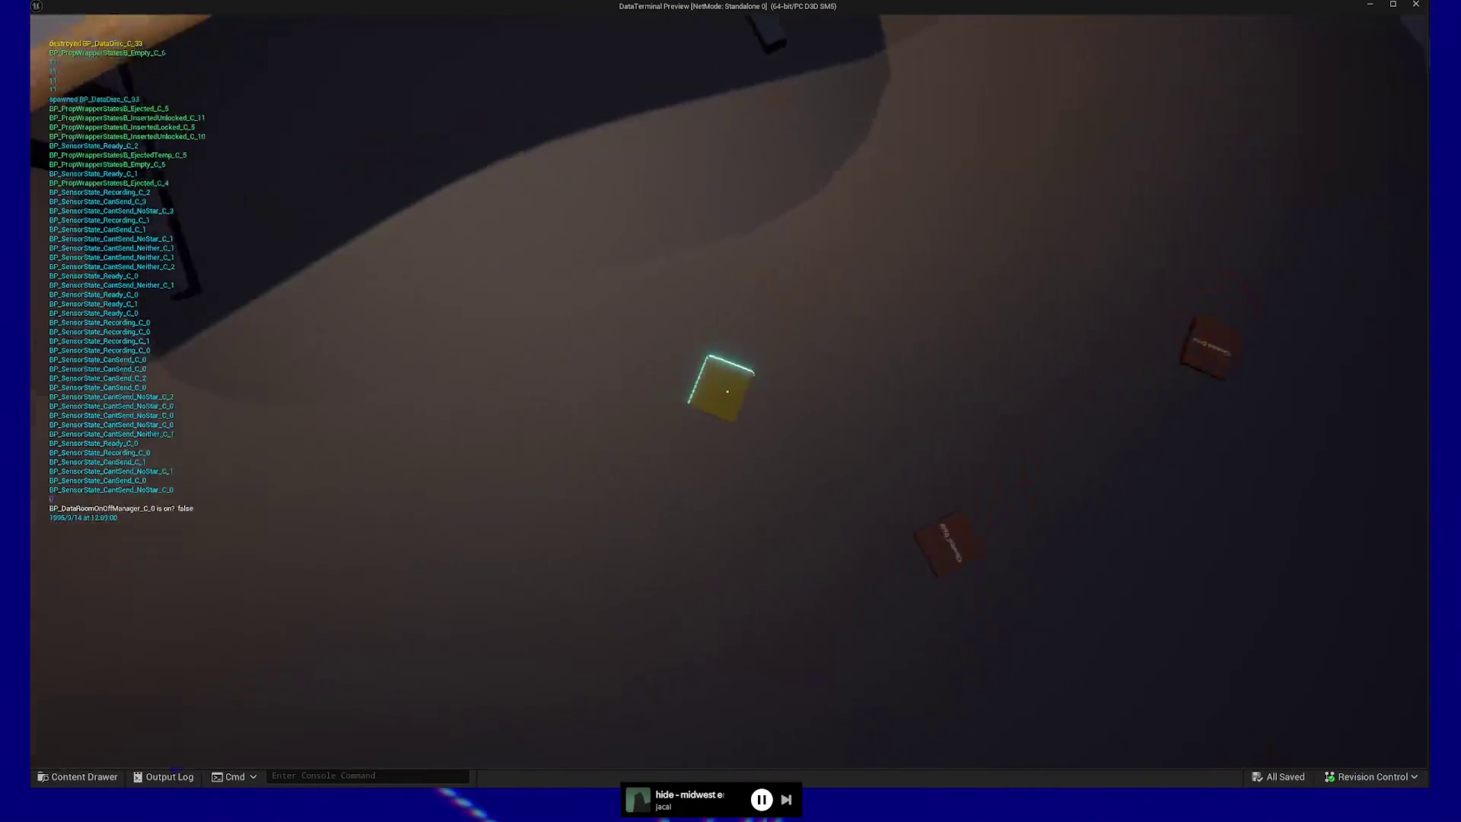
left_click(727, 391)
left_click(728, 391)
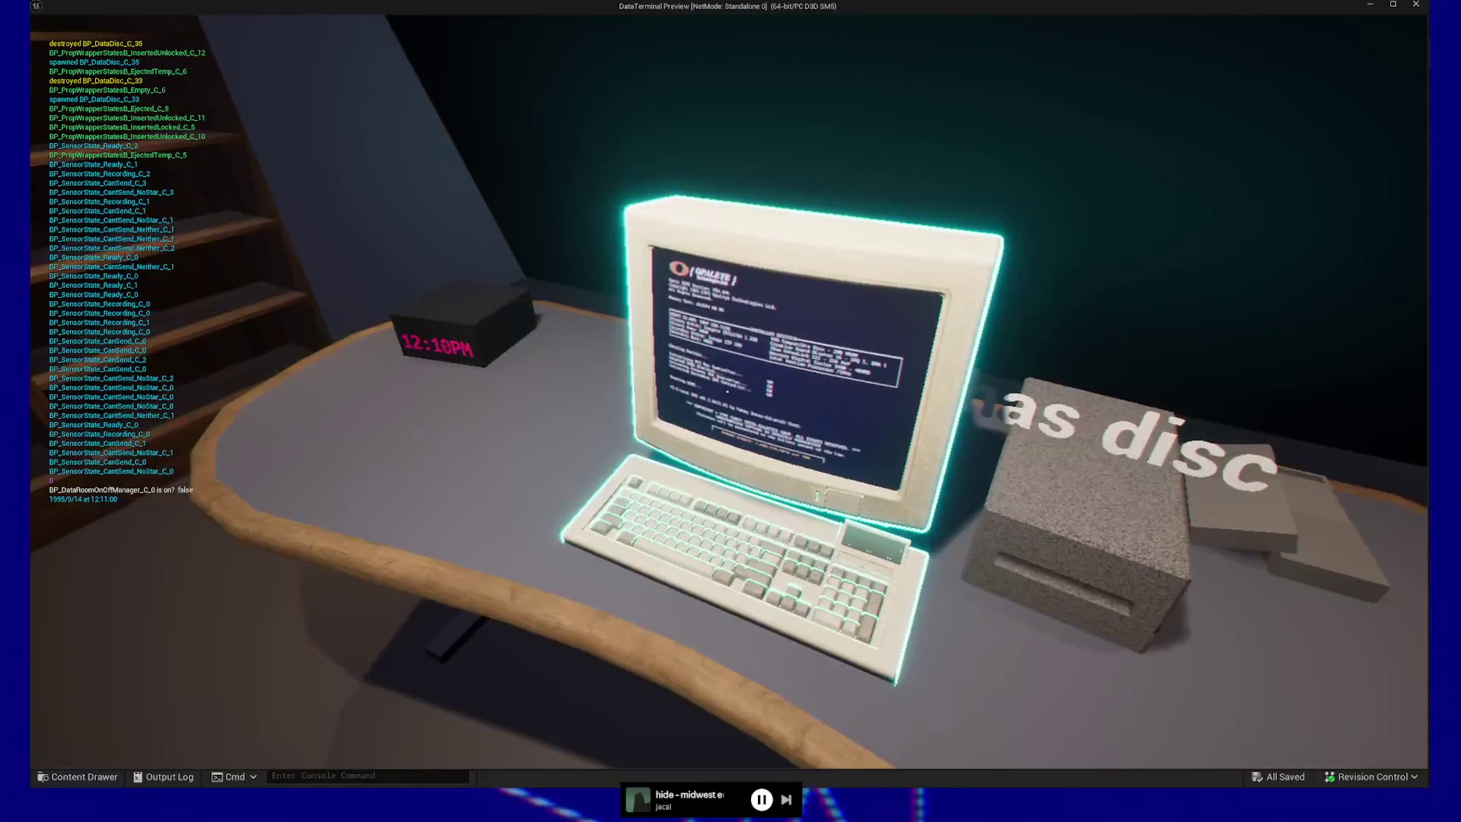
left_click(727, 391)
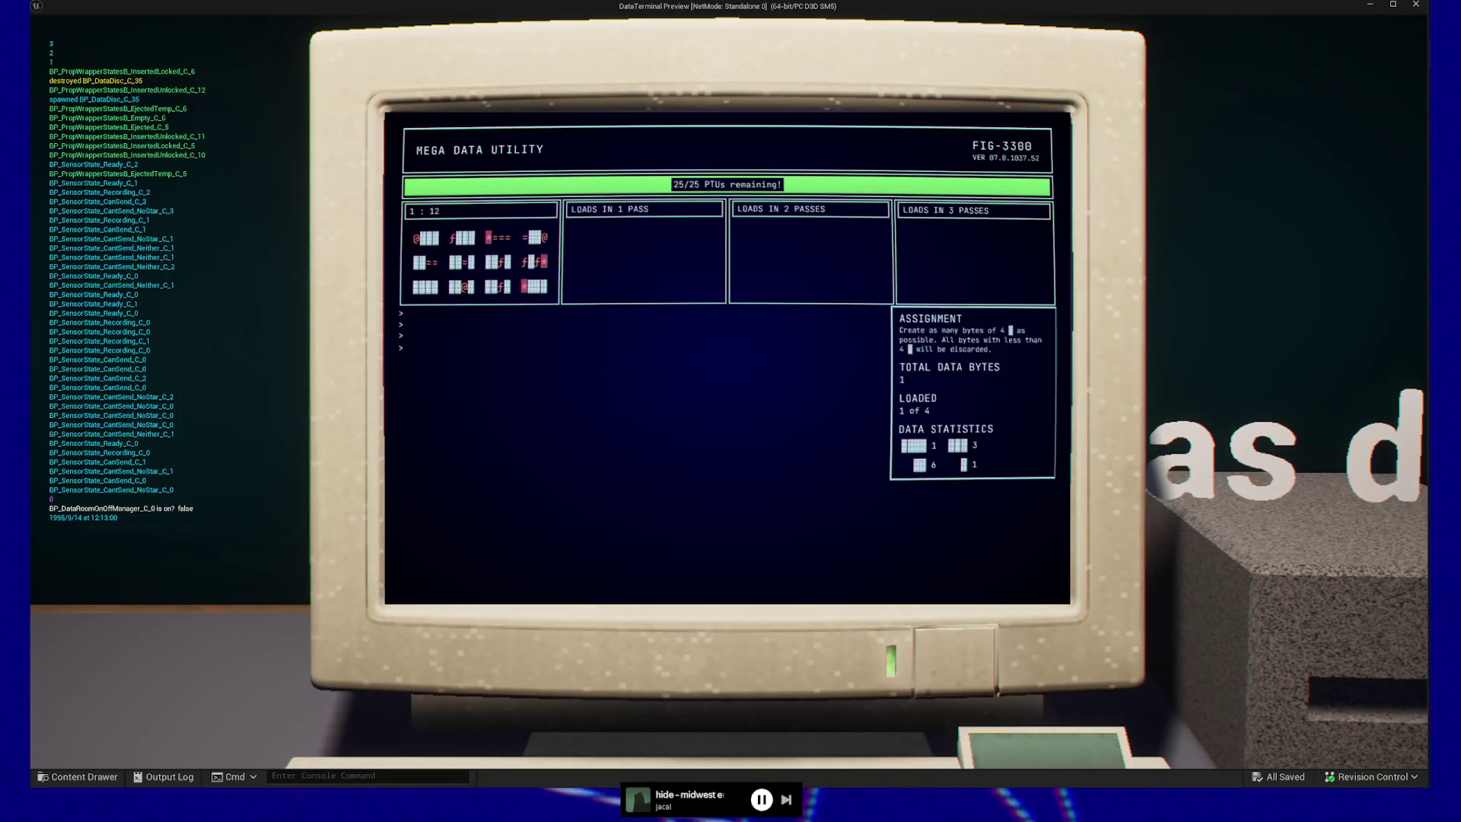
- Choose ƒ as the noise character to clear its data, then pause and quit the preview
key("Right")
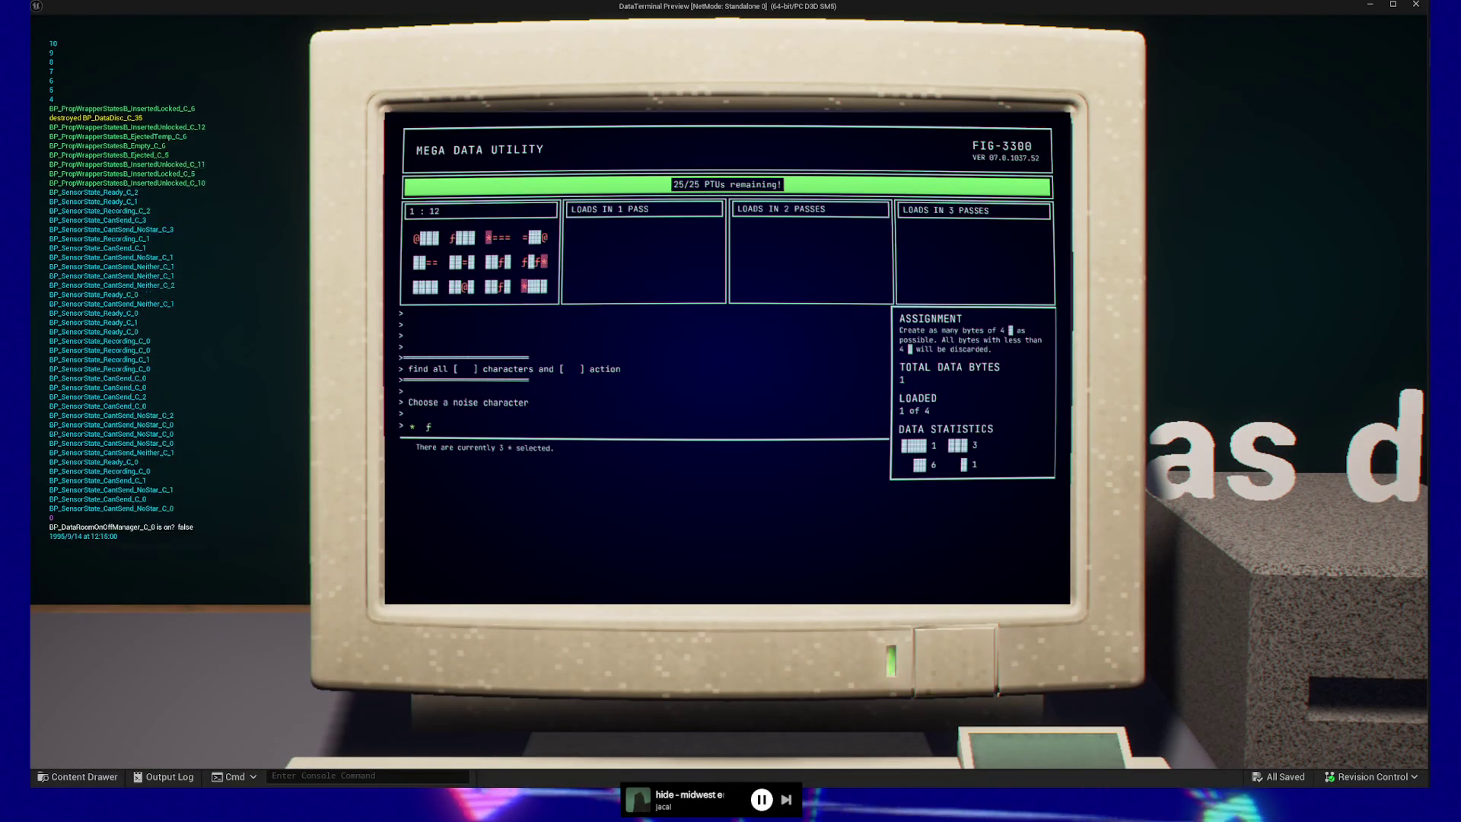
key("Return")
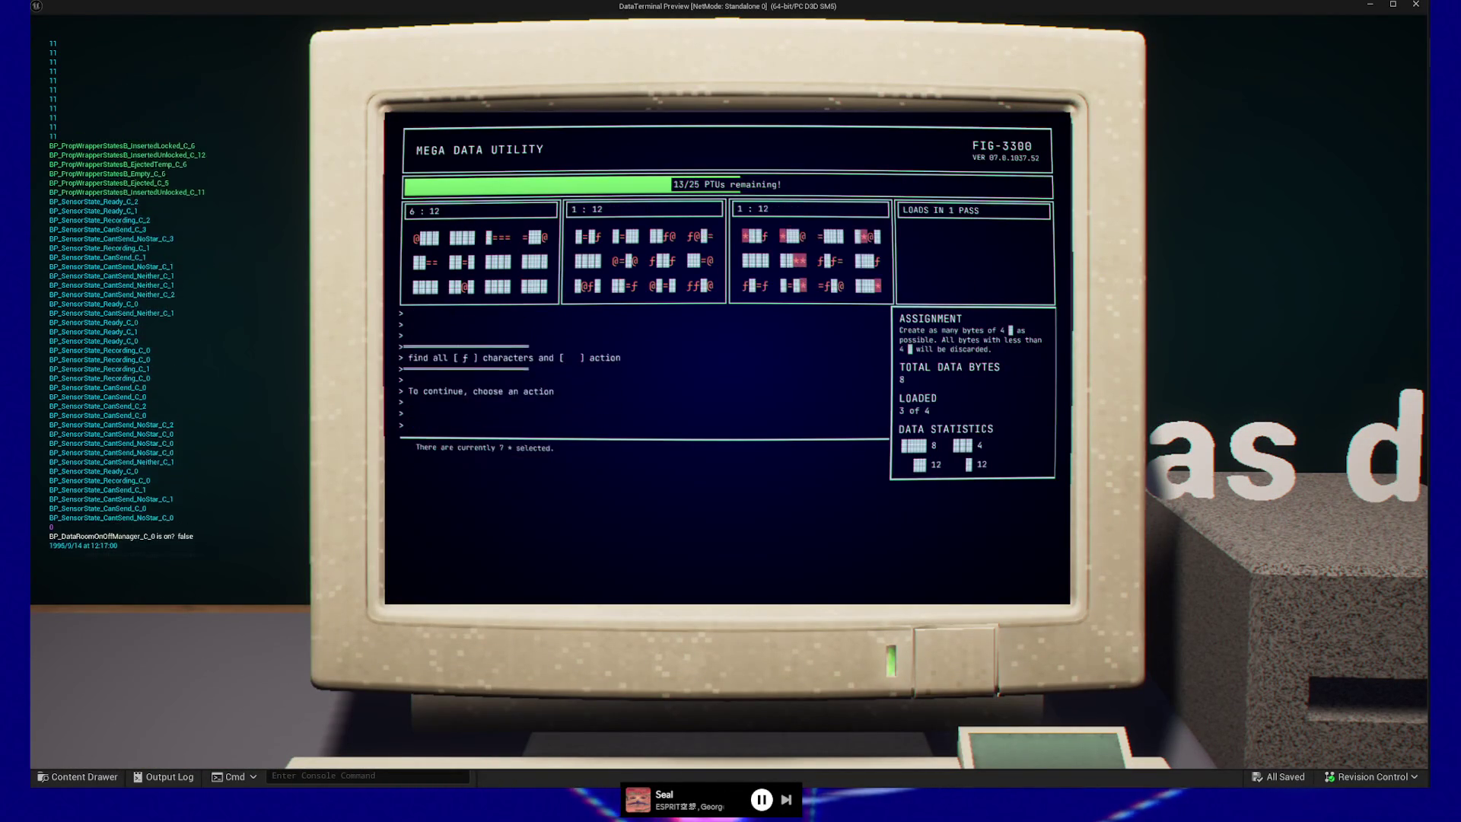
key("Escape")
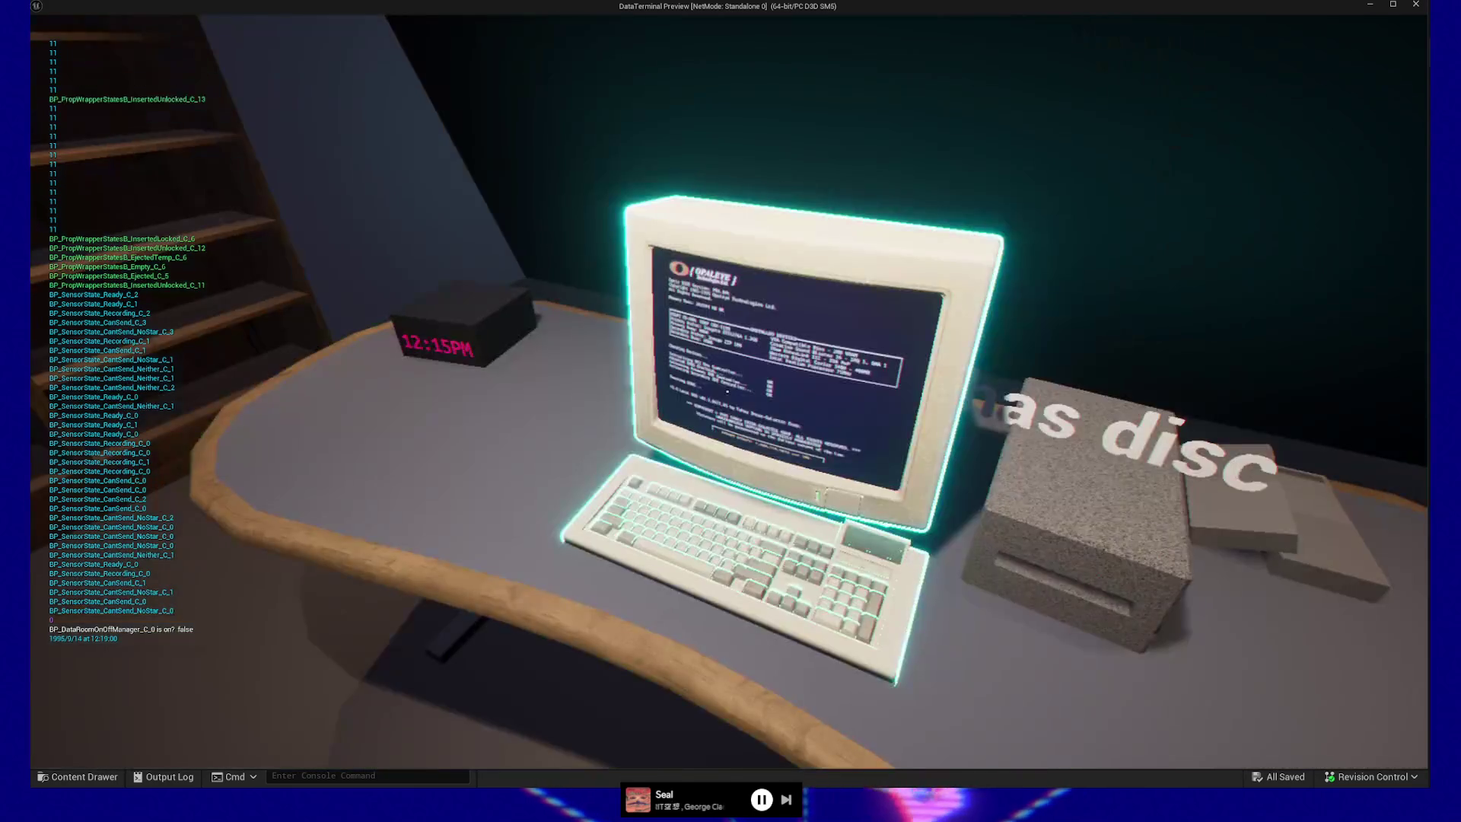
key("Escape")
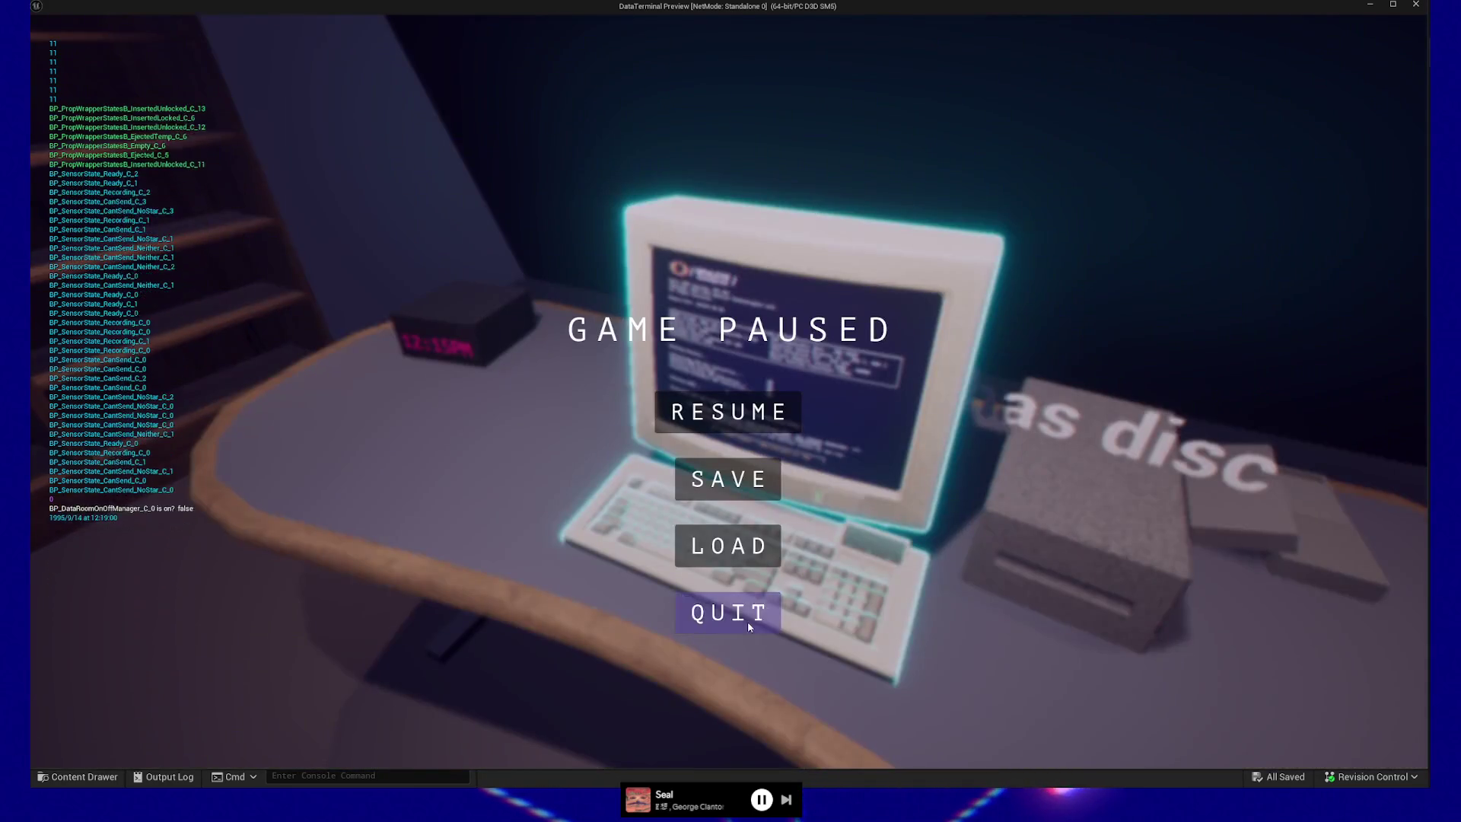
left_click(746, 620)
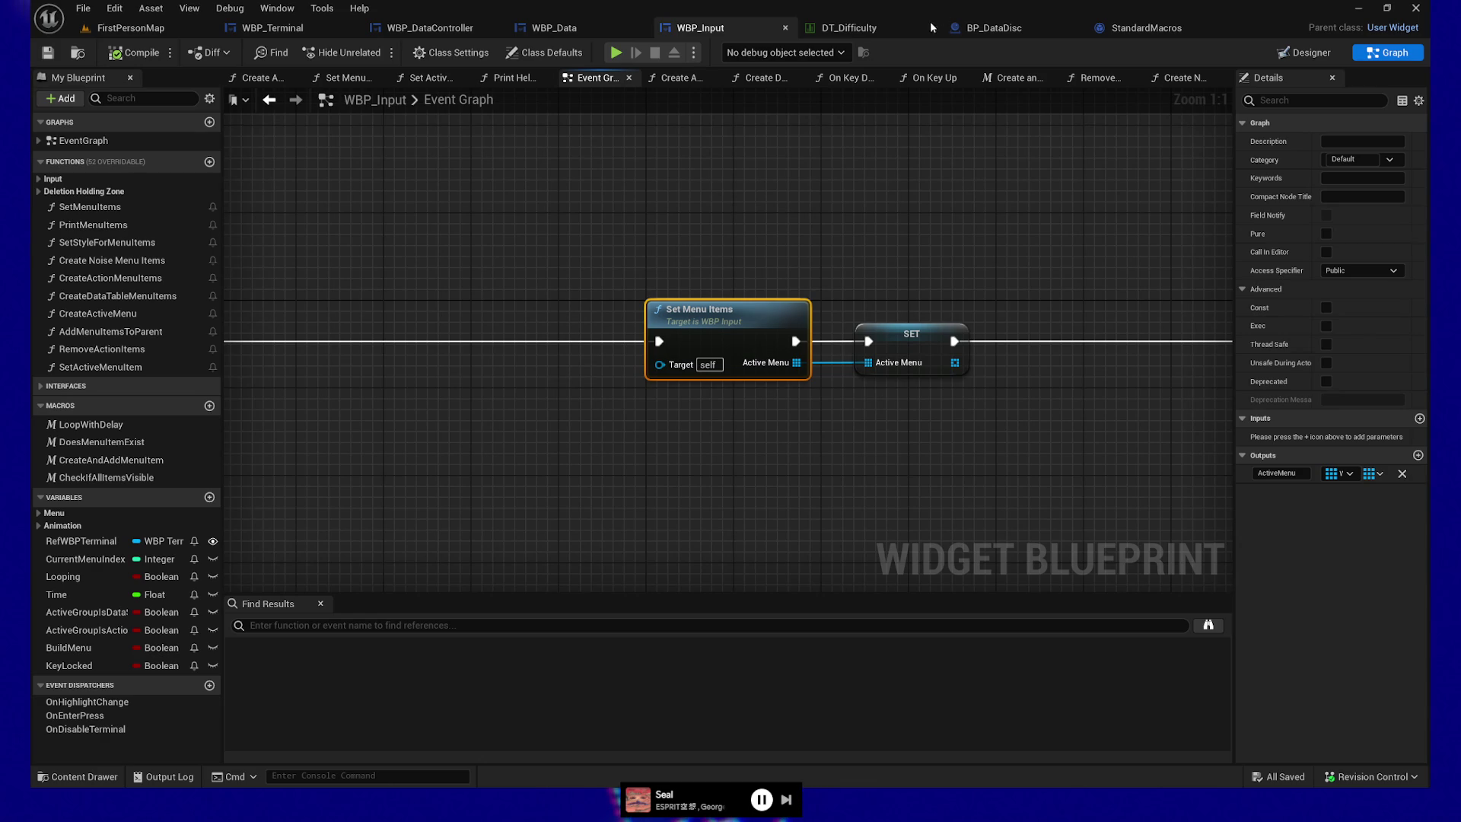
- Open WBP_Input's Set Menu Items function graph, then view WBP_Terminal's BPI Calculate Menu graph
double_click(713, 318)
left_click_drag(638, 472, 652, 481)
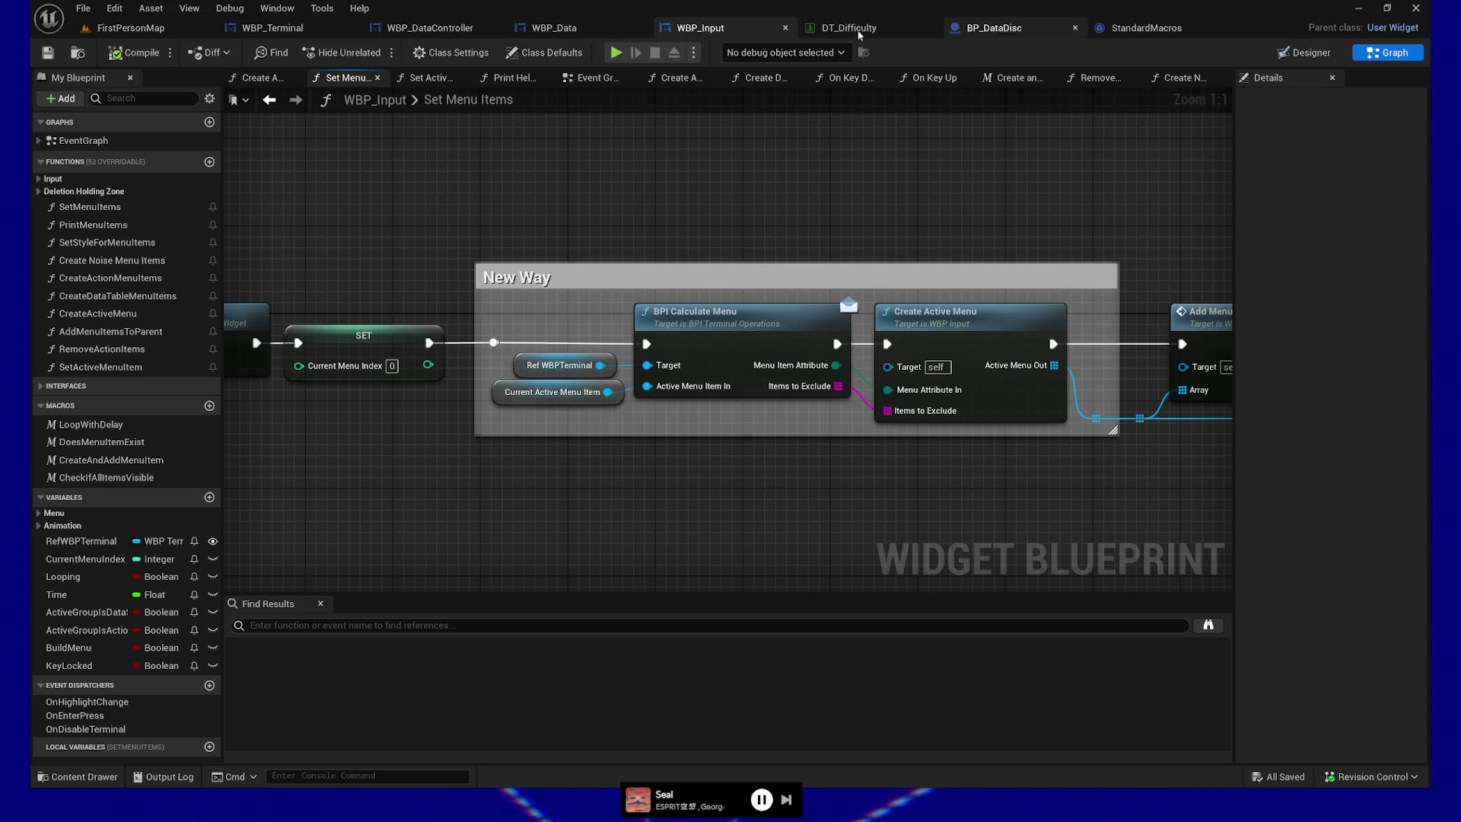
left_click(271, 28)
left_click_drag(682, 219, 654, 220)
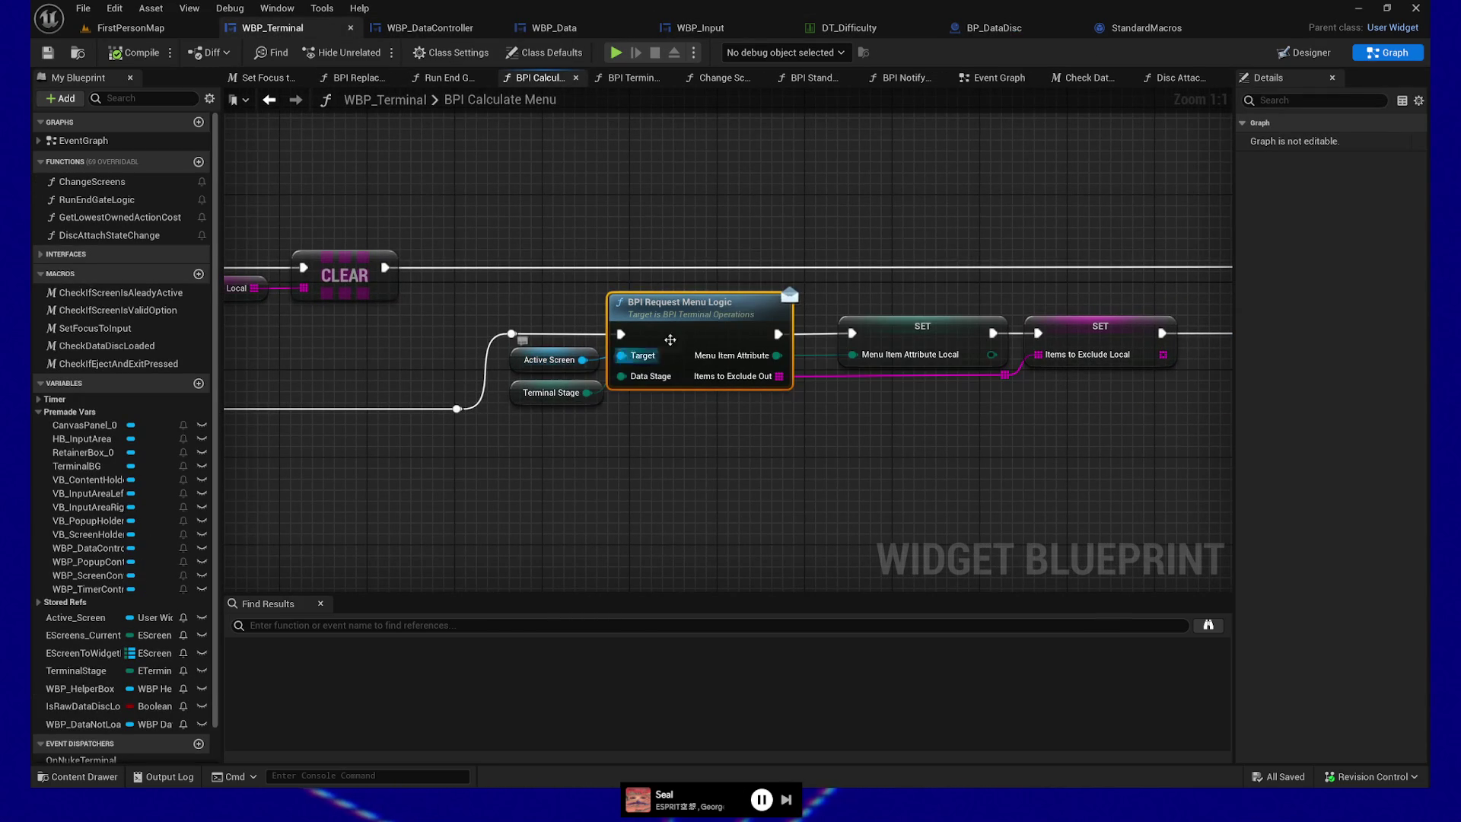
- In WBP_Data's Get Characters to Exclude graph, select the SET node storing characters to exclude
left_click(576, 31)
mouse_move(613, 417)
left_mouse_down()
mouse_move(815, 425)
mouse_move(805, 436)
mouse_move(897, 450)
mouse_move(561, 433)
mouse_move(522, 317)
mouse_move(463, 357)
mouse_move(387, 337)
left_mouse_up()
scroll(897, 449, "down", 3)
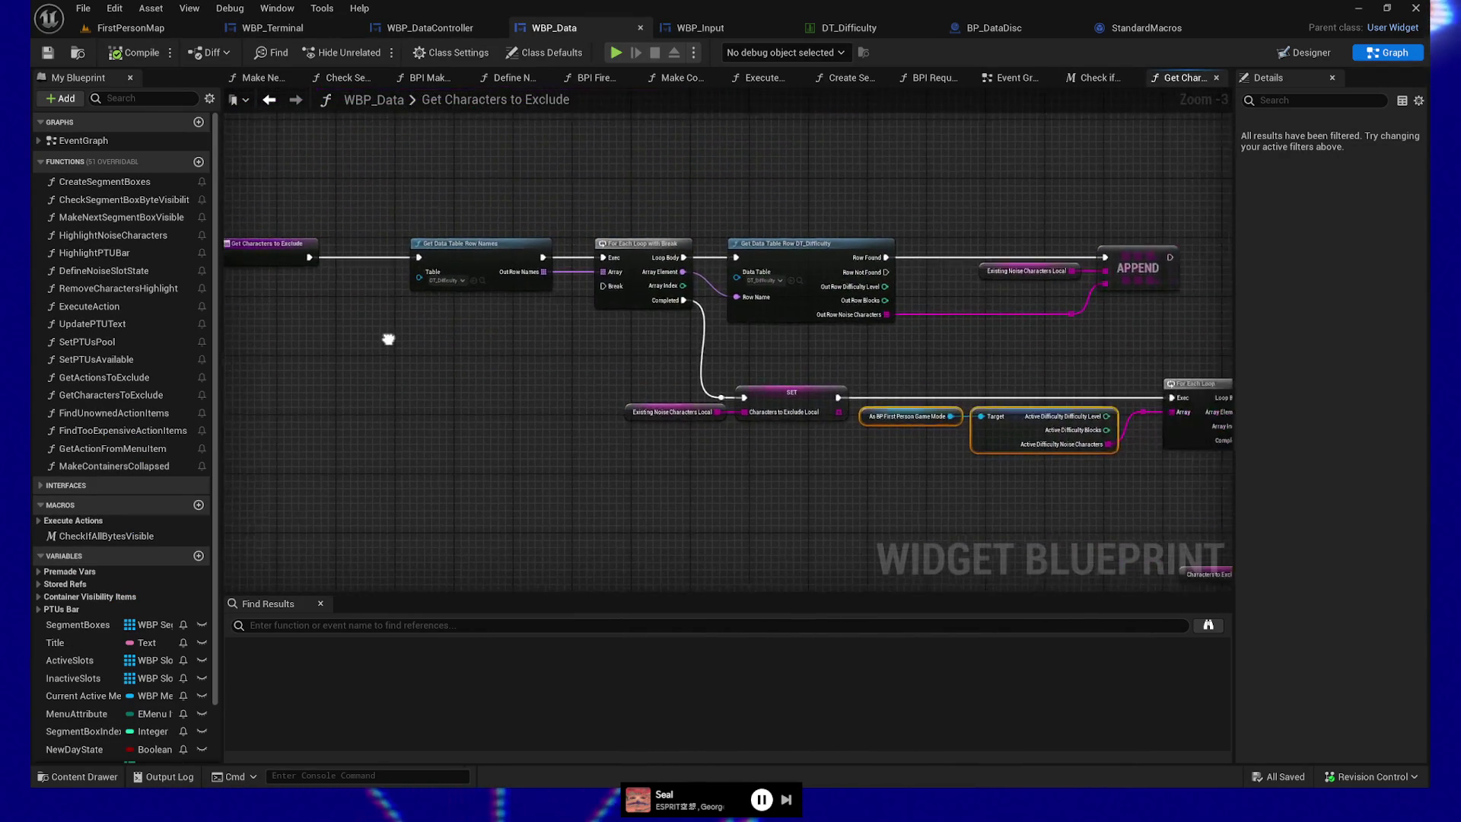
left_click(780, 393)
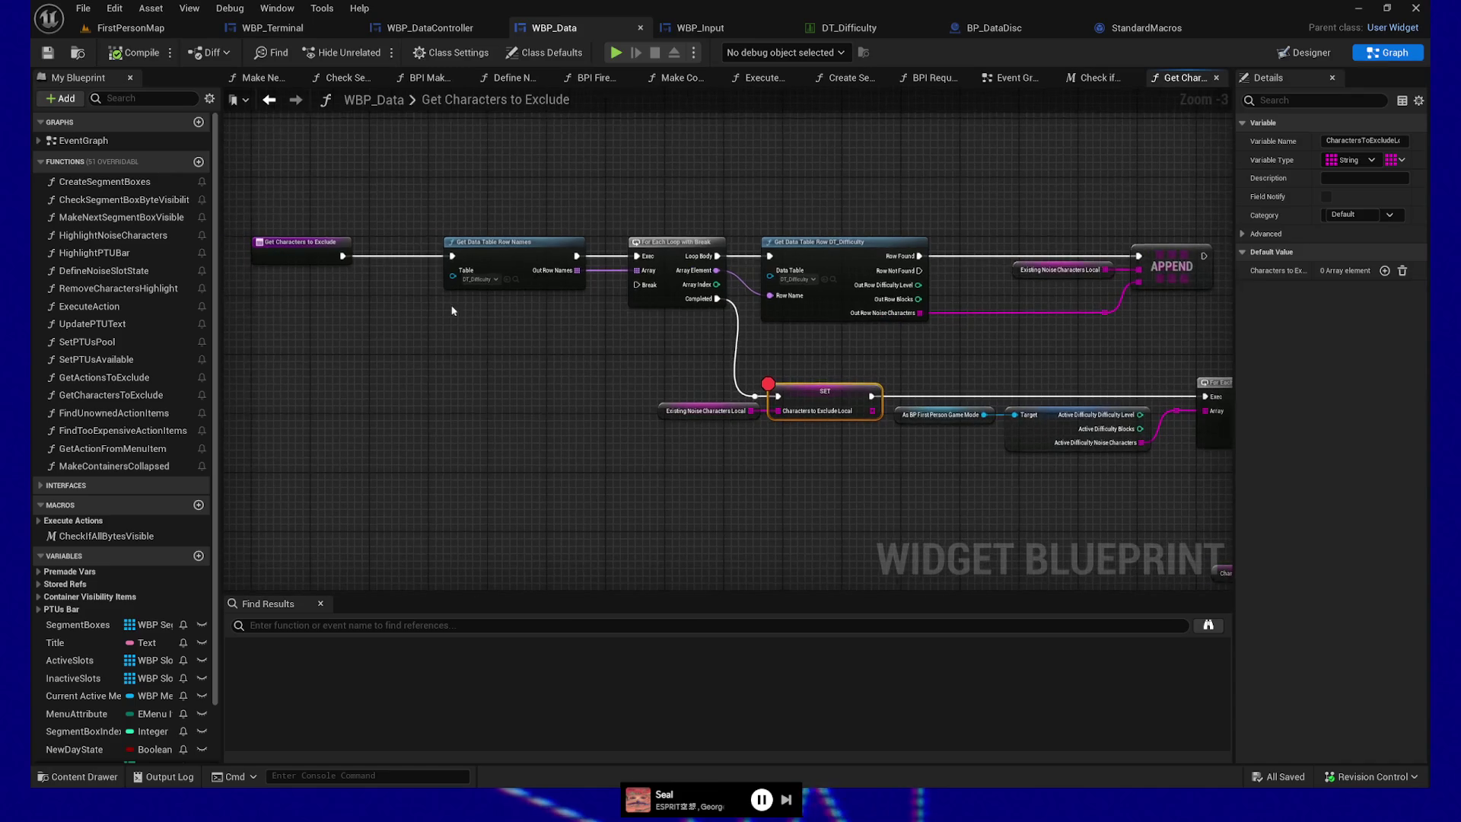
- Start a play session, quit it from the pause menu, and return to the FirstPersonMap level
left_click(615, 51)
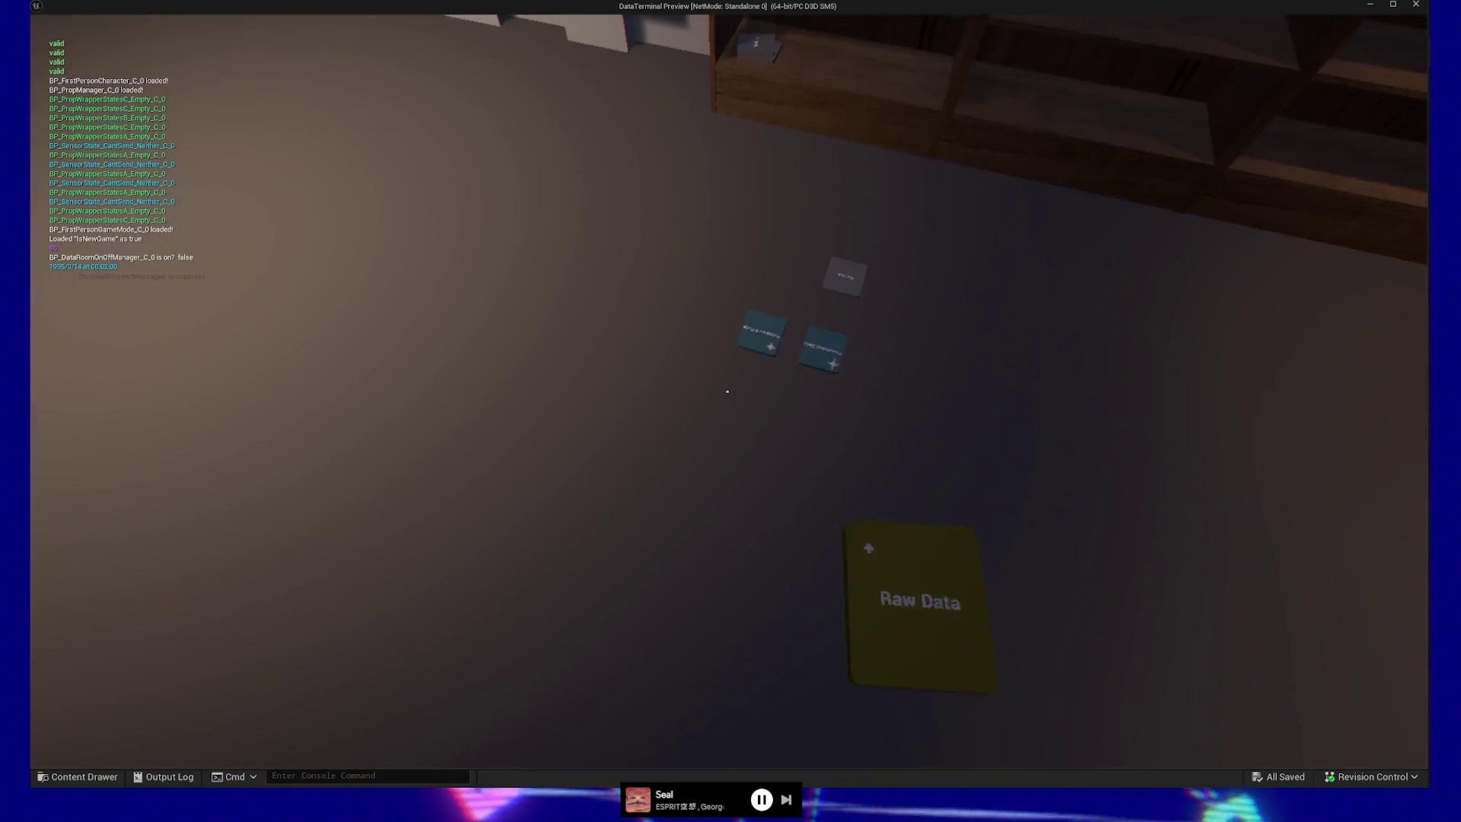
key("Escape")
left_click(721, 597)
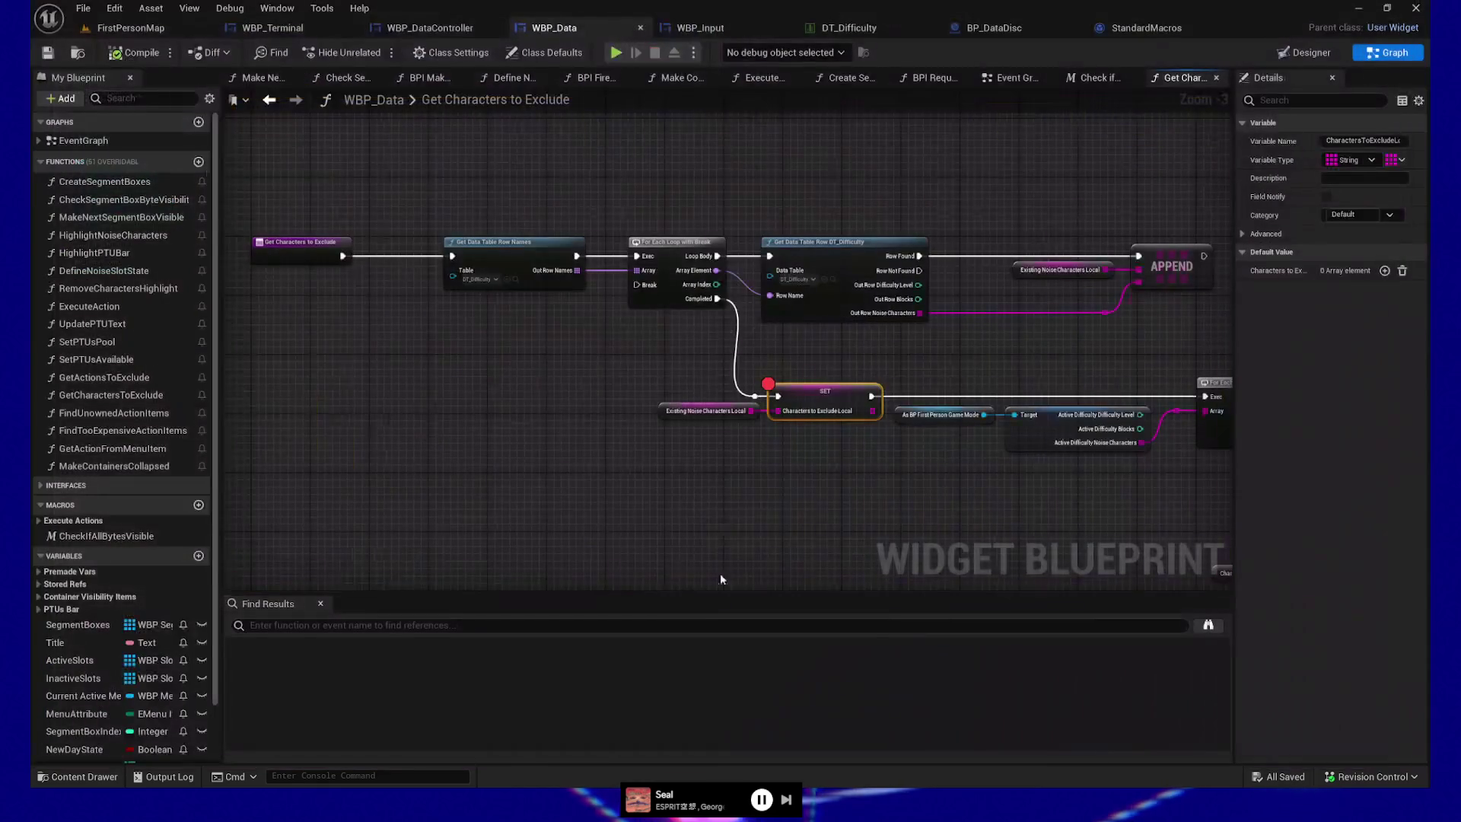
left_click(112, 26)
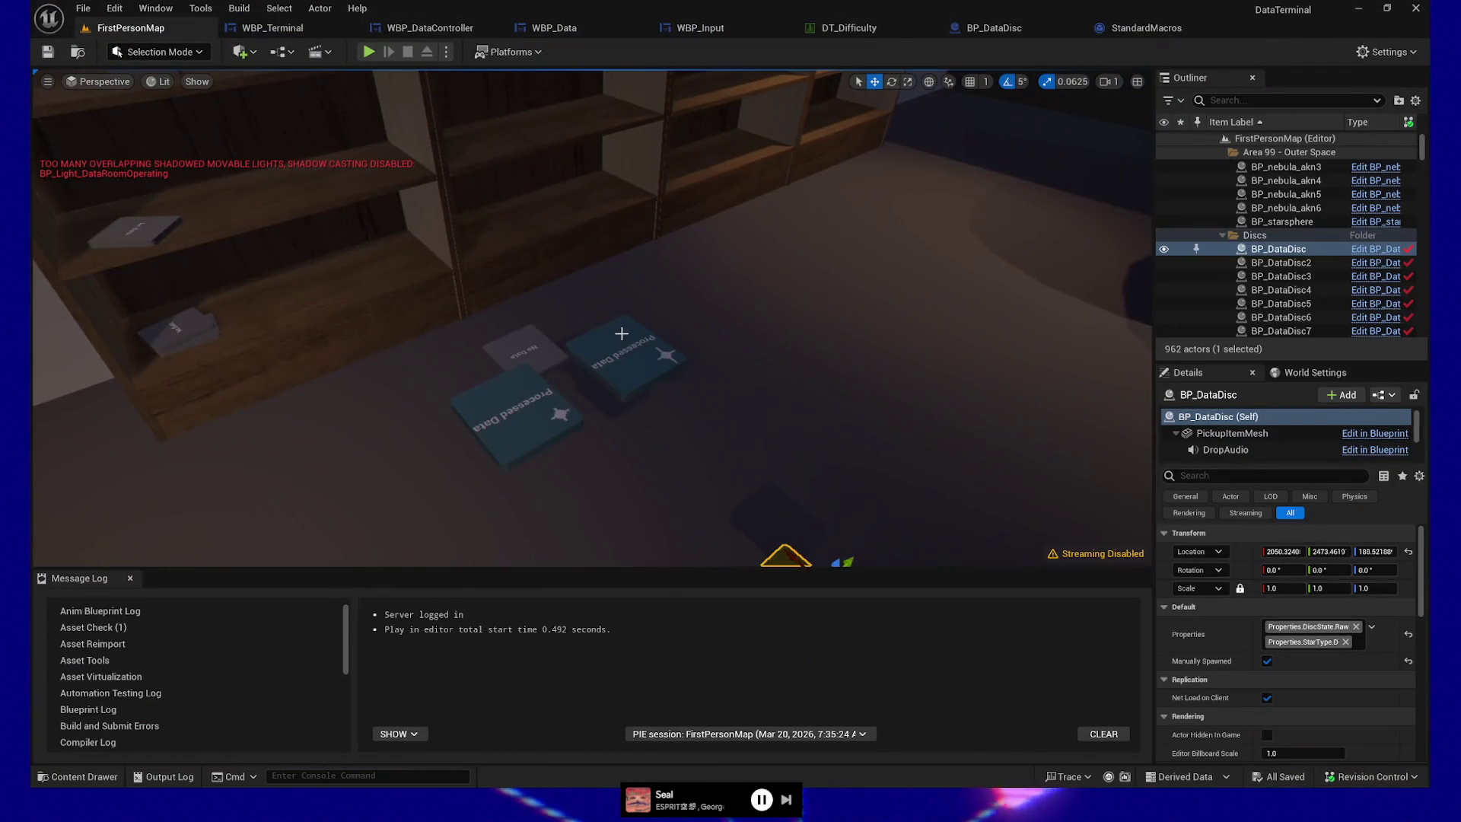
- Tag one Processed Data disc as DiscState.Raw and remove its Processed state
left_click(626, 346)
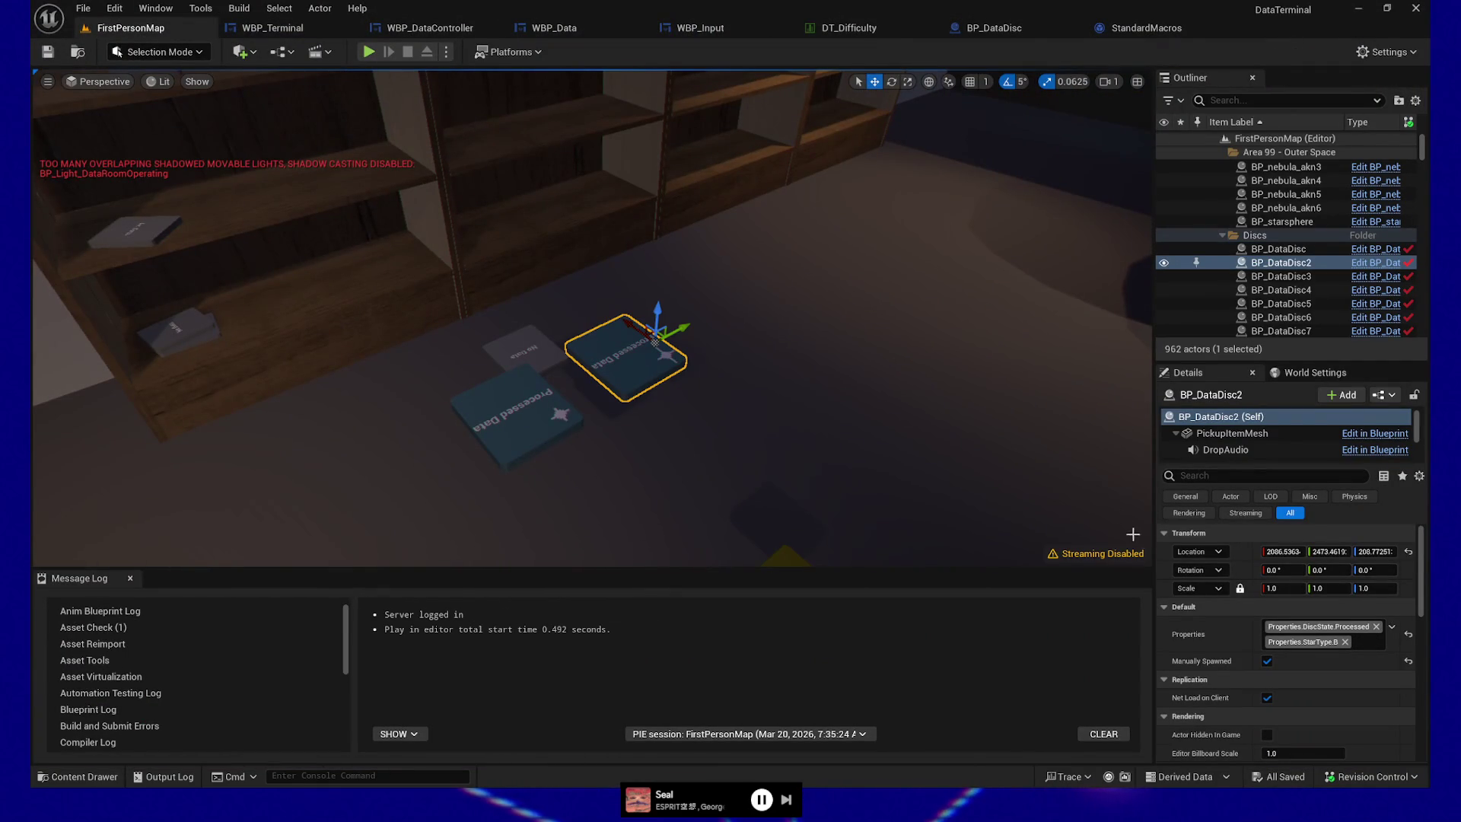
left_click(1389, 629)
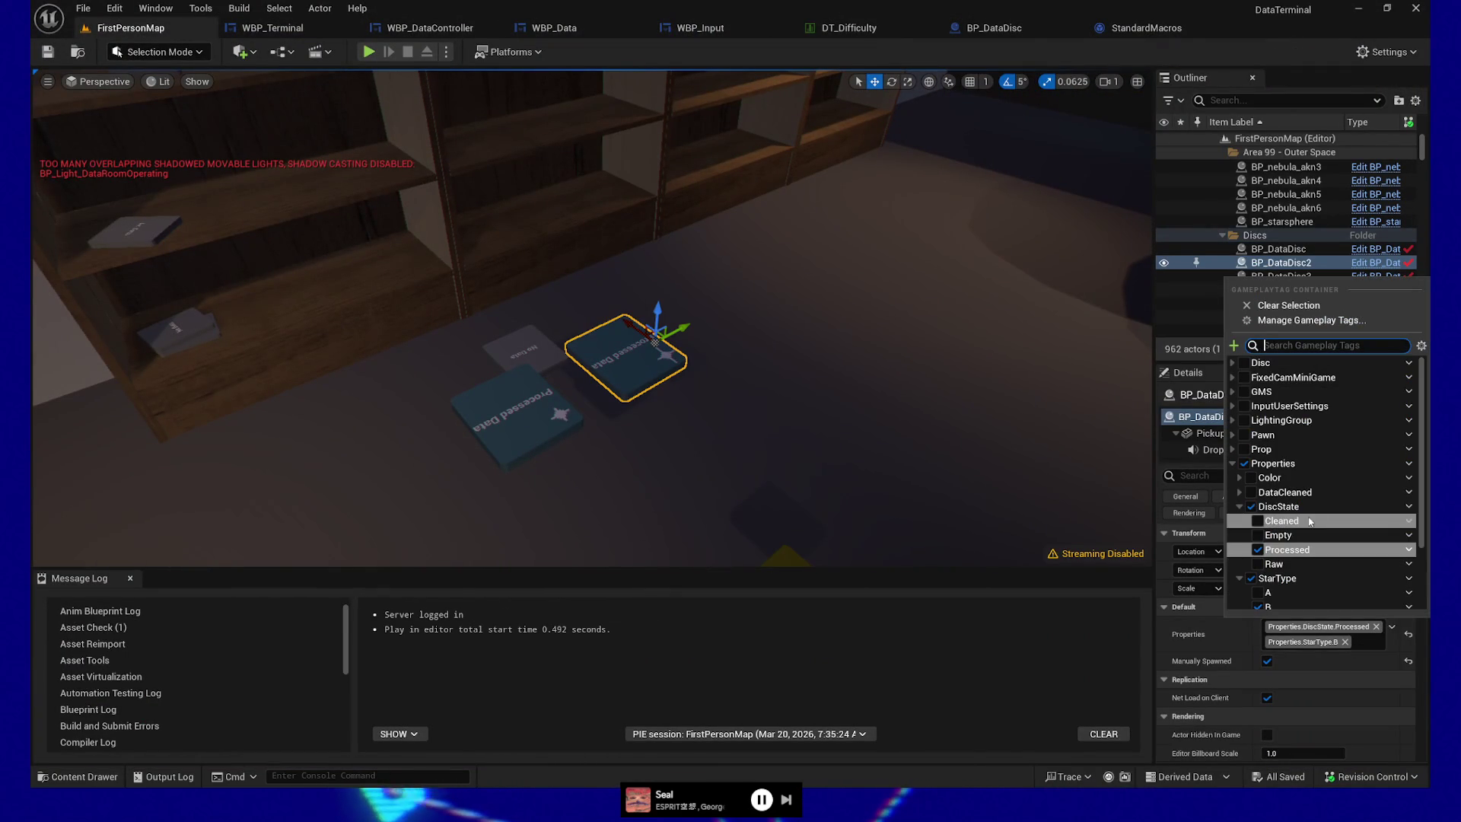
scroll(1301, 515, "down", 2)
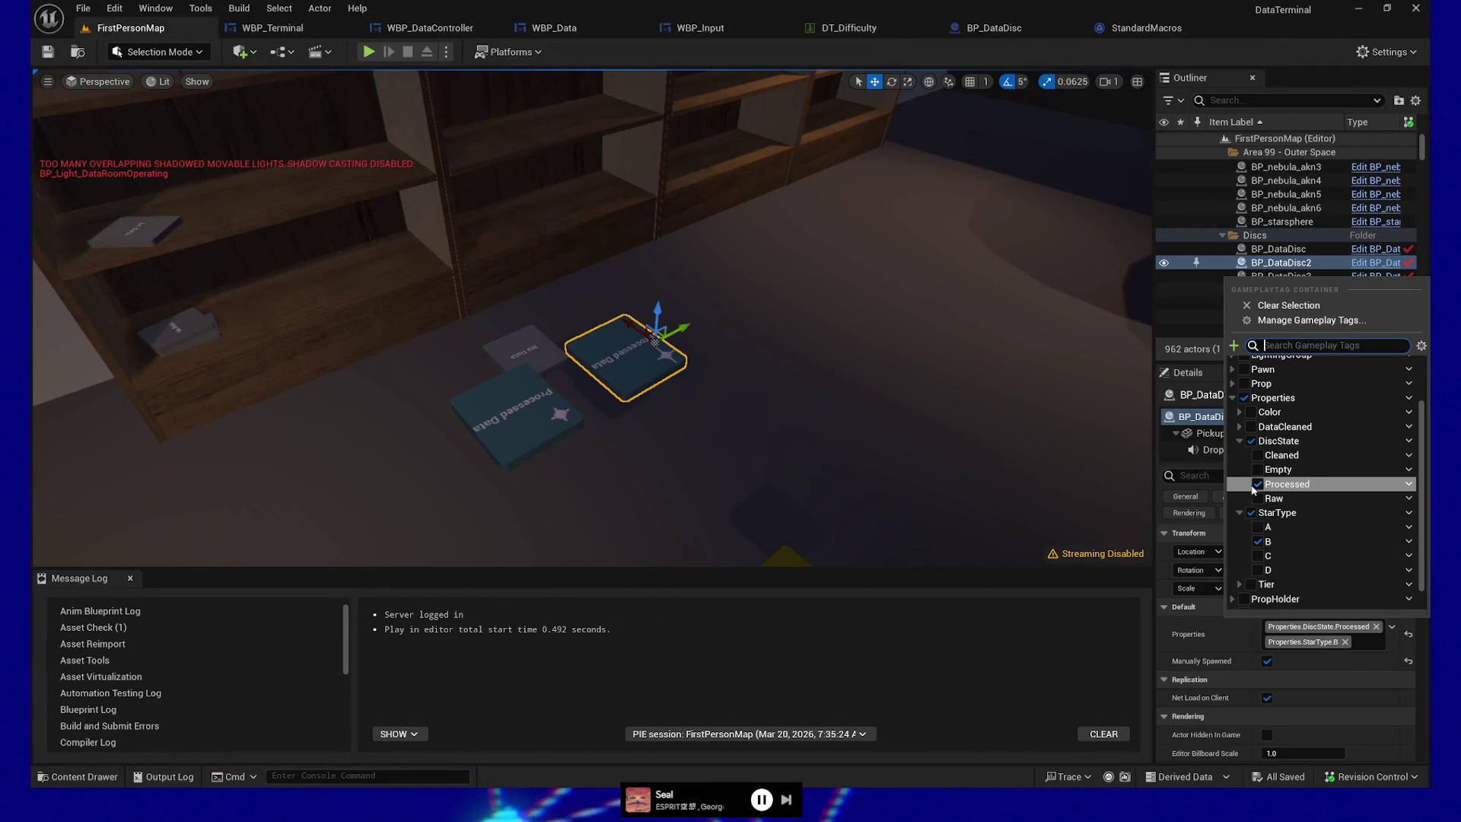
left_click(1257, 499)
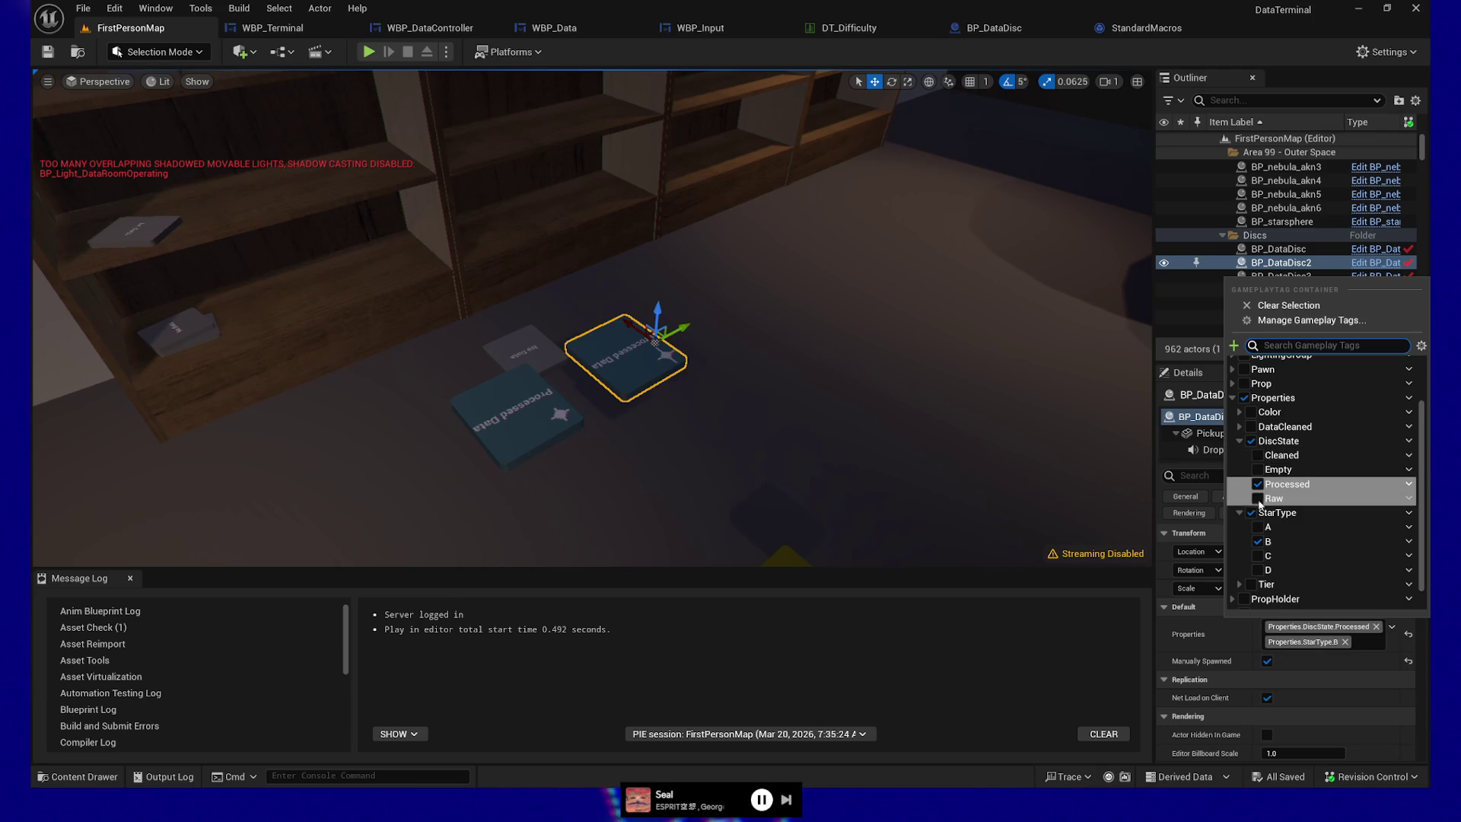
left_click(1258, 485)
left_click(1257, 484)
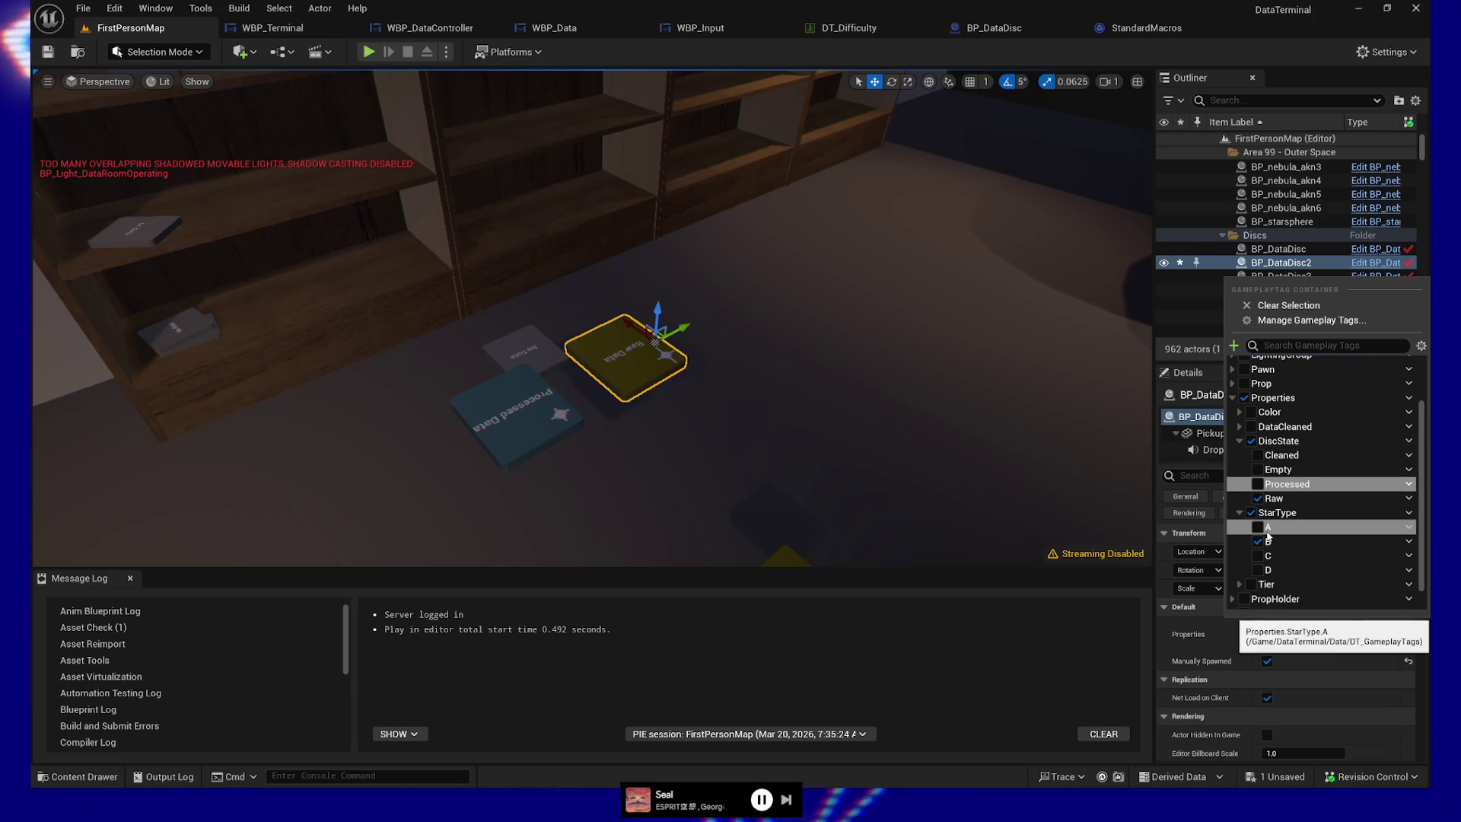
left_click(515, 381)
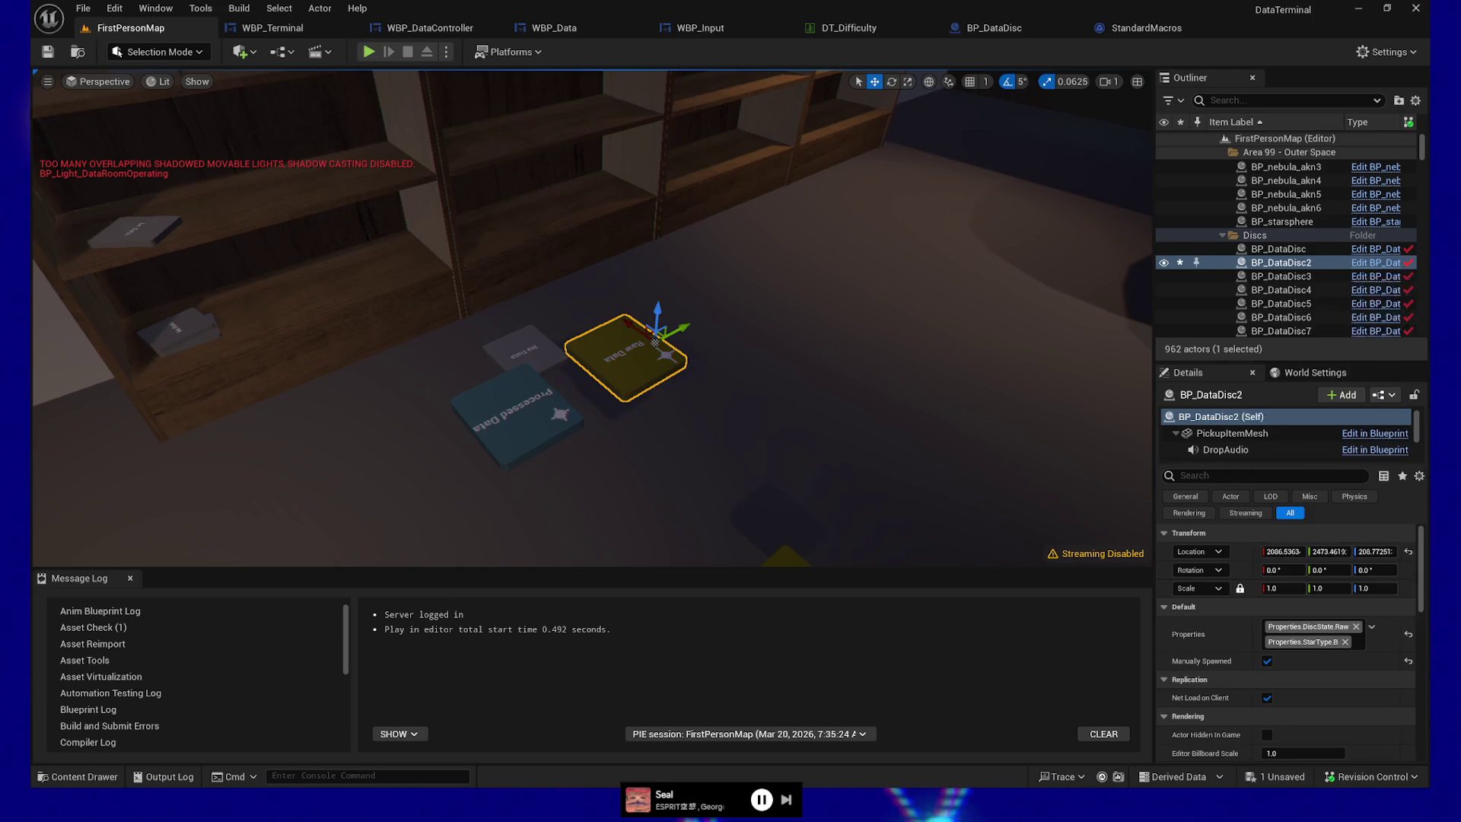
- Tag the remaining Processed disc and the empty disc as Raw, removing Processed and Empty
left_click(515, 380)
left_click(529, 348, "ctrl")
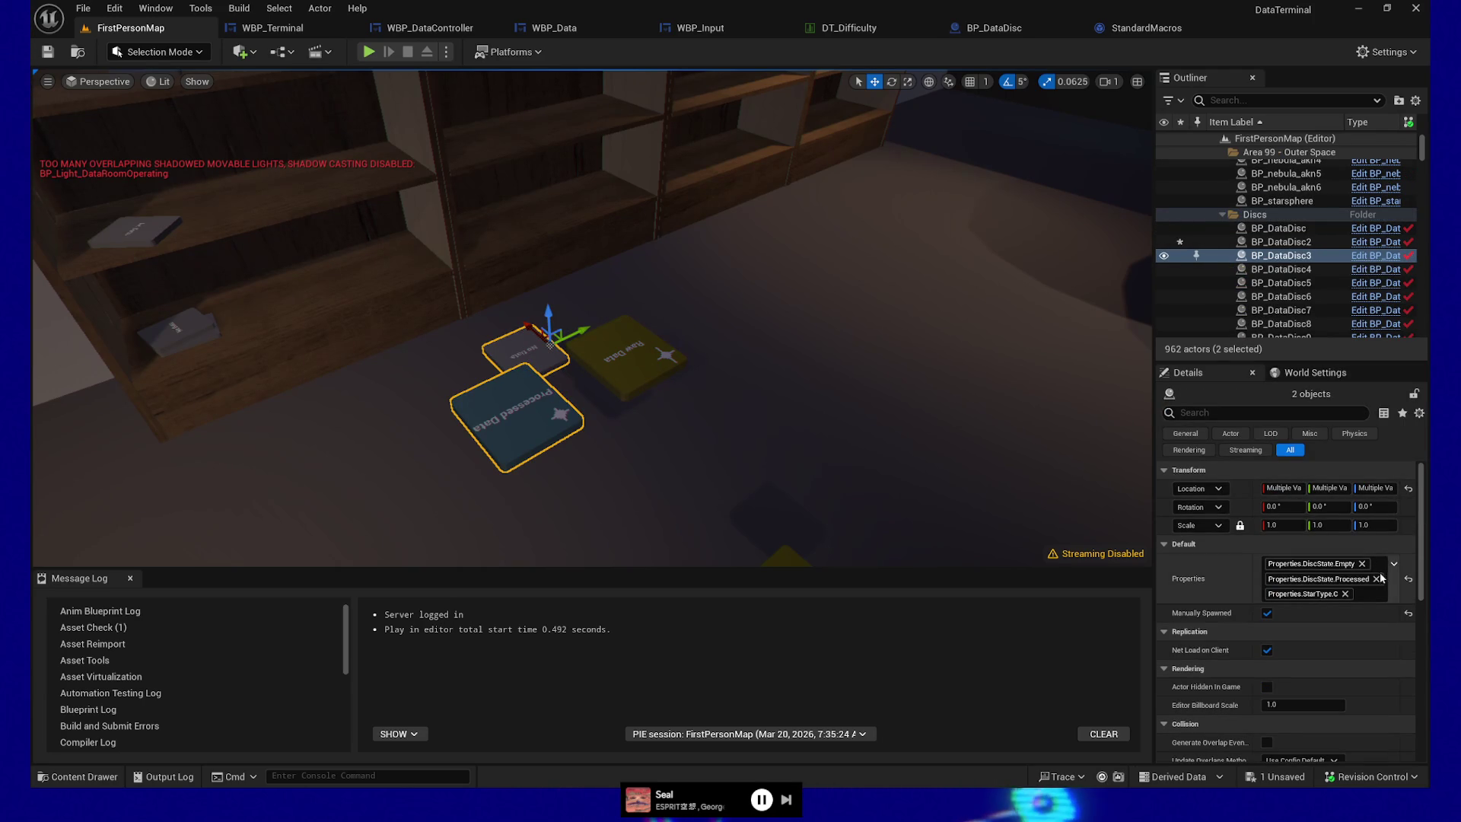
left_click(1394, 565)
left_click(1258, 500)
left_click(1258, 489)
left_click(1257, 473)
key("Escape")
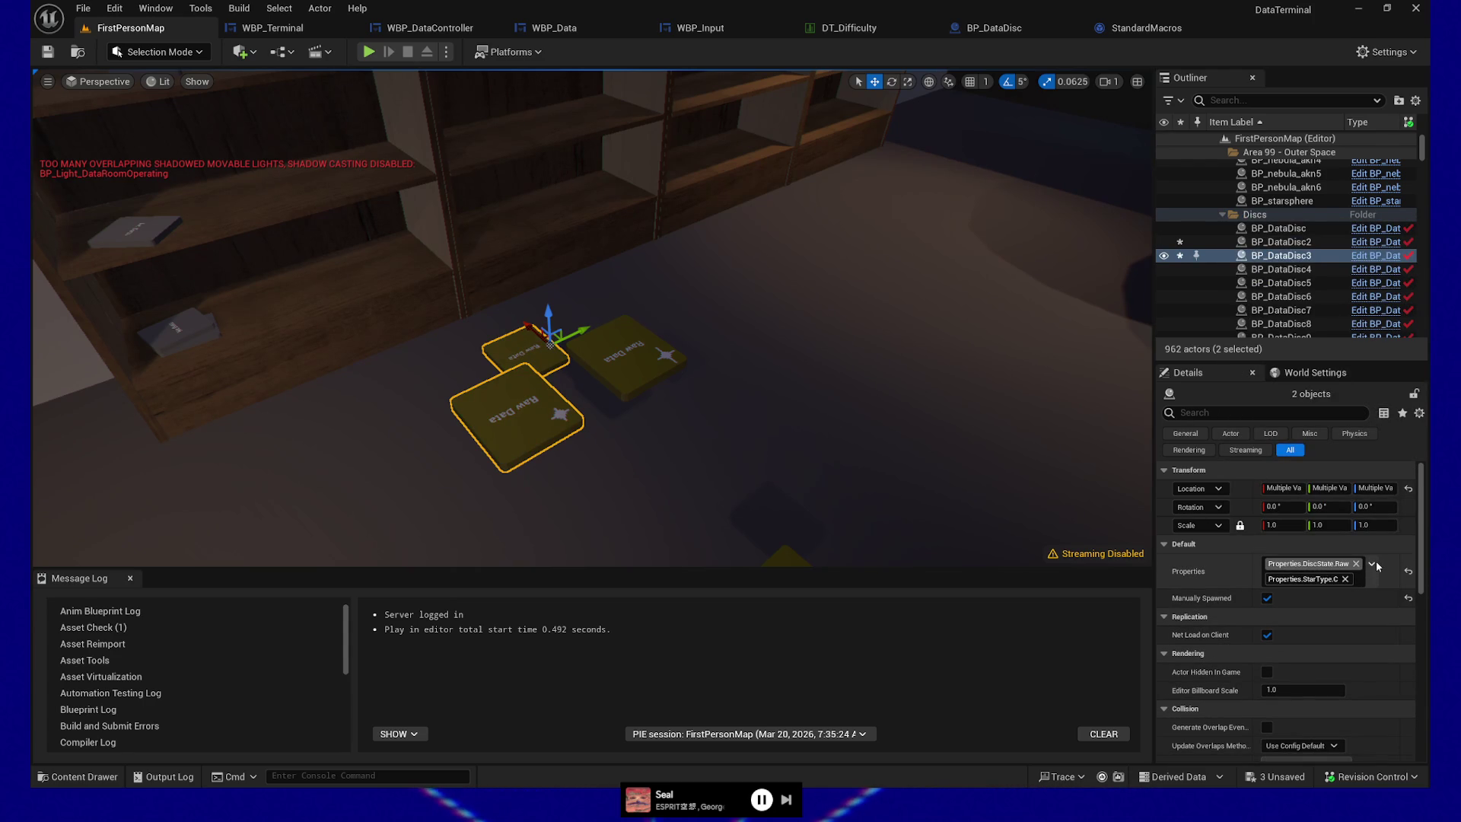
- Give the upper of the two discs the StarType.D tag
left_click(524, 352)
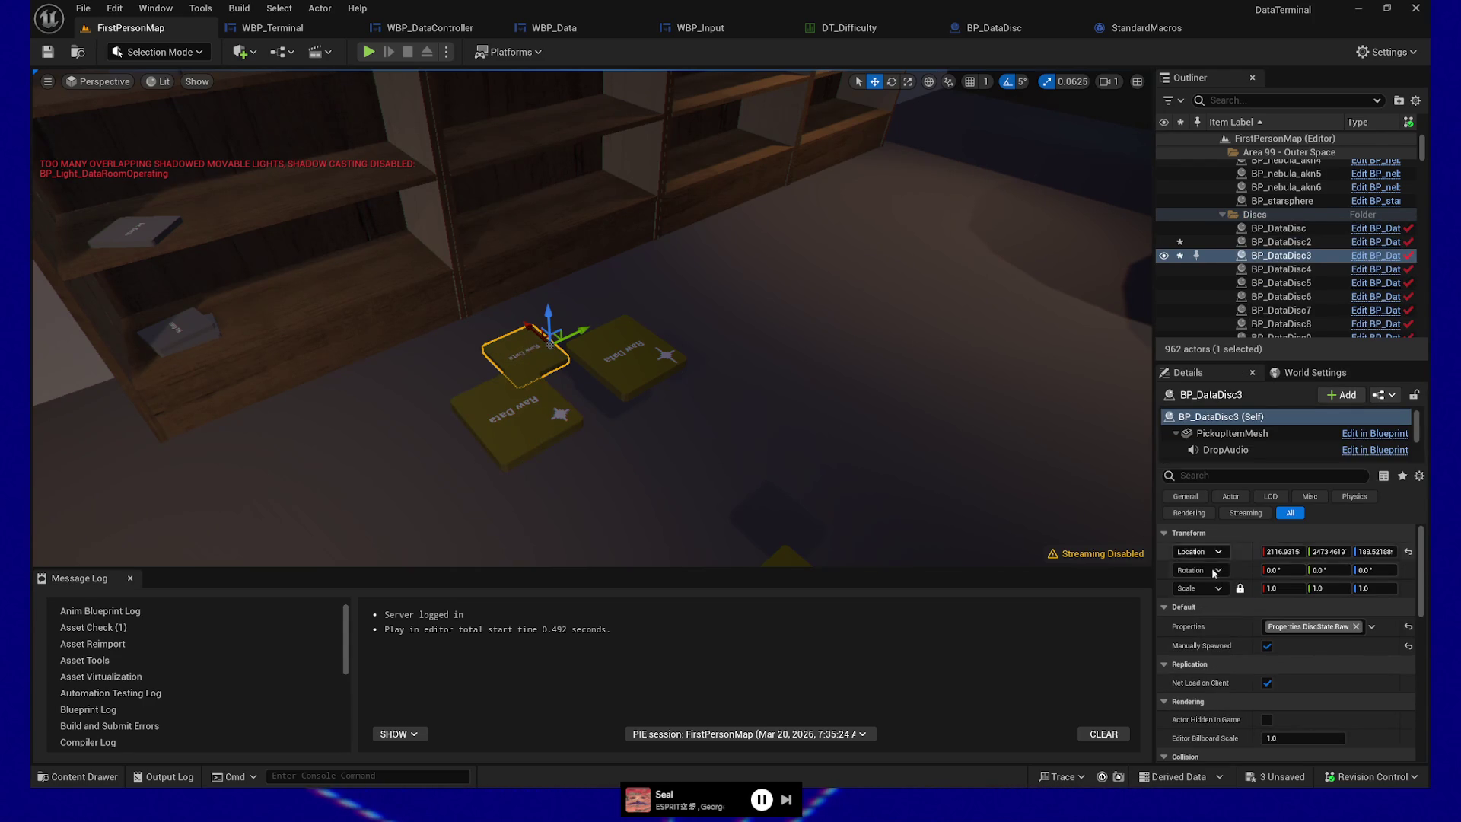
left_click(1370, 625)
scroll(1313, 590, "down", 2)
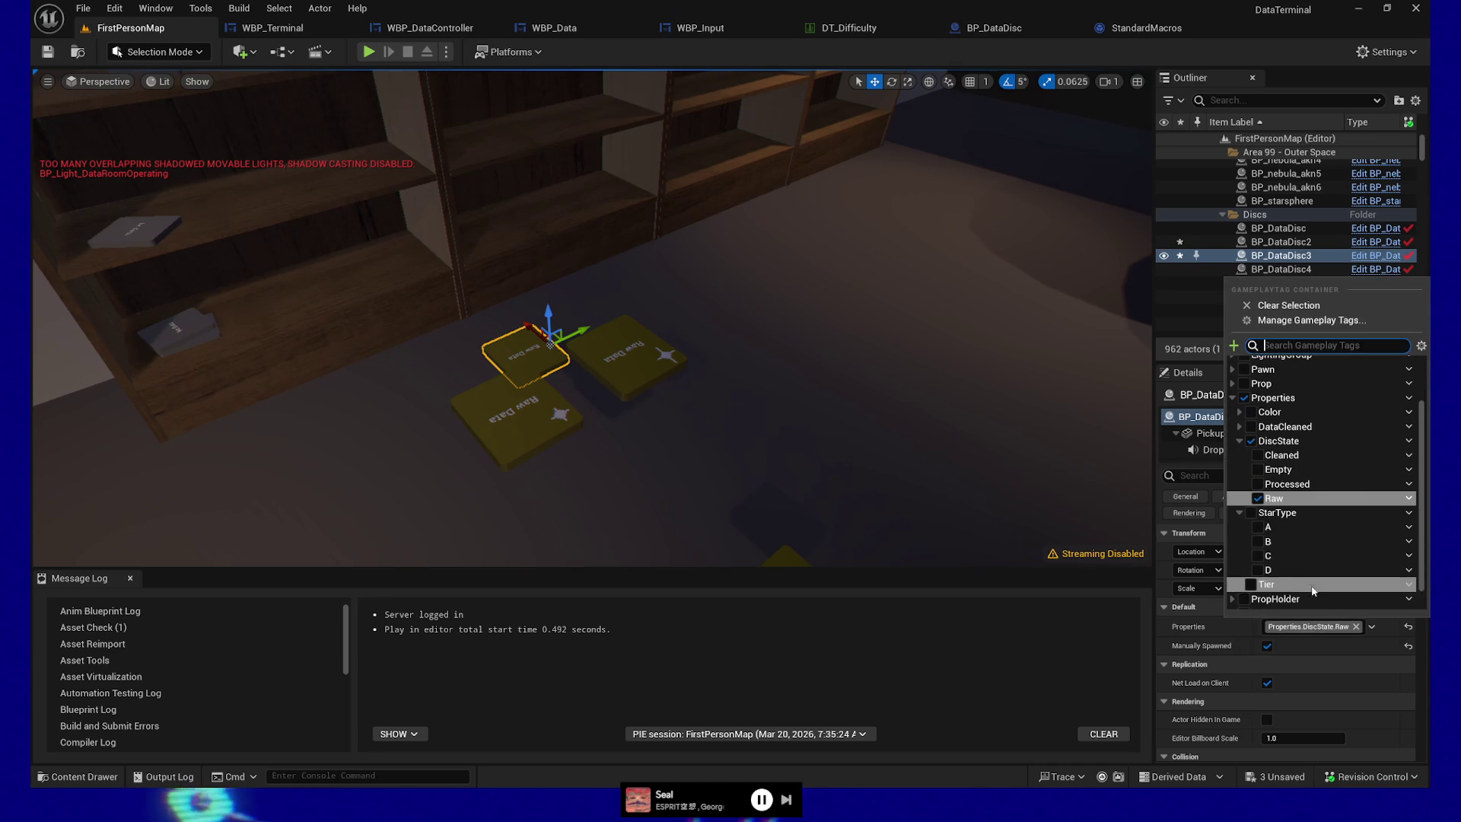
left_click(1257, 570)
left_click_drag(619, 424, 654, 418)
key("f")
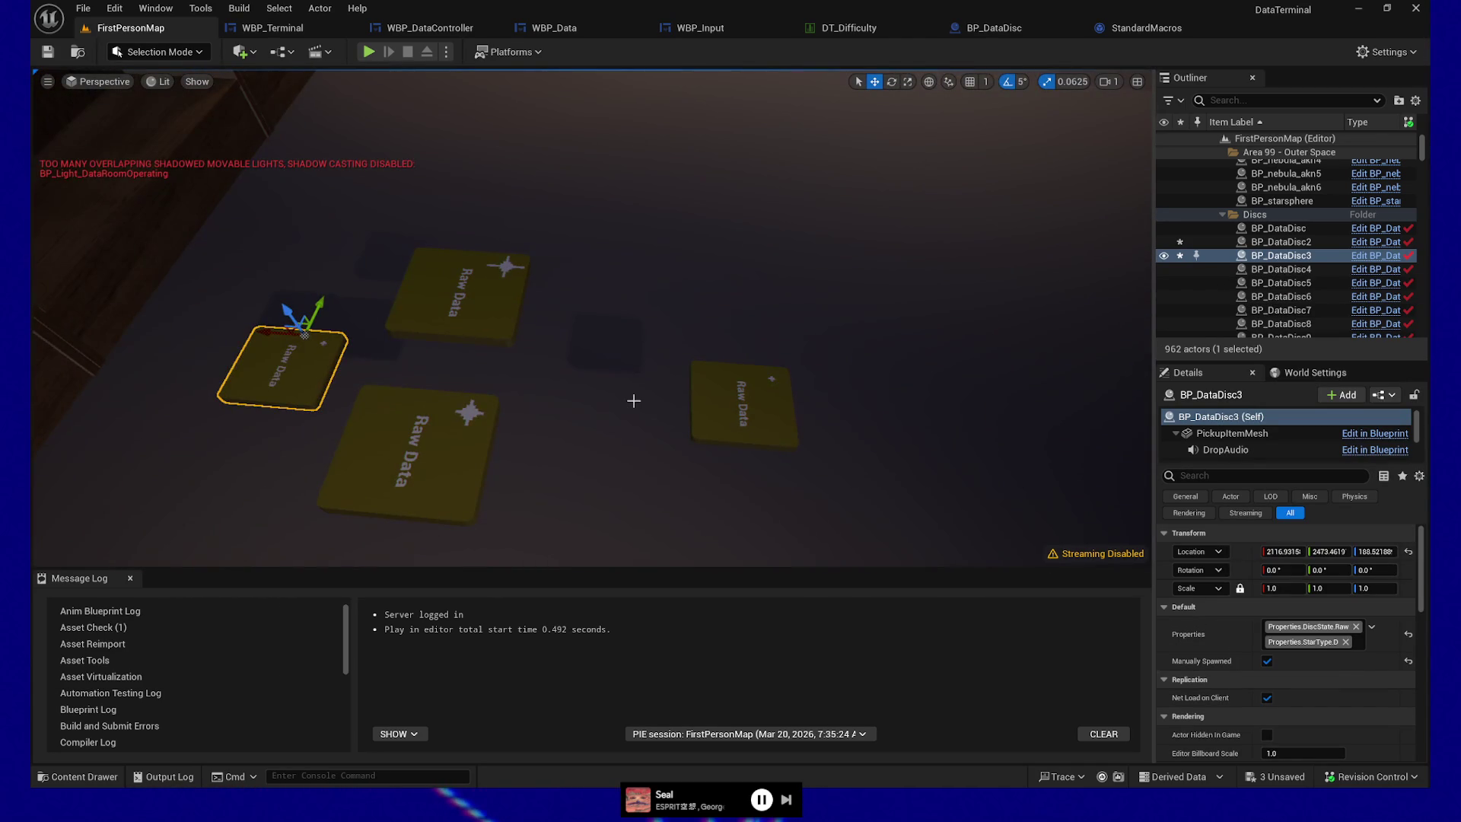
- Give the left disc StarType.A in place of StarType.D
left_click(1373, 628)
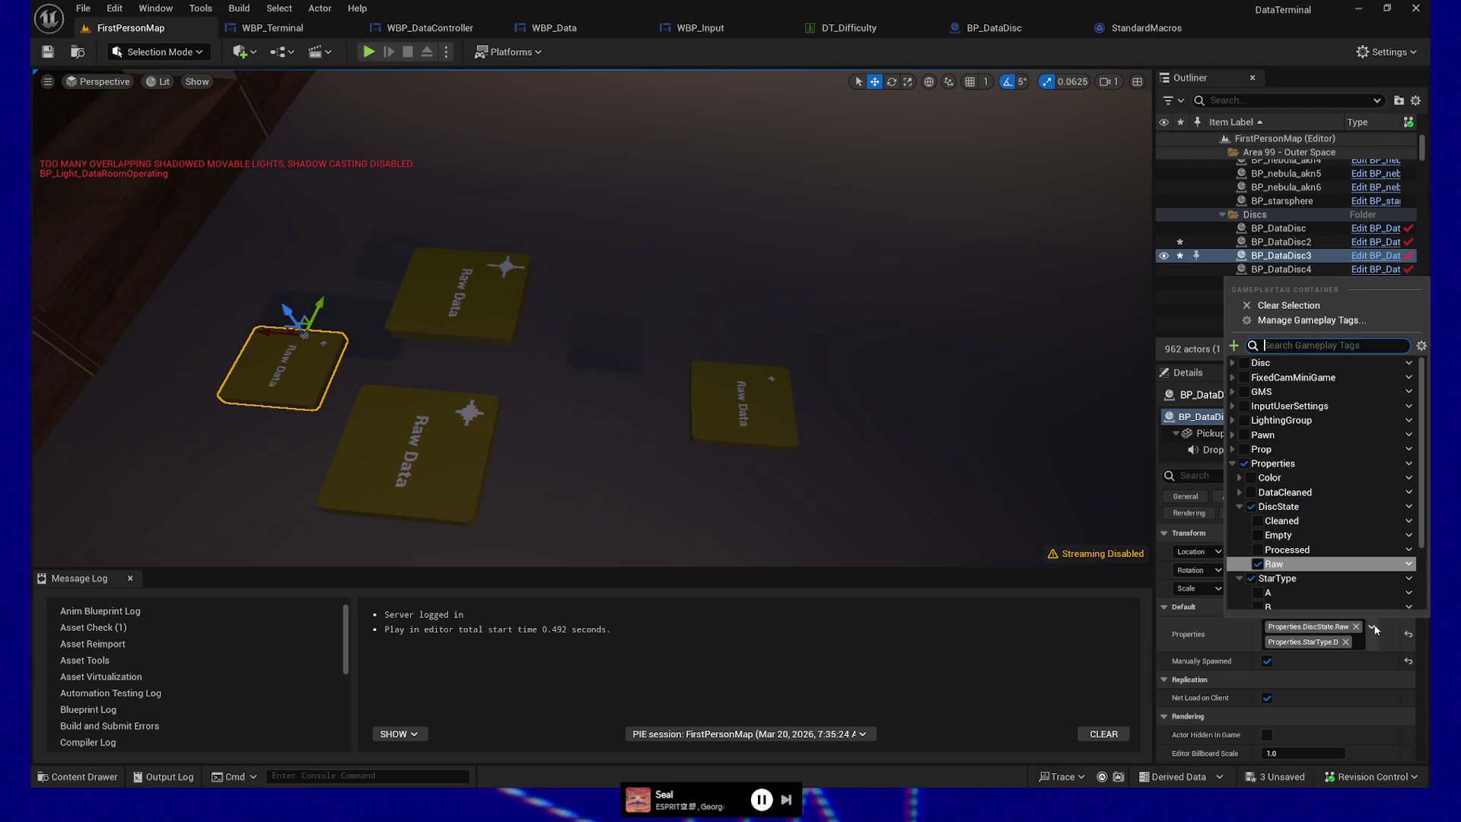
left_click(1258, 592)
scroll(1258, 593, "down", 3)
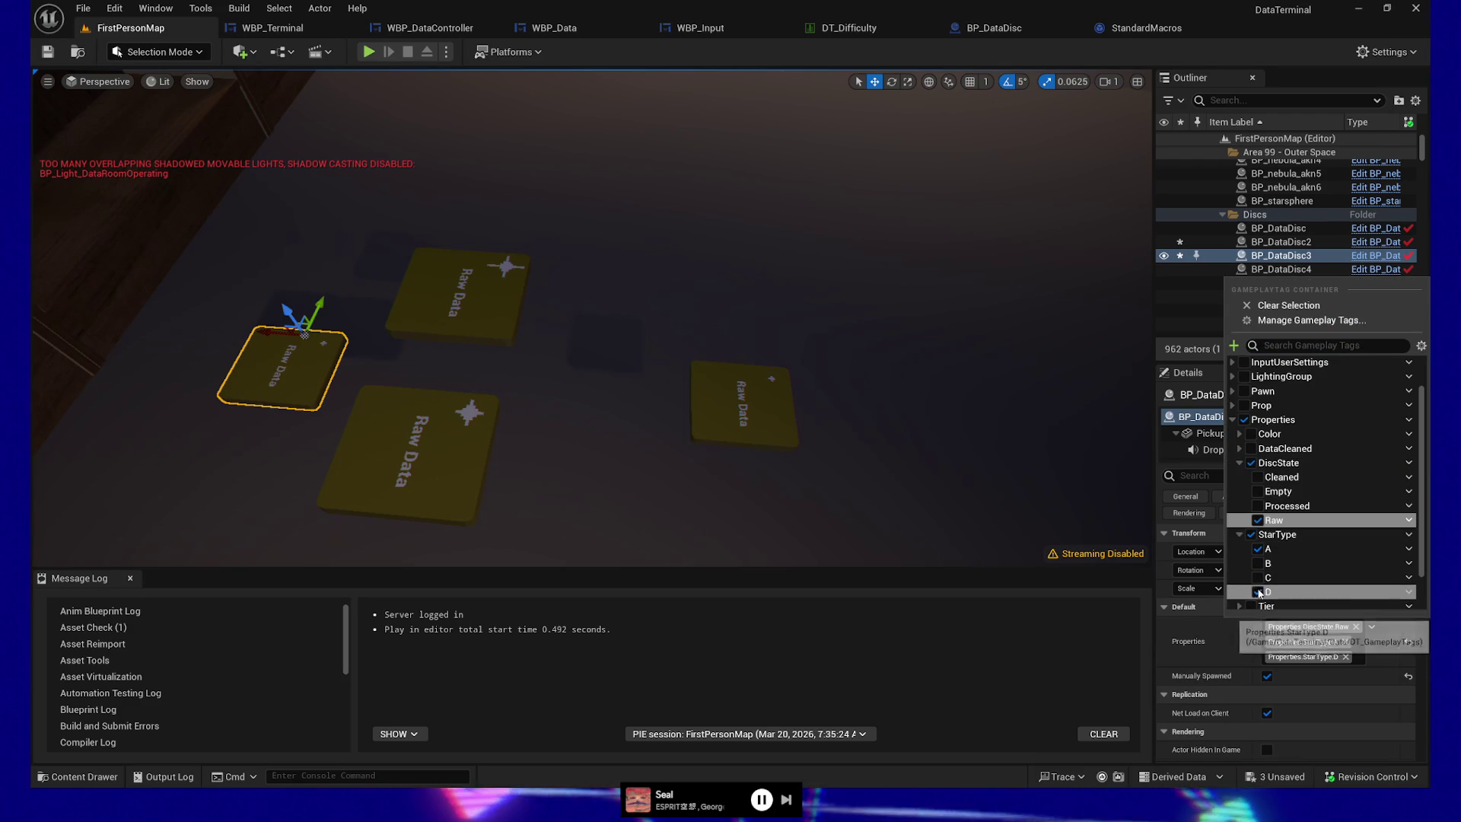
left_click(1257, 592)
scroll(613, 408, "down", 5)
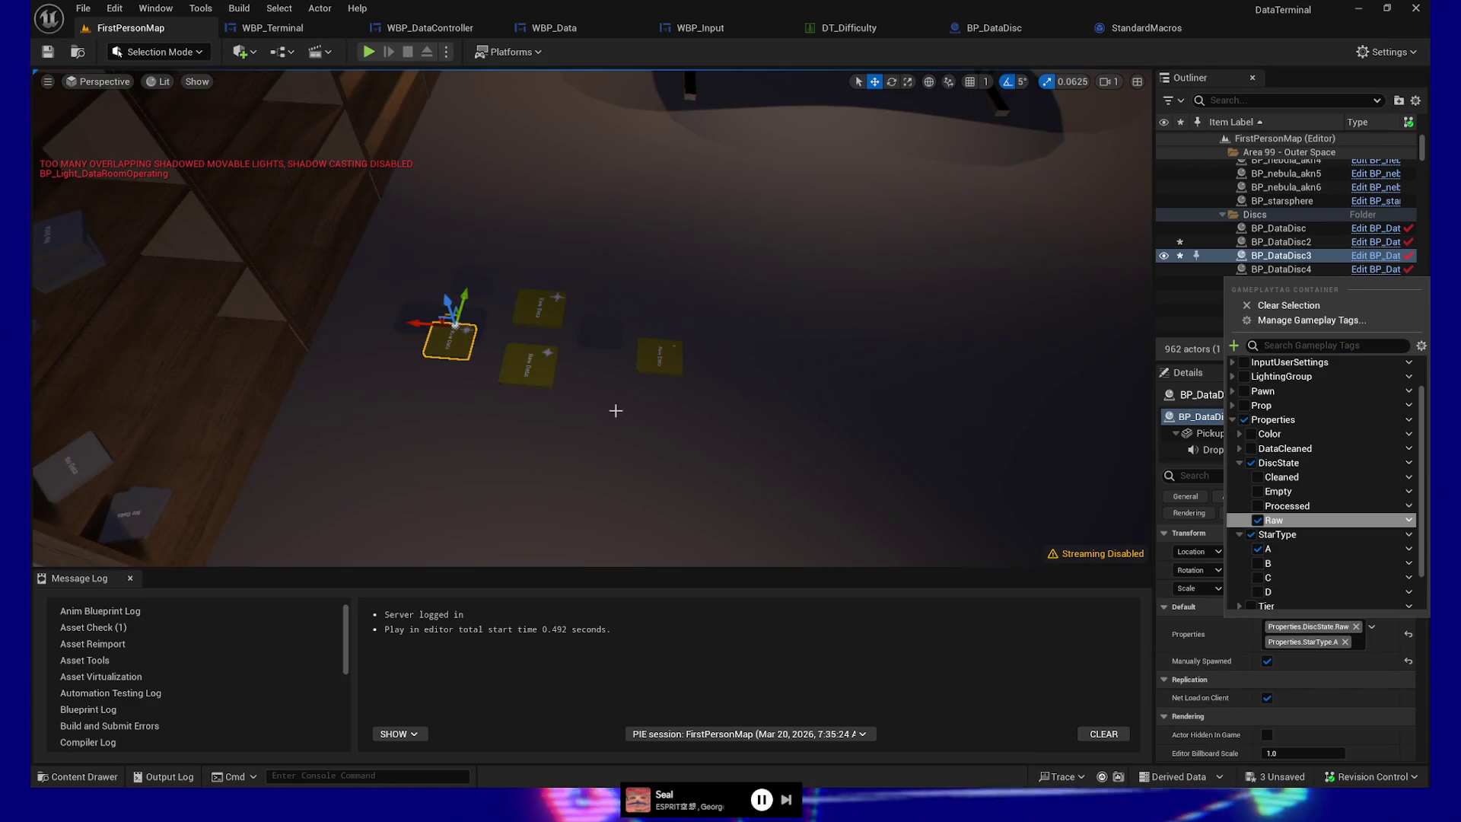
- Select all four Raw Data discs on the floor
left_click(449, 344)
left_click(527, 369, "ctrl")
left_click(539, 310, "ctrl")
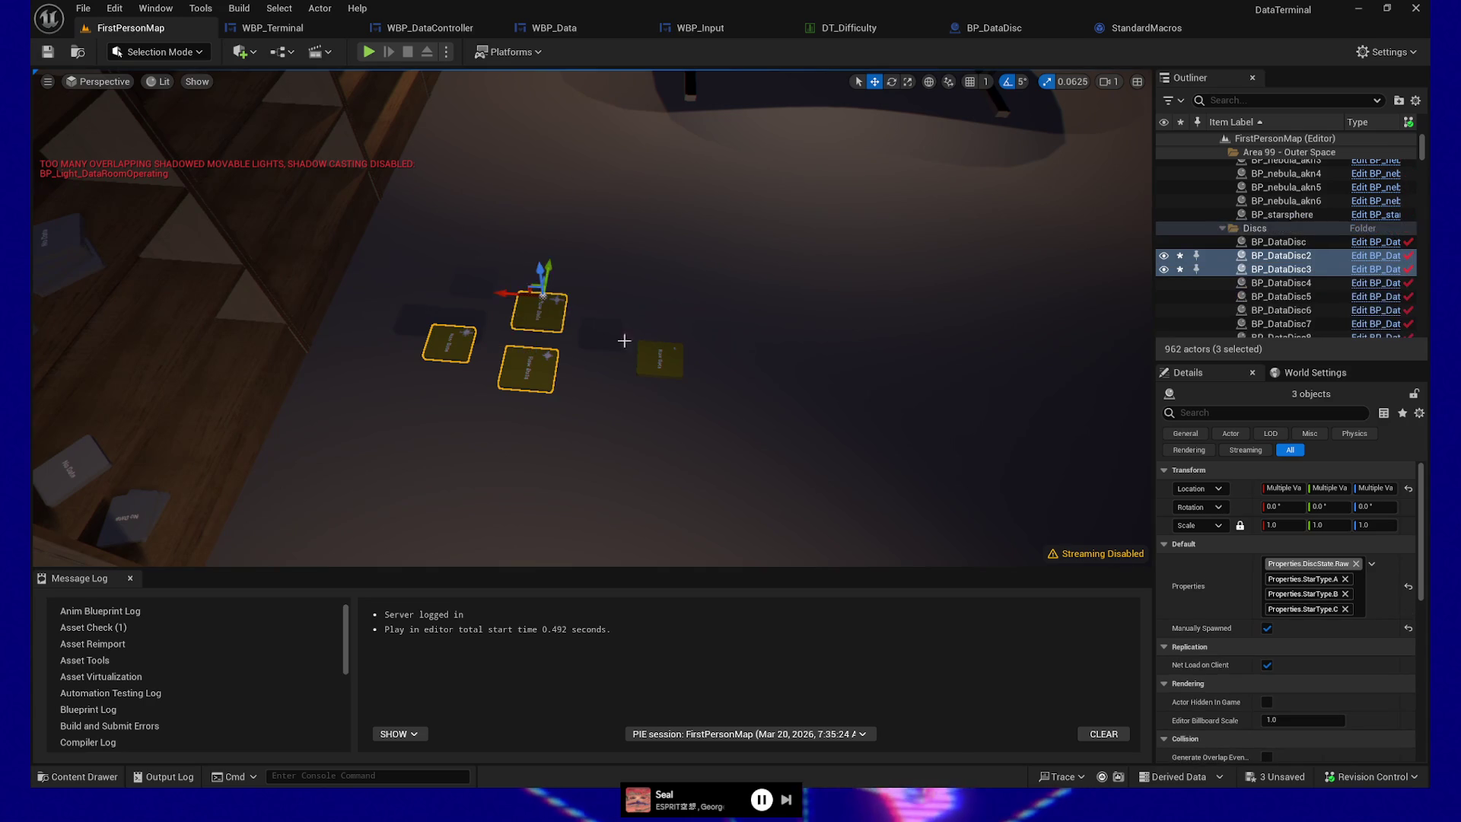
left_click(667, 369, "ctrl")
- Duplicate the four discs repeatedly with Ctrl+D, raising each layer into tall stacks, then show WBP_Terminal
key("ctrl+d")
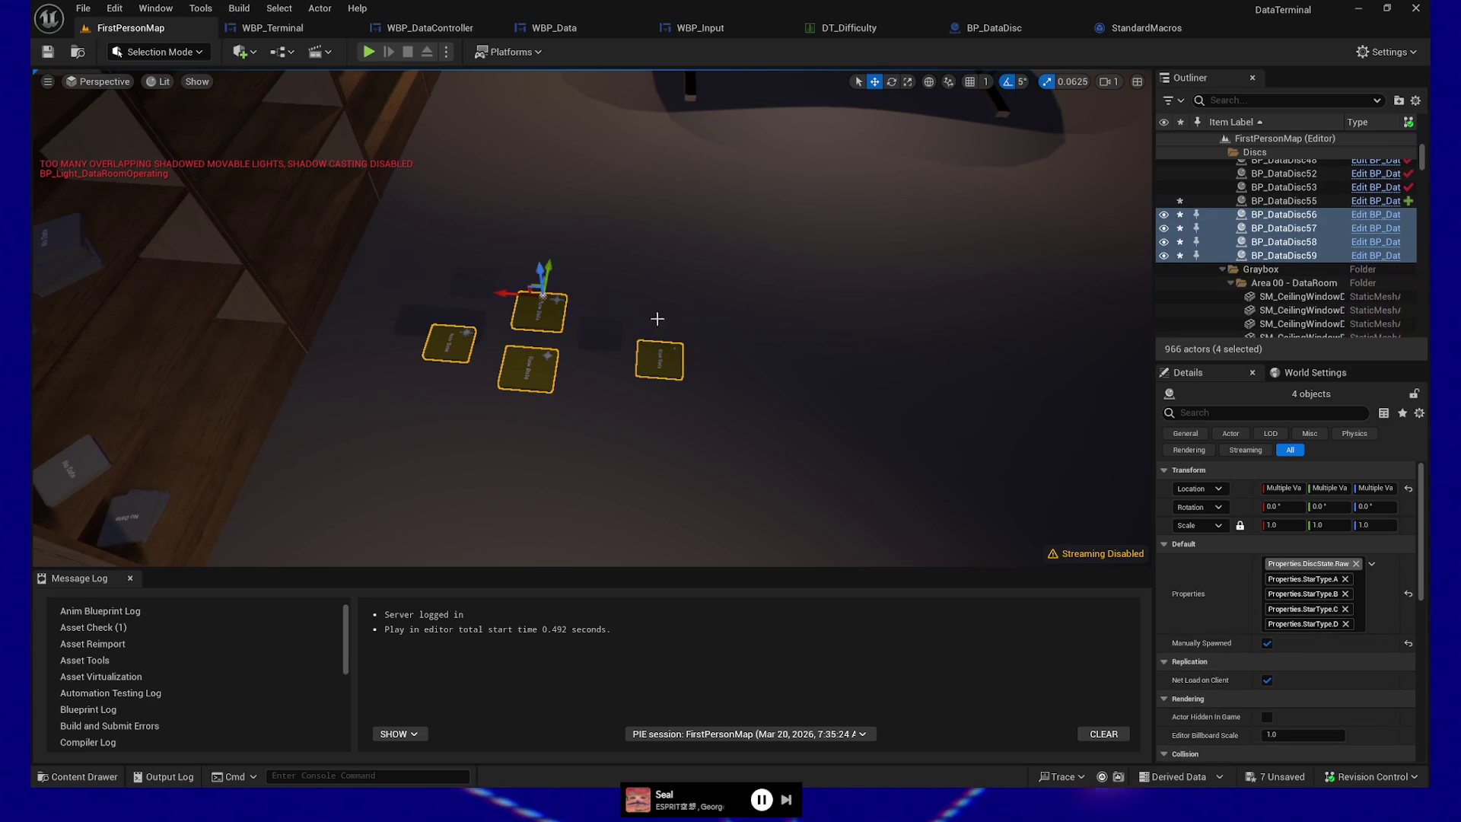
left_click_drag(540, 272, 534, 227)
key("ctrl+d")
key("ctrl+d")
key("ctrl+d")
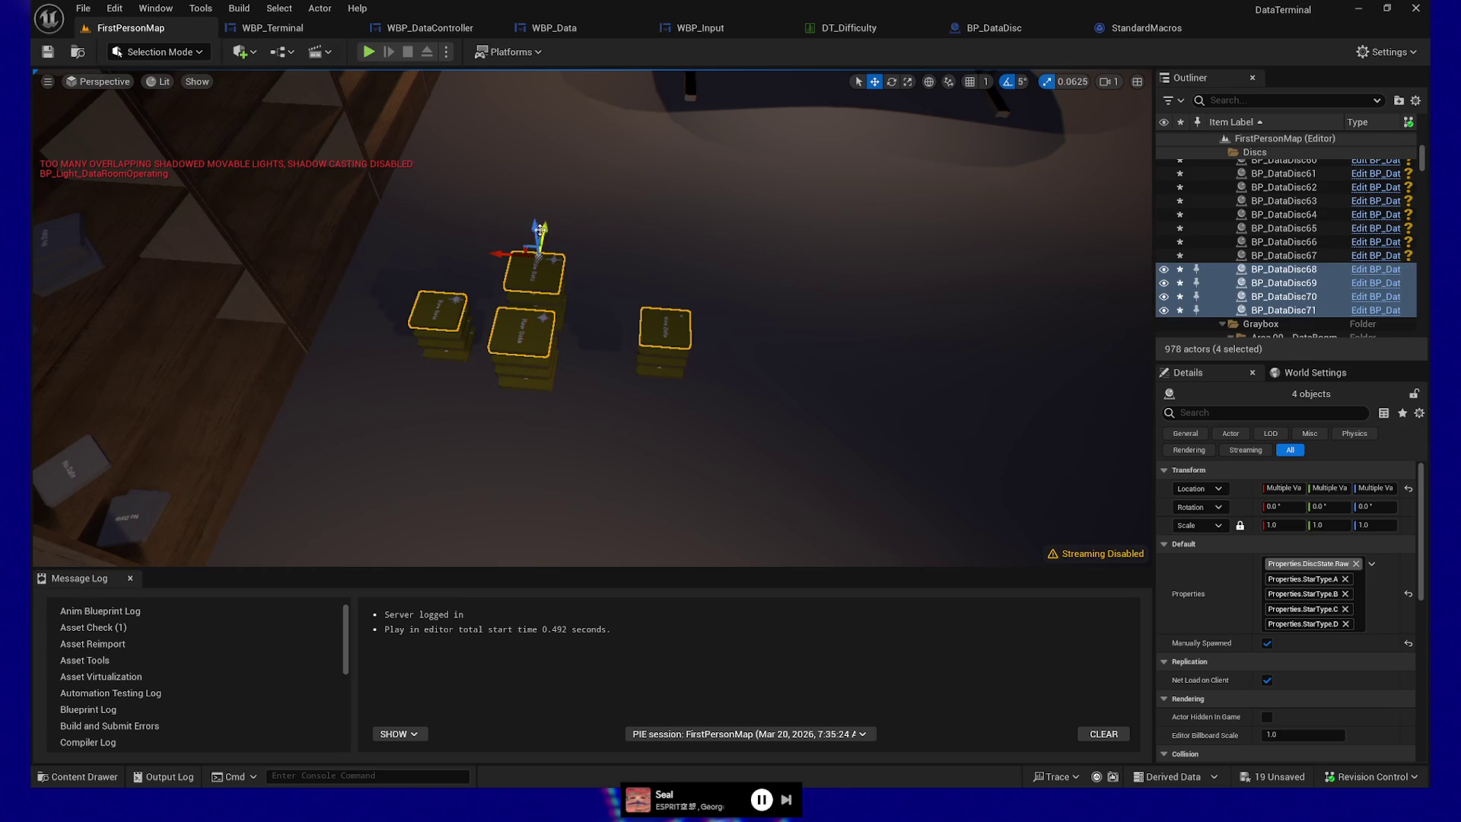
key("ctrl+d")
left_click_drag(531, 217, 528, 168)
key("ctrl+d")
key("ctrl+d")
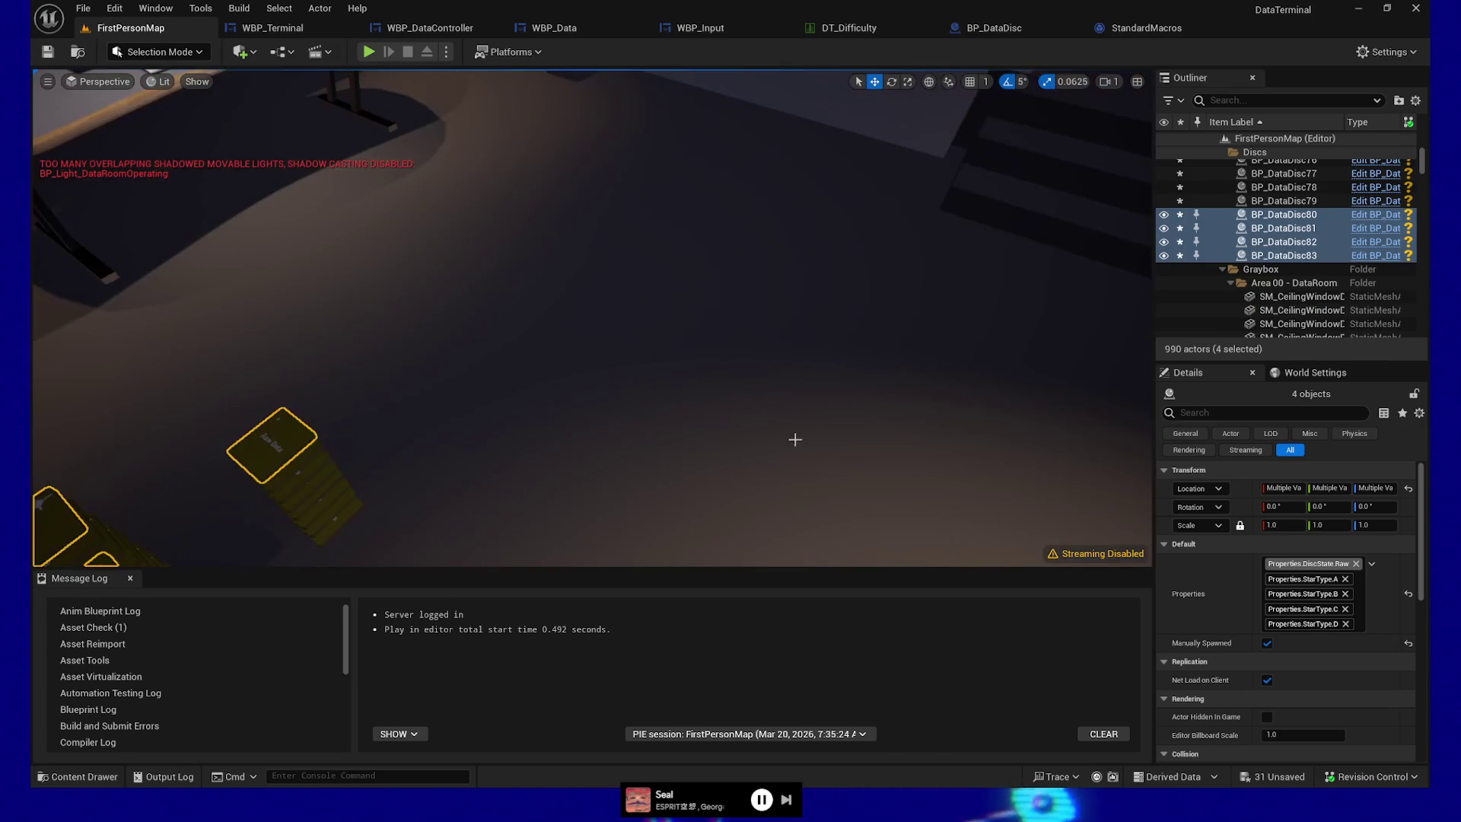
right_click(791, 437)
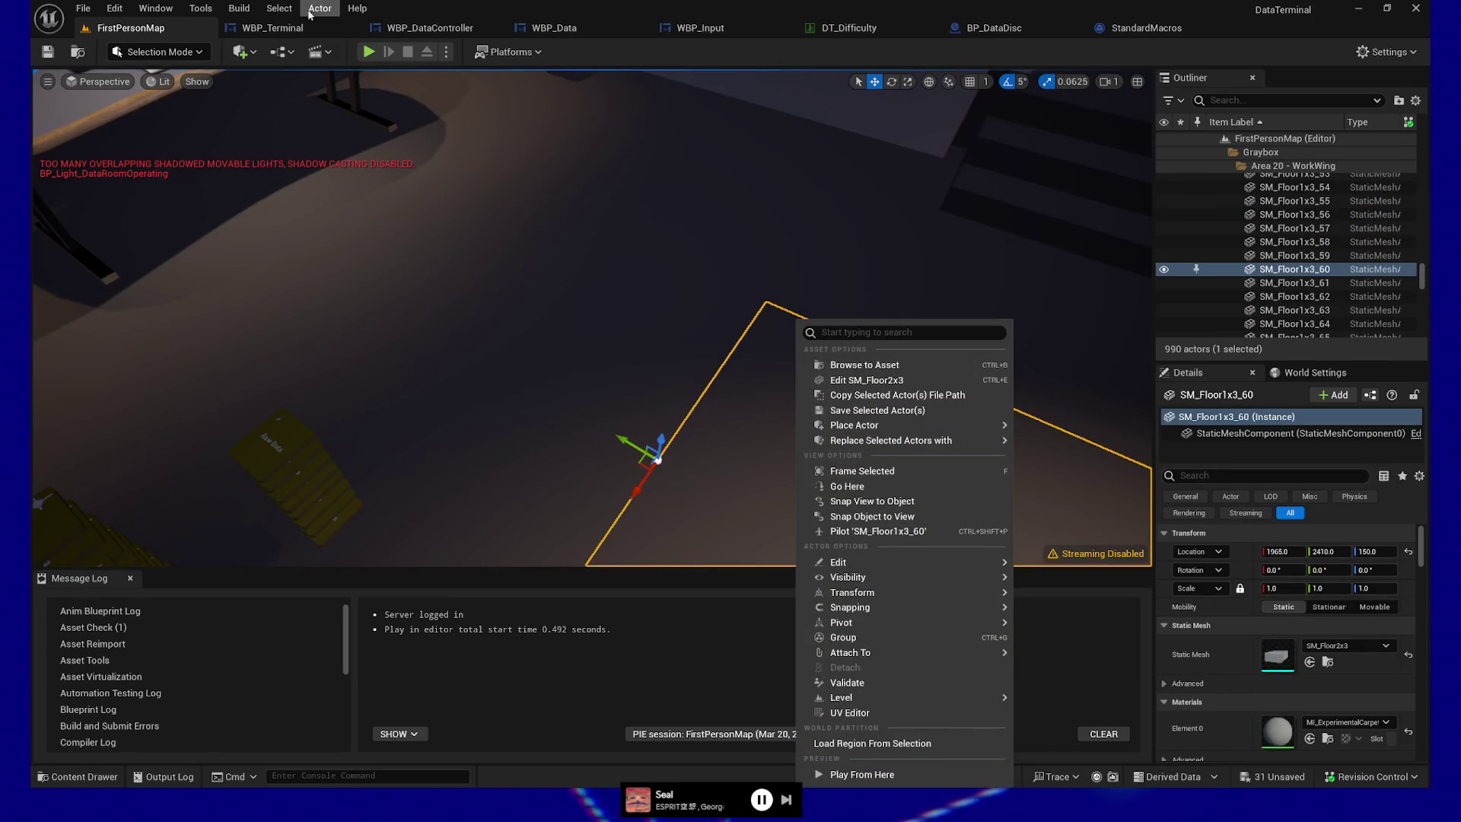
left_click(247, 30)
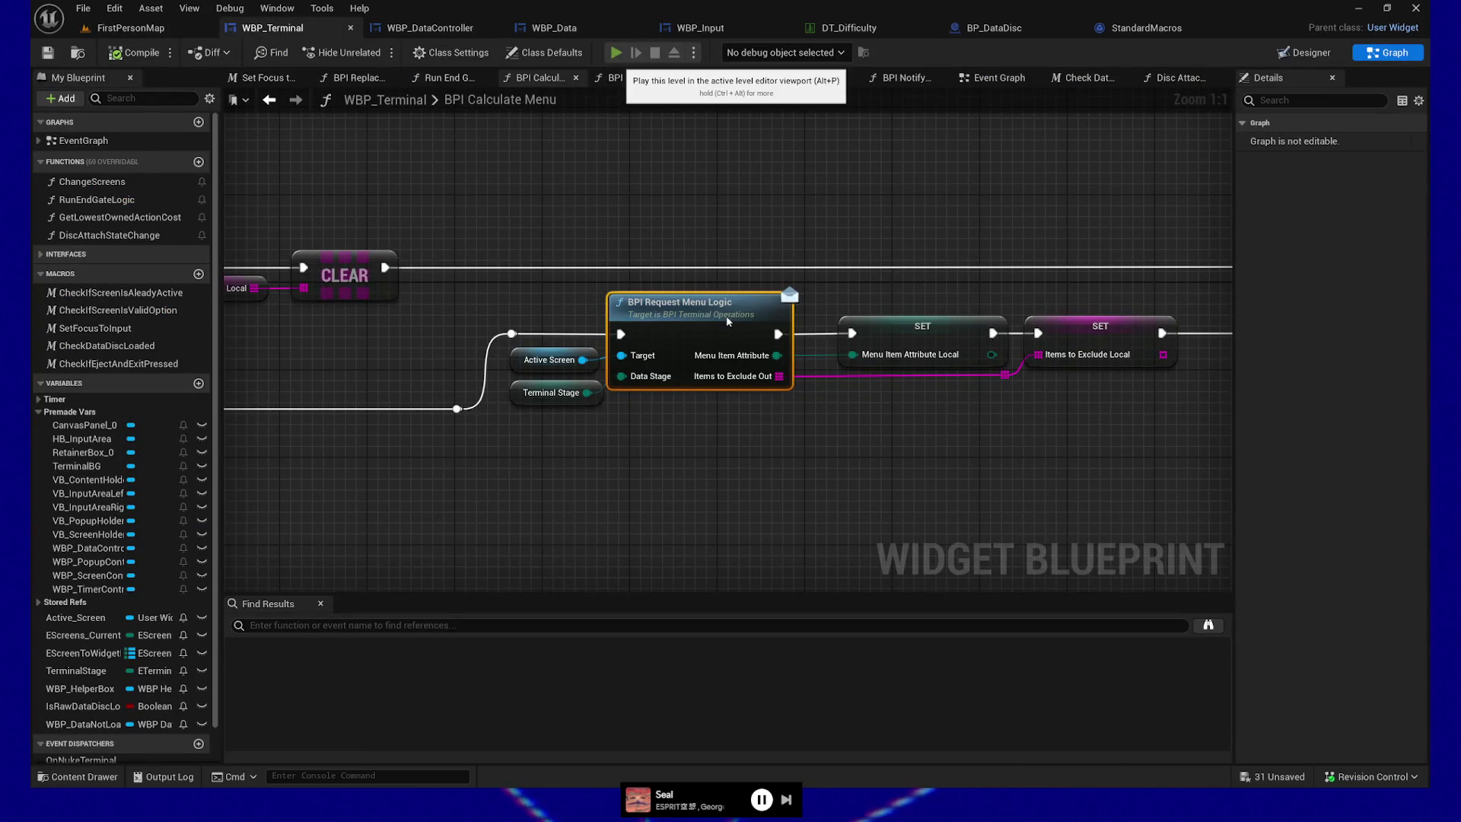
- Play the level with Alt+P, carry a Raw Data disc from the stacks to the desk and insert it
key("alt+p")
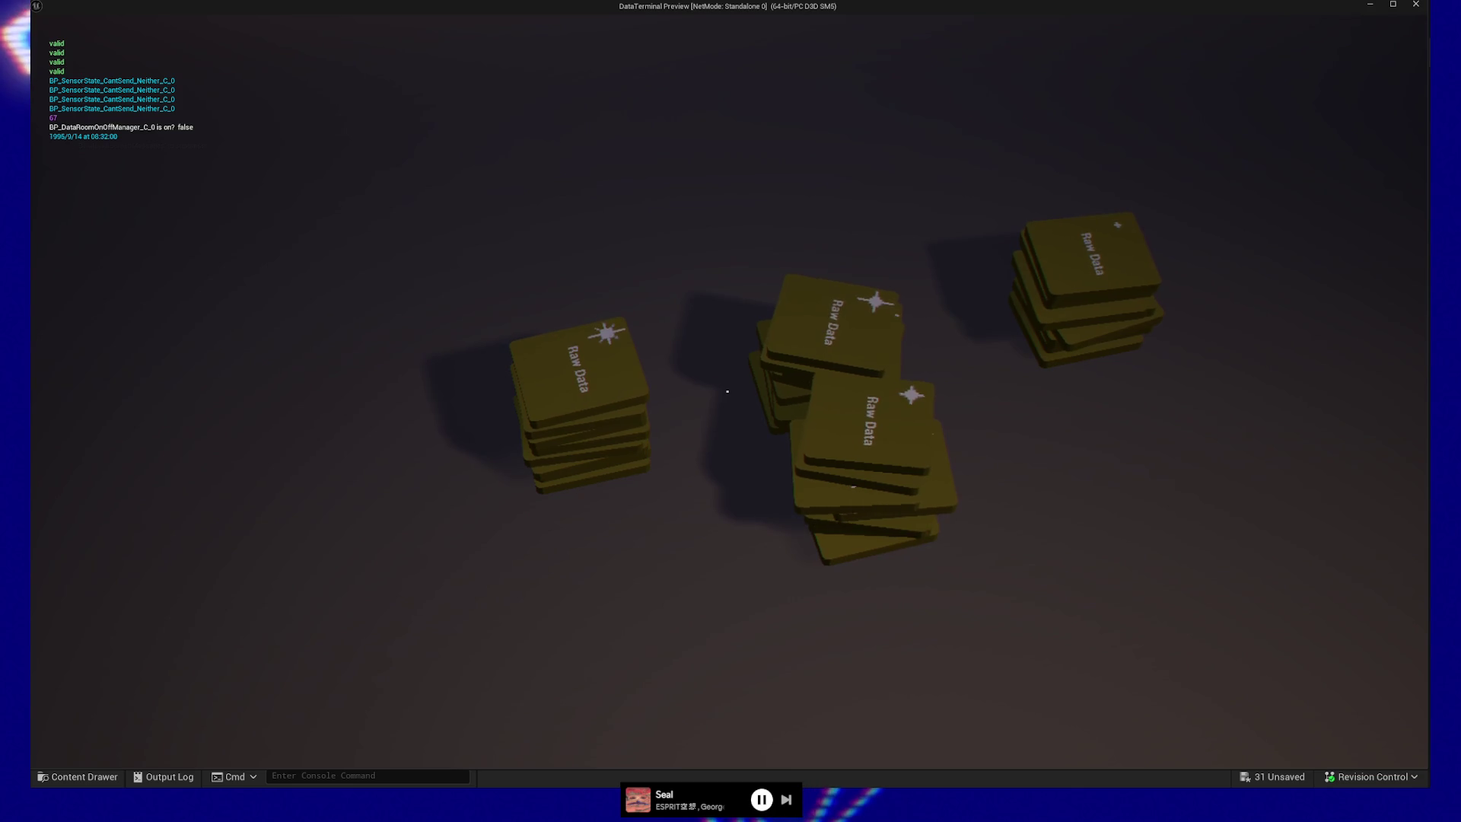
key("s")
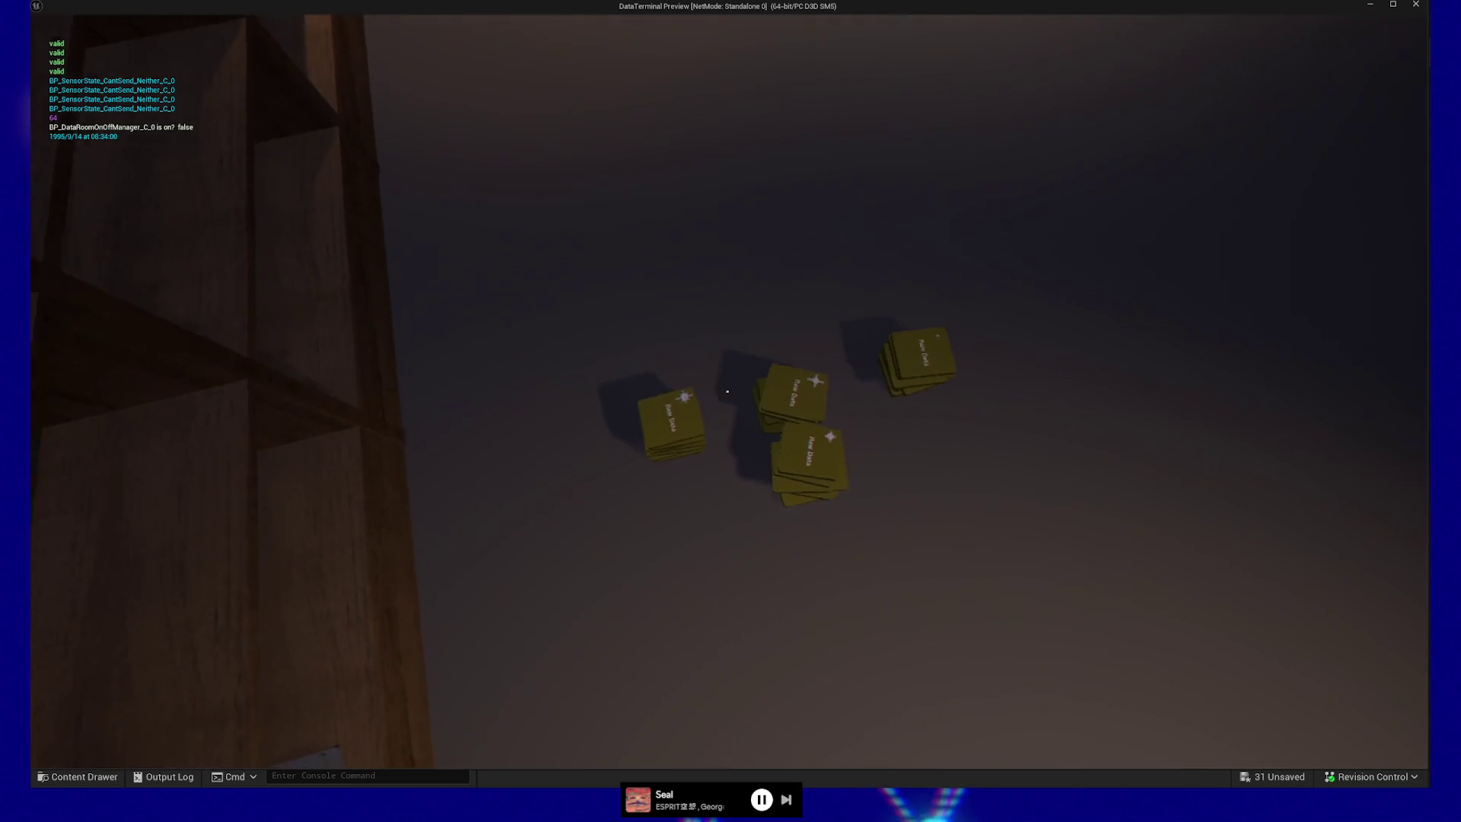
left_click(728, 391)
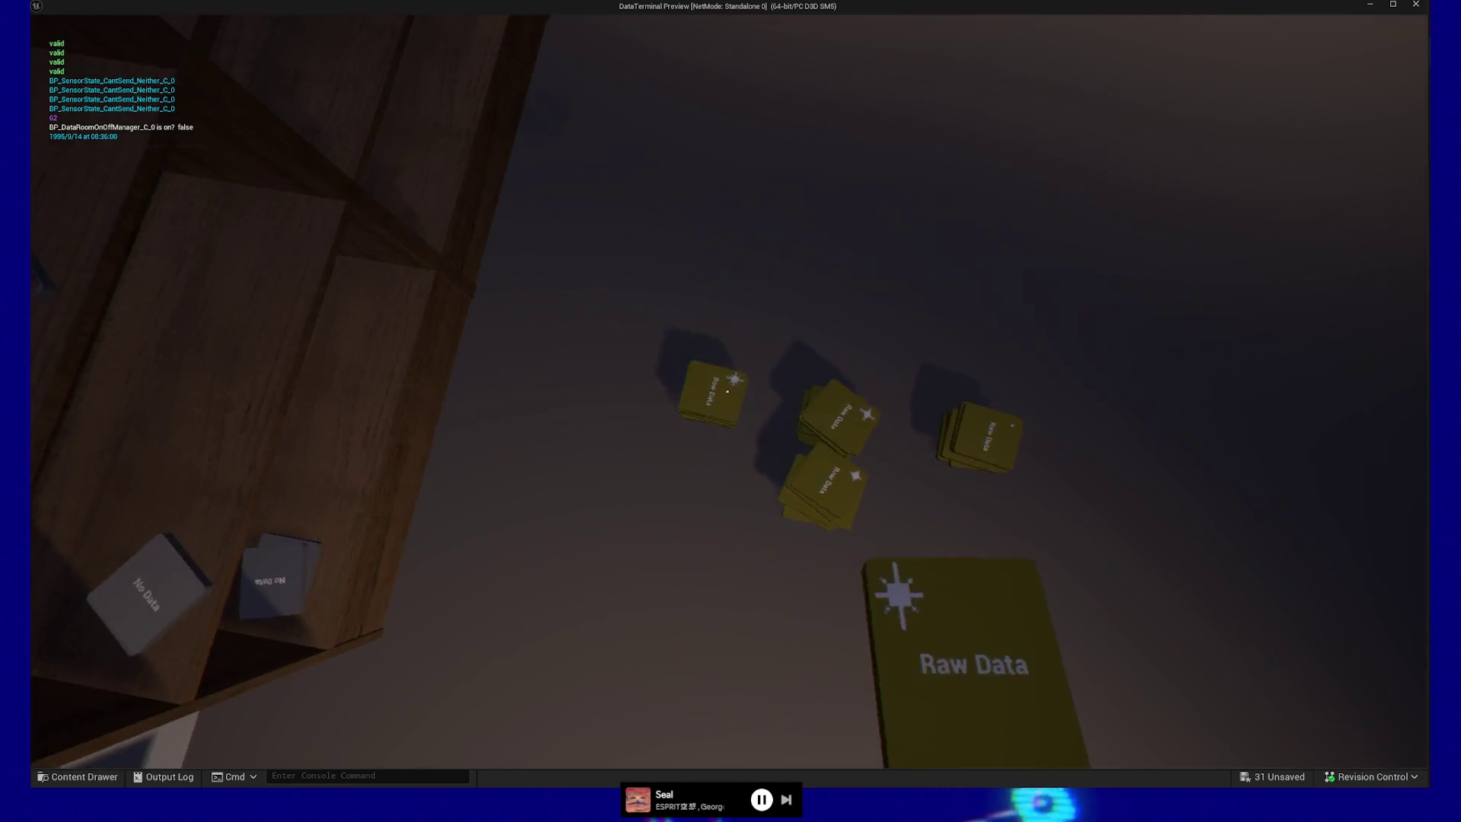
key("w")
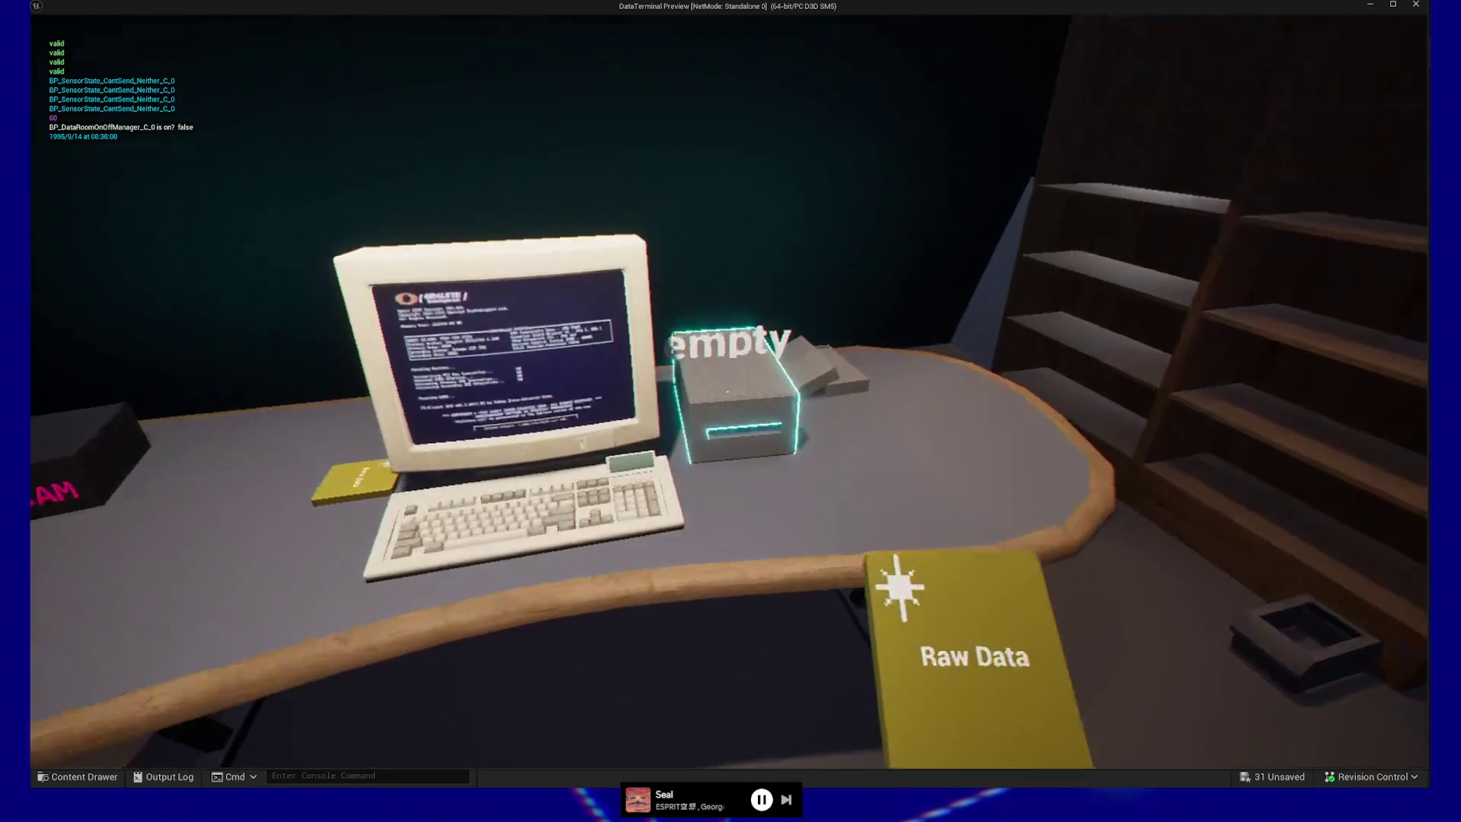
key("w")
left_click(728, 391)
left_click(729, 392)
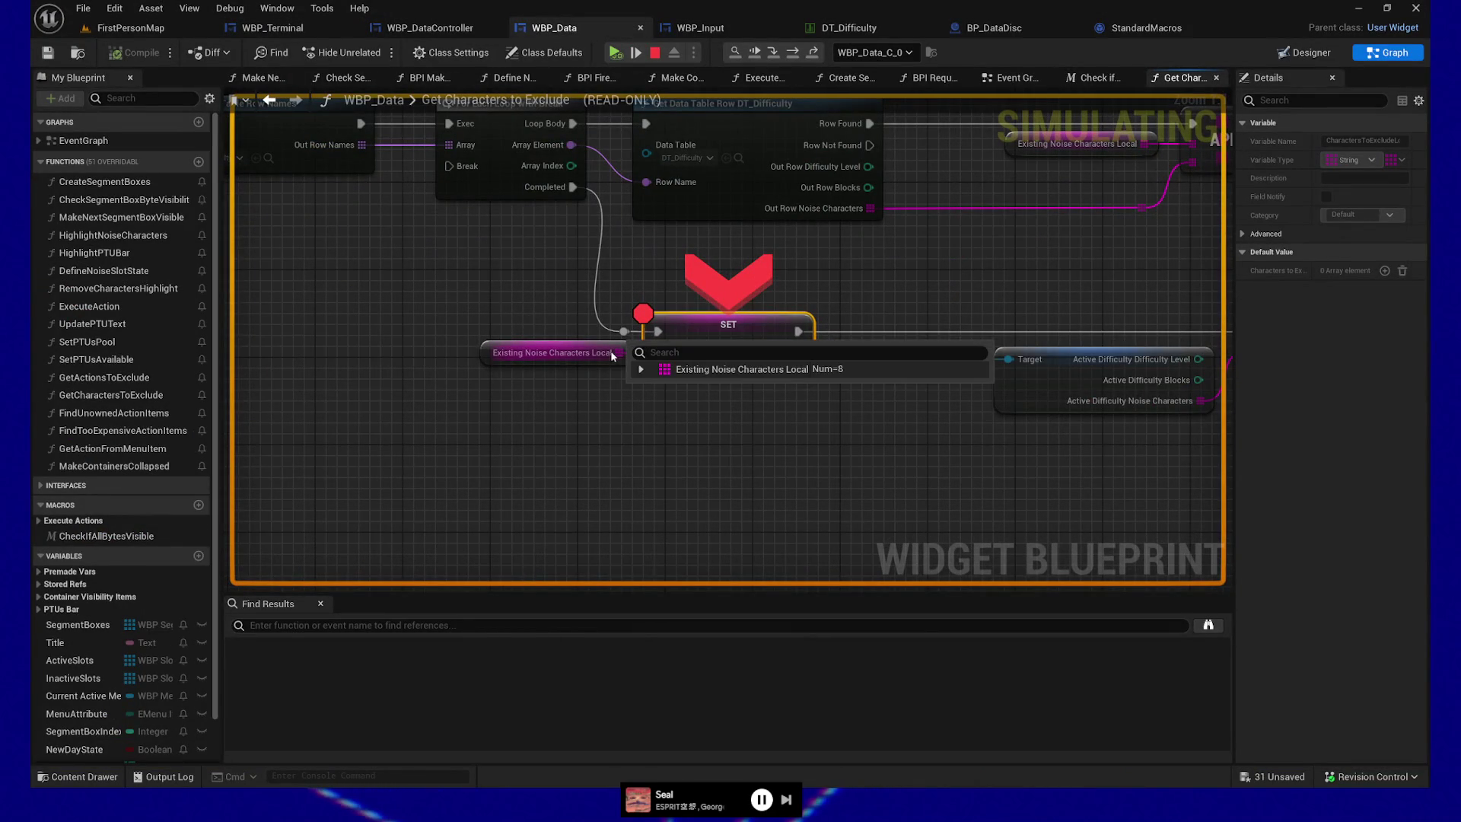
- Step once, then expand the game mode's Active Difficulty NoiseCharacters in the watch popup
mouse_move(673, 356)
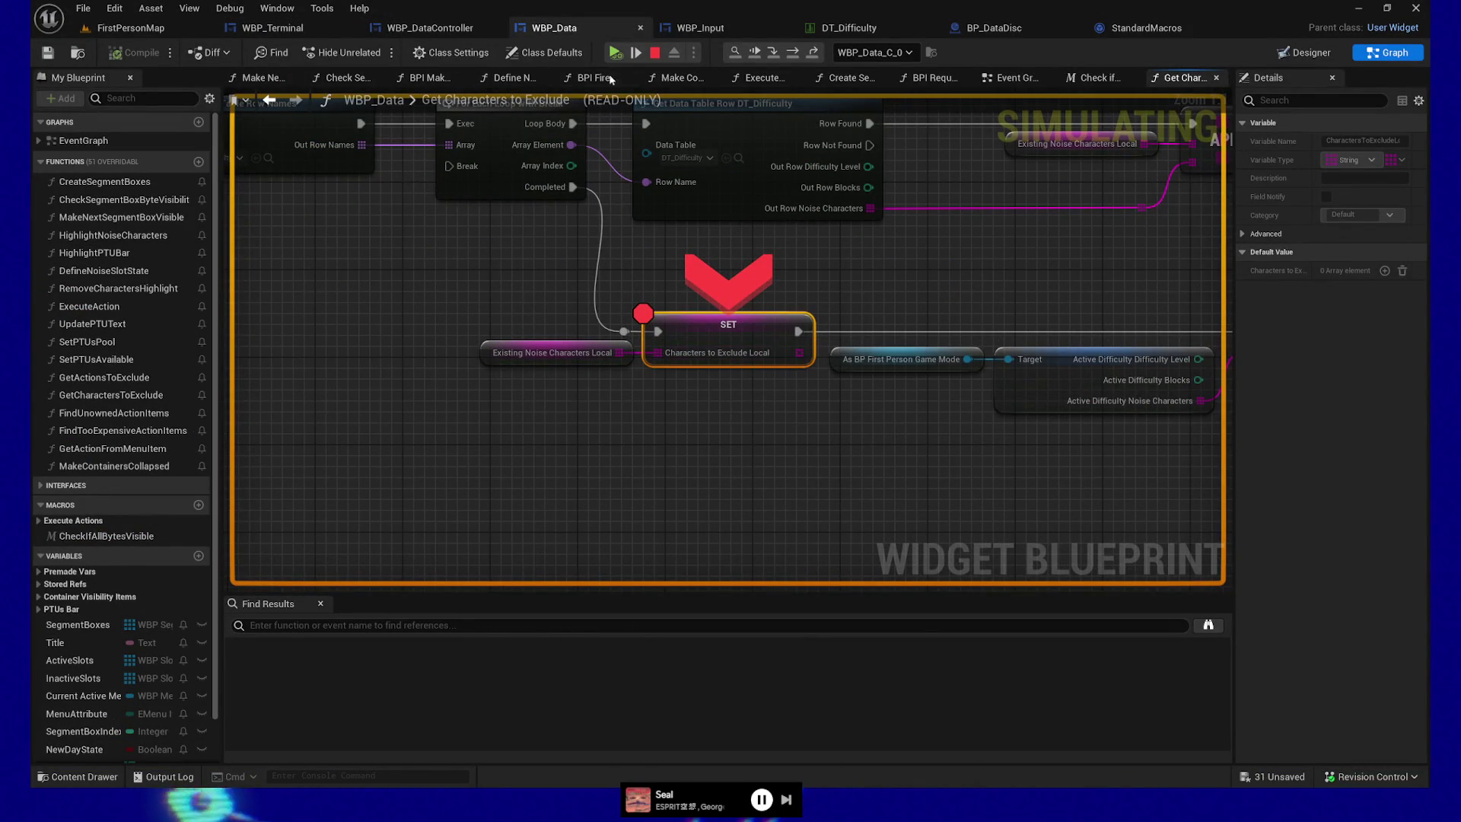
left_click(636, 52)
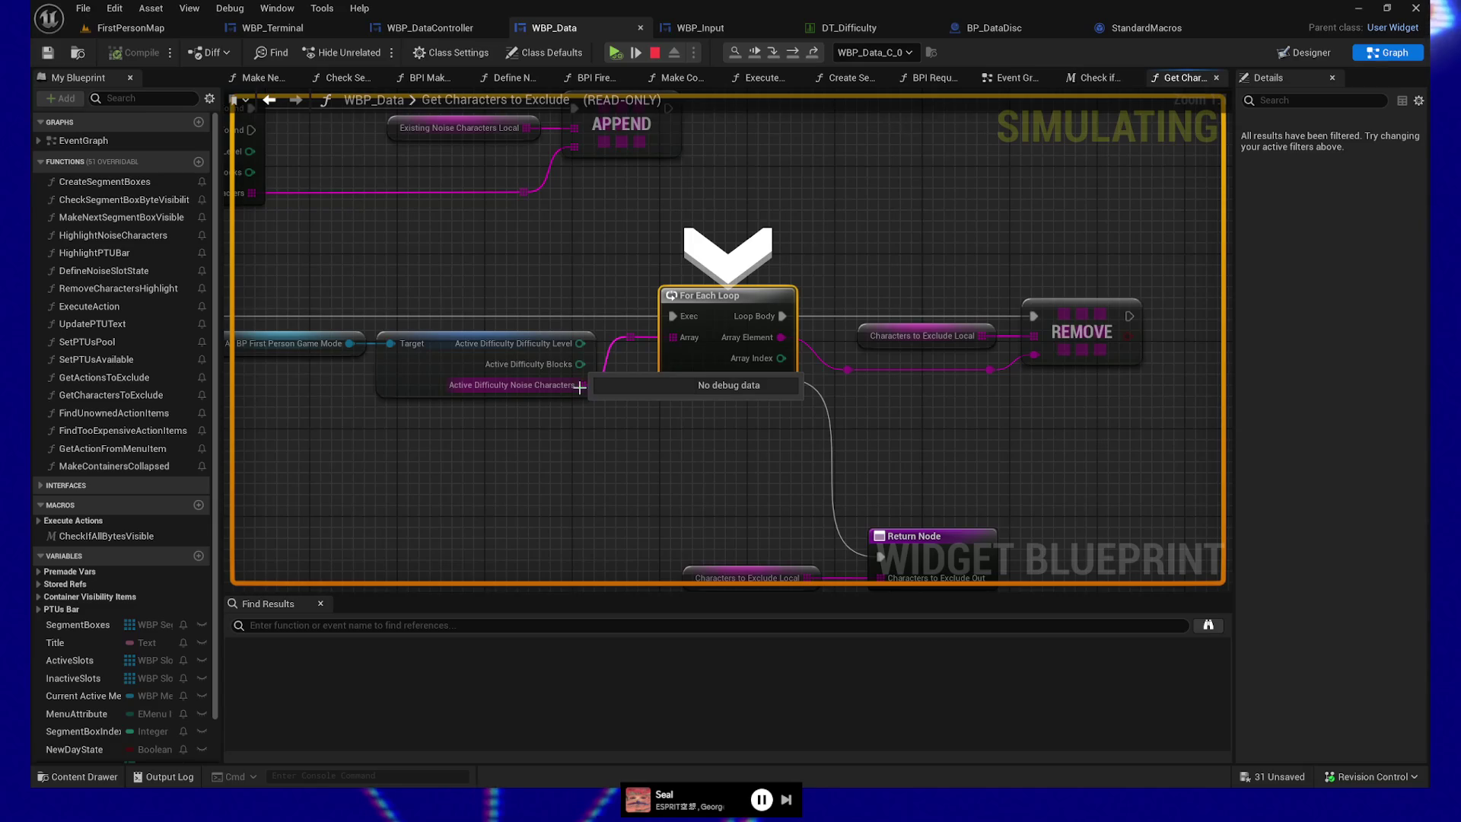
mouse_move(350, 343)
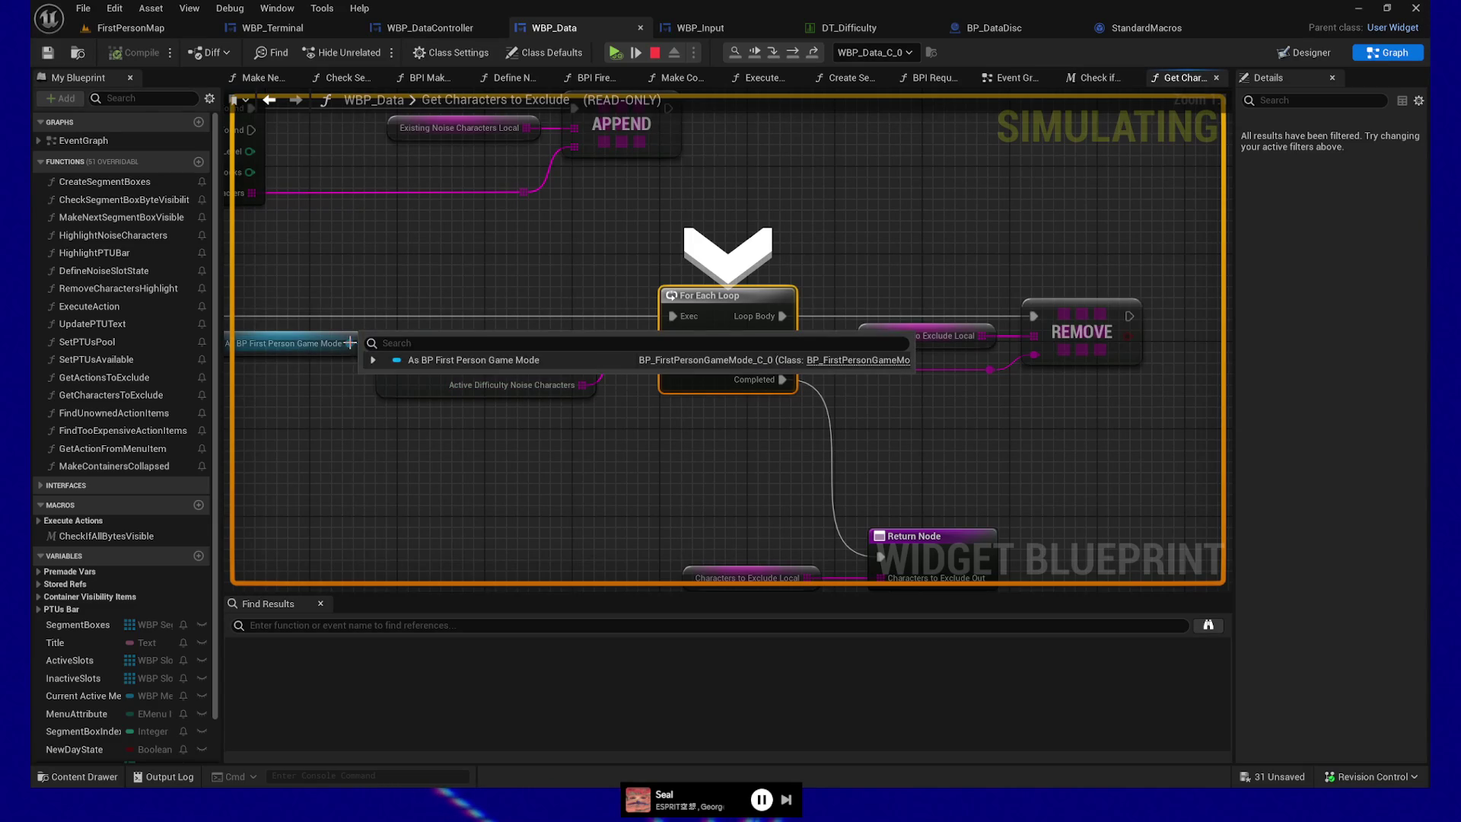
mouse_move(411, 343)
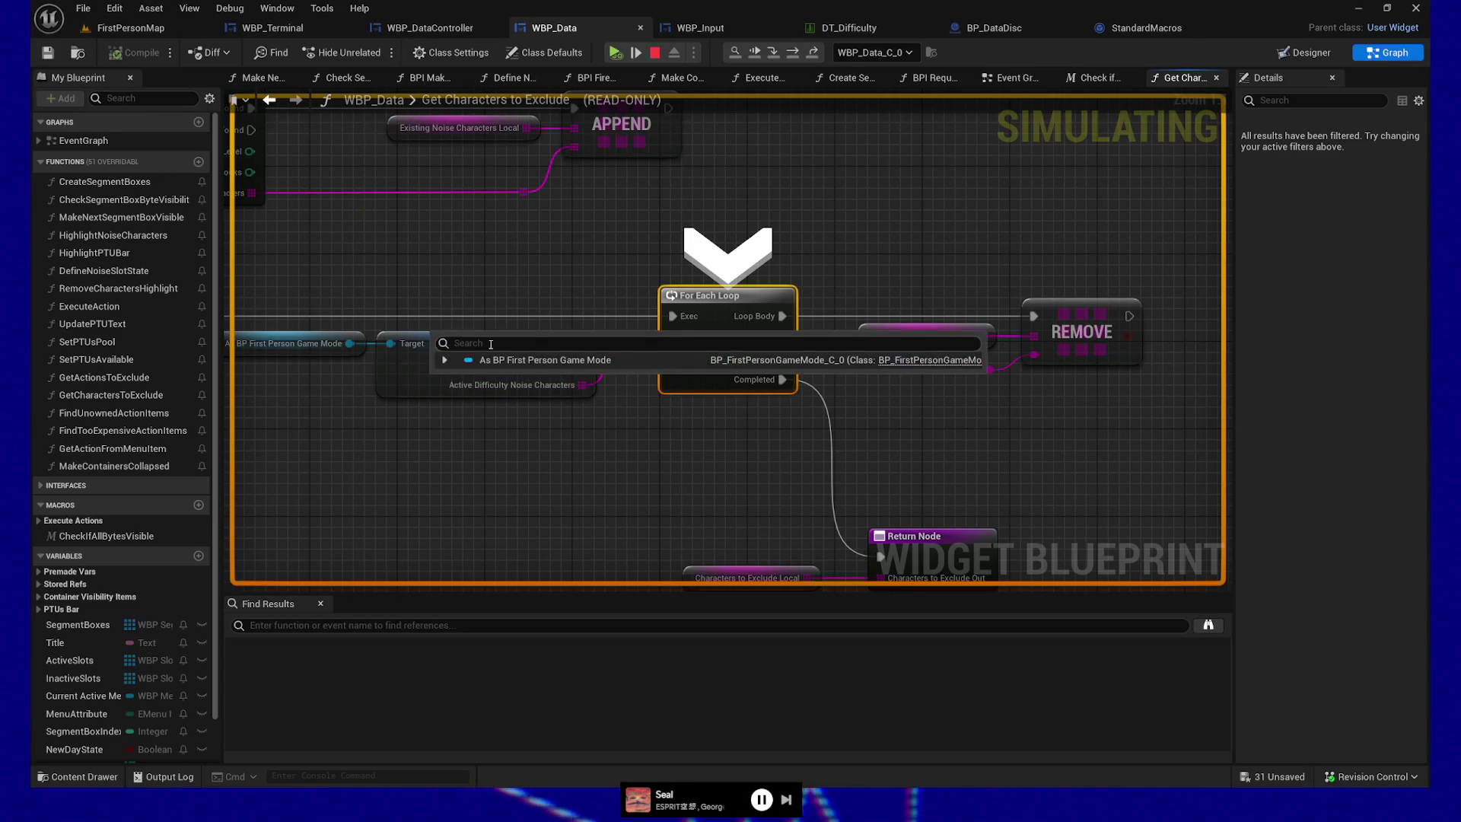
left_click(445, 360)
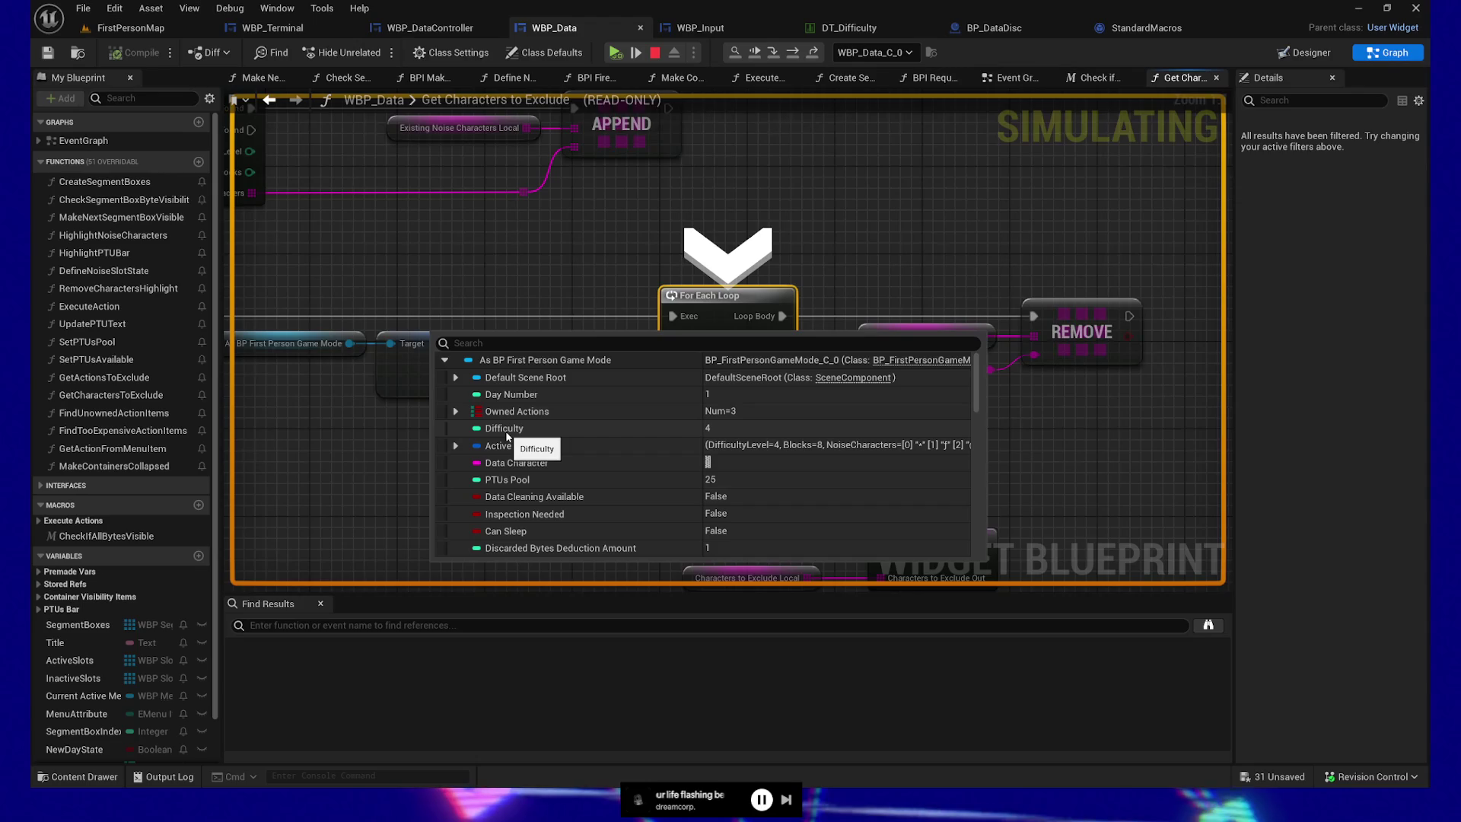
left_click(457, 447)
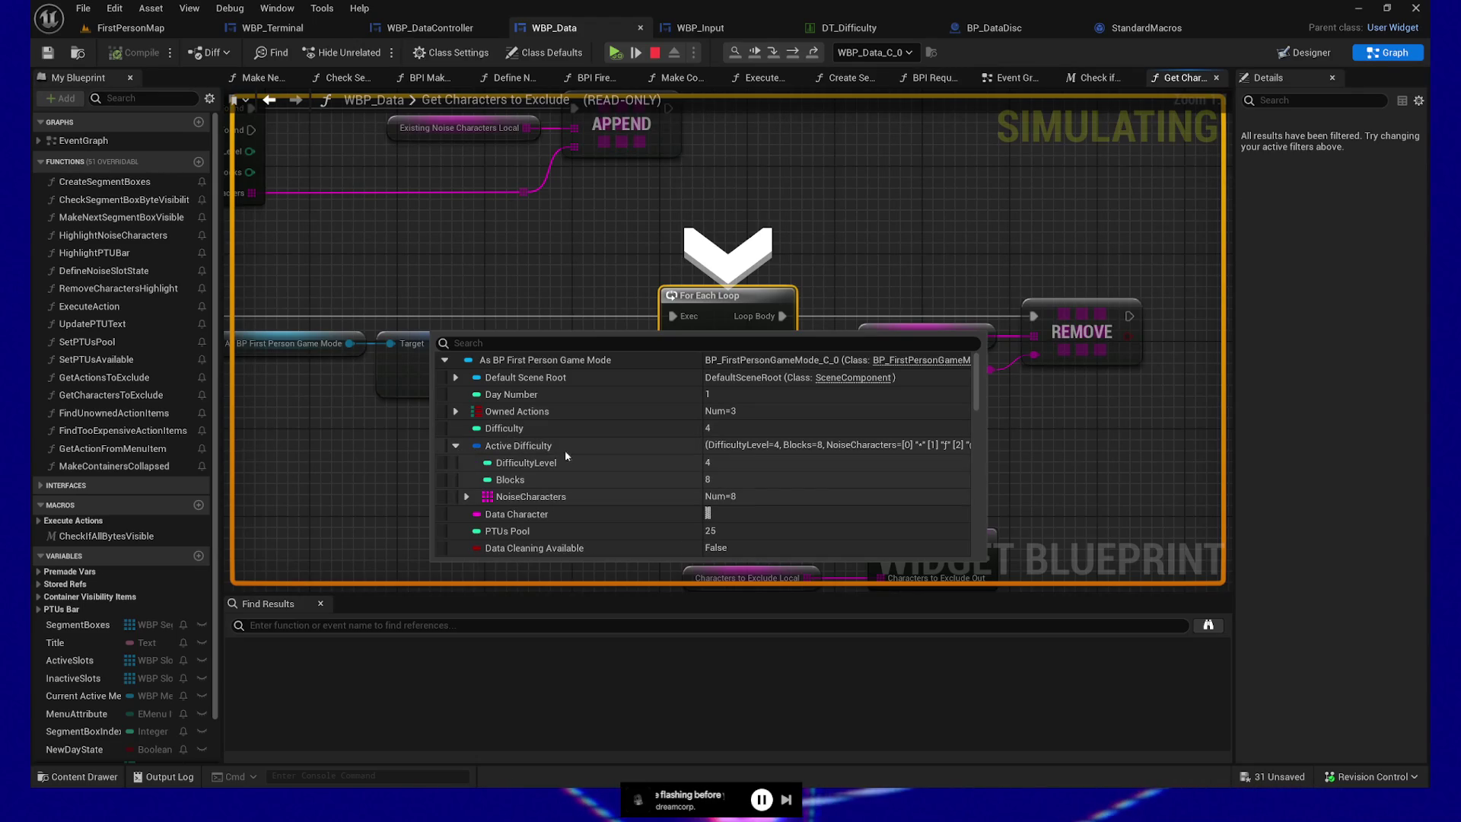
left_click(467, 498)
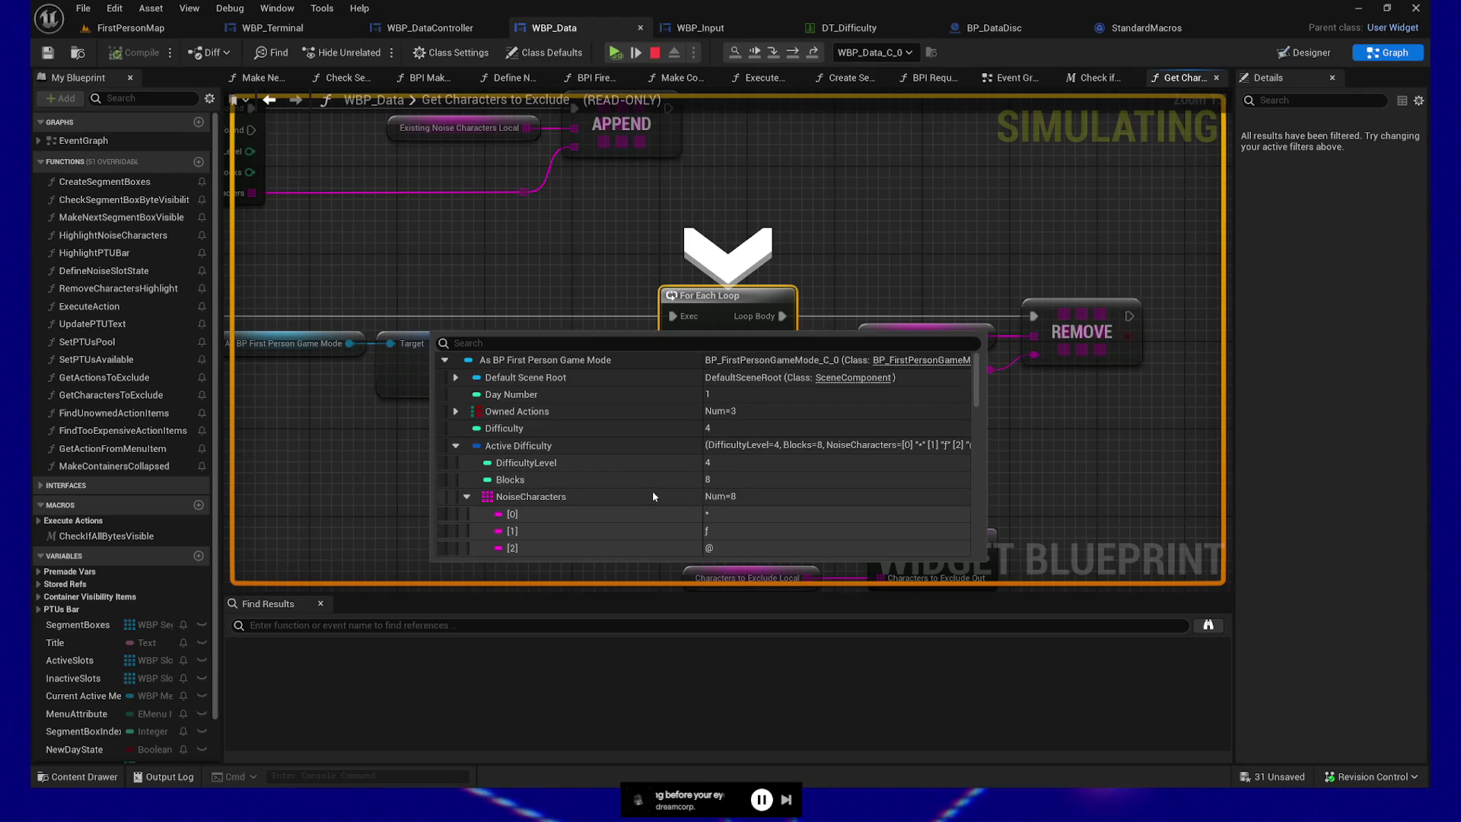
- Review the 8 NoiseCharacters entries and step over to the REMOVE node
scroll(652, 491, "down", 3)
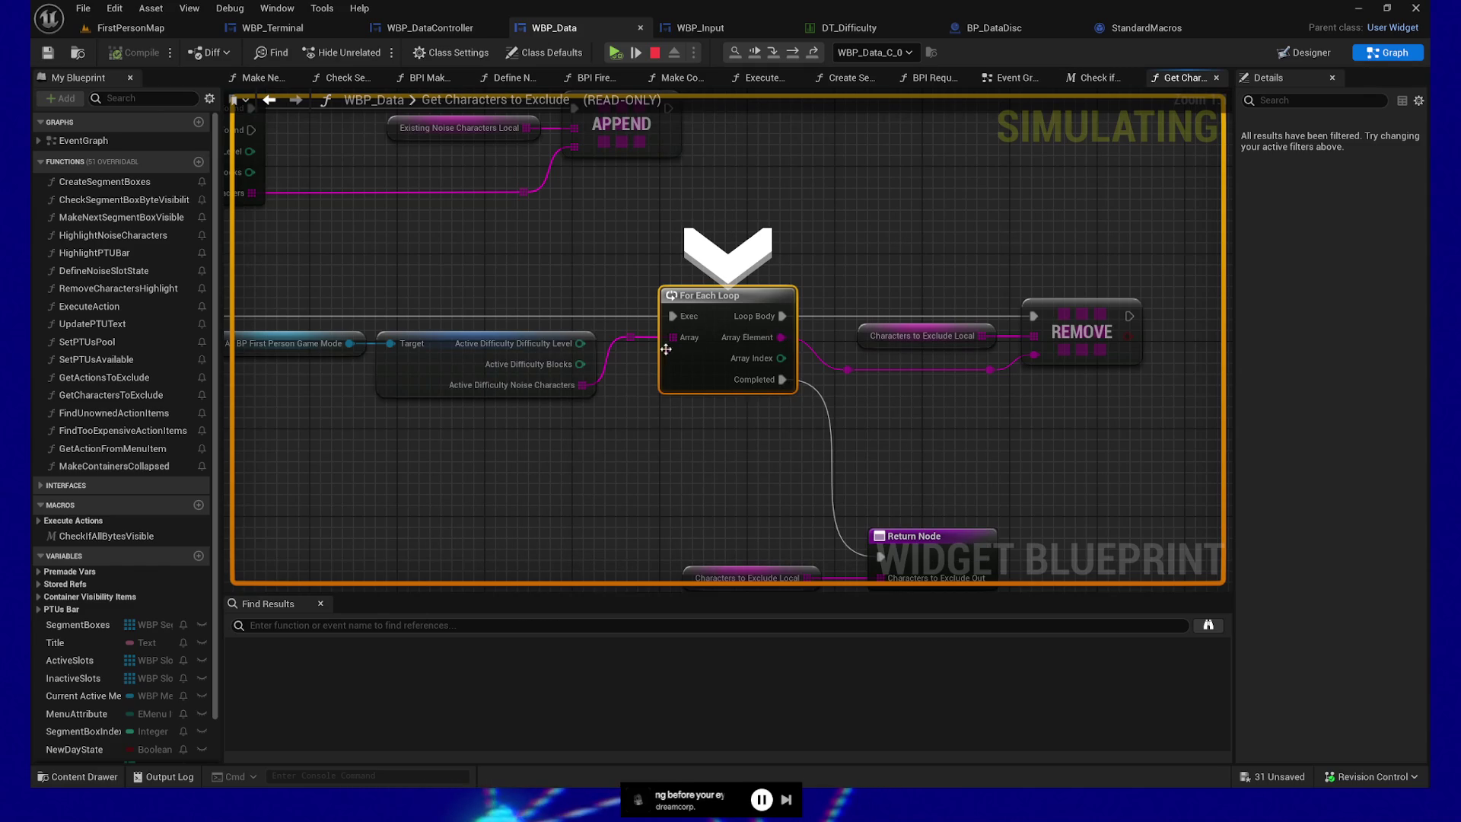
mouse_move(989, 372)
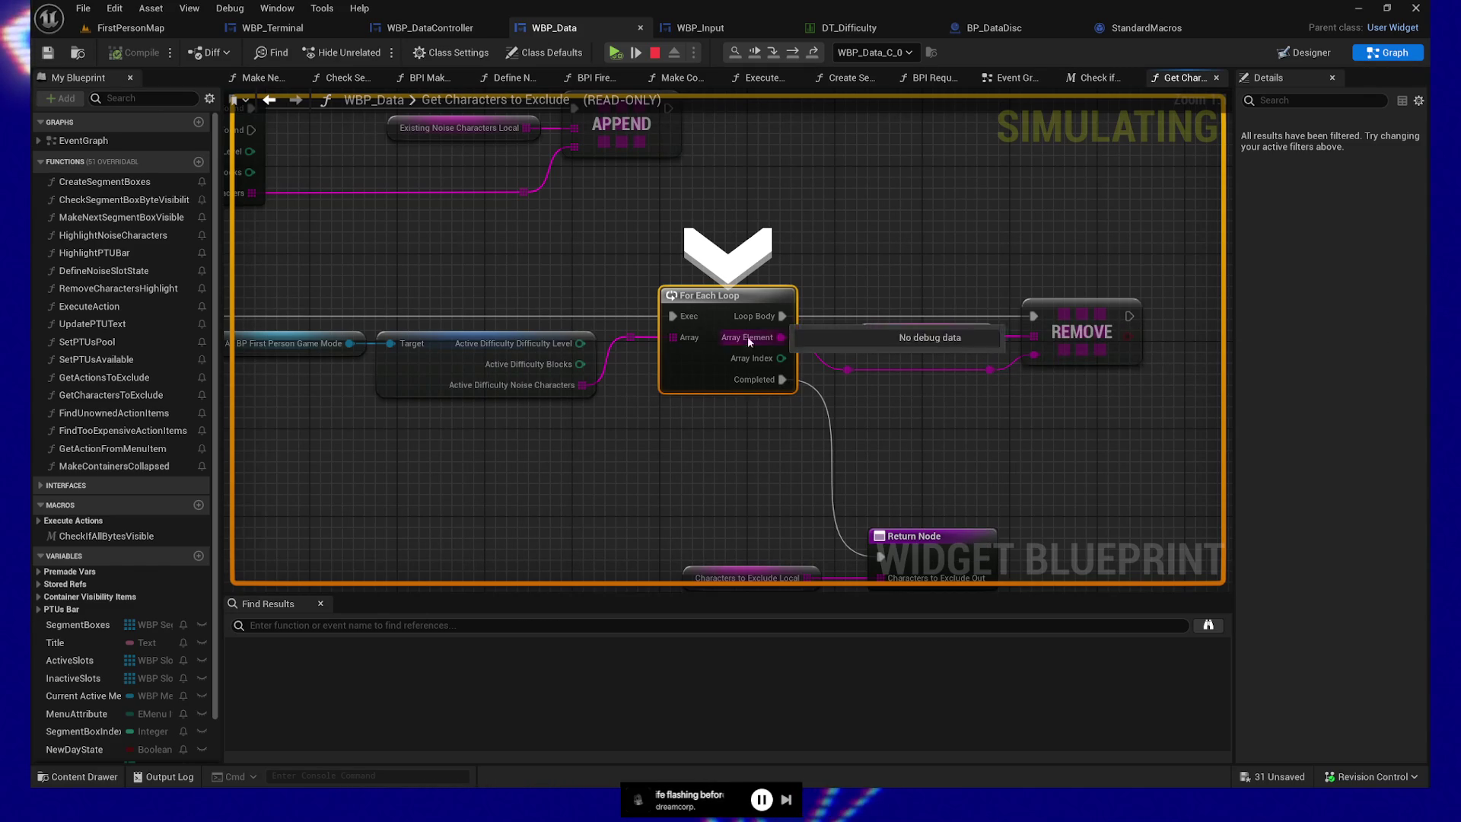
left_click(792, 48)
mouse_move(640, 346)
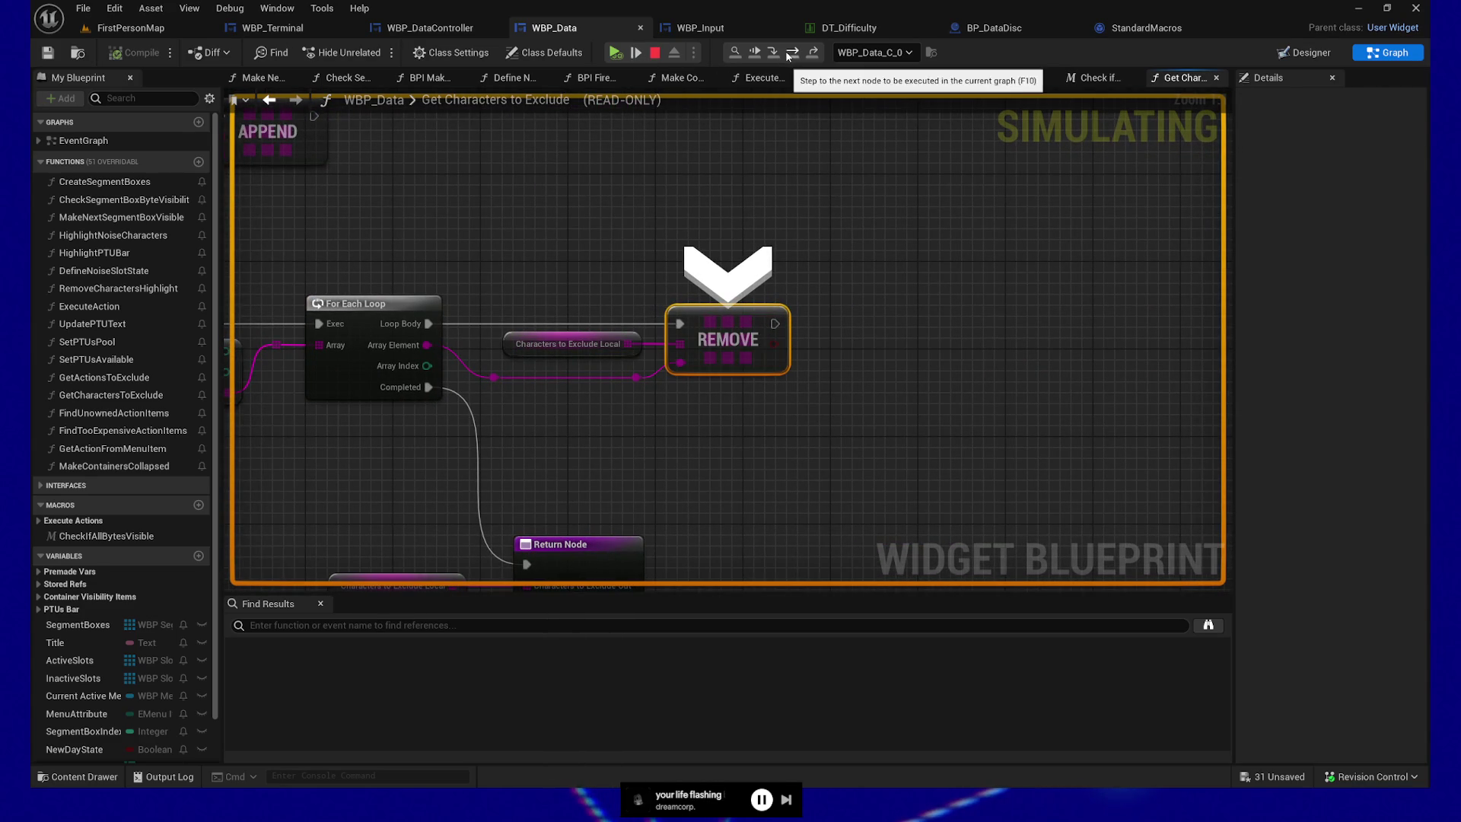
- Step into the For Each Loop macro and through its REMOVE iterations with F11
left_click(638, 54)
key("F11")
key("F11")
key("F11")
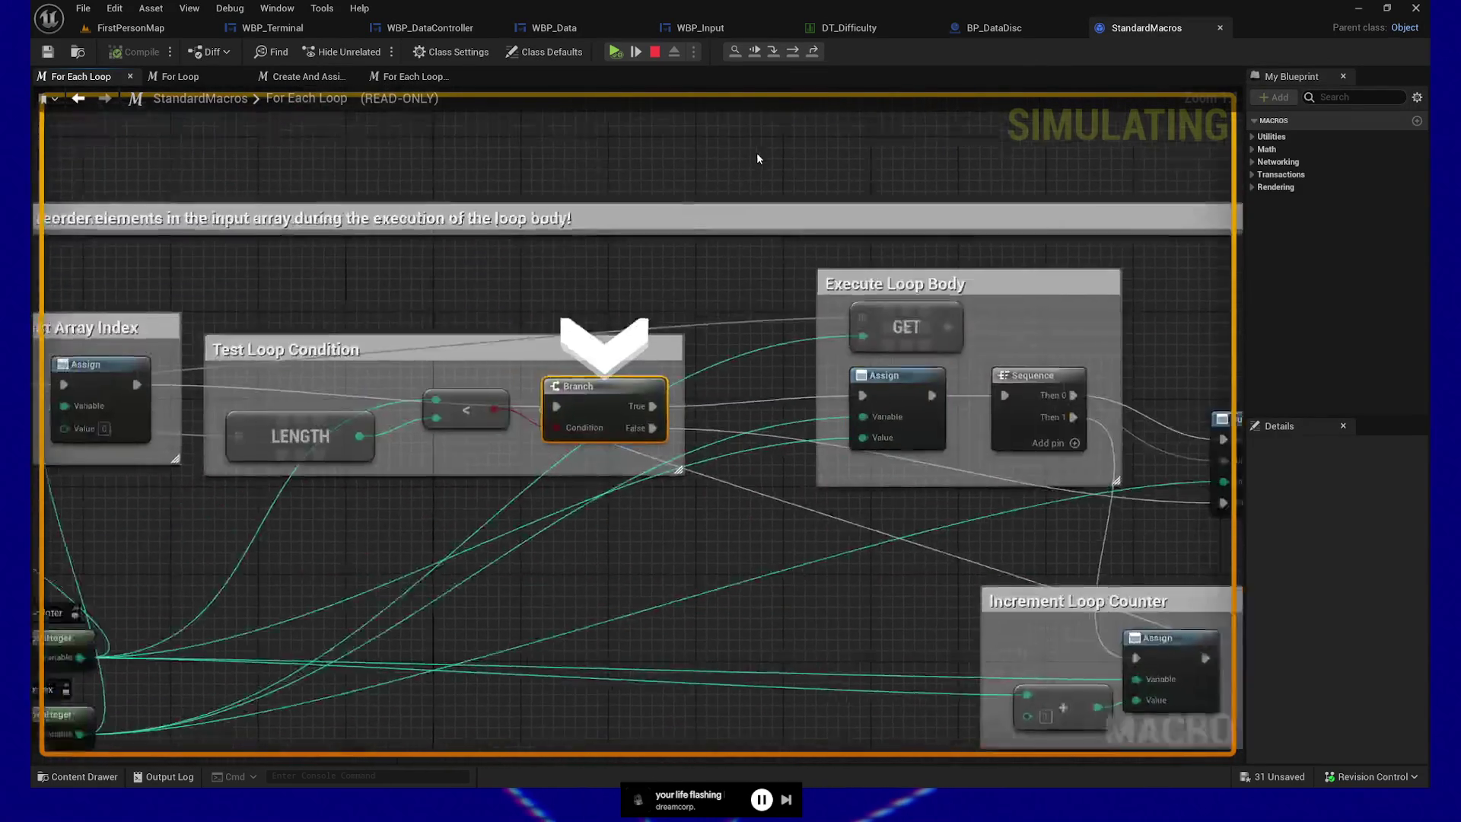
key("F11")
key("F11")
key("F11")
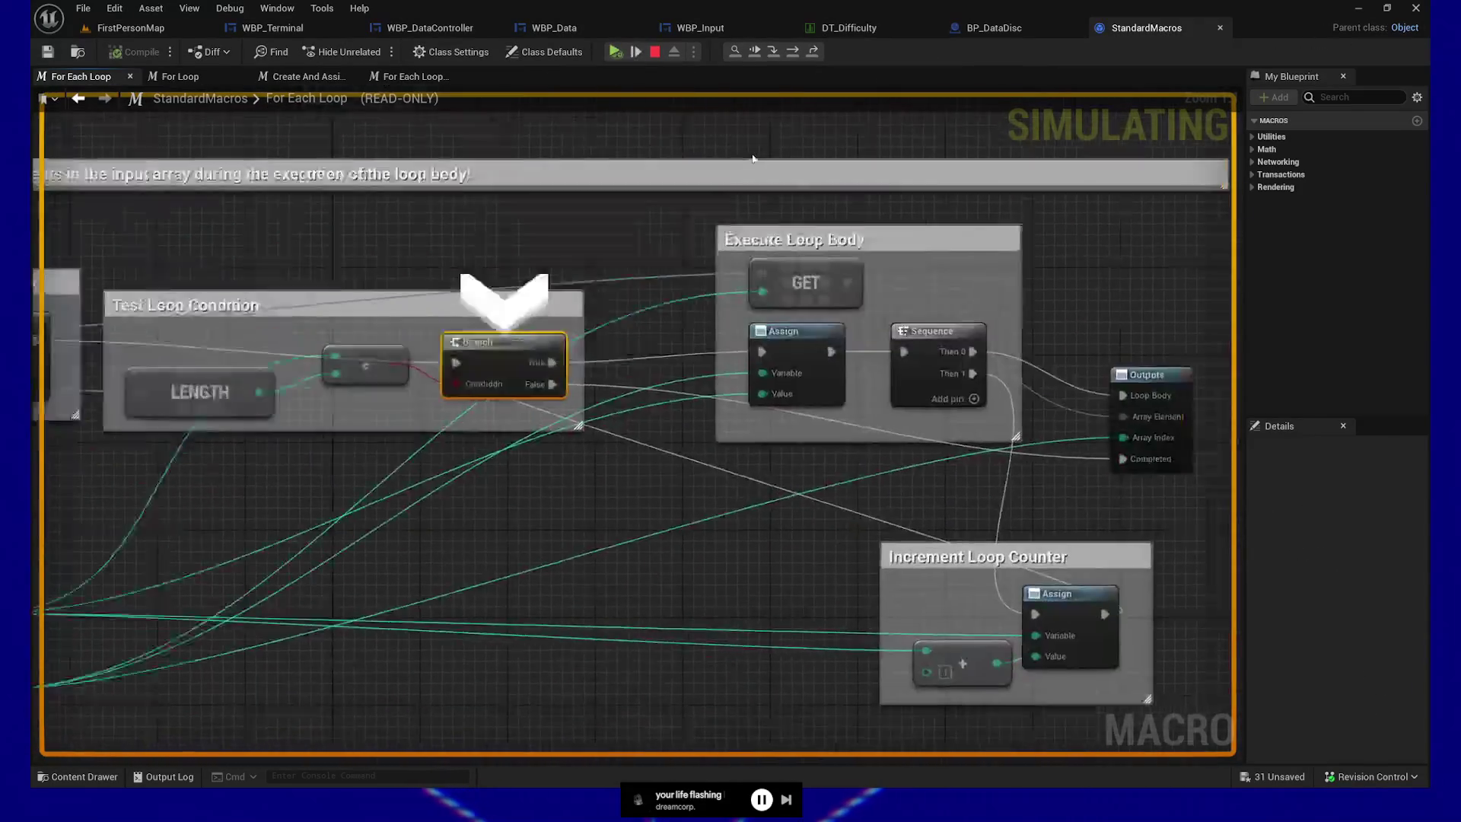
key("F11")
key("F11")
key("F11")
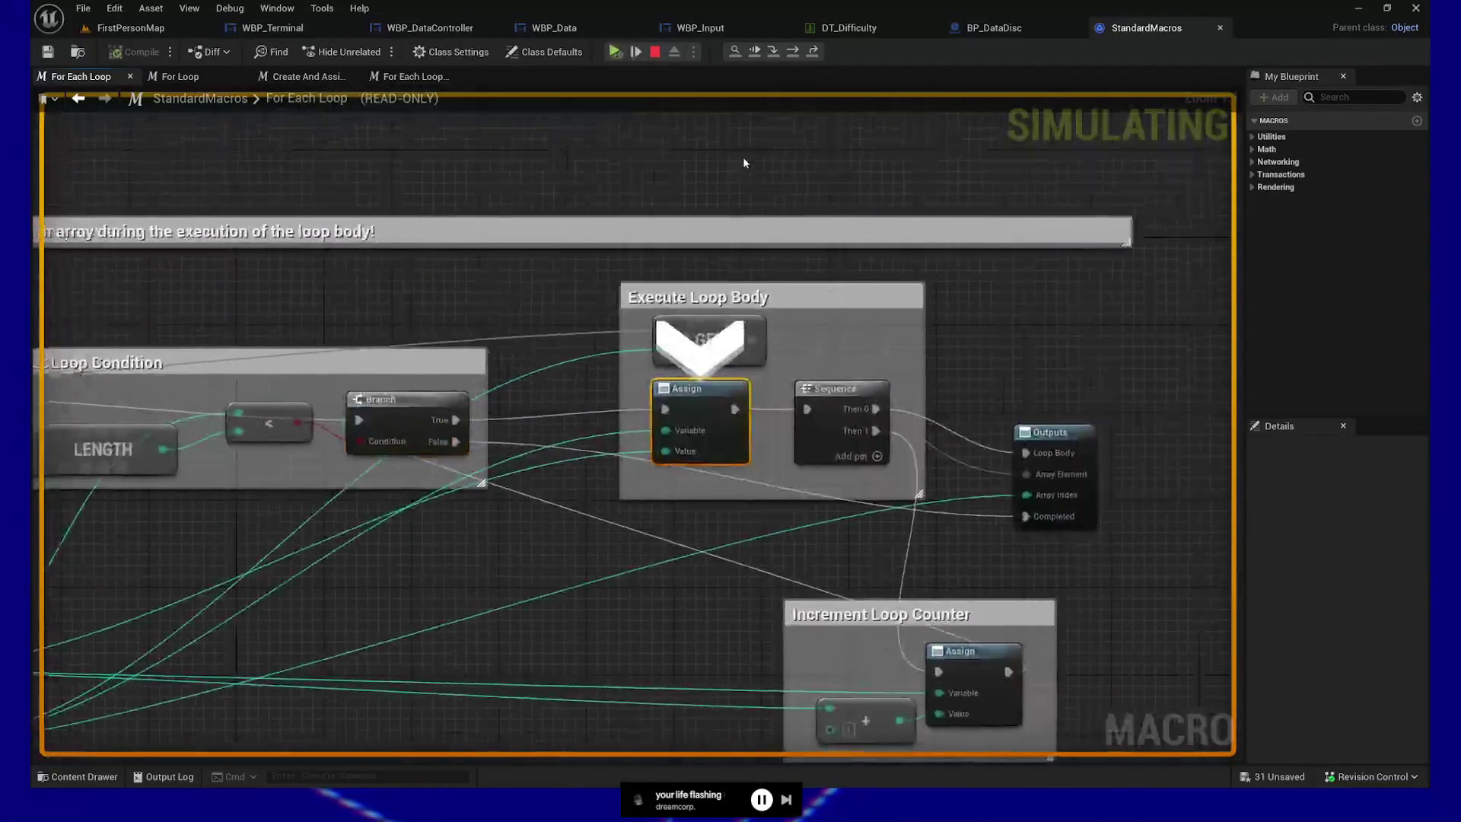
key("F11")
key("F11")
key("F11")
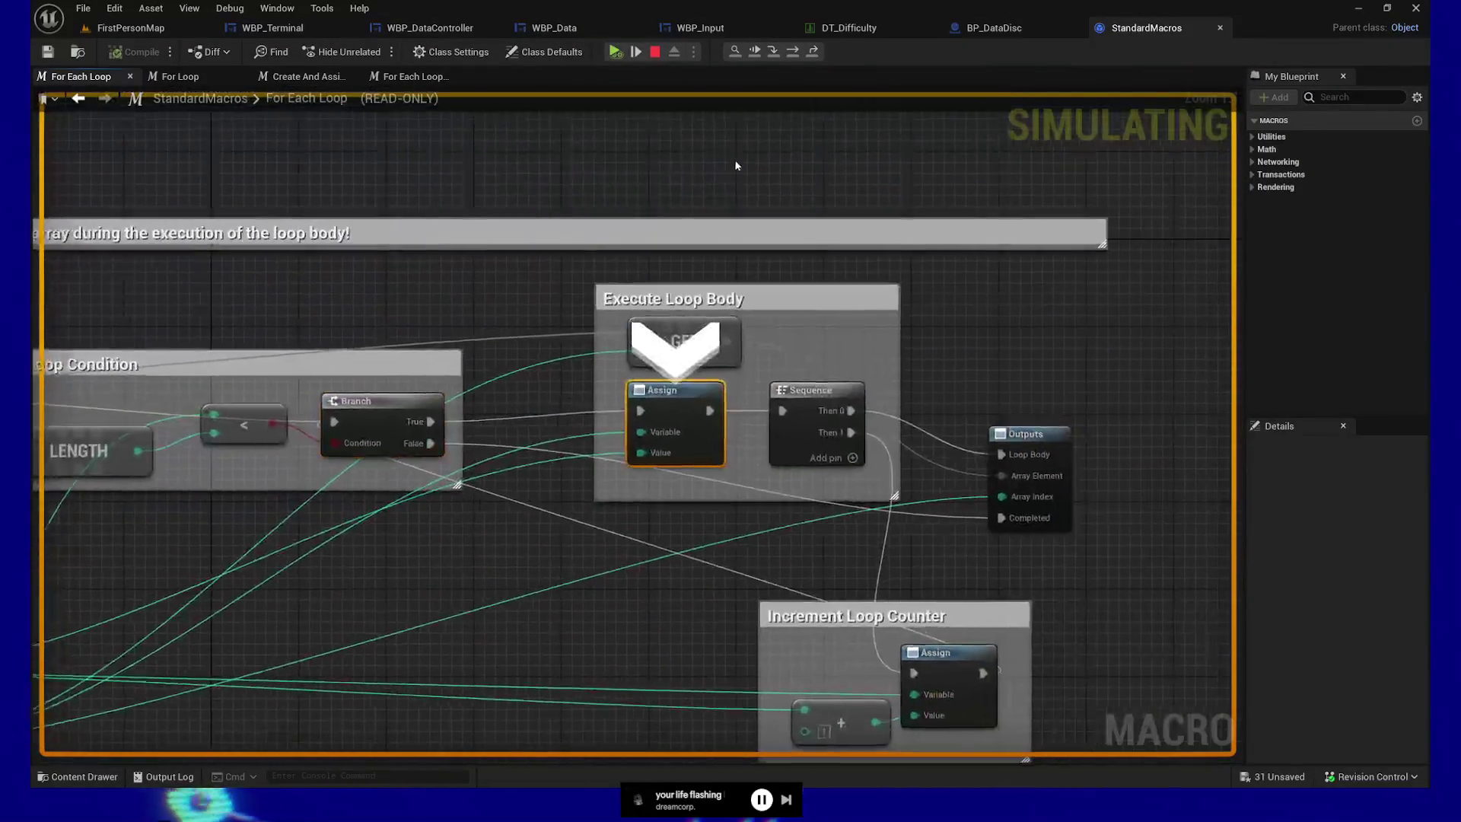
key("F11")
key("F11")
key("F11")
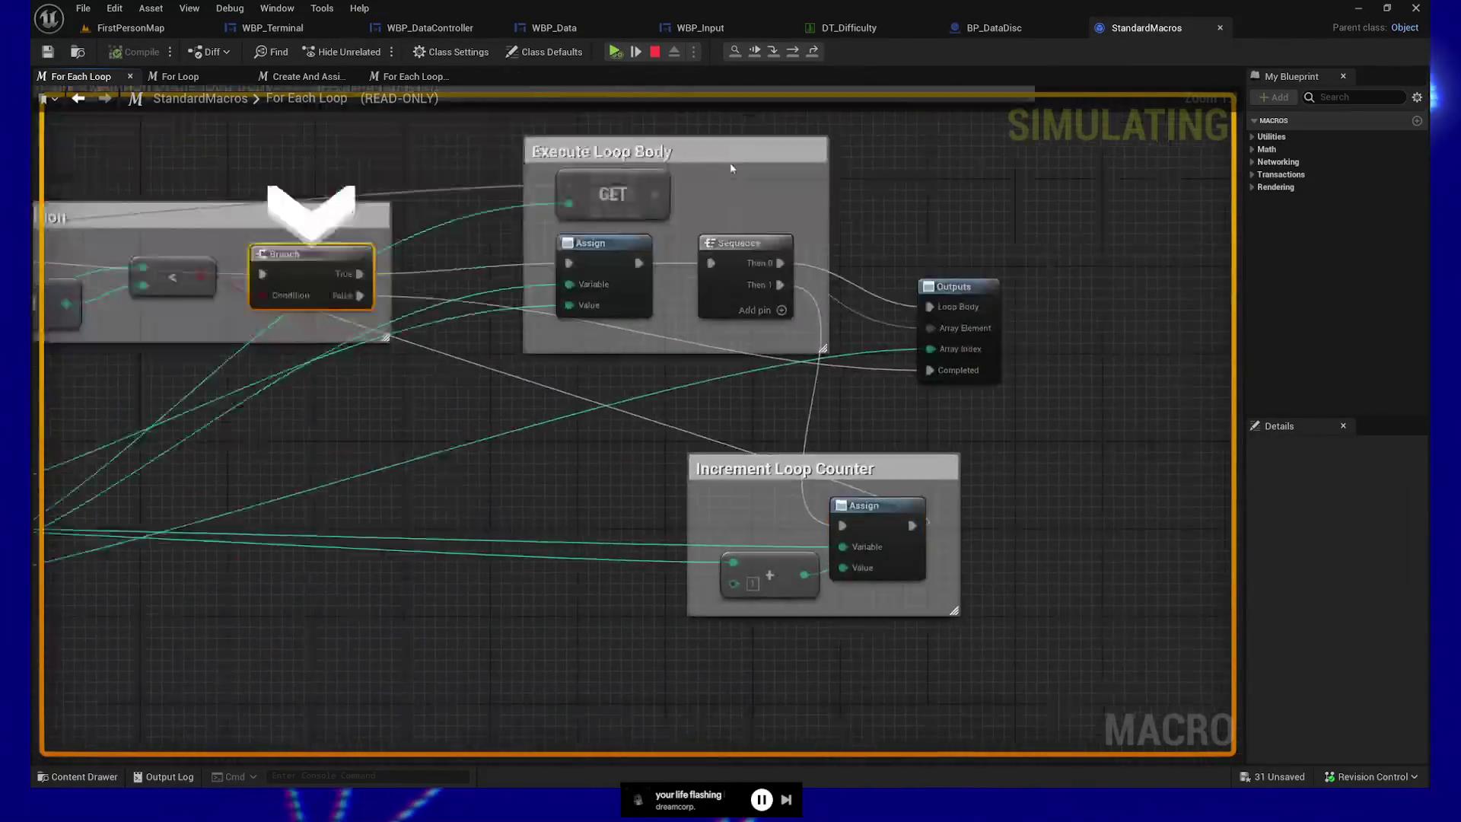
key("F11")
key("F11")
key("F11")
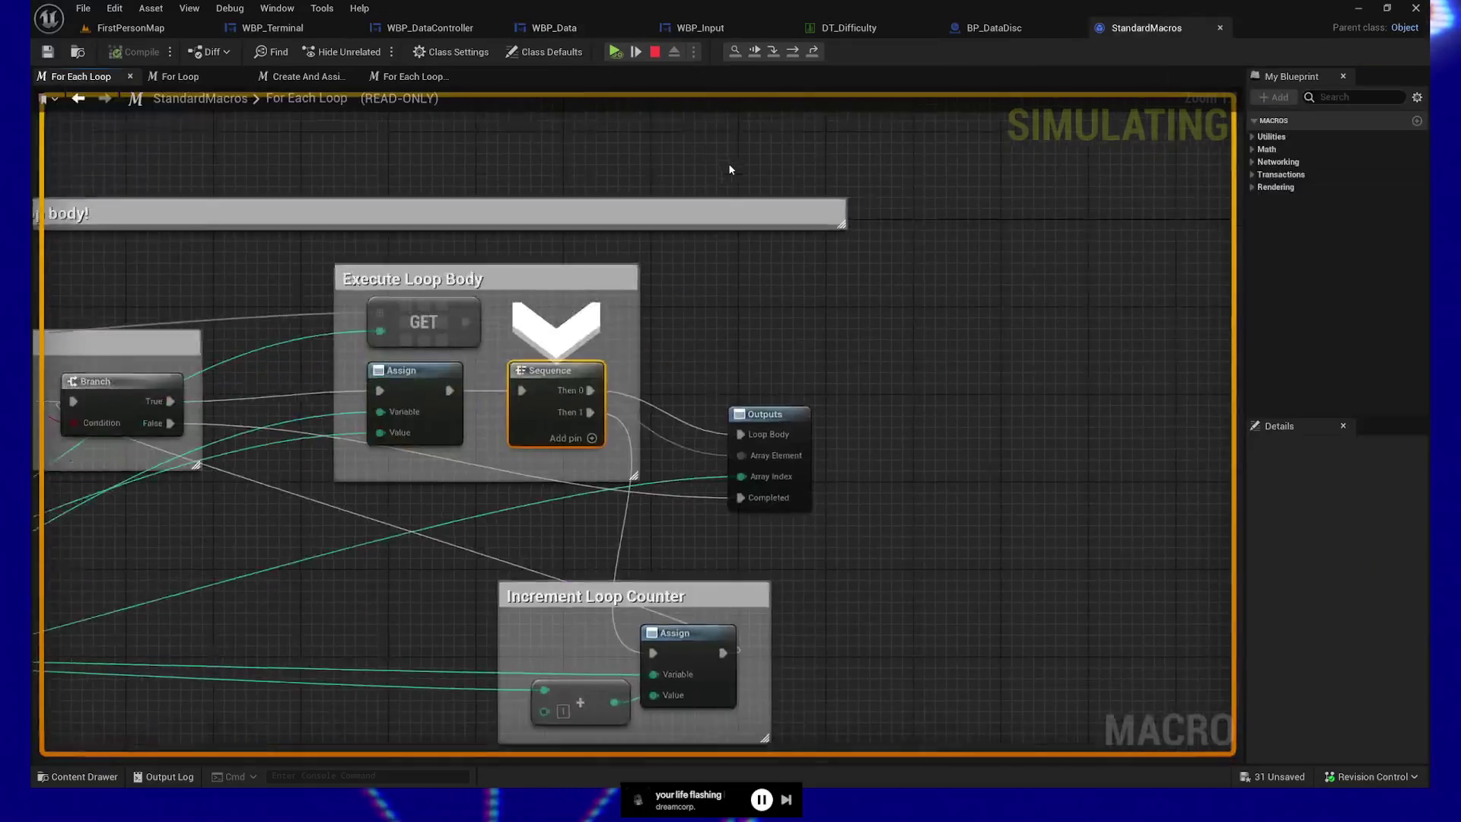
key("F11")
key("F11")
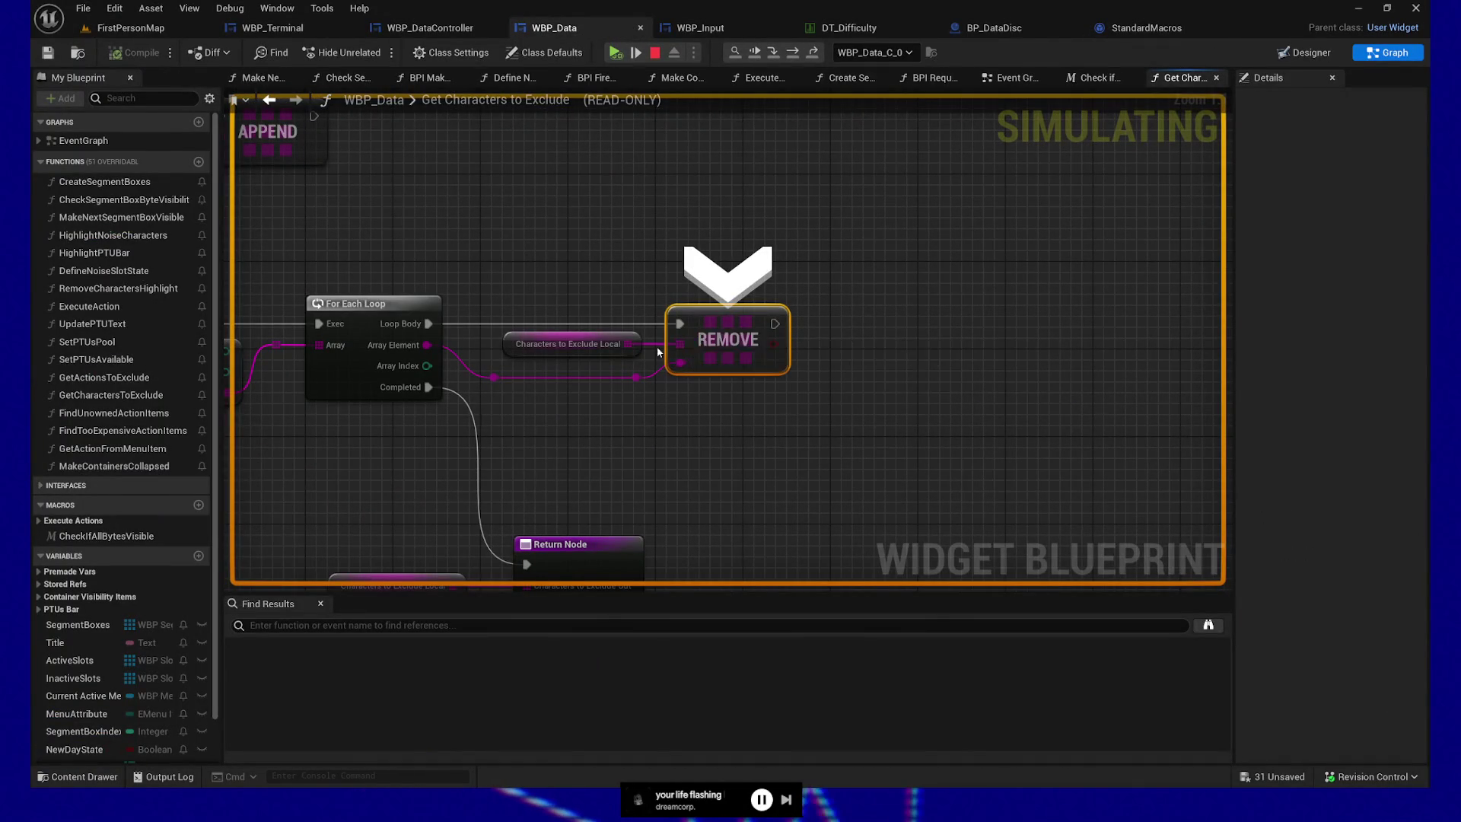
- Finish the loop to the Return Node and step out to WBP_Terminal's SET Menu Item Attribute Local
mouse_move(629, 345)
key("F11")
key("F11")
key("F11")
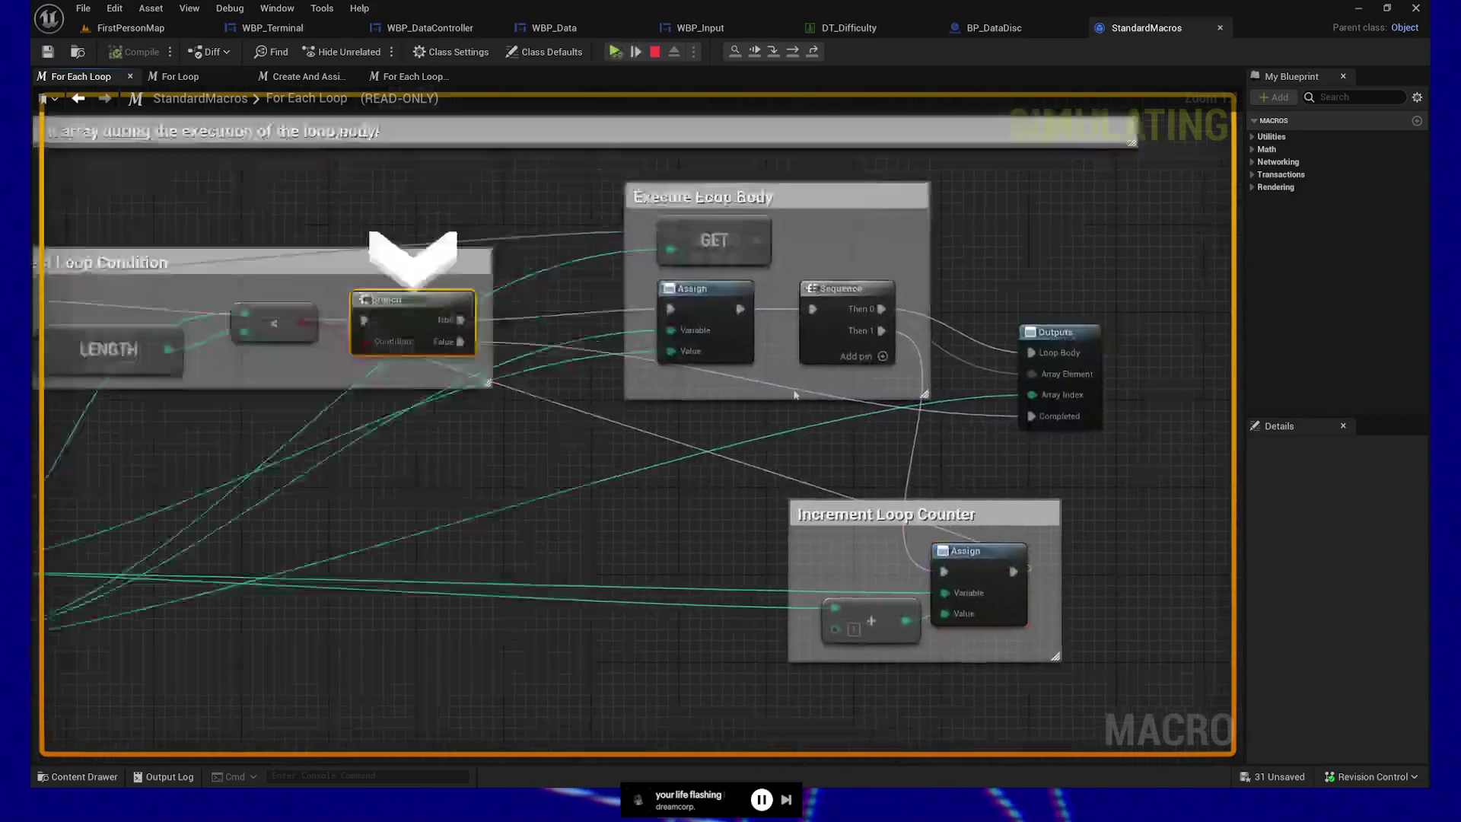
key("F11")
key("F11")
key("F11")
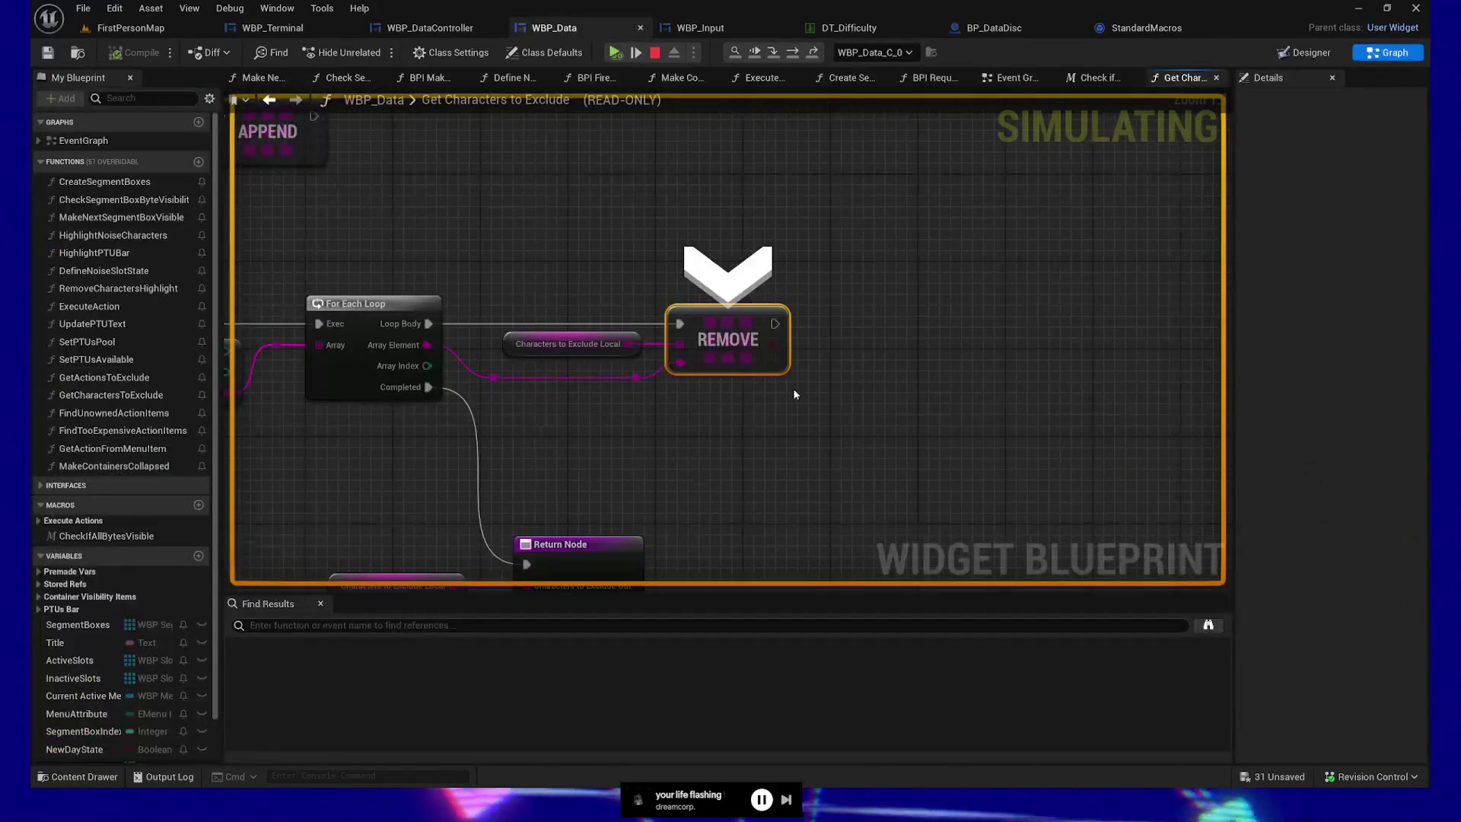
key("F11")
key("F11")
key("F11")
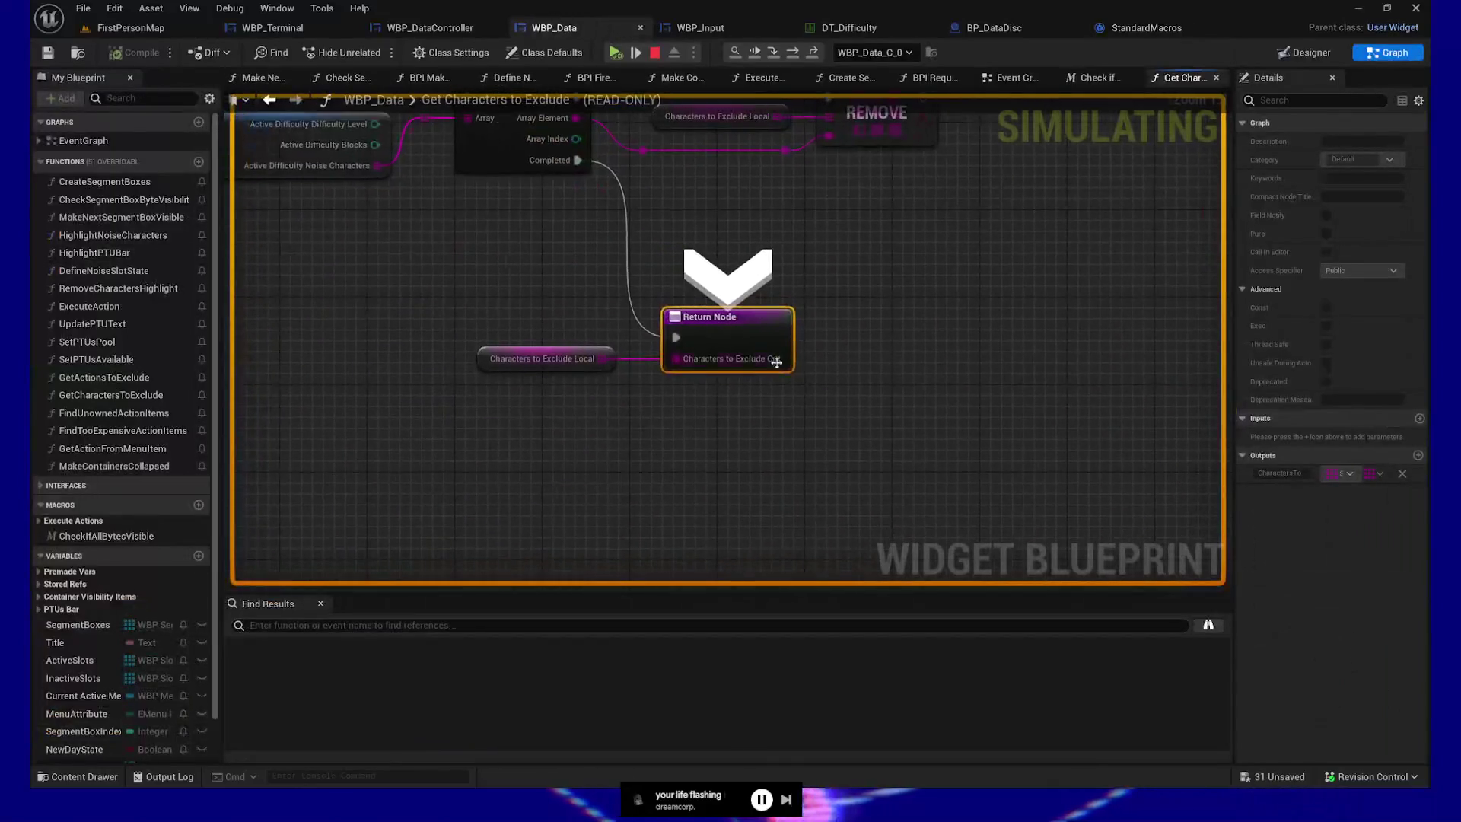
mouse_move(682, 364)
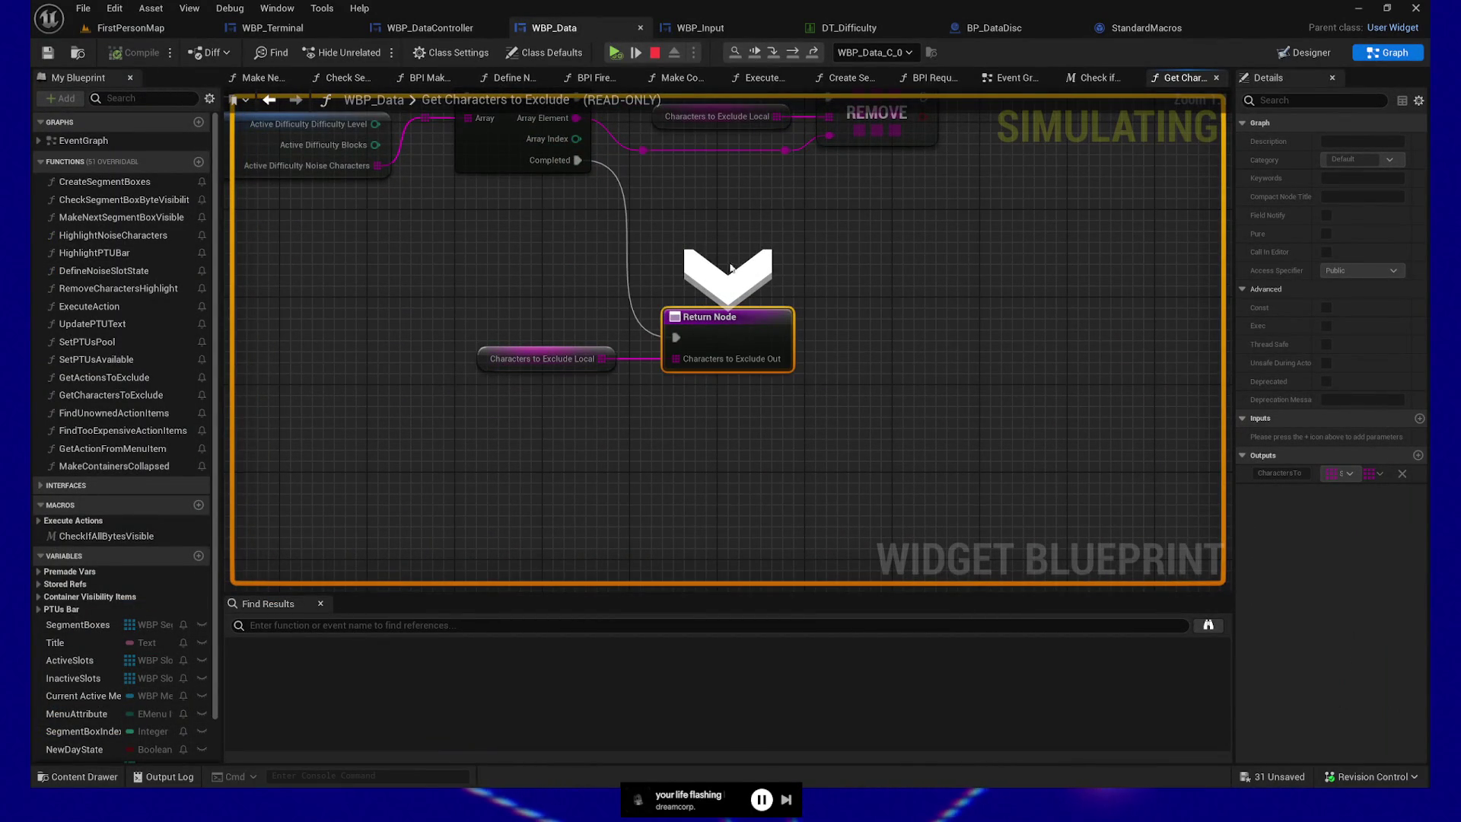
key("F10")
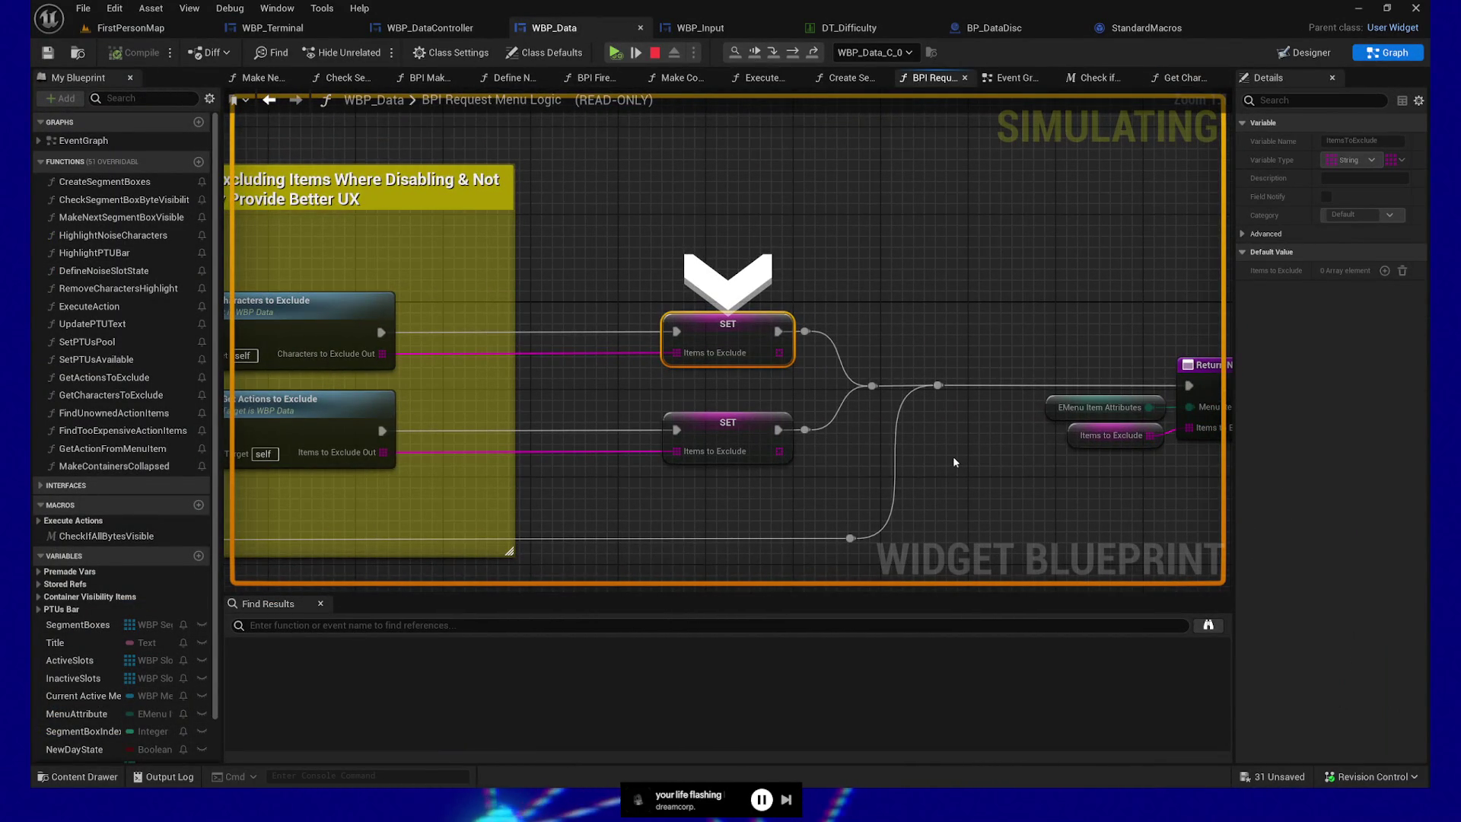
key("F10")
mouse_move(652, 383)
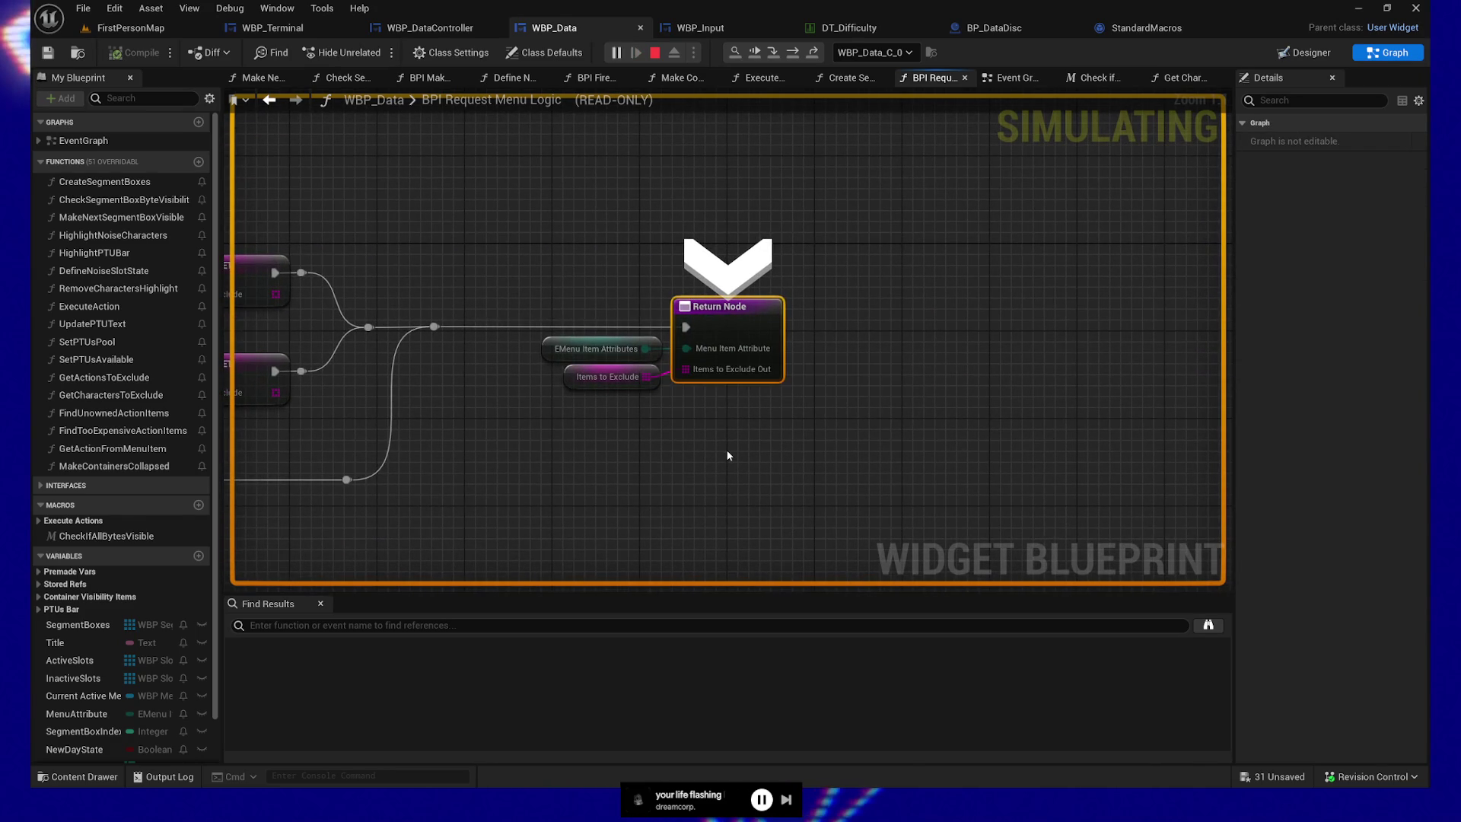
key("F10")
- Step from BPI Calculate Menu's return into WBP_Input's Set Menu Items, reaching Add Menu Items to Parent
mouse_move(531, 368)
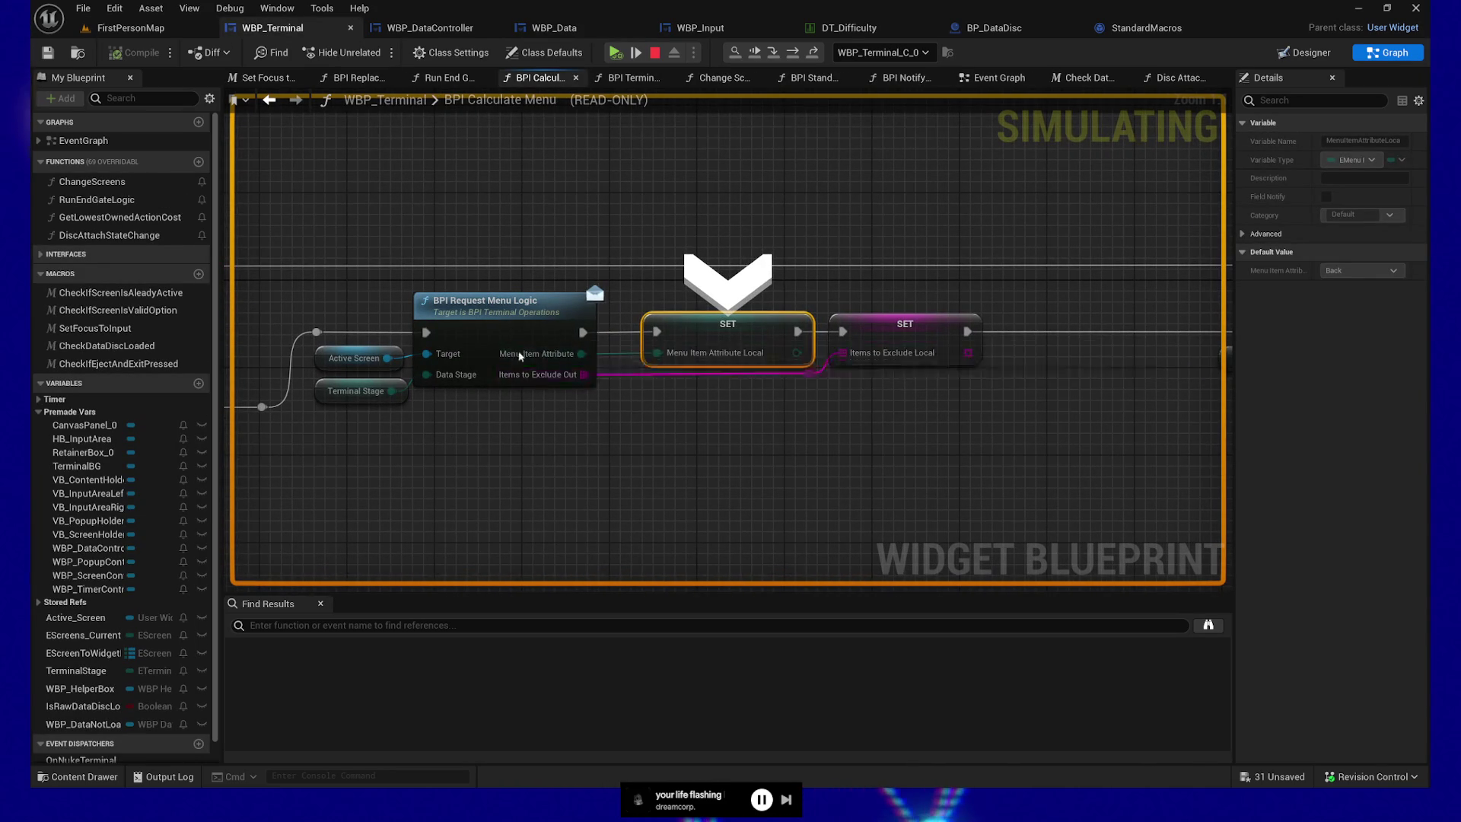
key("F10")
key("F10")
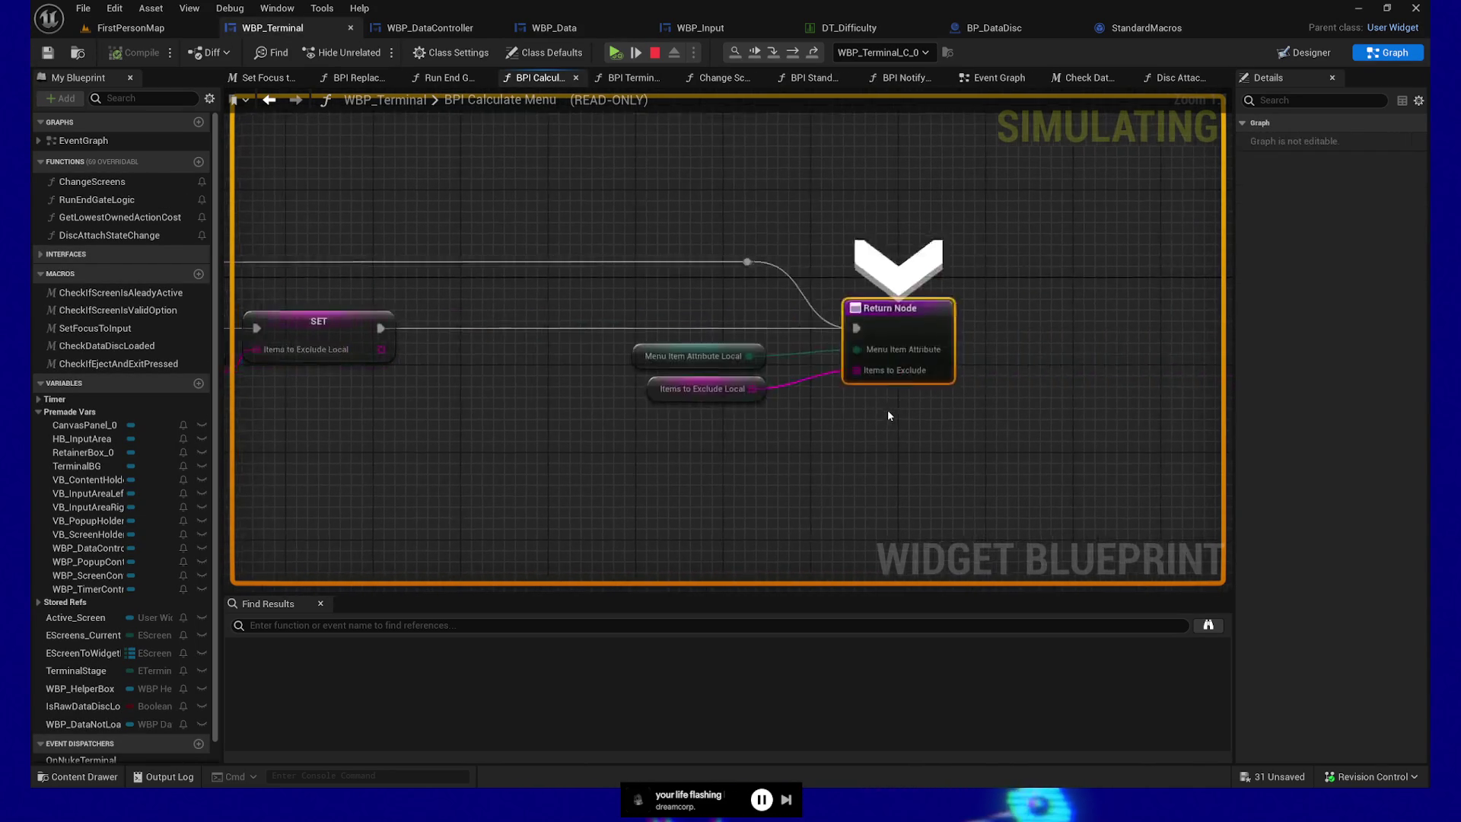
key("F10")
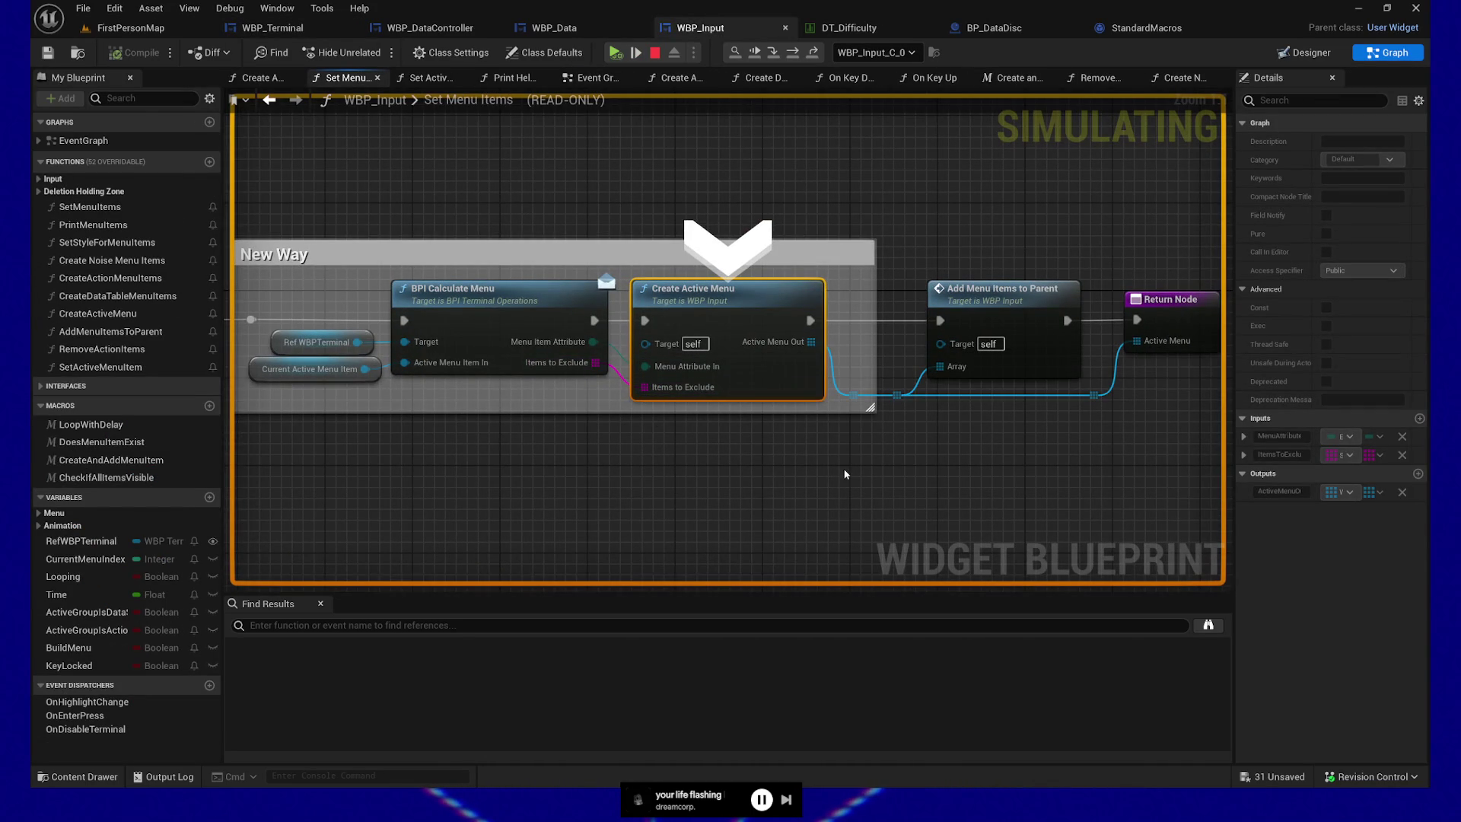
left_click(711, 369)
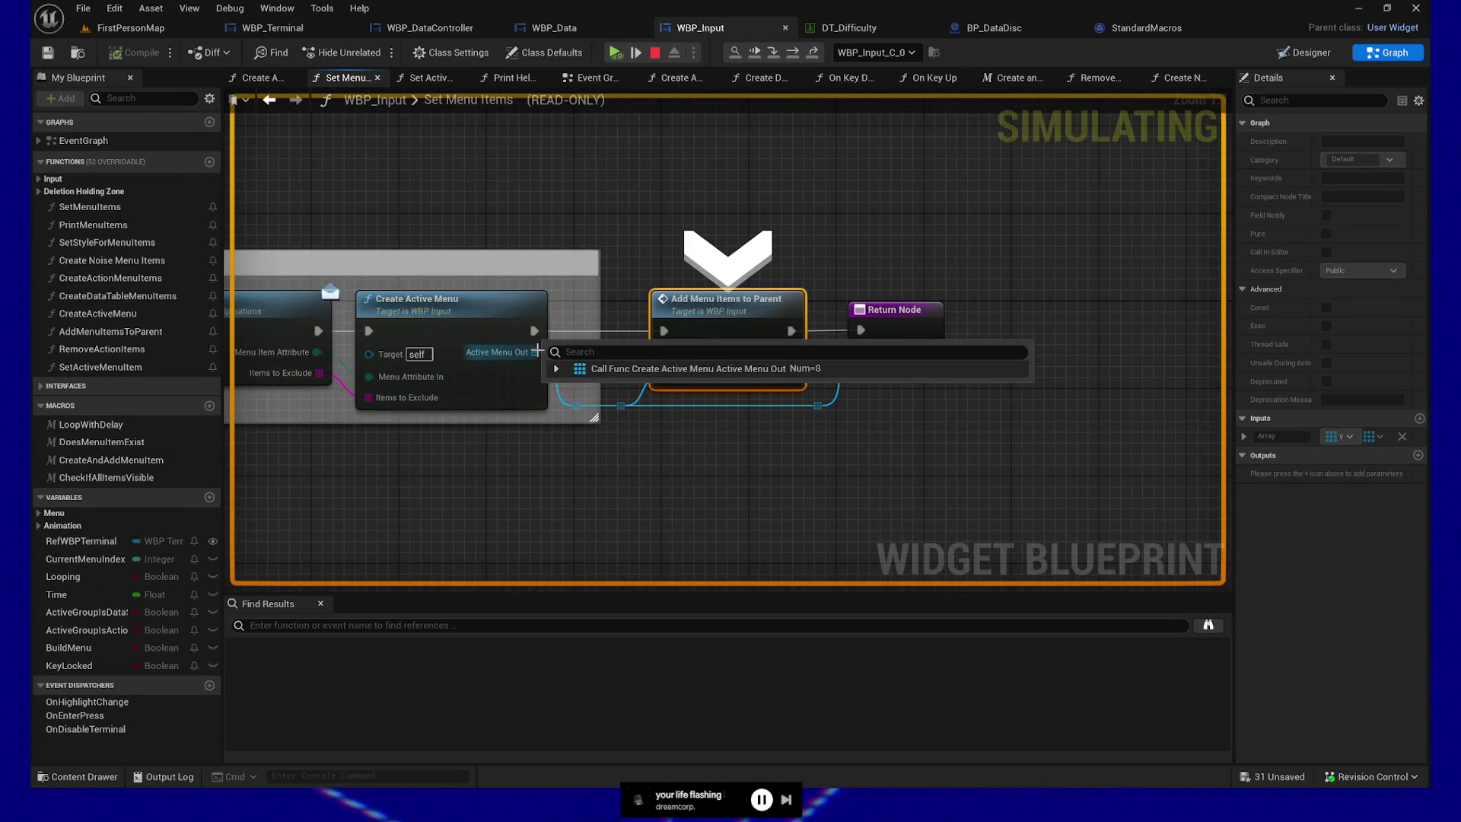
- Confirm Active Menu Out holds 8 entries, resume, and answer the terminal prompt to re-hit the breakpoint
left_click(556, 368)
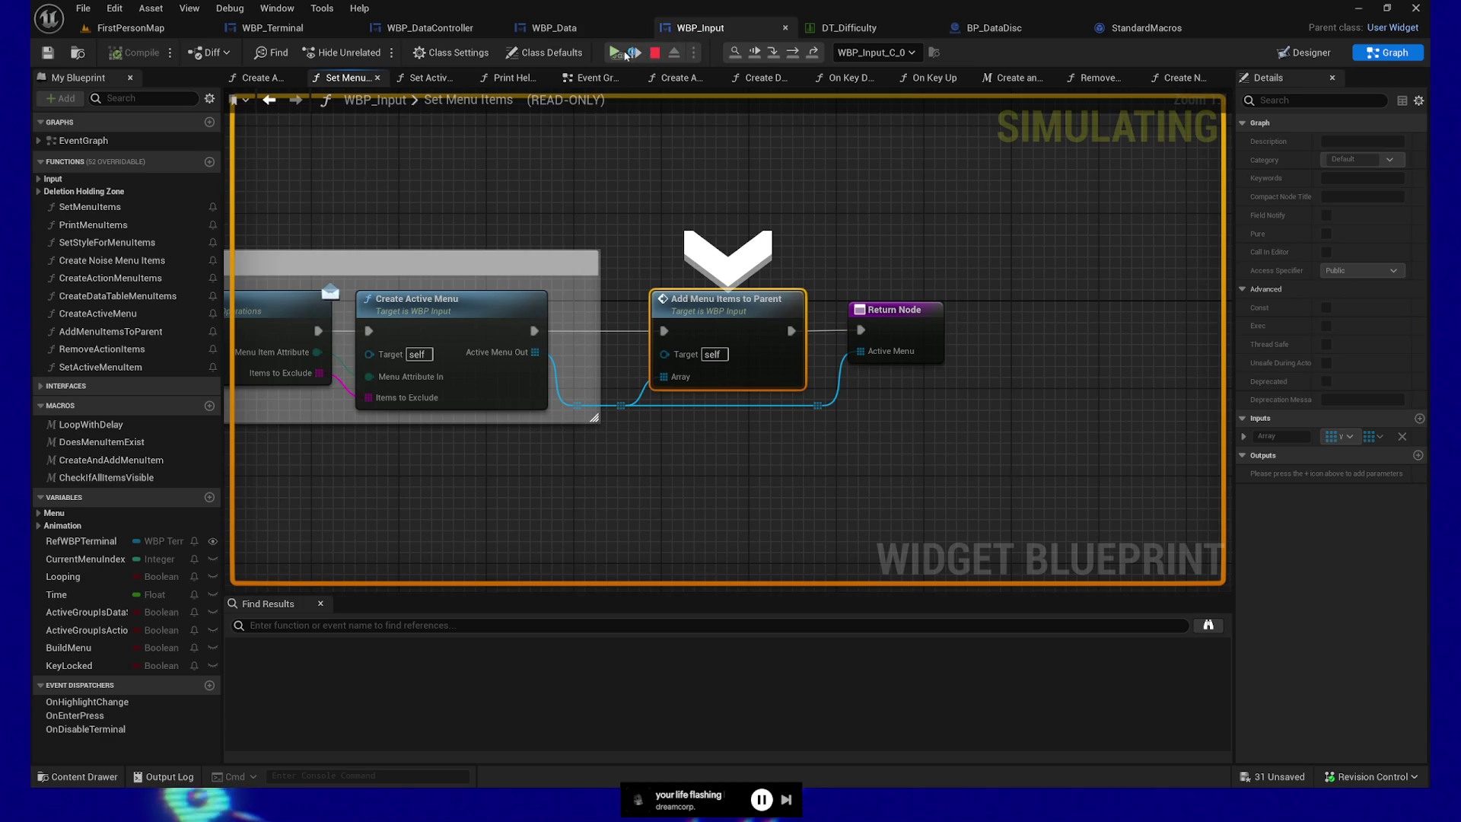
left_click(625, 54)
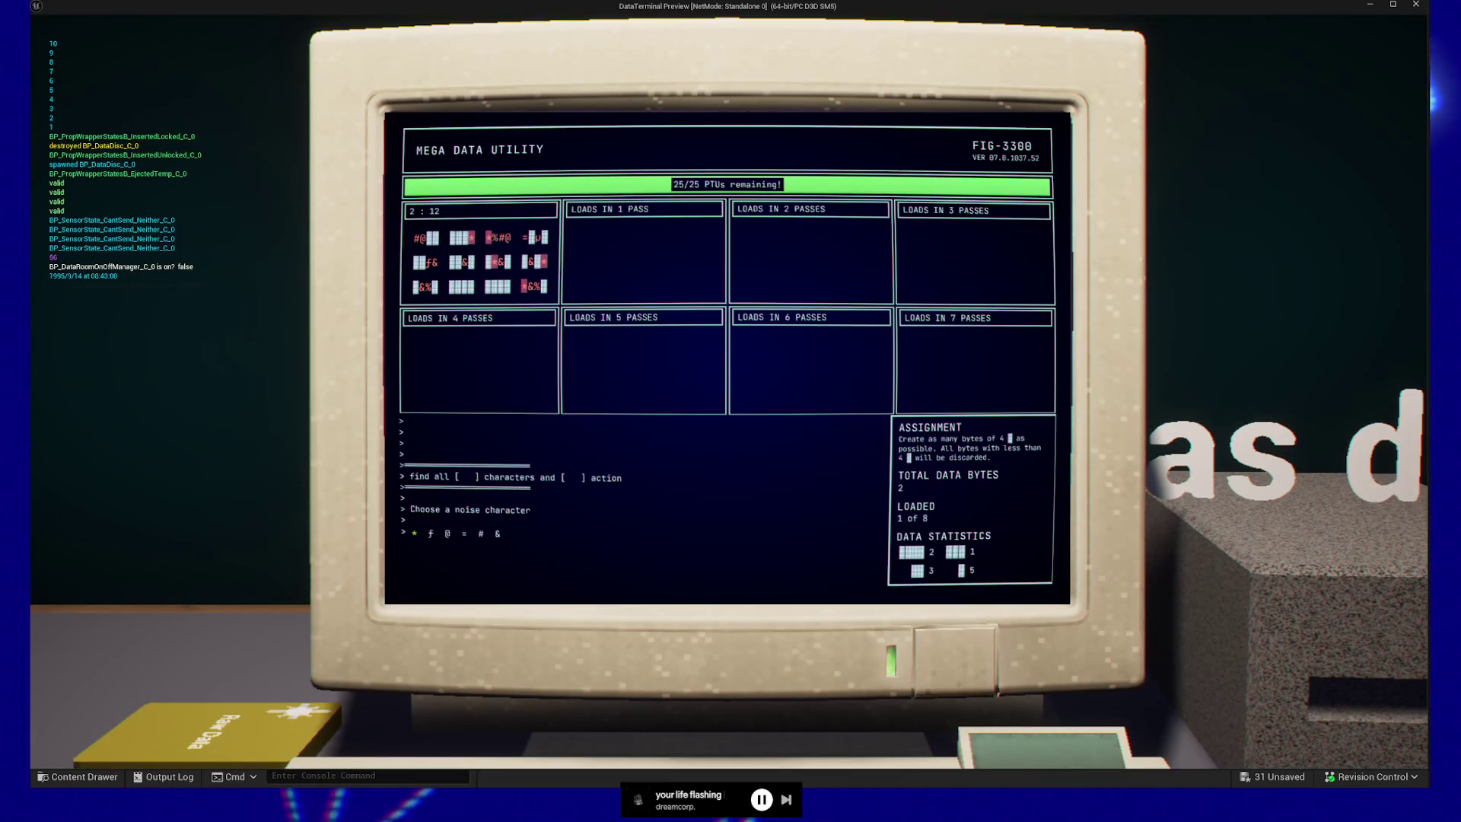
key("Return")
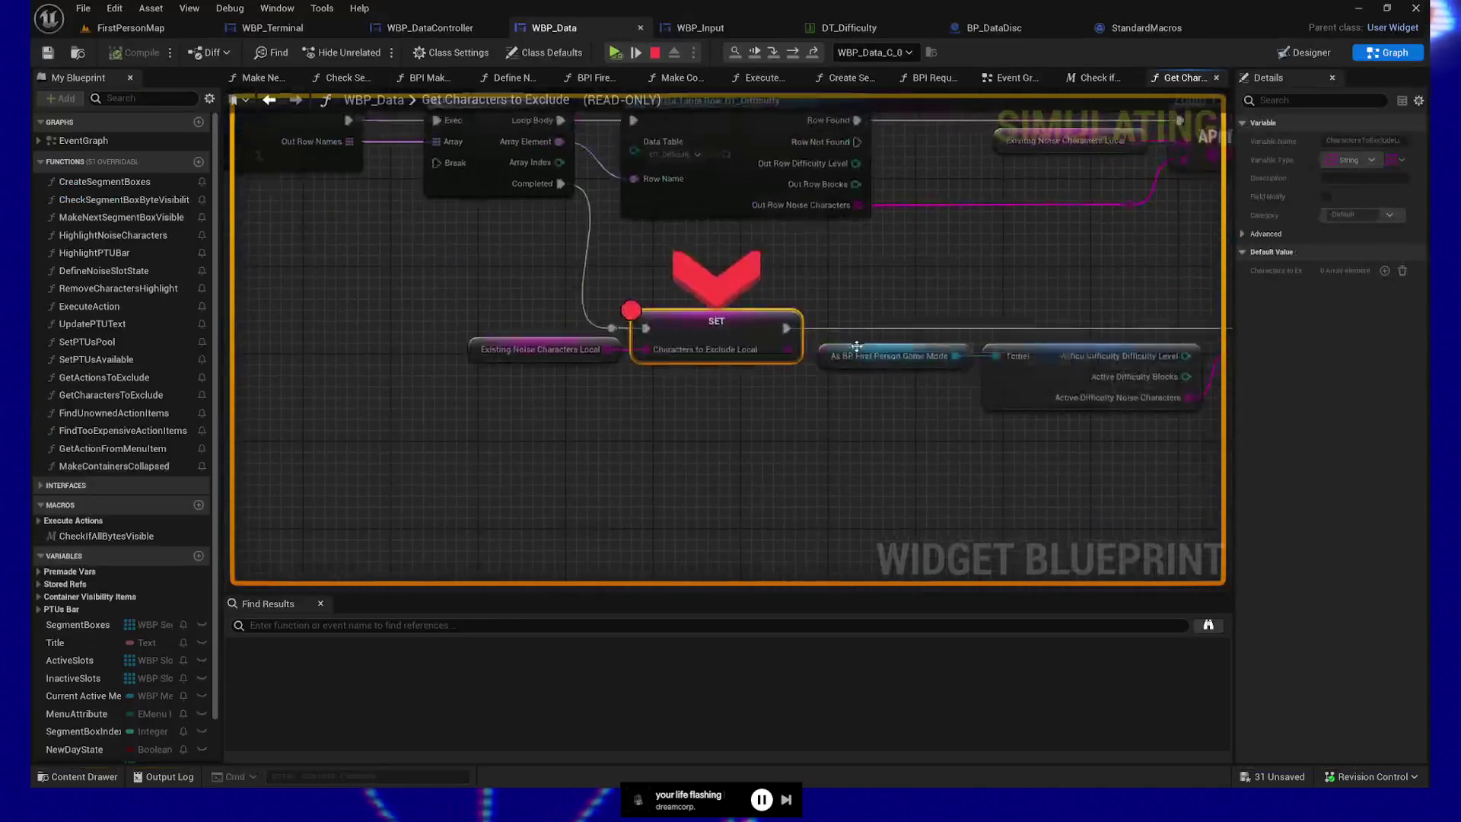
- Resume past the SET Characters to Exclude Local breakpoint, inspecting the SET node between resumes
left_click(614, 54)
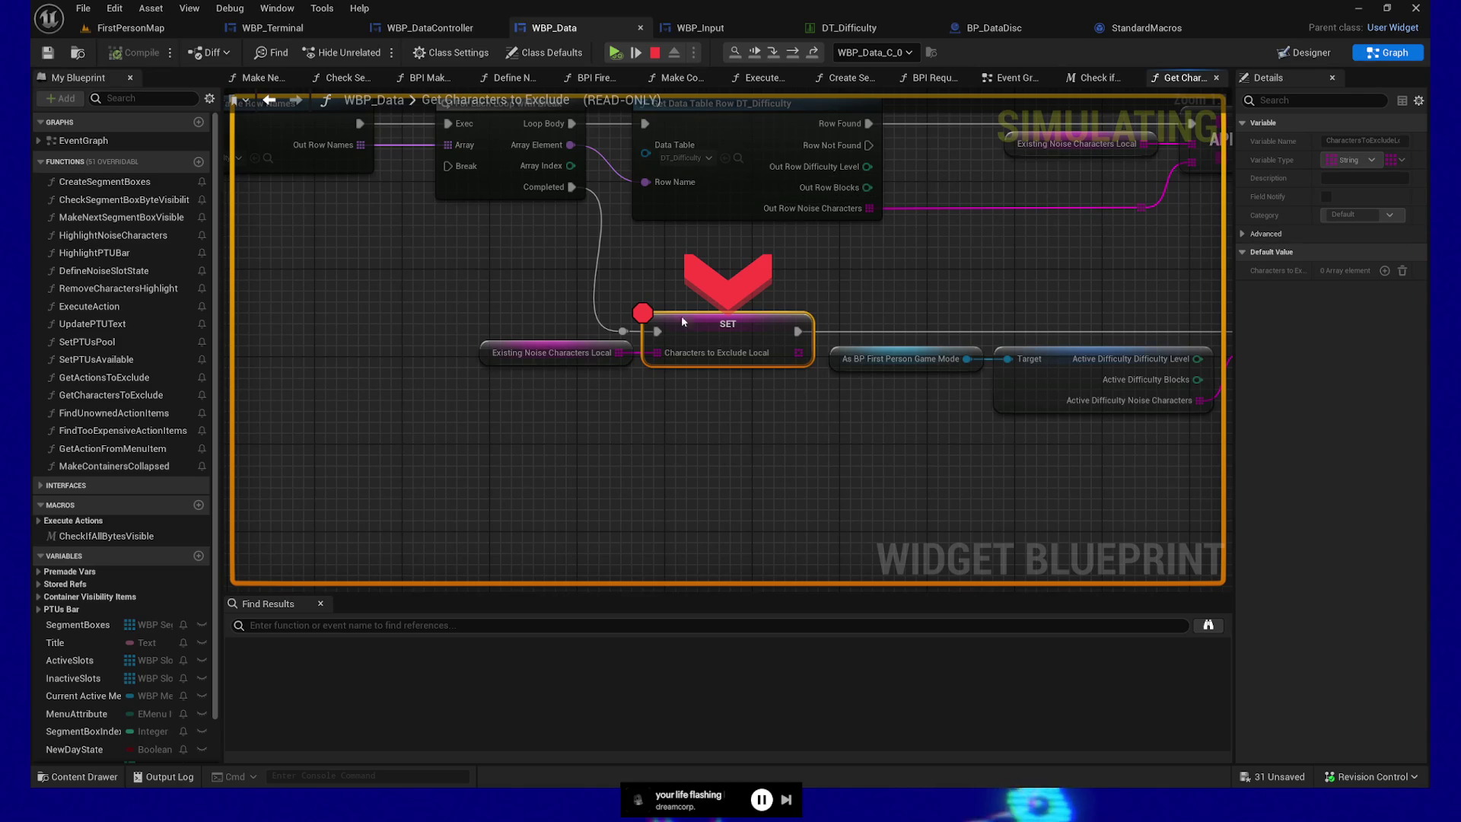
left_click(630, 482)
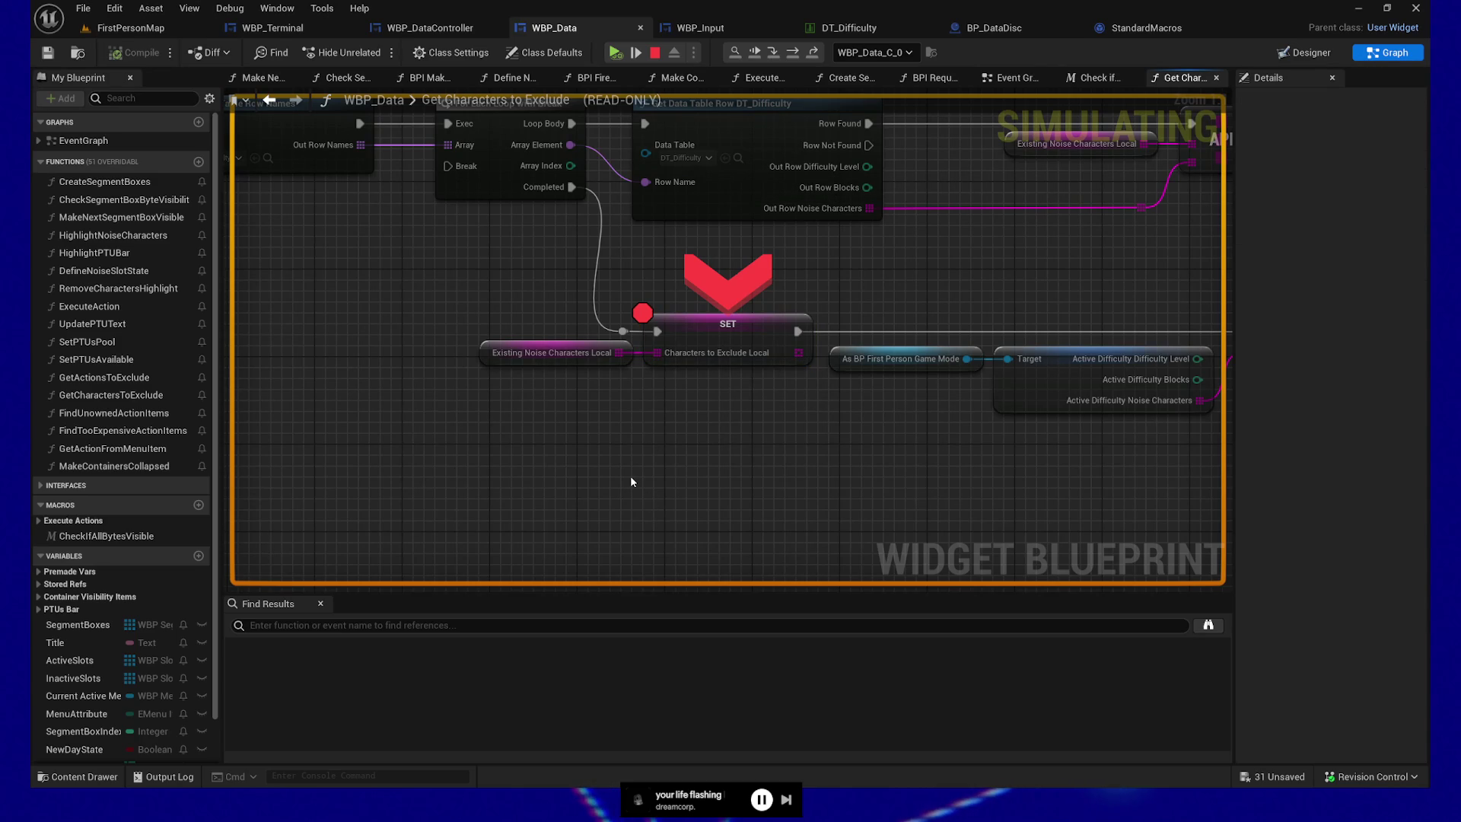
left_click(734, 335)
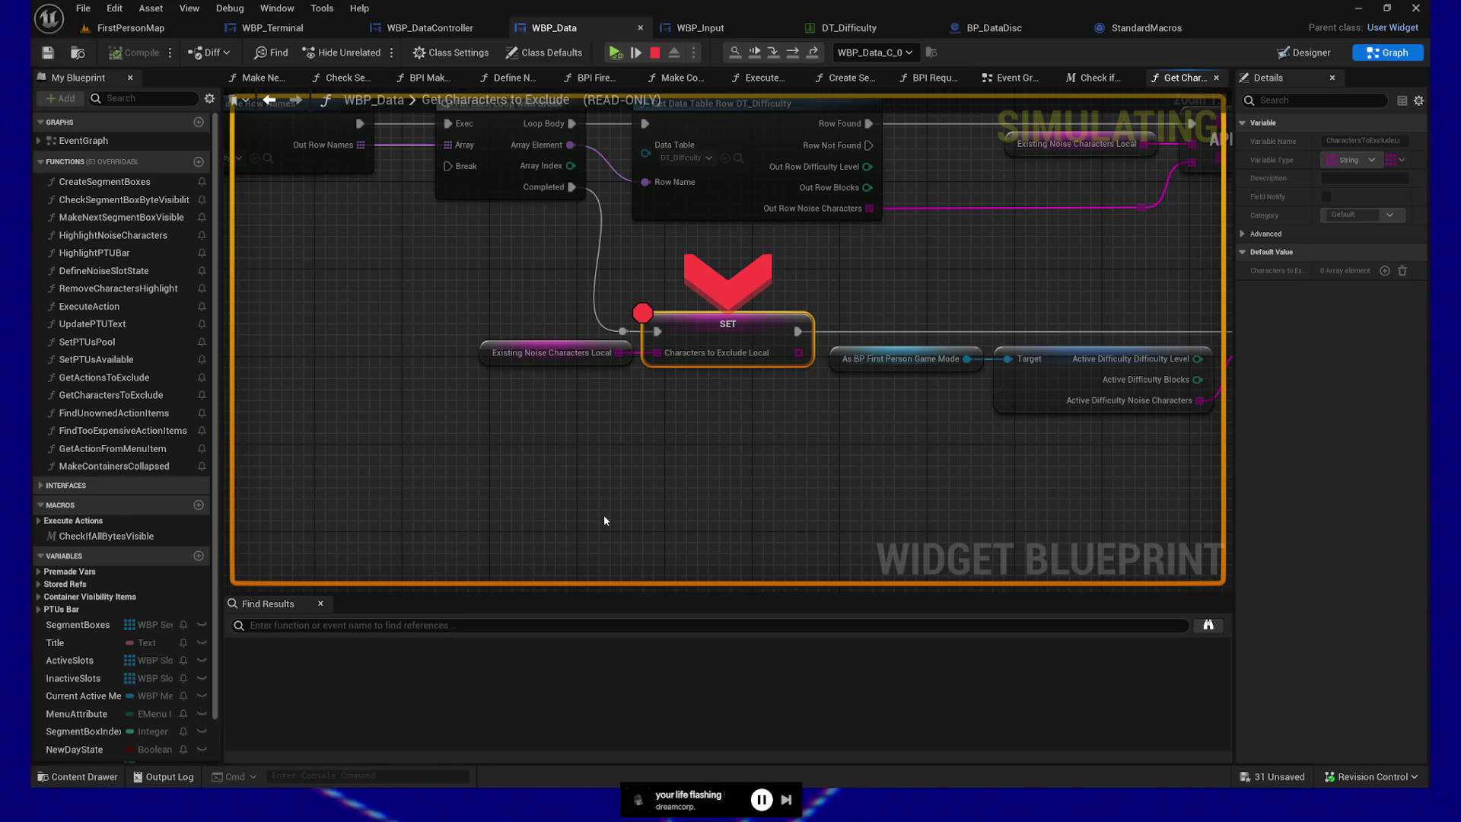
left_click(607, 487)
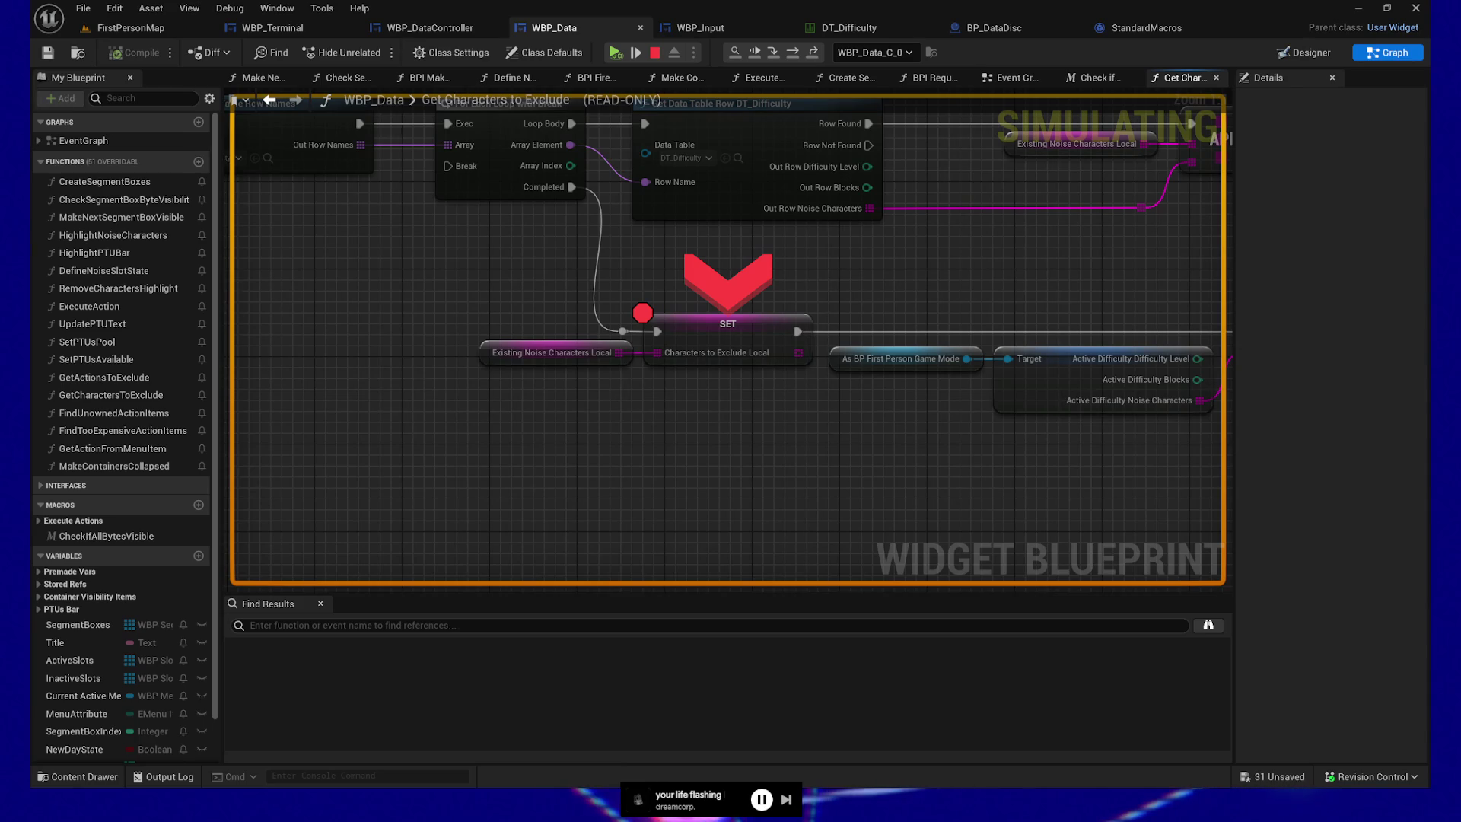
left_click(614, 53)
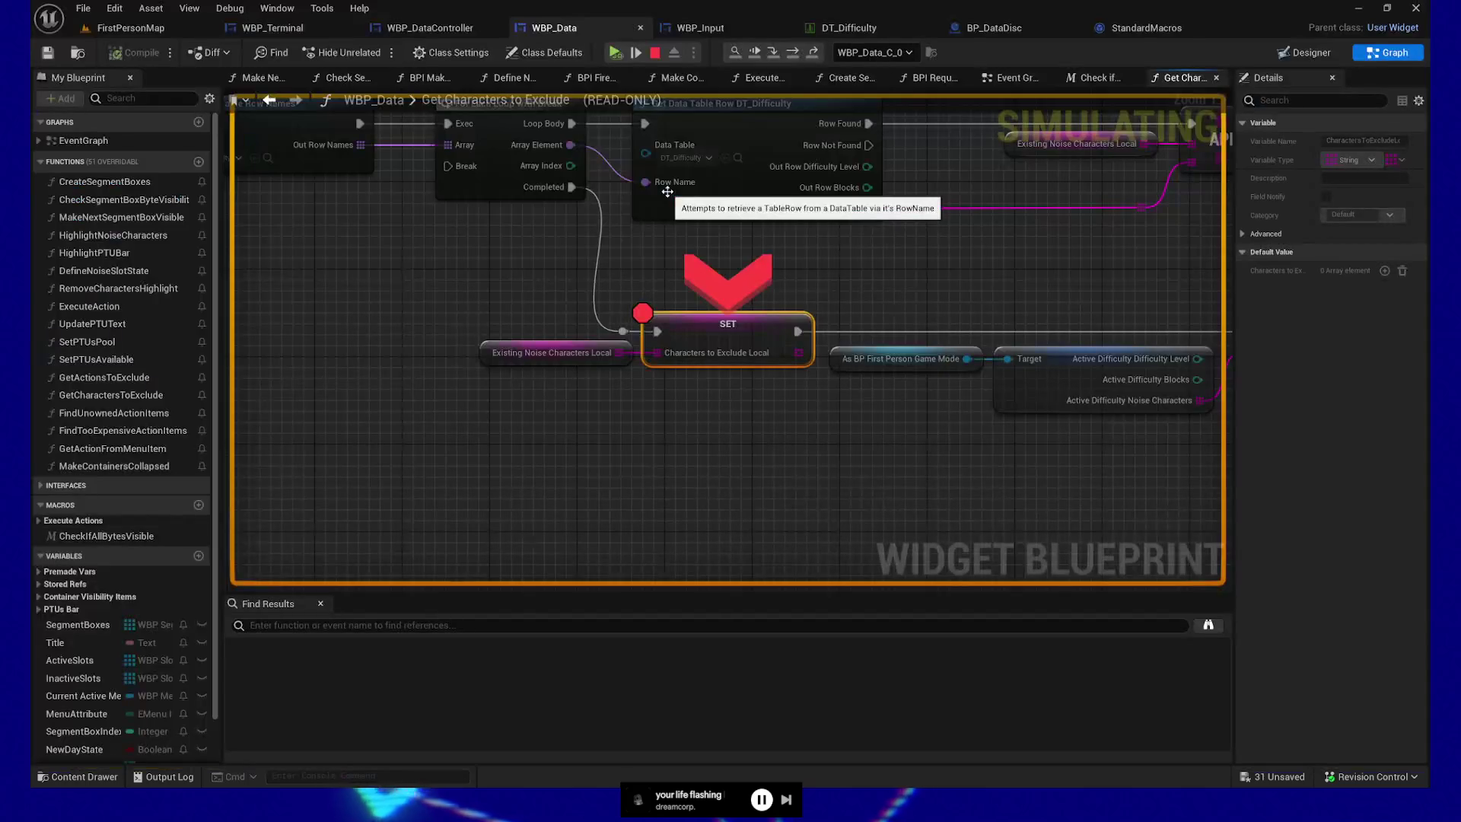
left_click(614, 53)
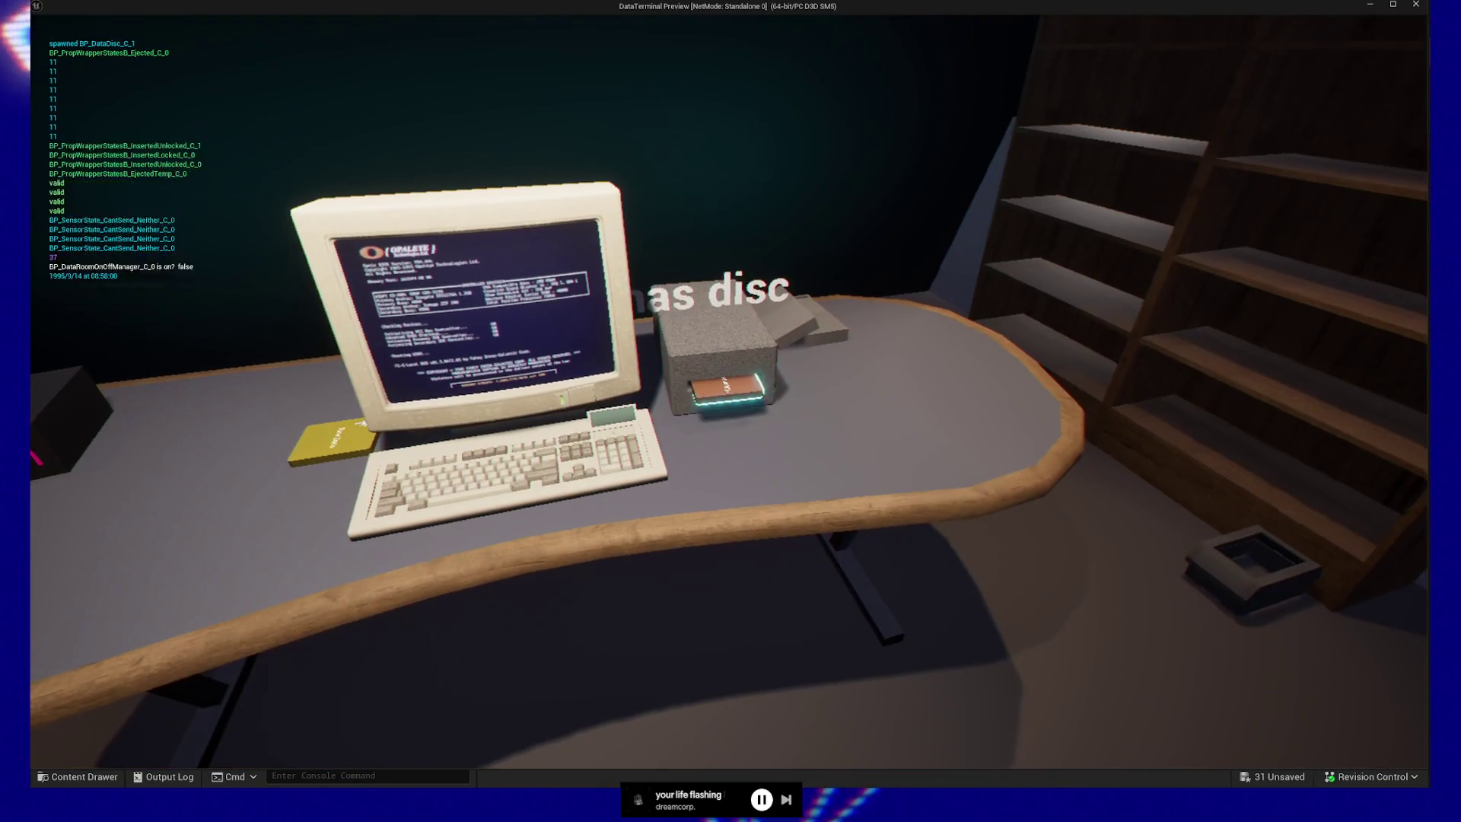
- Eject the Cleaned Data disc from the terminal and walk back to the yellow disc pile
left_click(727, 391)
key("w")
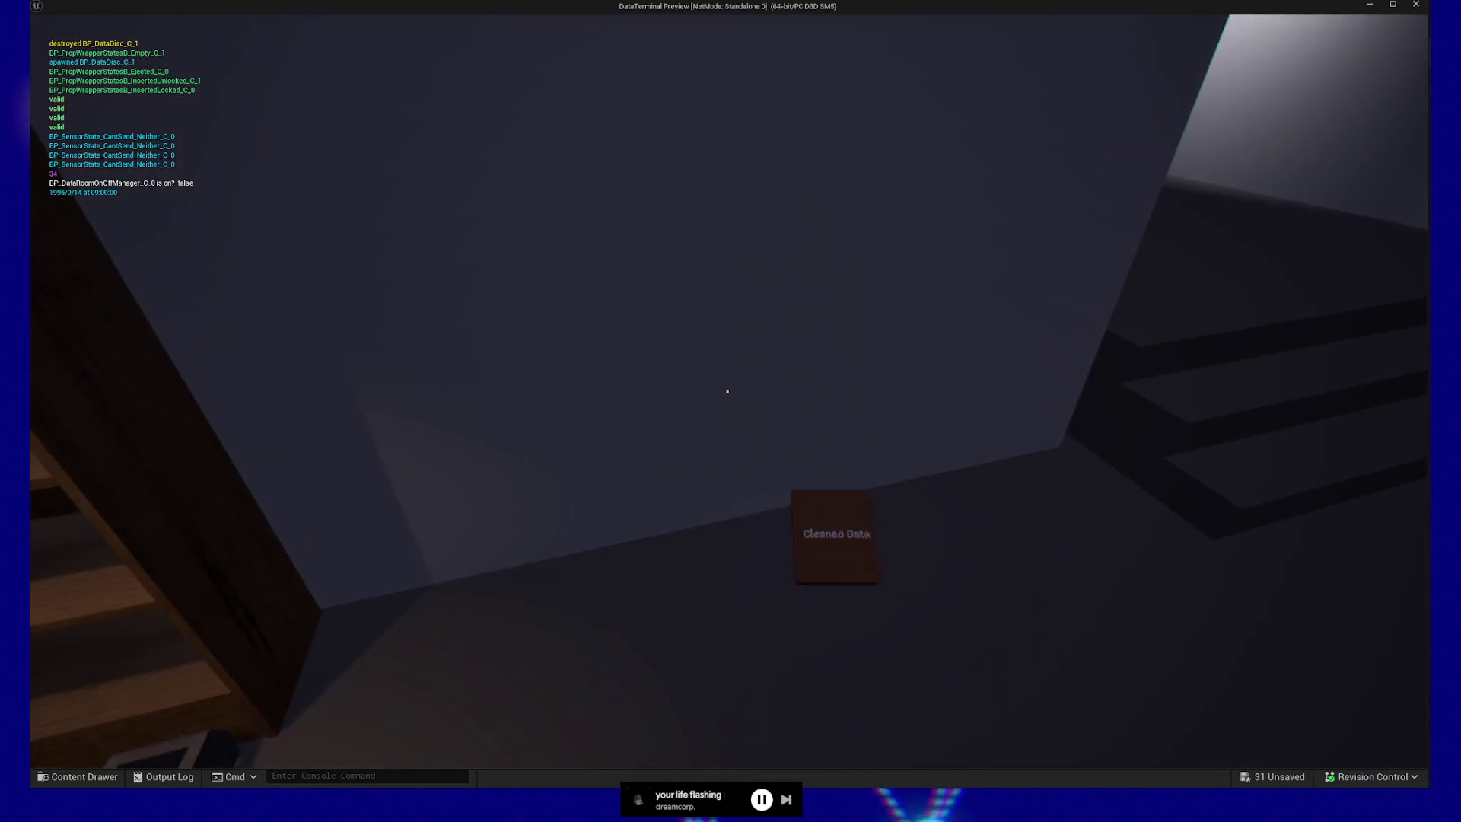
key("w")
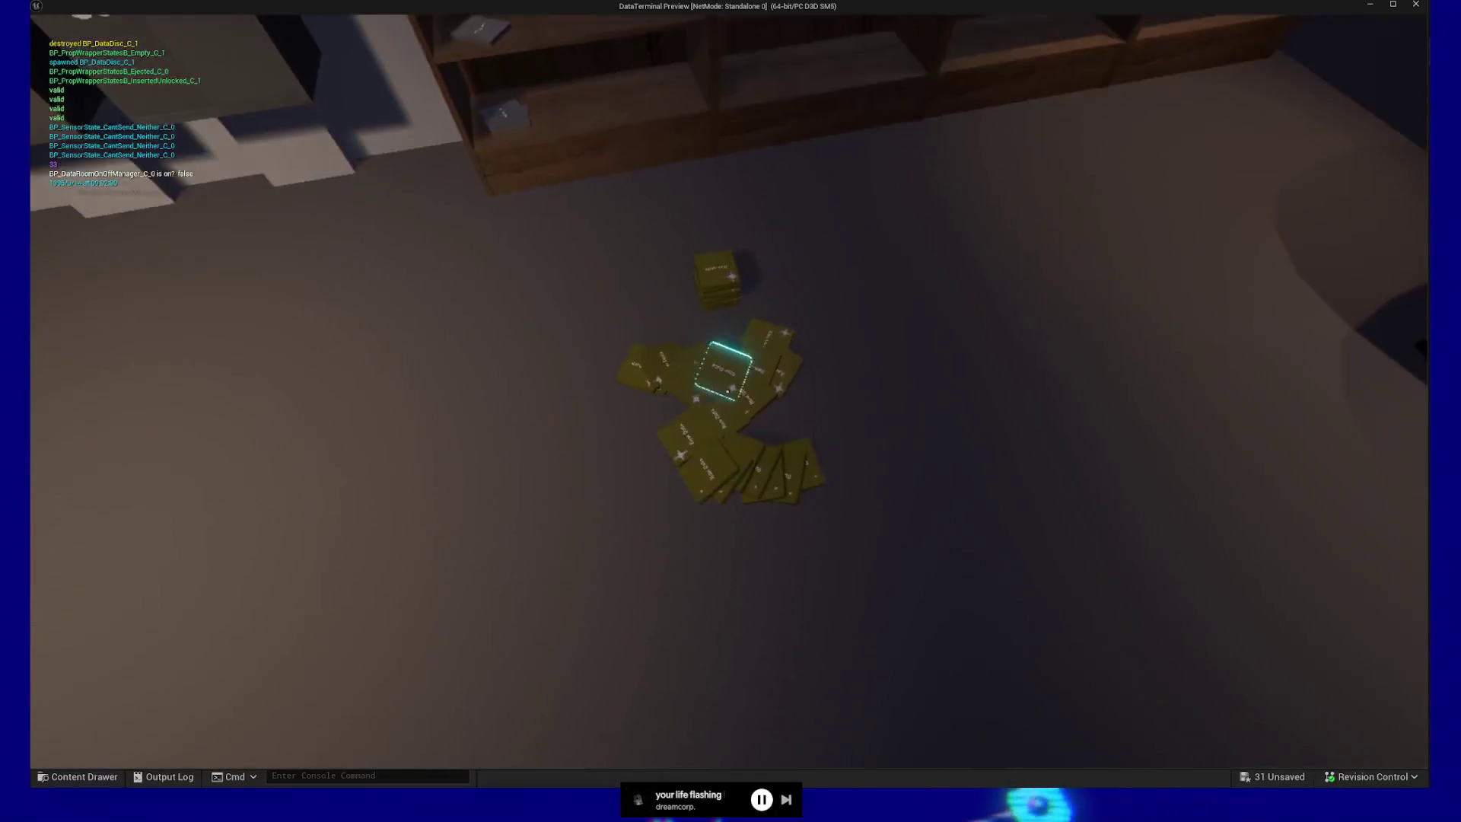
key("w")
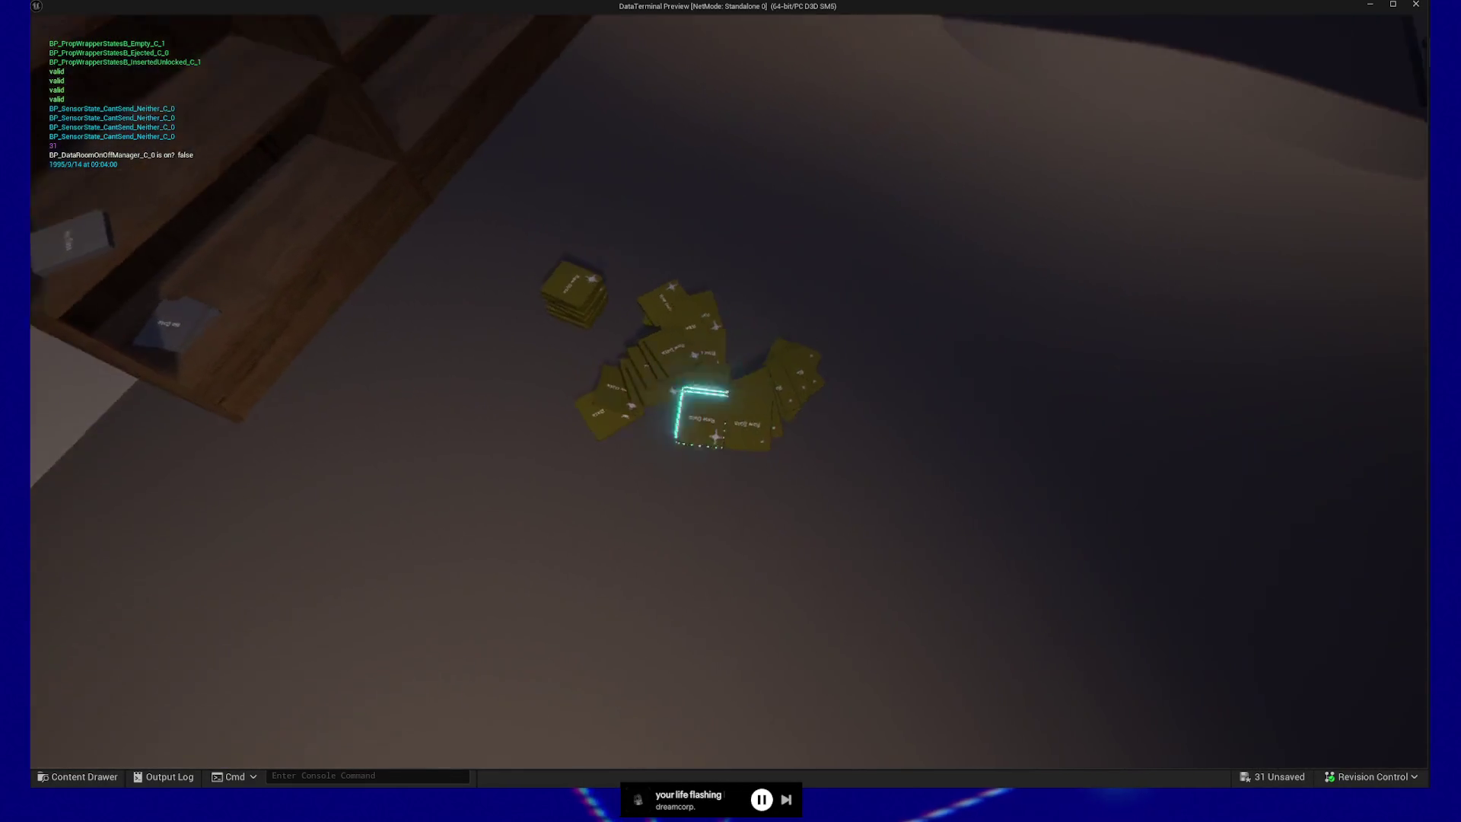
key("w")
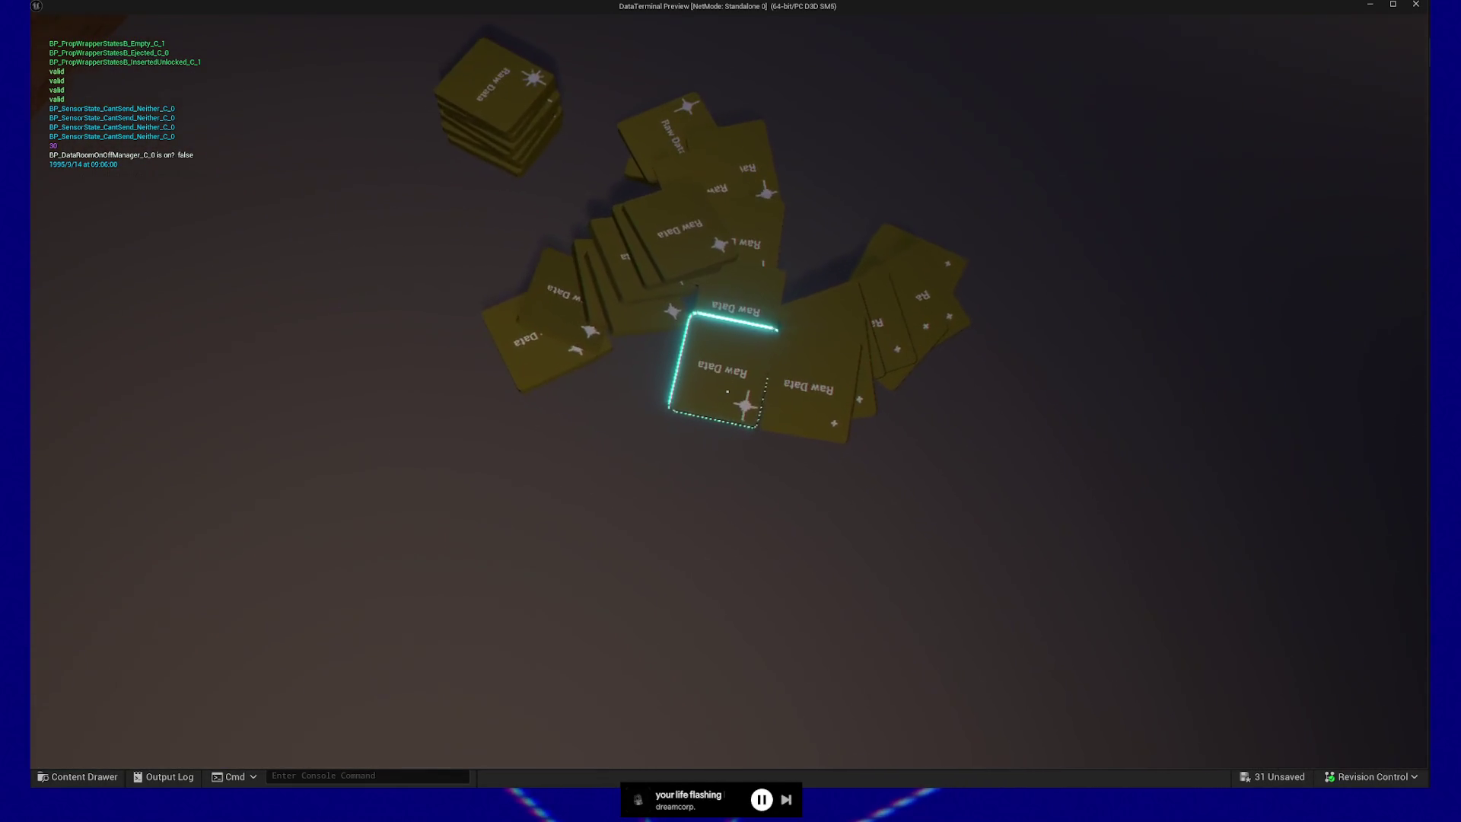
key("w")
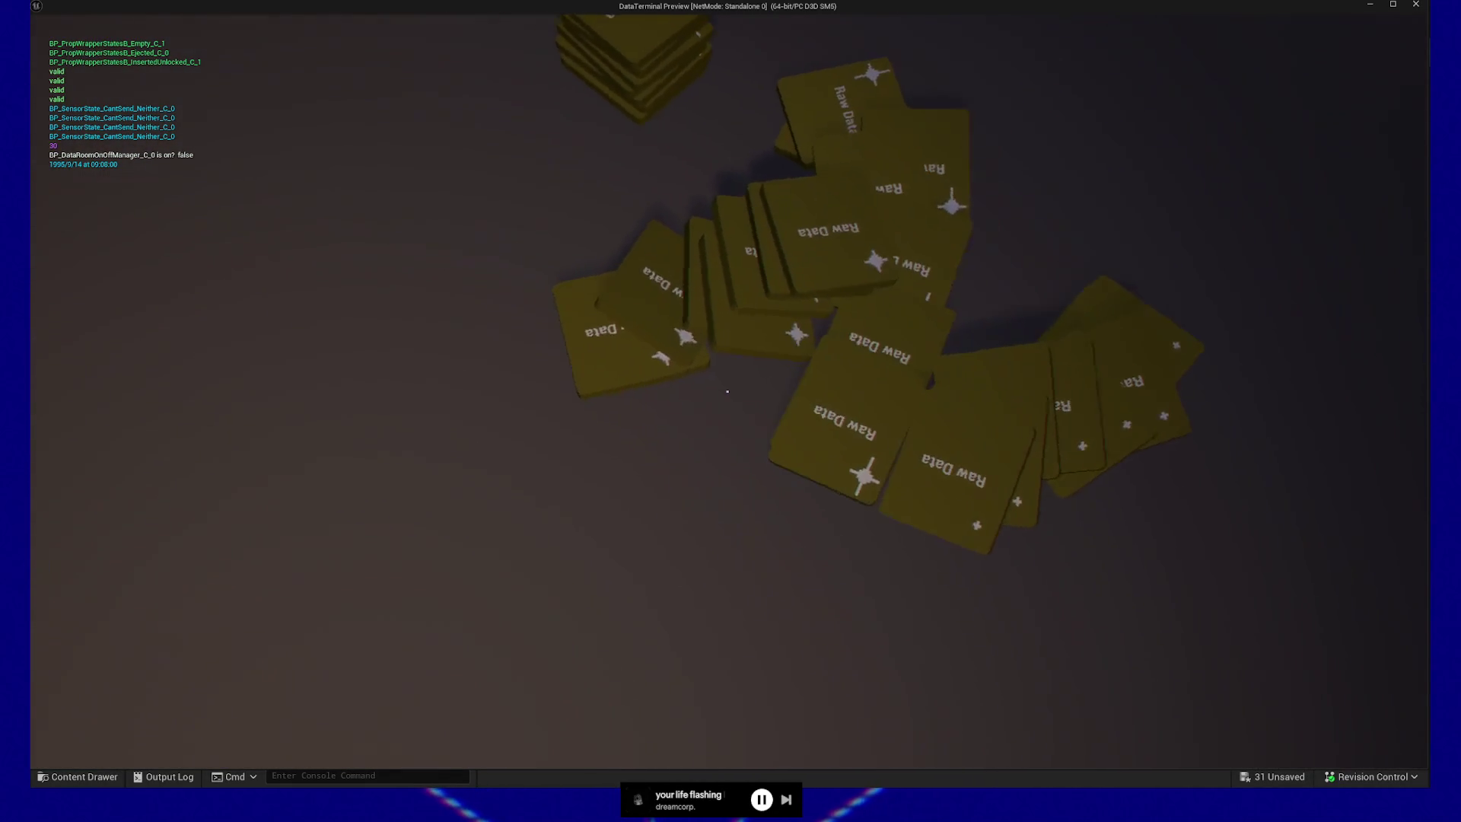
key("s")
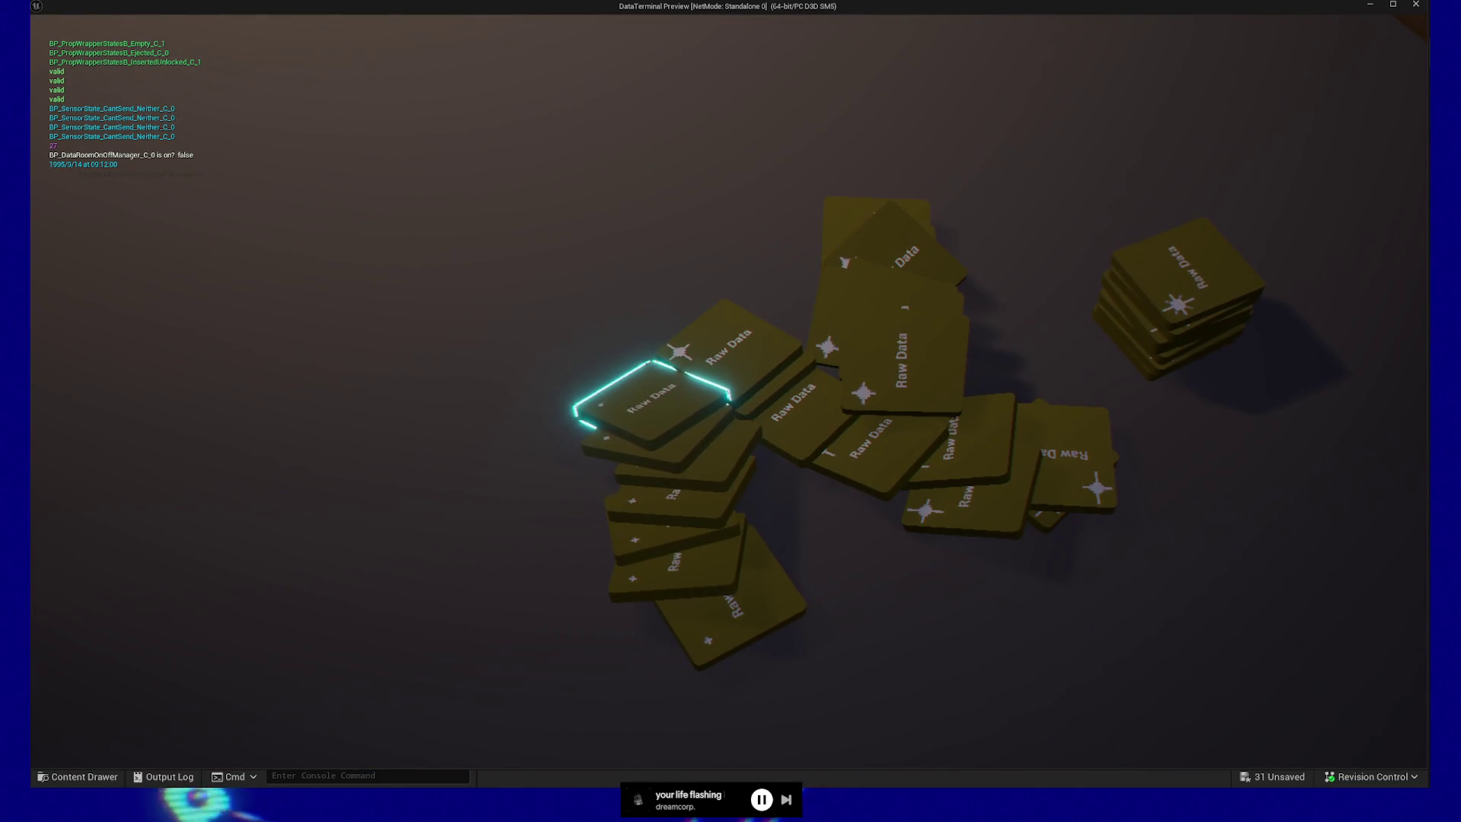
- Pick up a Raw Data disc and insert it into the terminal's drive
mouse_move(728, 391)
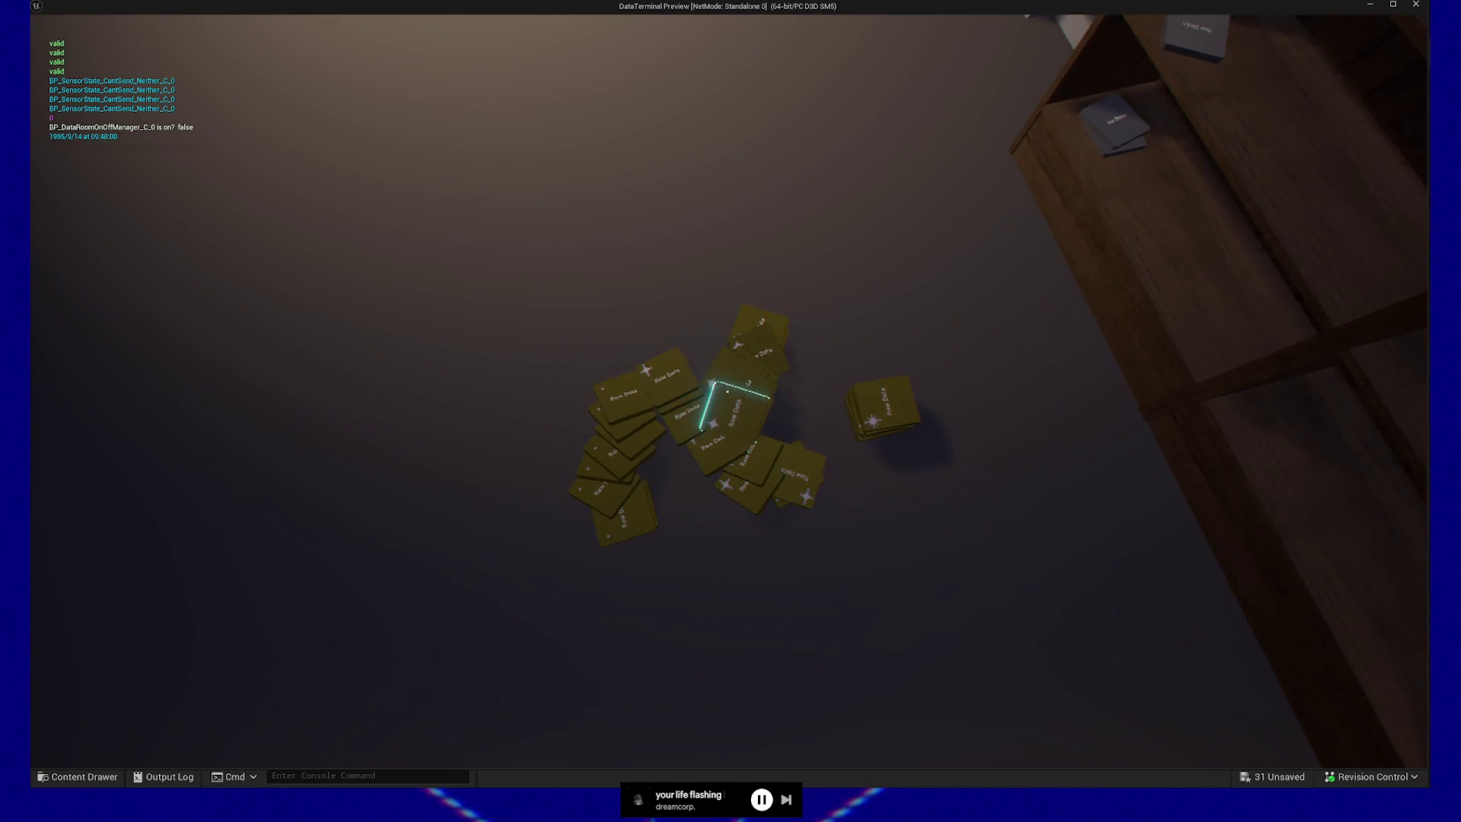
left_click(731, 411)
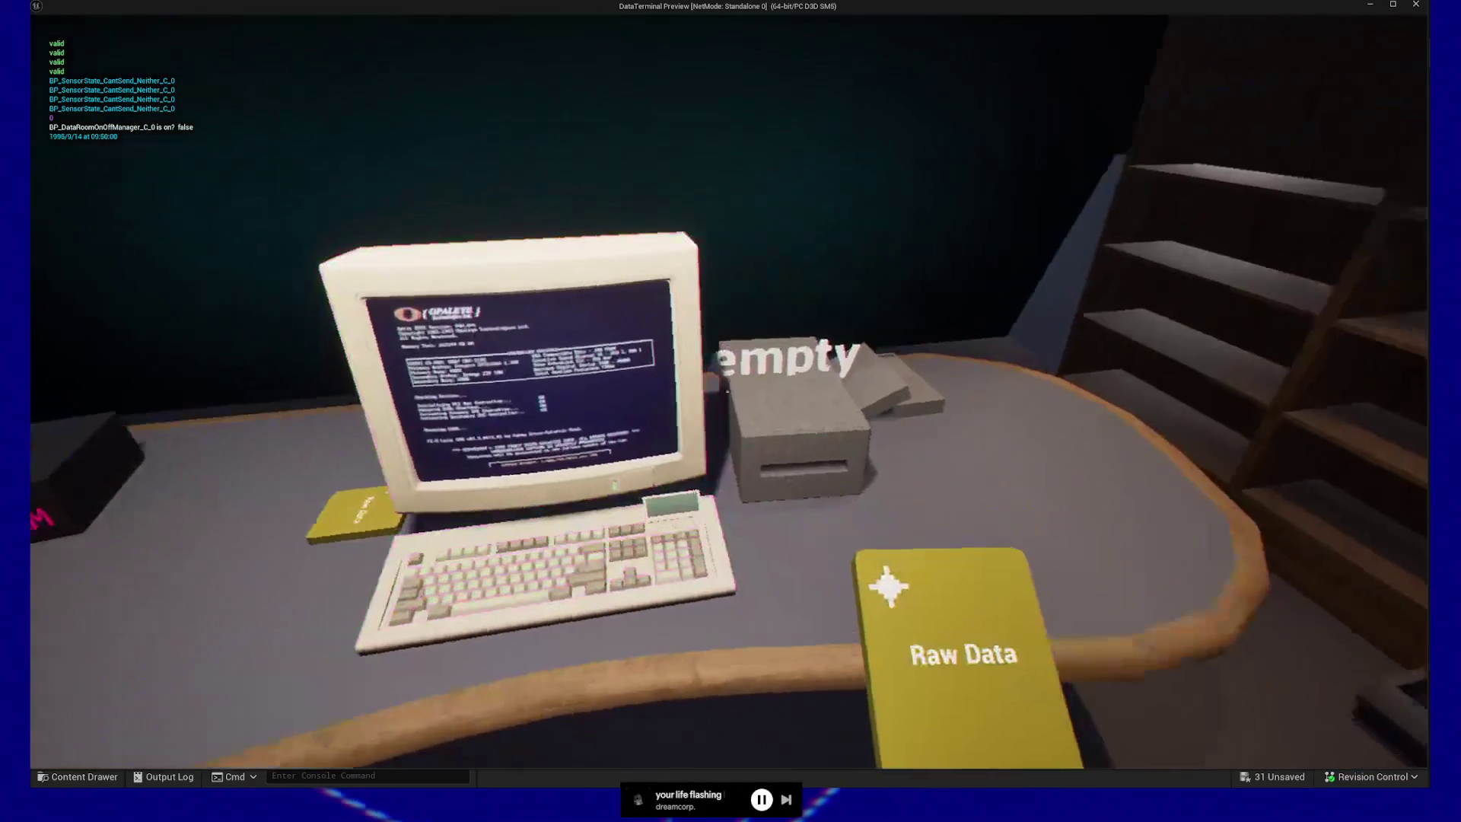
left_click(731, 411)
left_click(730, 410)
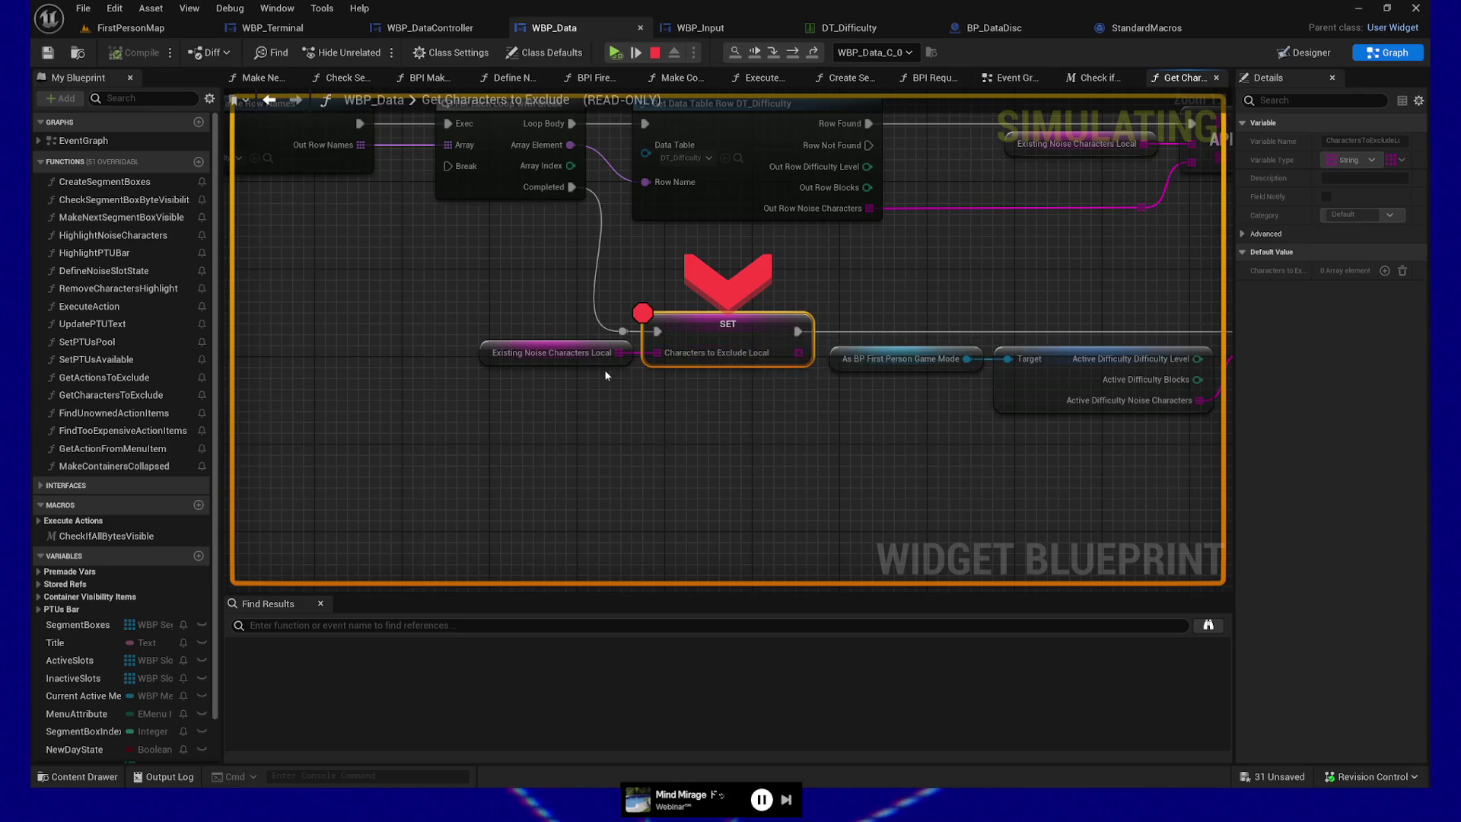
- Step to the For Each Loop and inspect the game mode's Active Difficulty NoiseCharacters entries
left_click(642, 51)
left_click(641, 51)
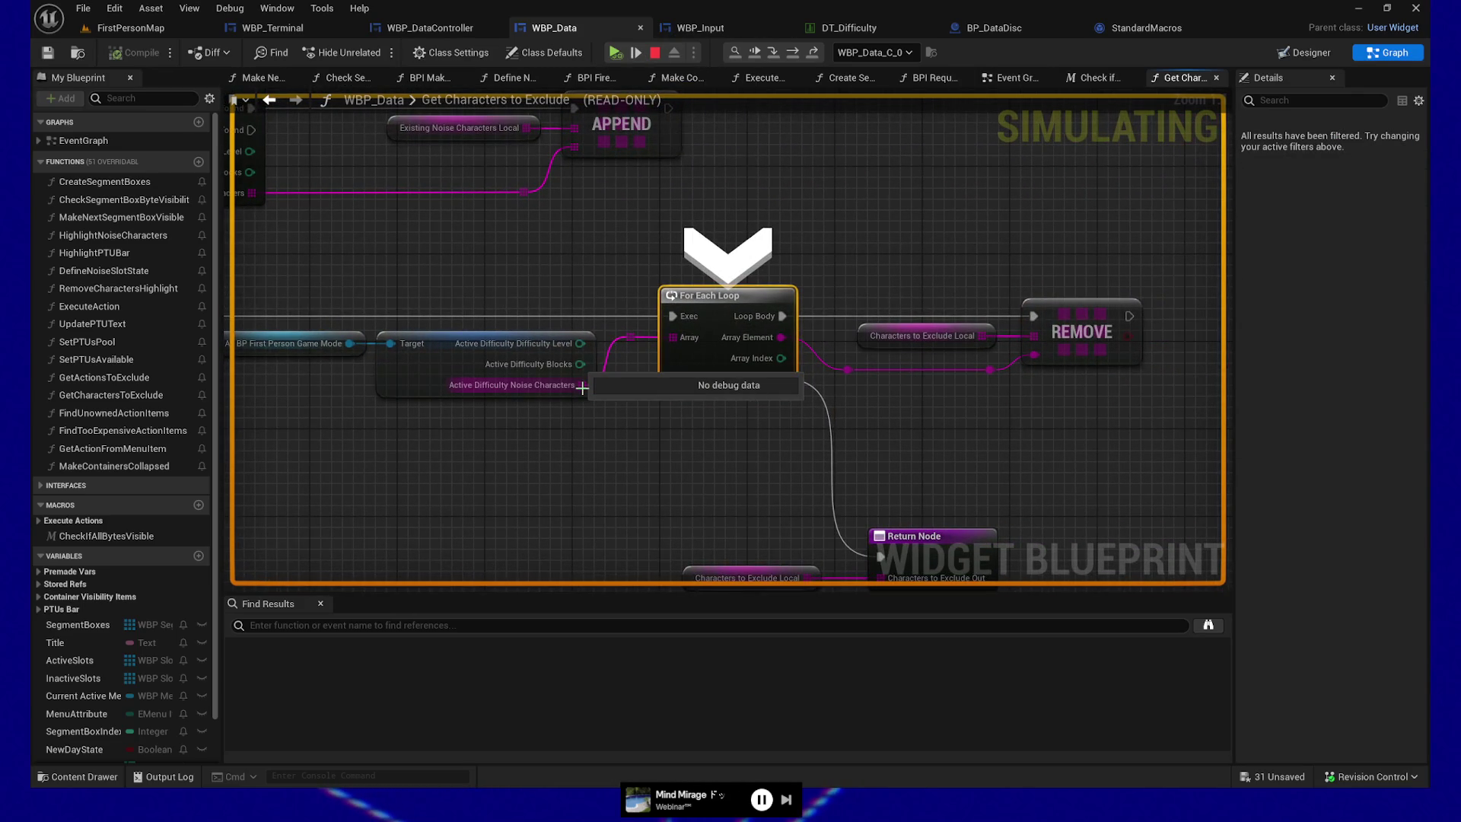
left_click(373, 359)
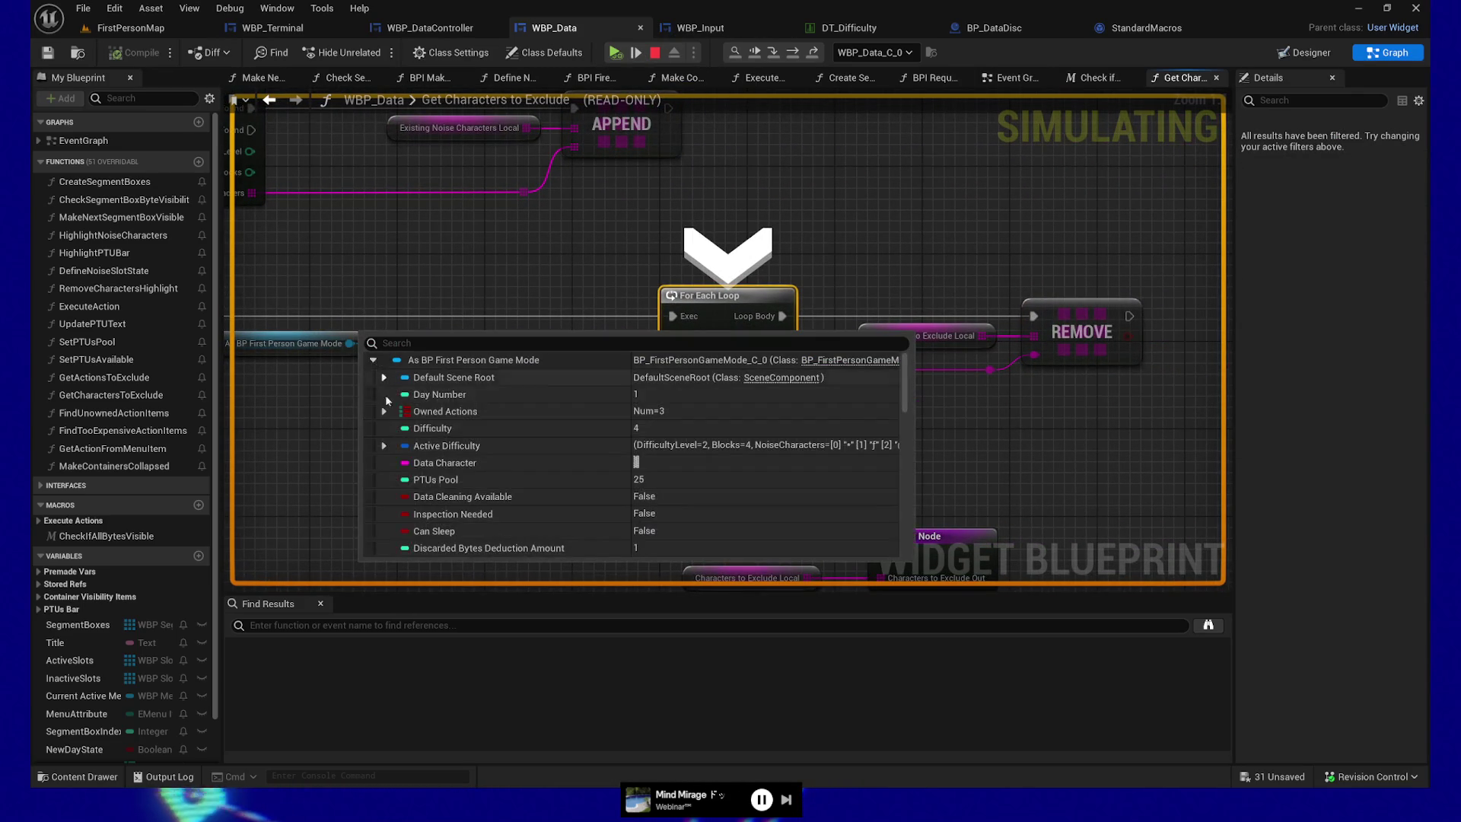
left_click(383, 446)
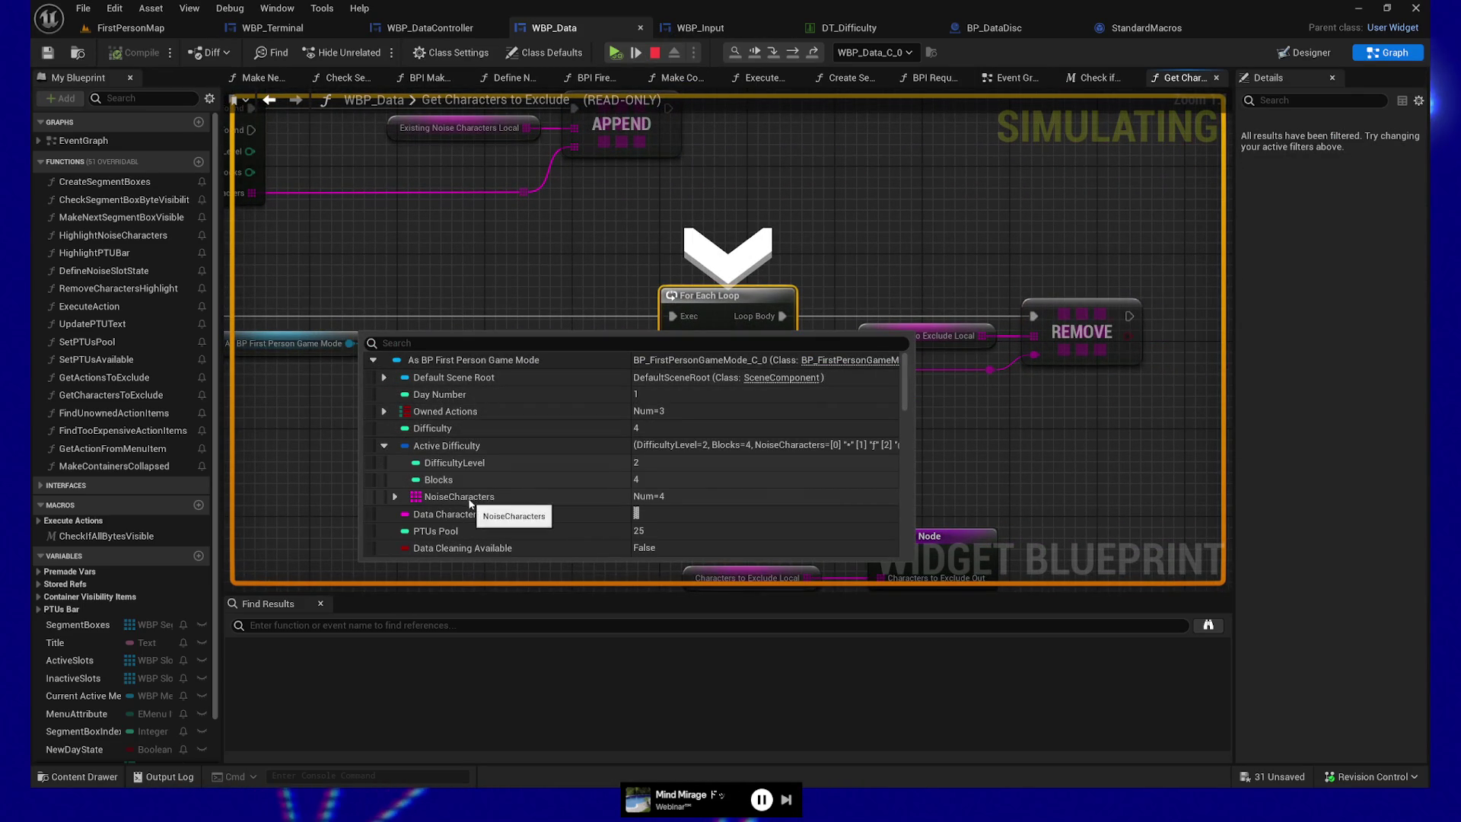
double_click(493, 496)
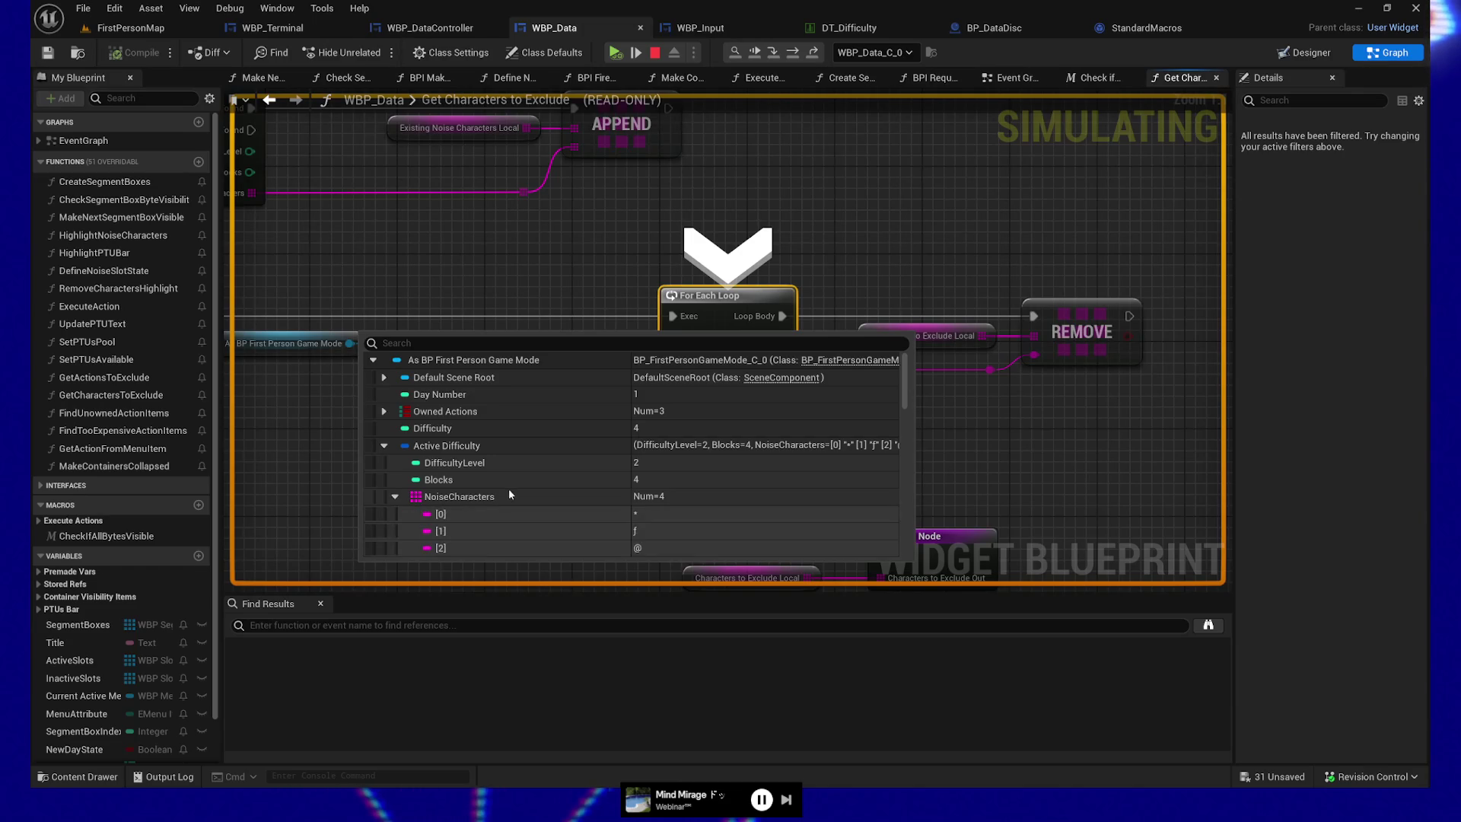
scroll(537, 477, "down", 2)
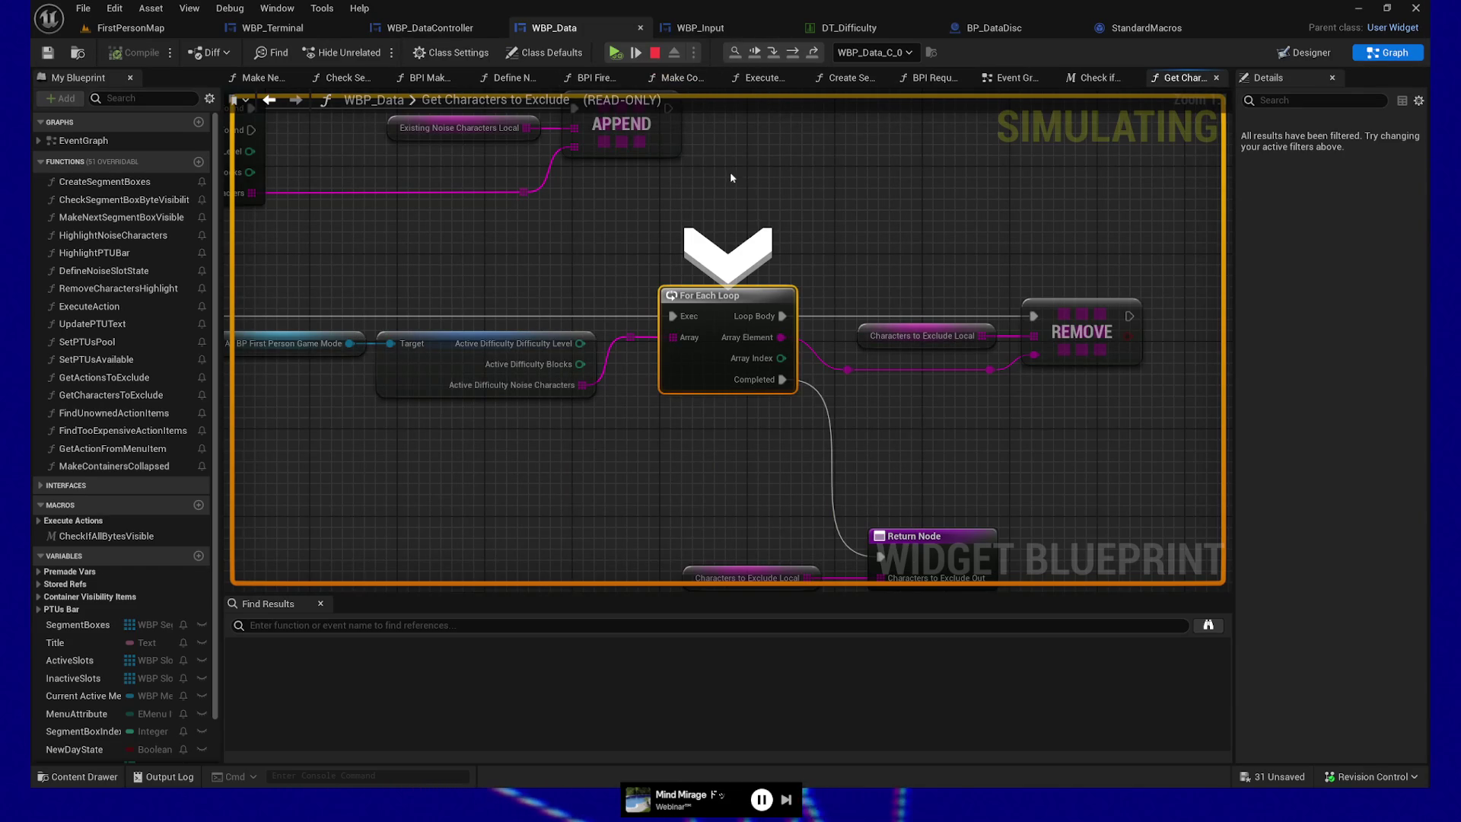
- Step through the REMOVE node and loop iterations, then step out to BPI Request Menu Logic
key("F10")
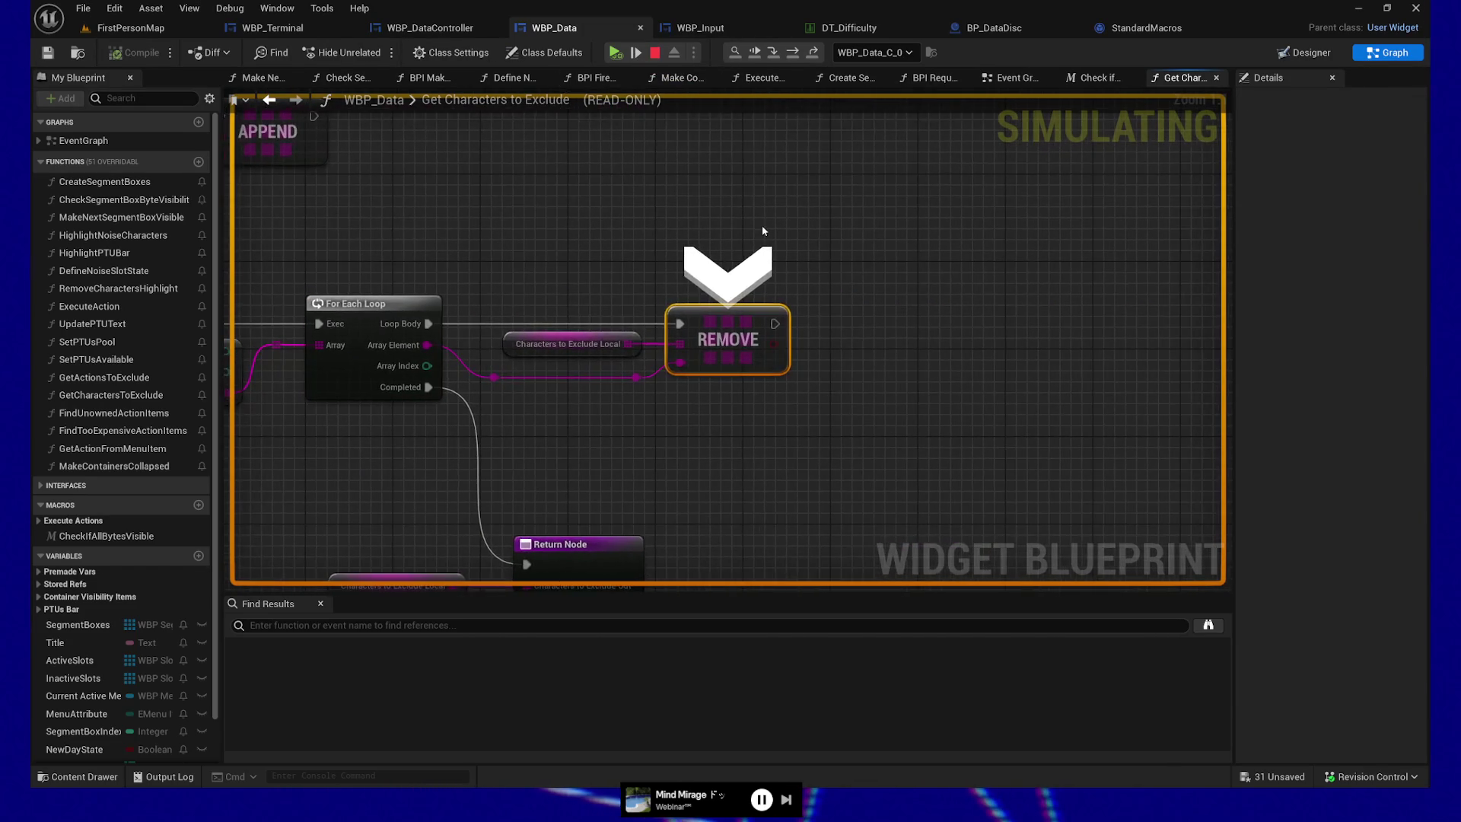
key("F11")
key("F11")
key("F11")
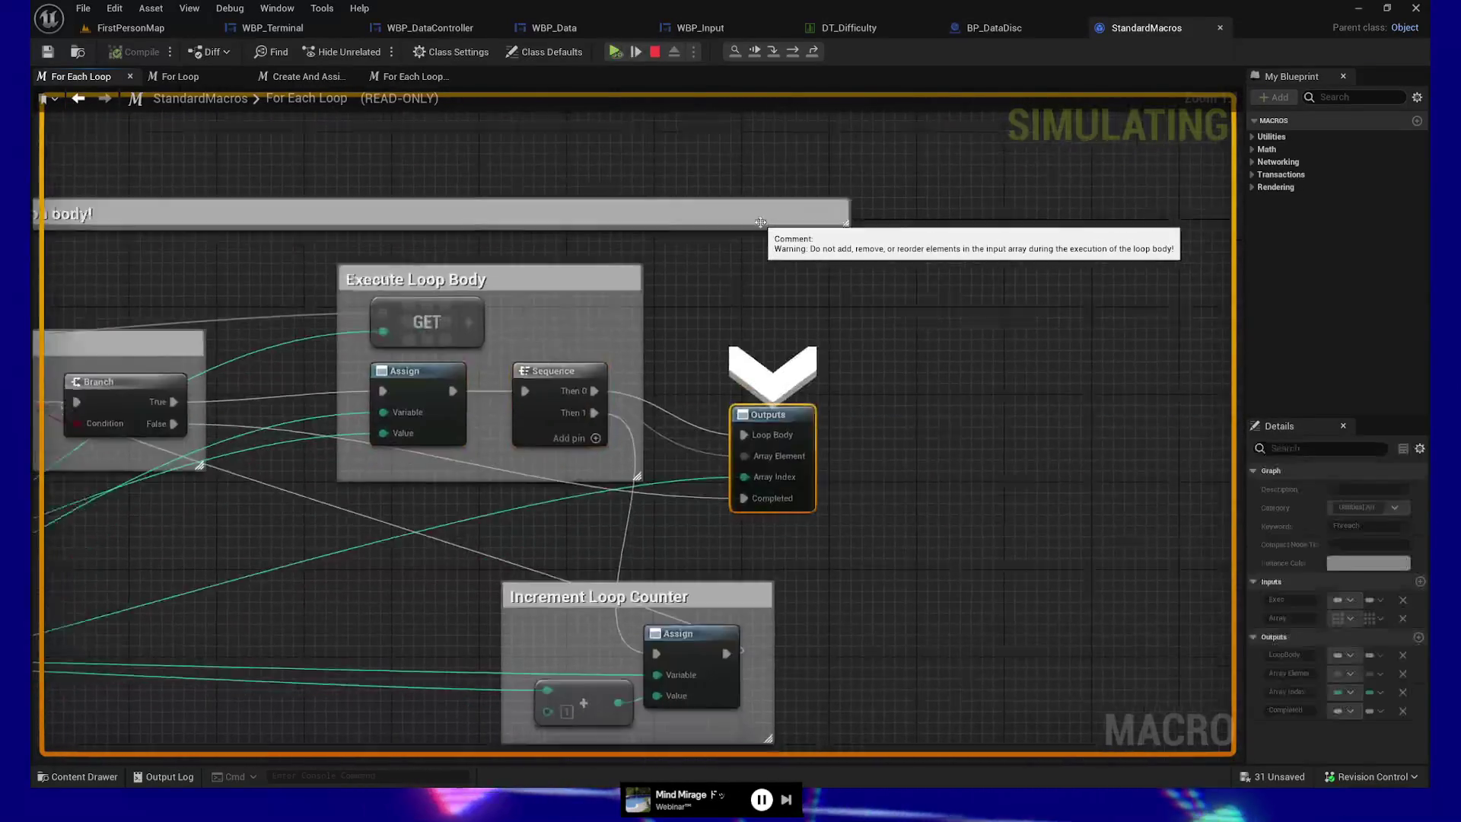
key("F11")
key("F11")
key("F11")
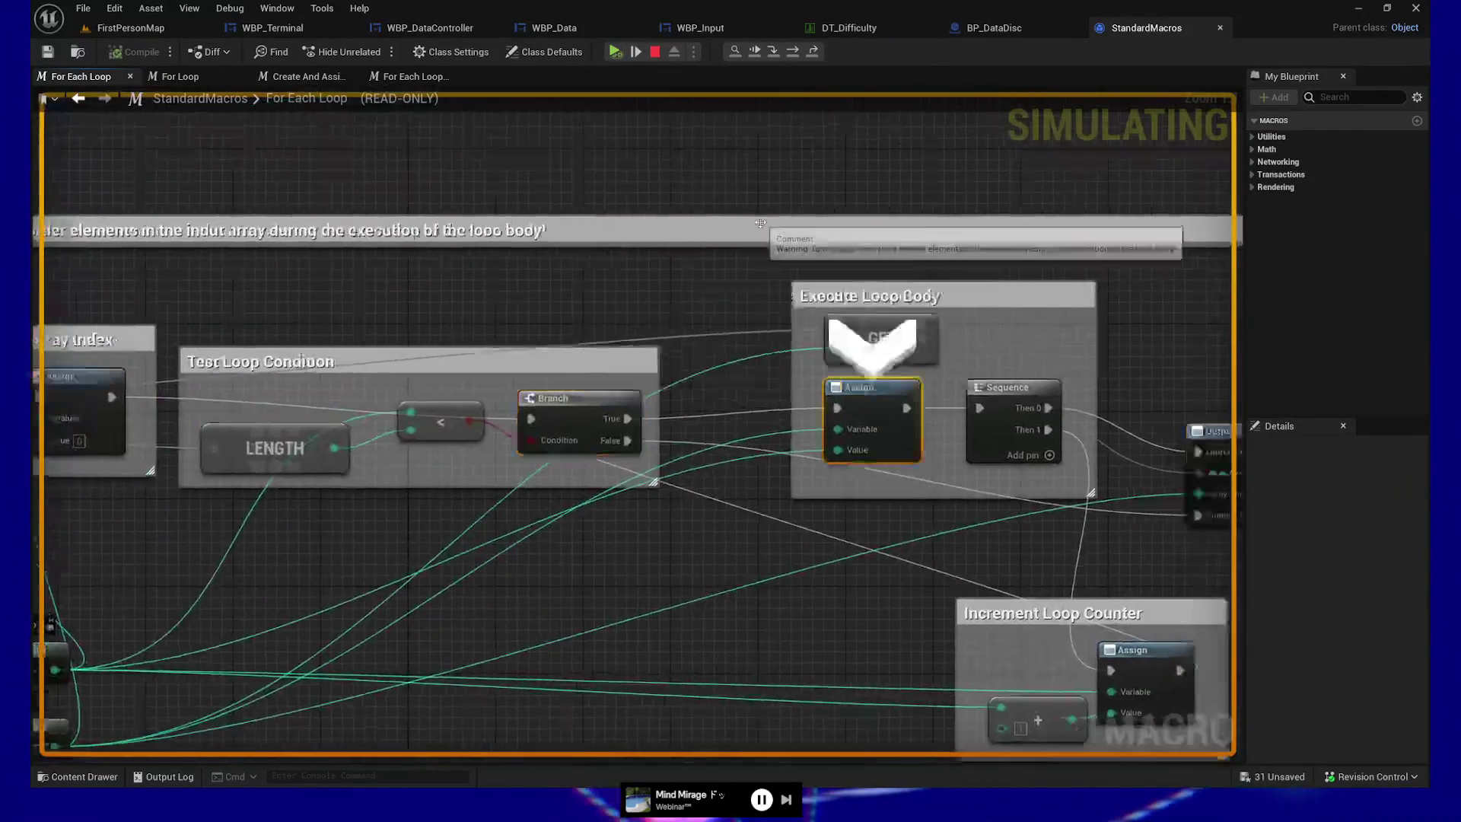
key("F11")
key("F11")
key("F11")
key("F11")
key("F11")
key("F11")
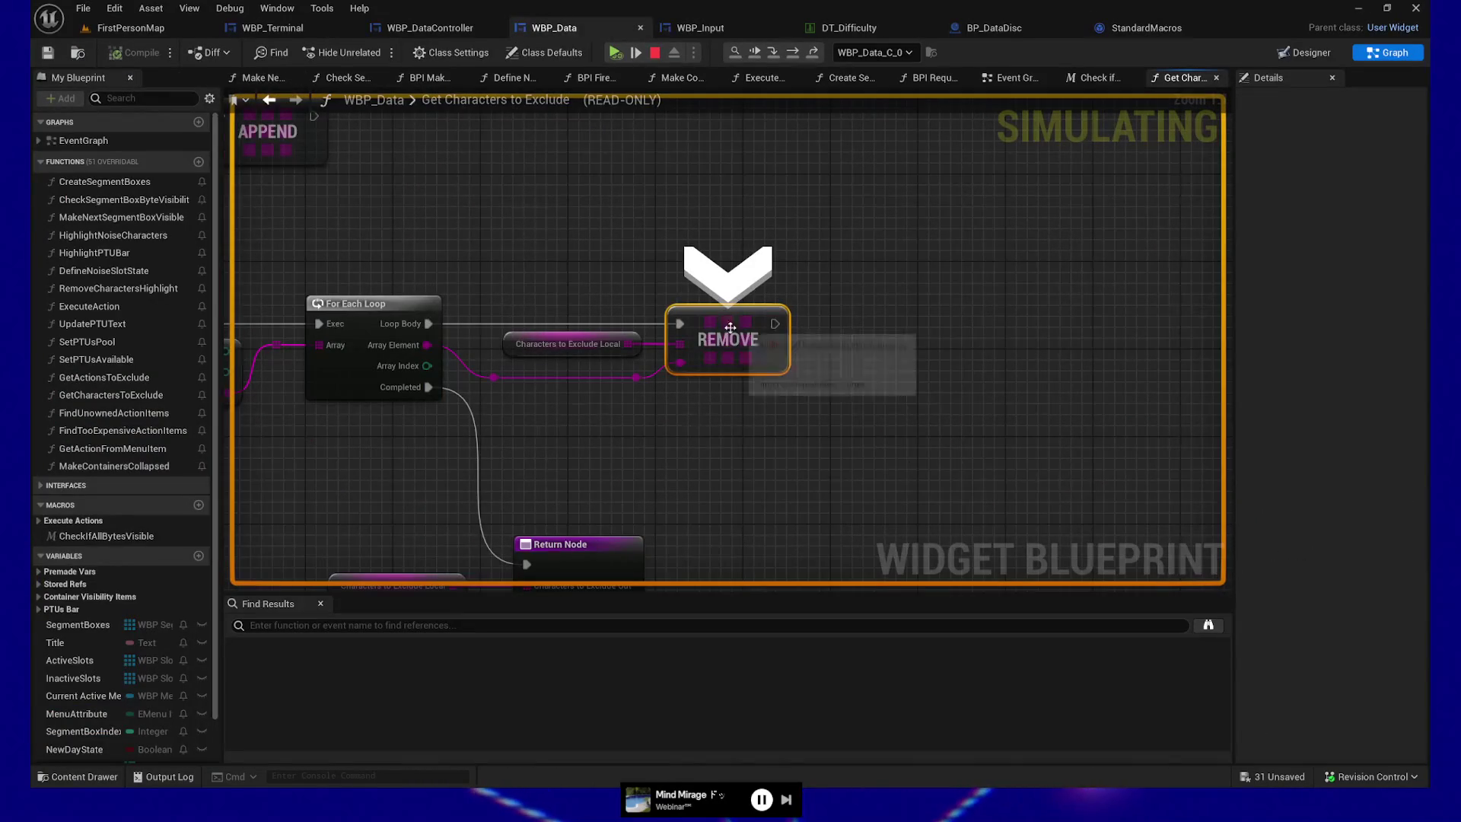
mouse_move(630, 344)
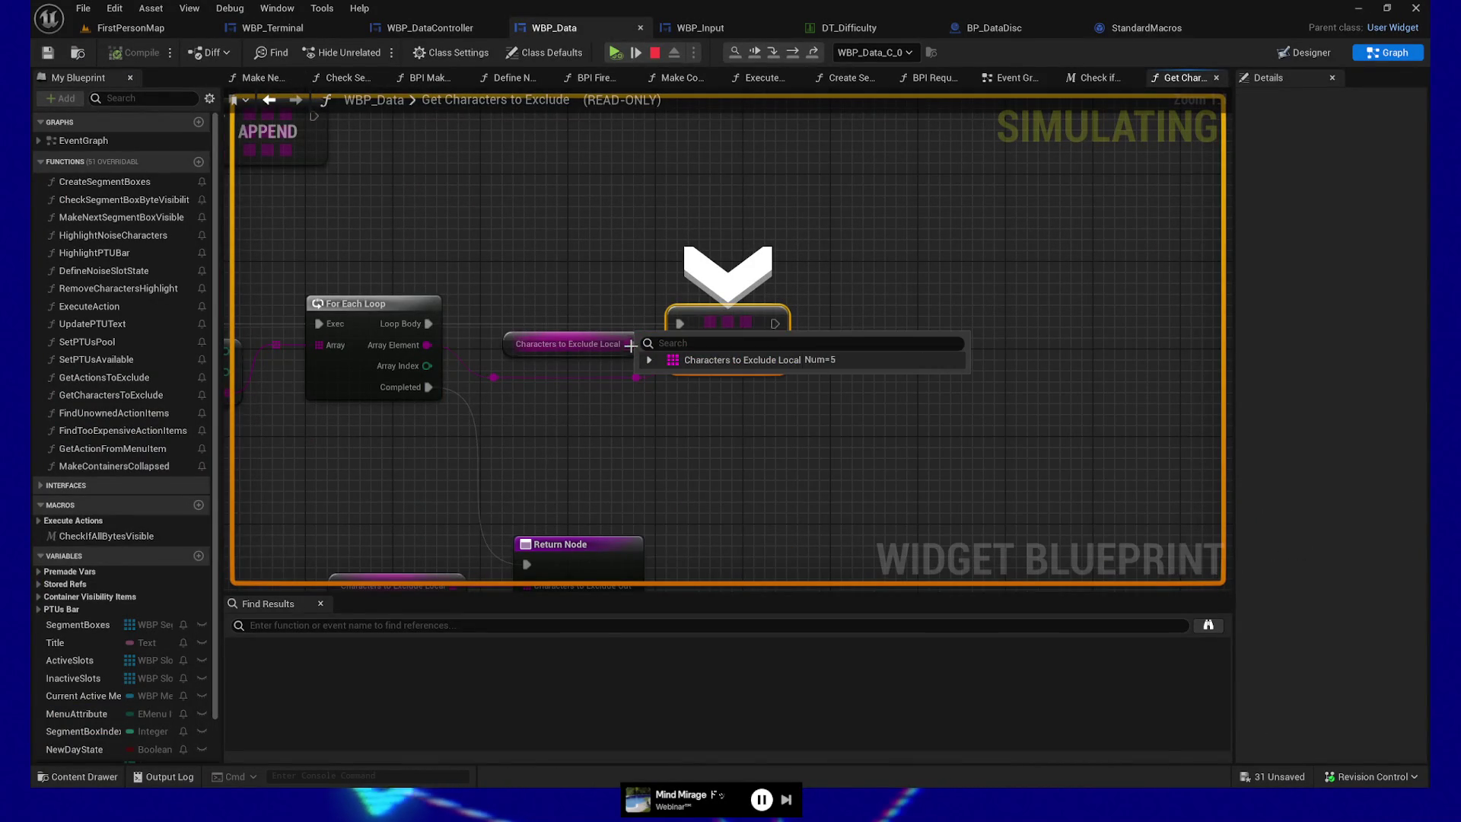
key("F11")
key("F11")
key("F11")
key("F11")
key("F11")
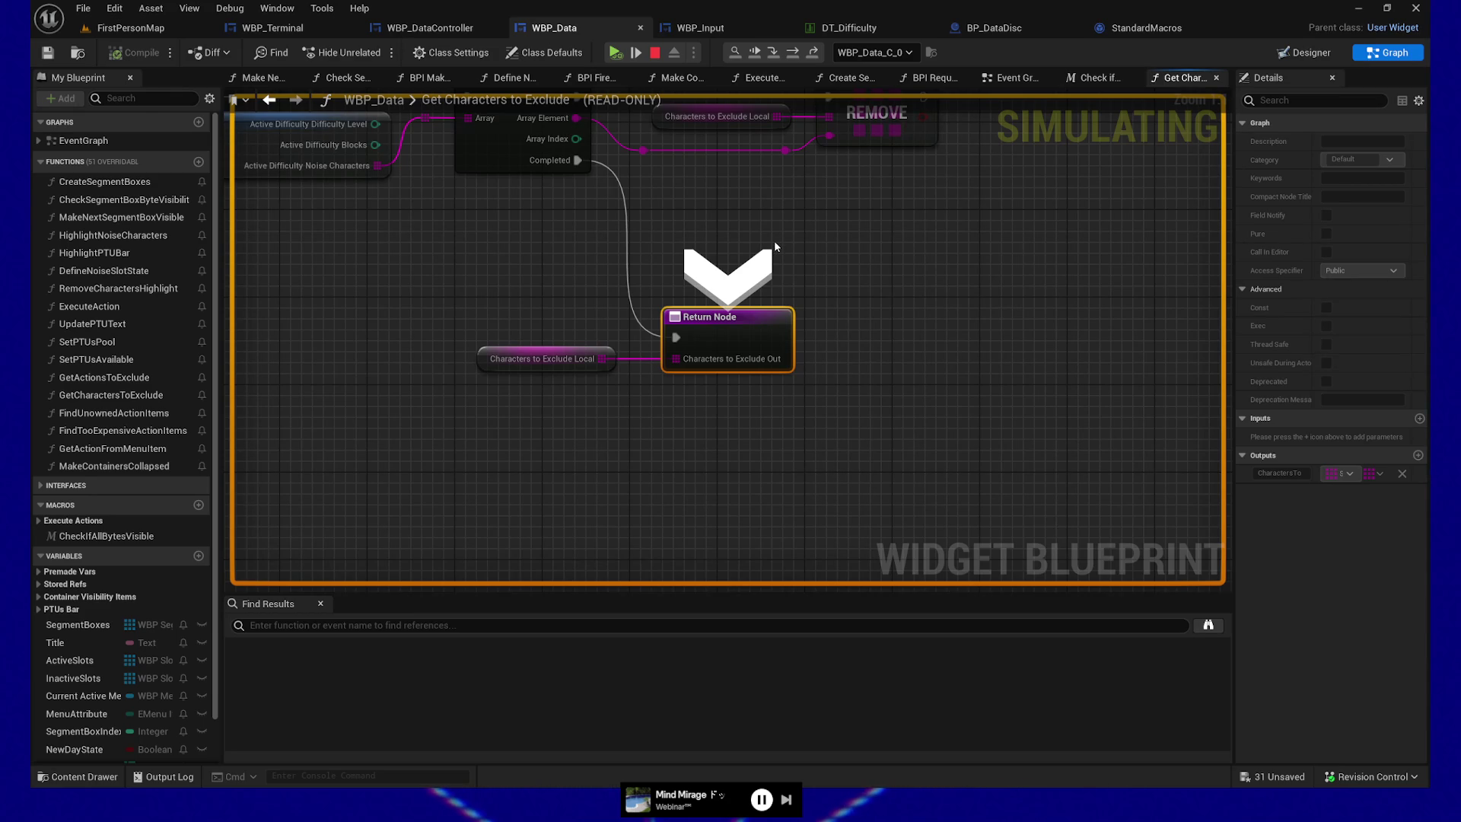
key("F10")
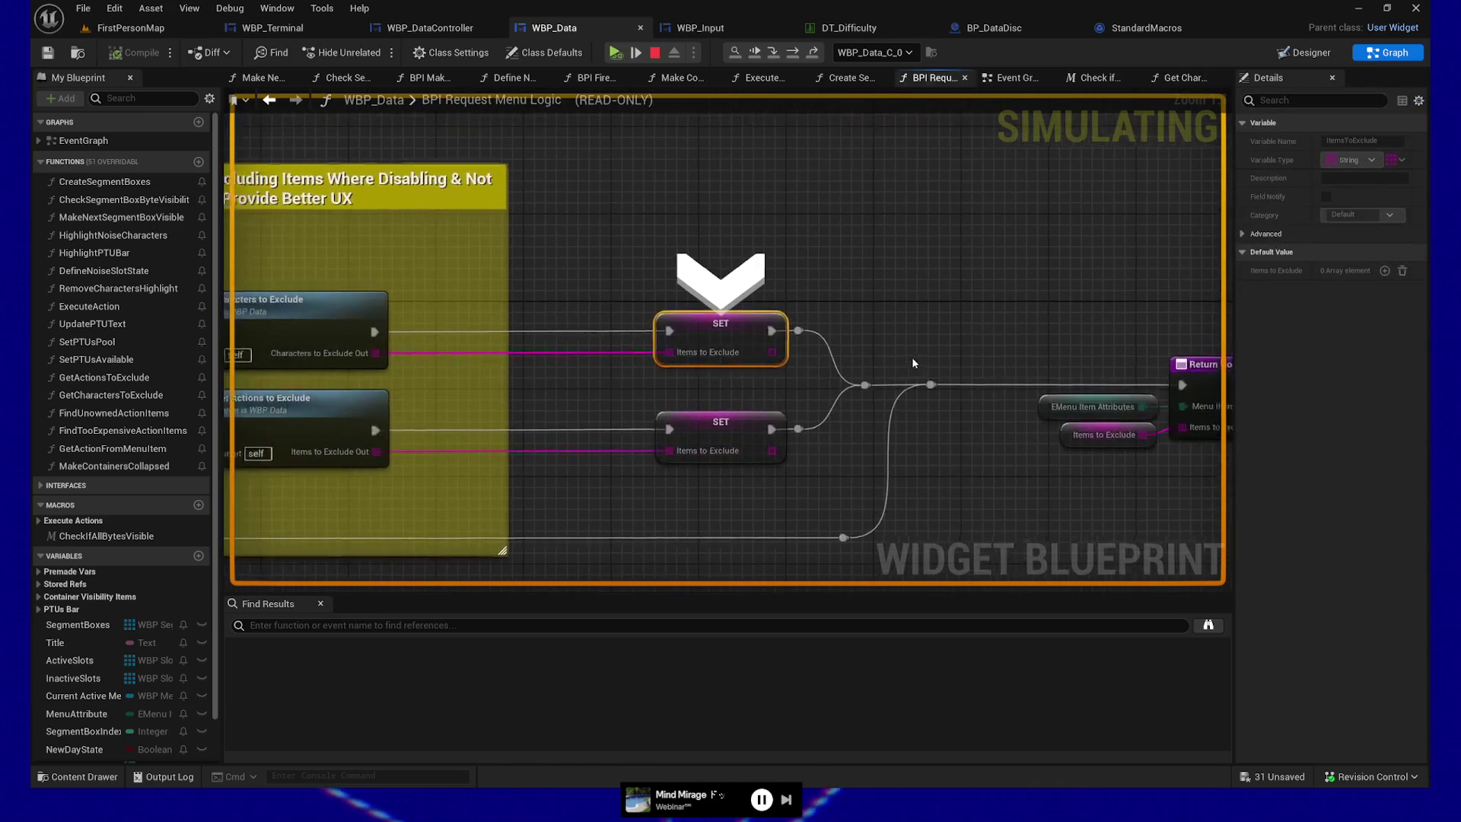
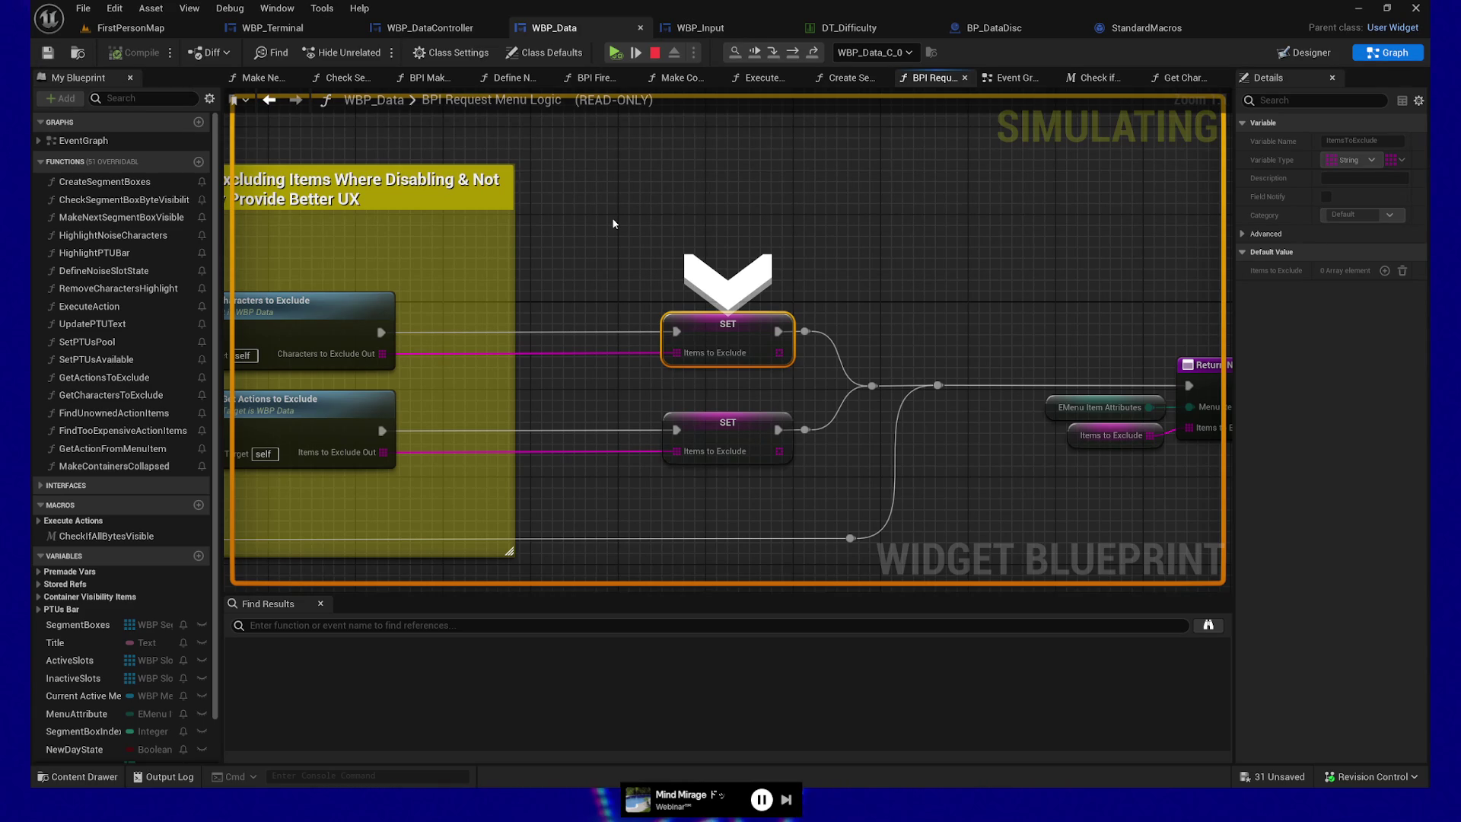
- Confirm the four excluded characters in Items to Exclude, then advance to the function's return node
mouse_move(677, 352)
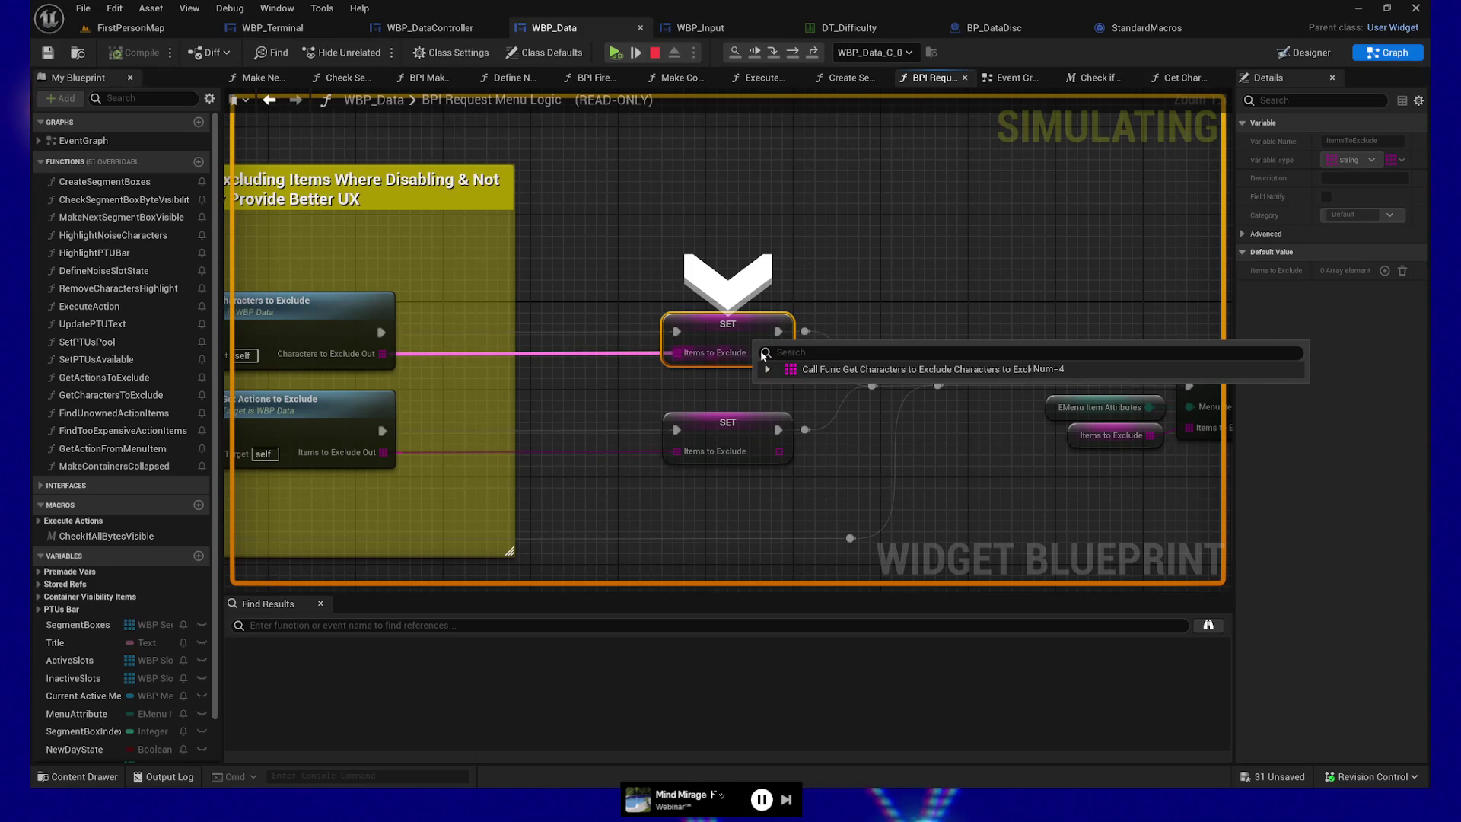
left_click(767, 370)
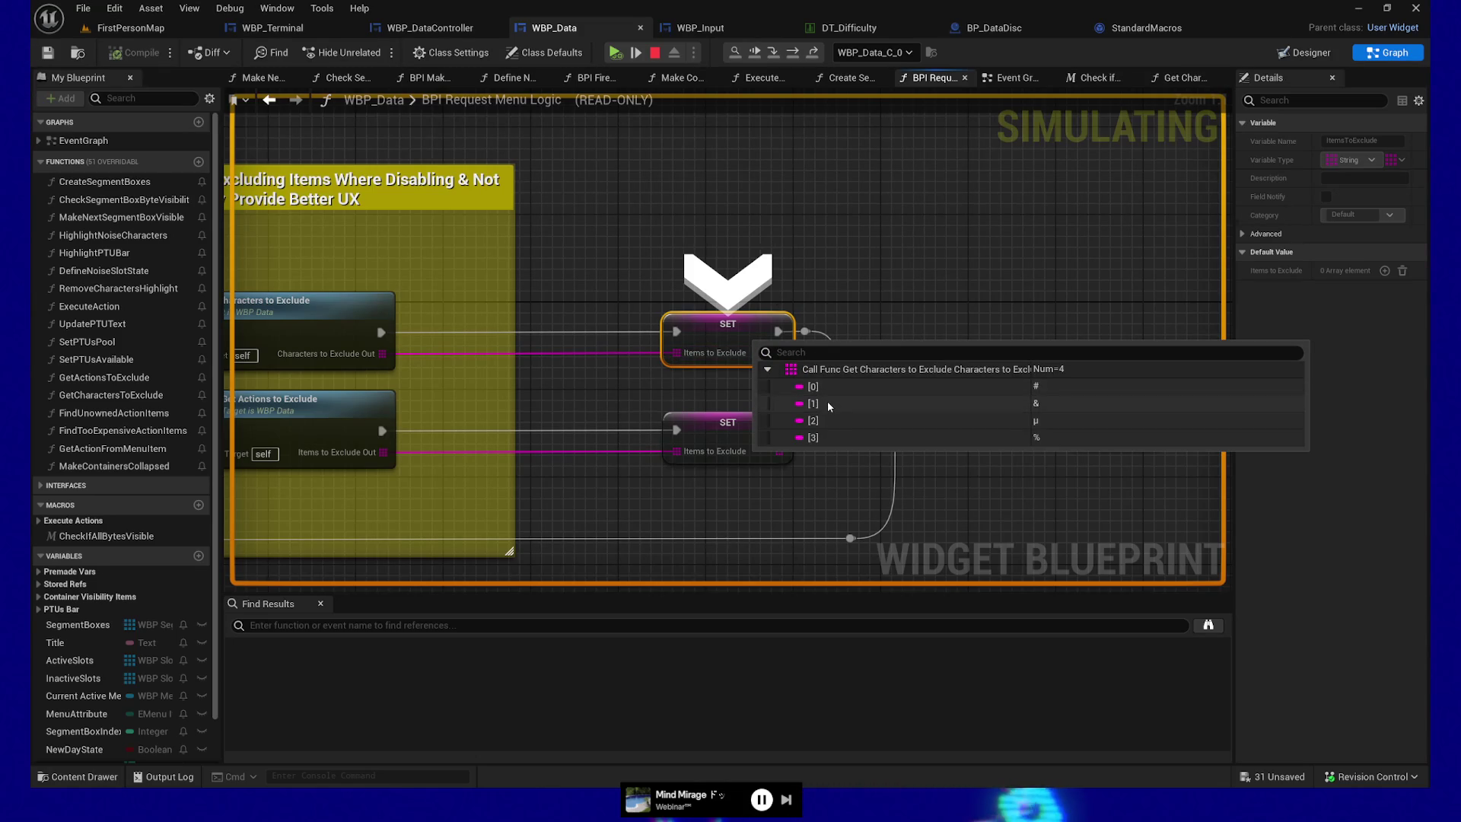
left_click(636, 53)
- Step into Set Menu Items, confirm the Array's four entries, and enter Add Menu Items to Parent
mouse_move(643, 380)
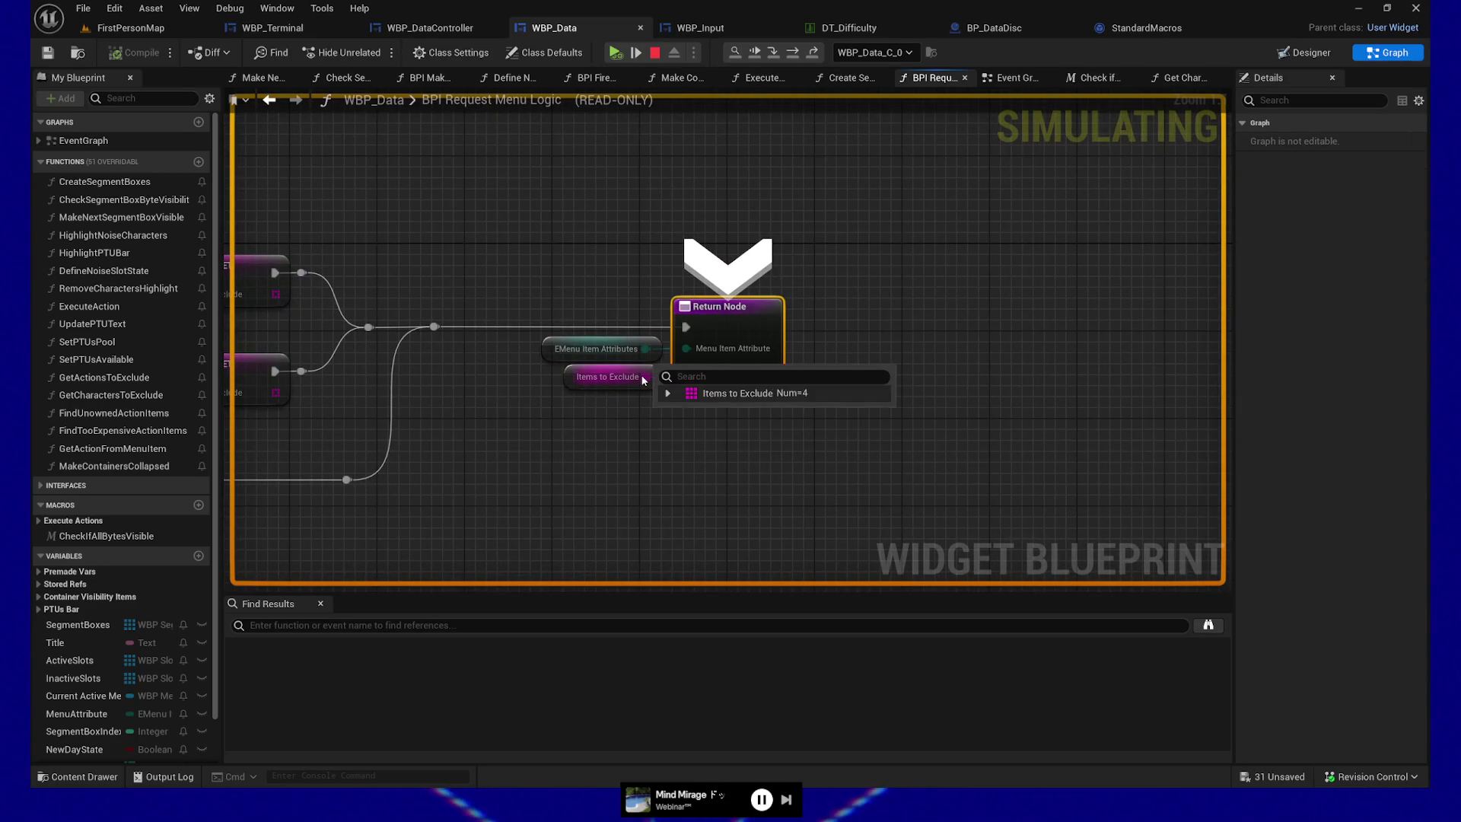
key("F10")
key("F10")
key("F10")
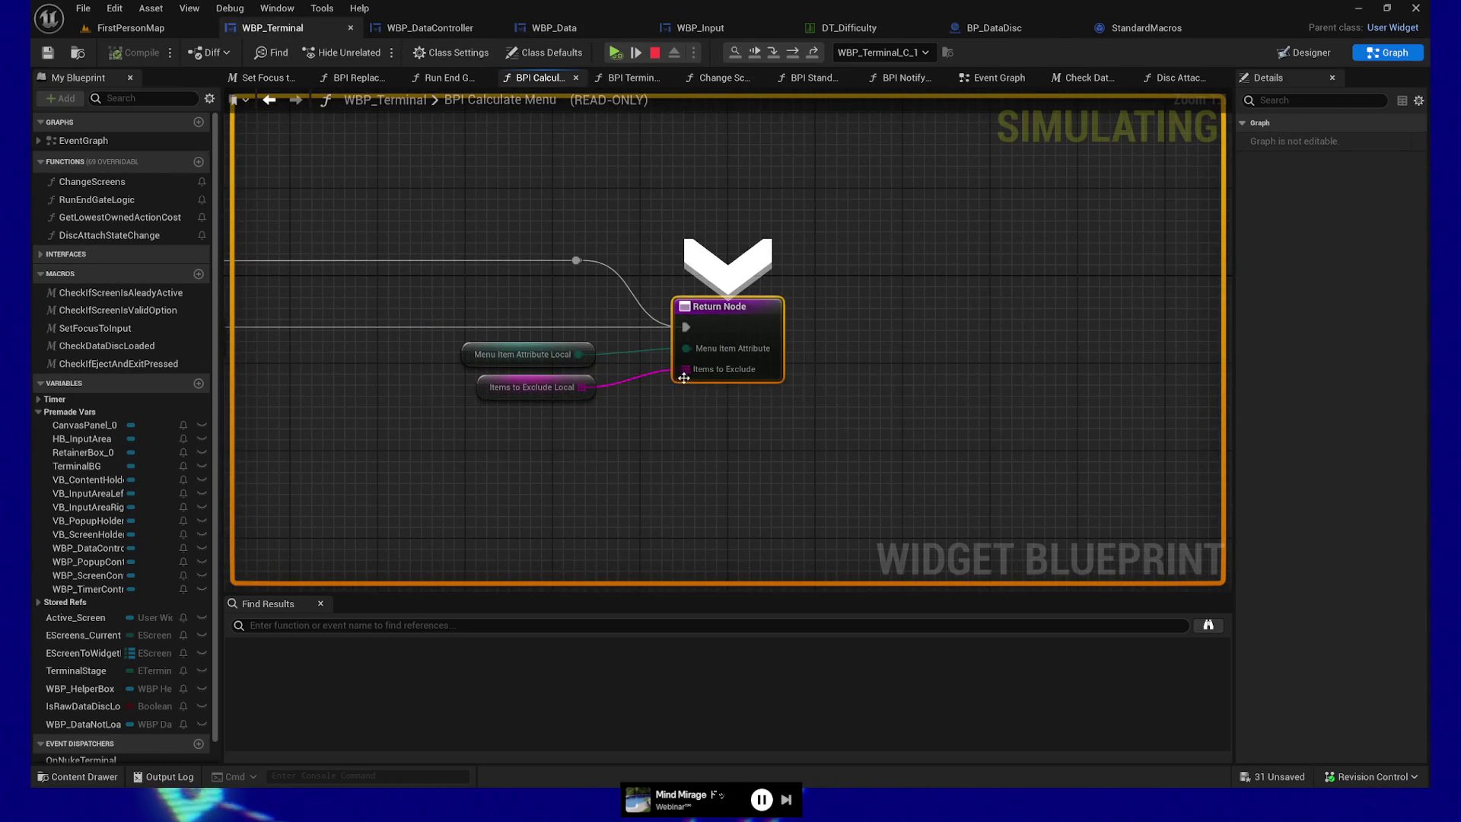
key("F10")
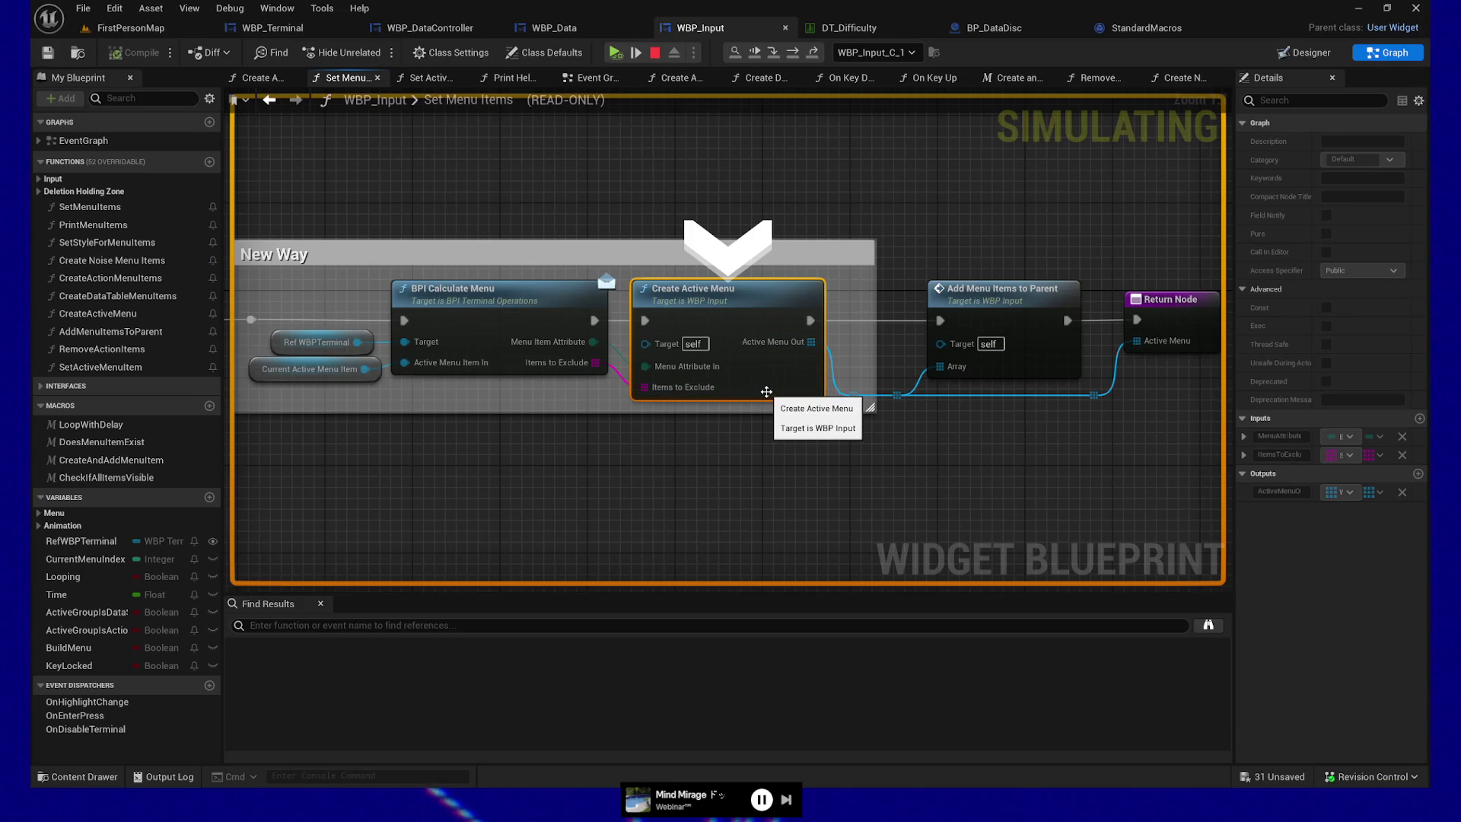
key("F10")
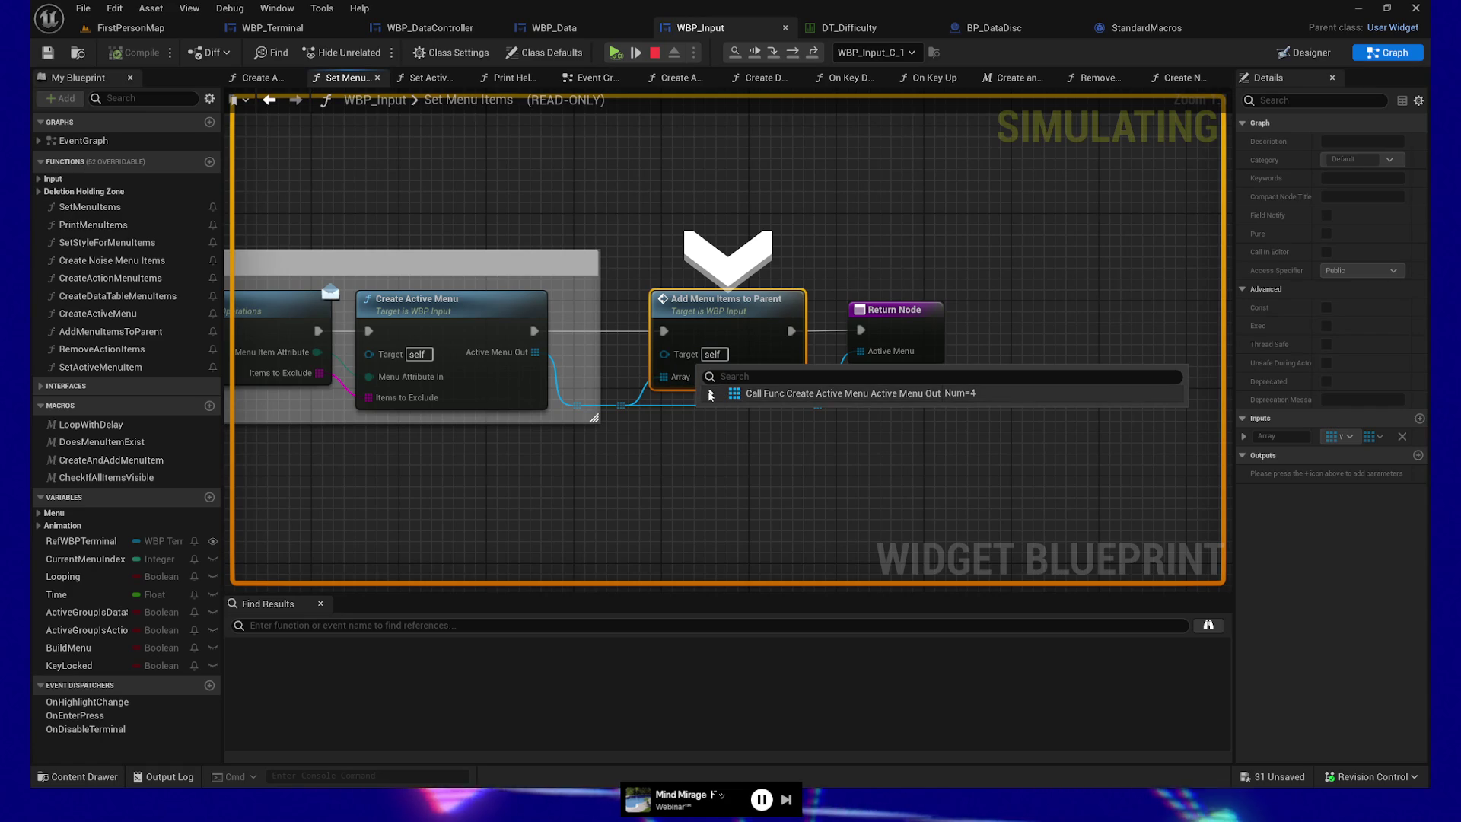
left_click(711, 393)
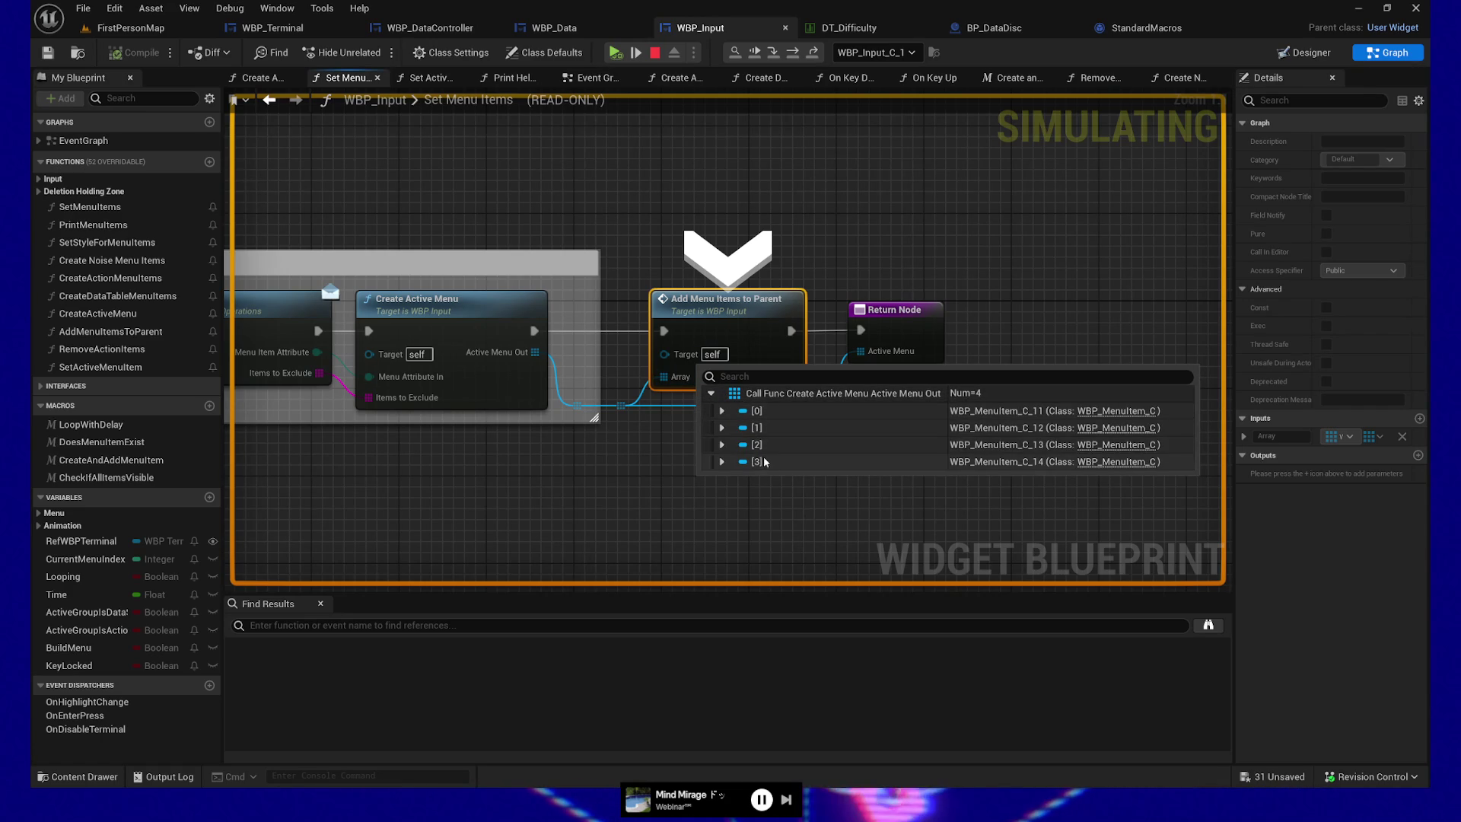
left_click(635, 53)
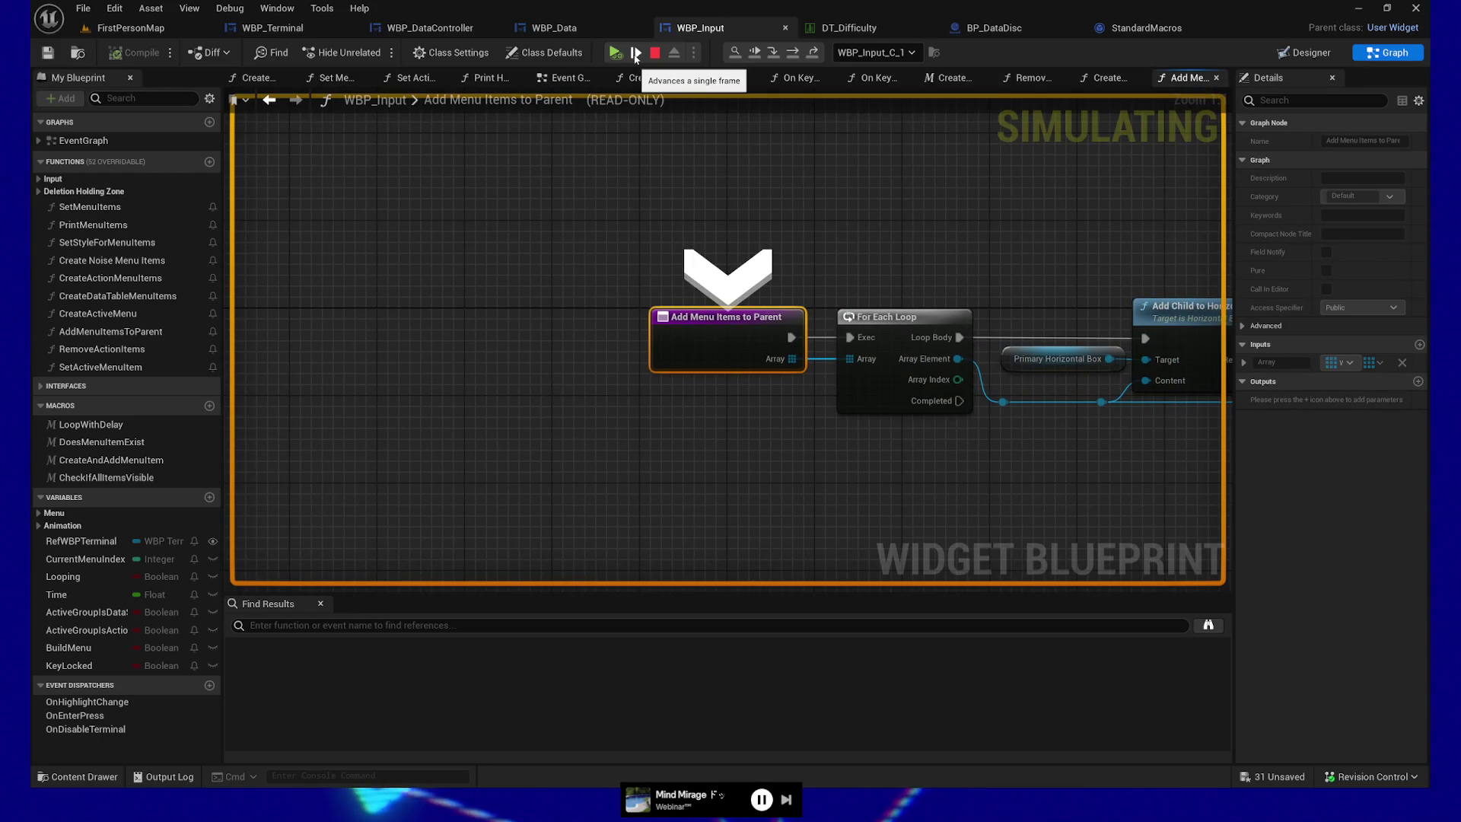
- Advance to the For Each Loop and list the four WBP_MenuItem widgets in its Array
left_click(635, 53)
mouse_move(623, 339)
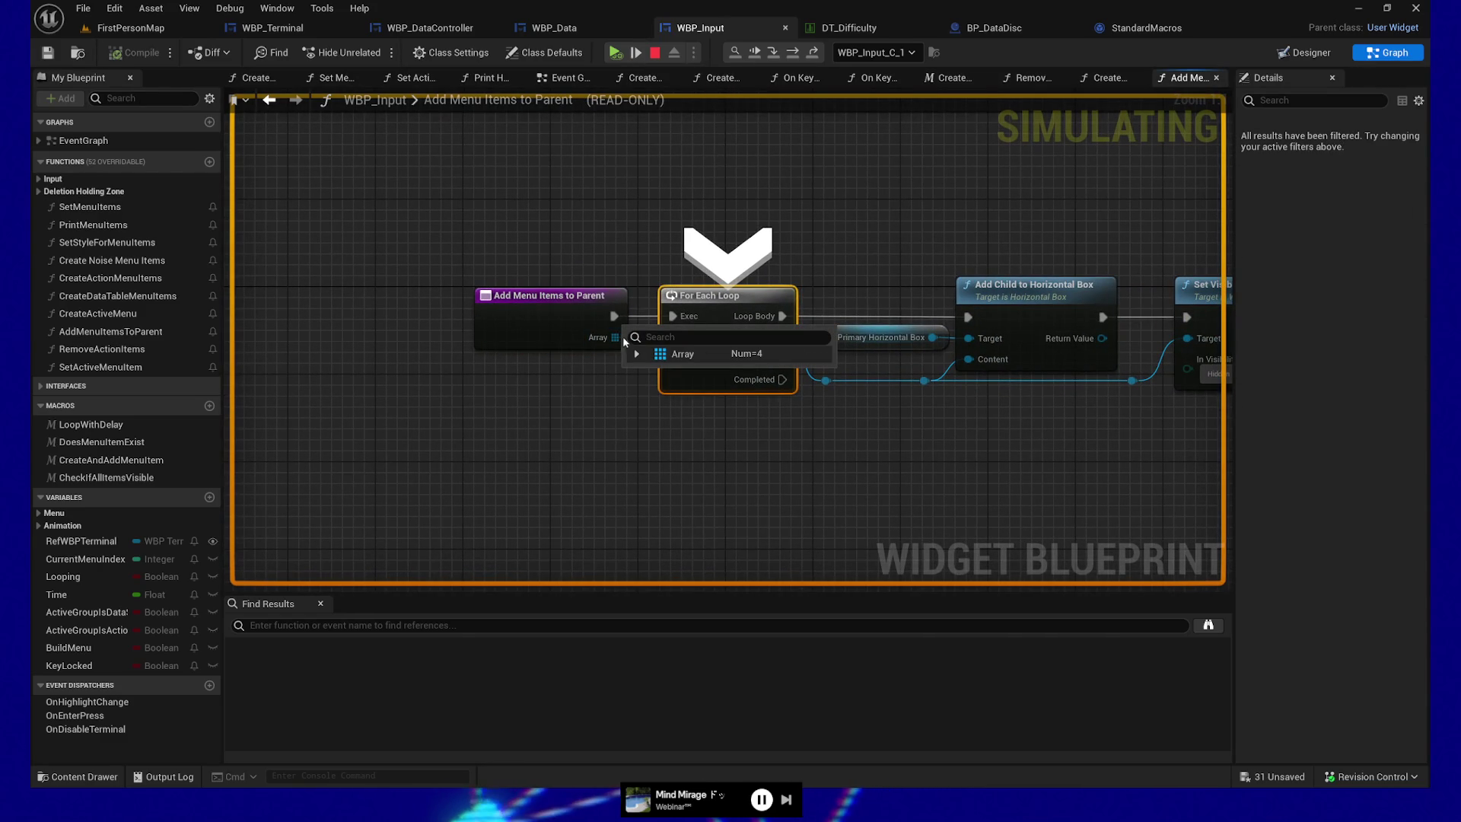
left_click(636, 354)
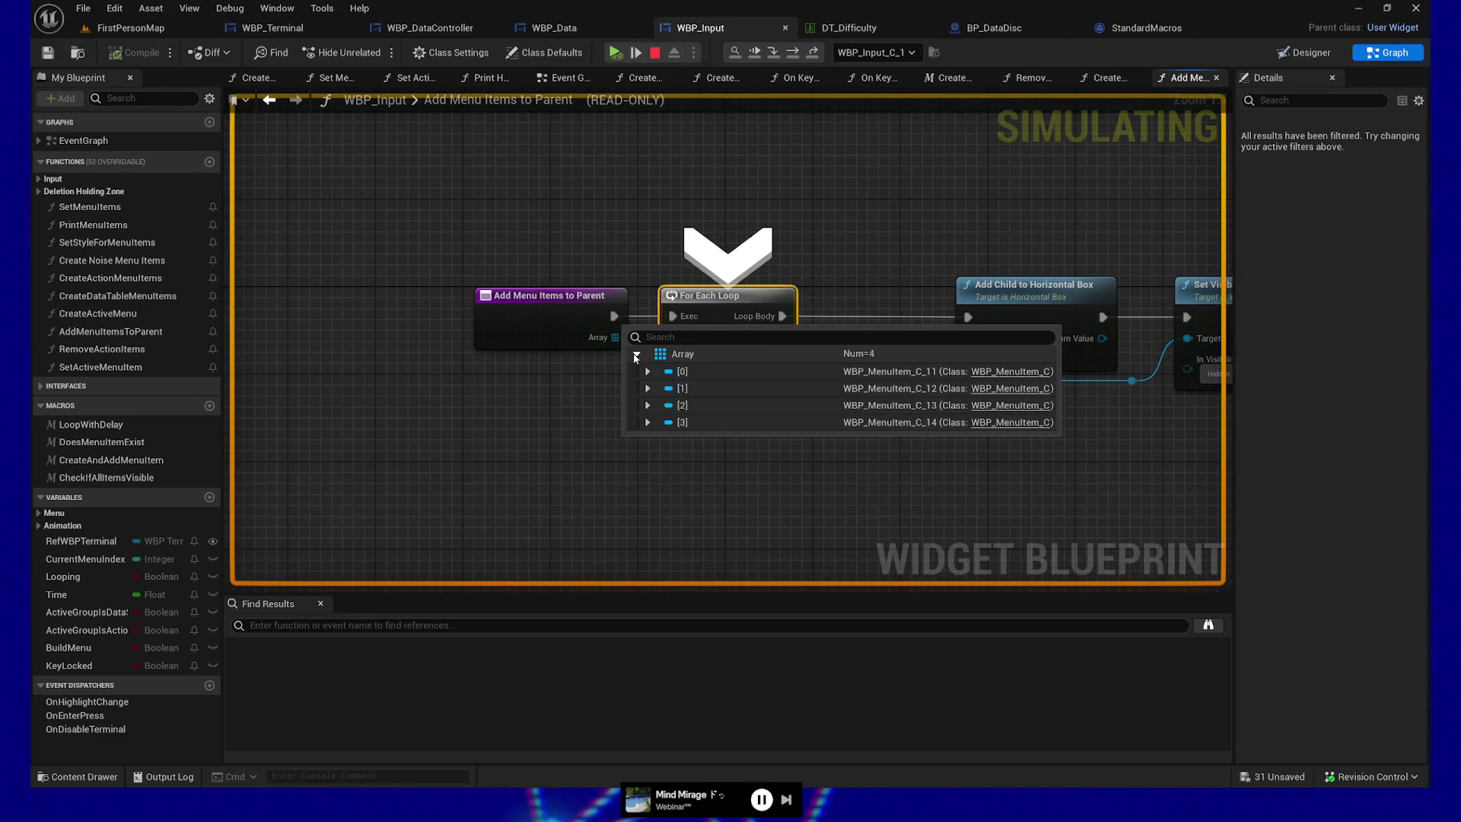
- Select the Primary Horizontal Box variable node and stop the running simulation
left_click(623, 207)
mouse_move(860, 229)
left_mouse_down()
mouse_move(543, 210)
mouse_move(758, 210)
left_mouse_up()
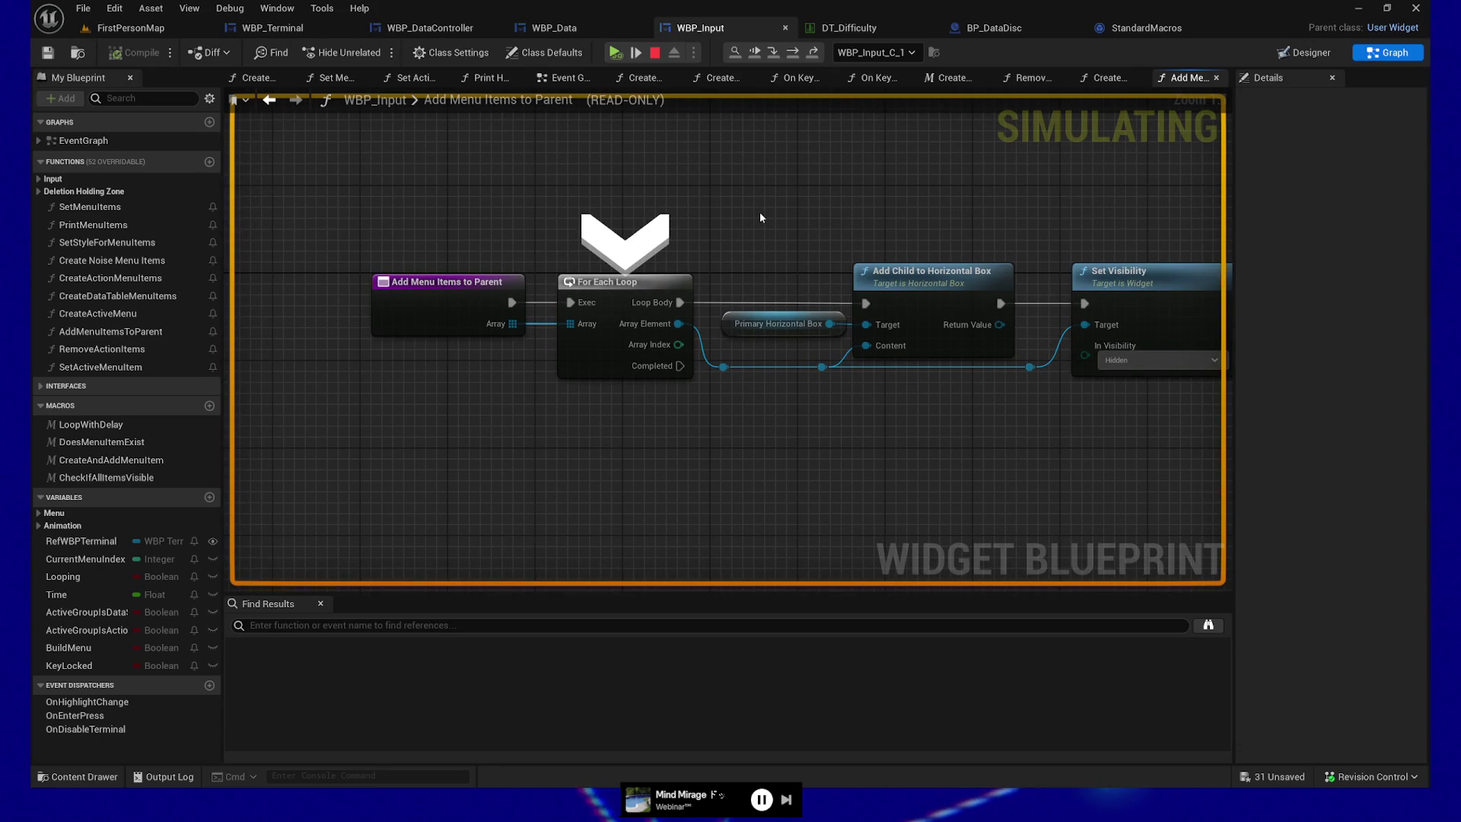
left_click(778, 324)
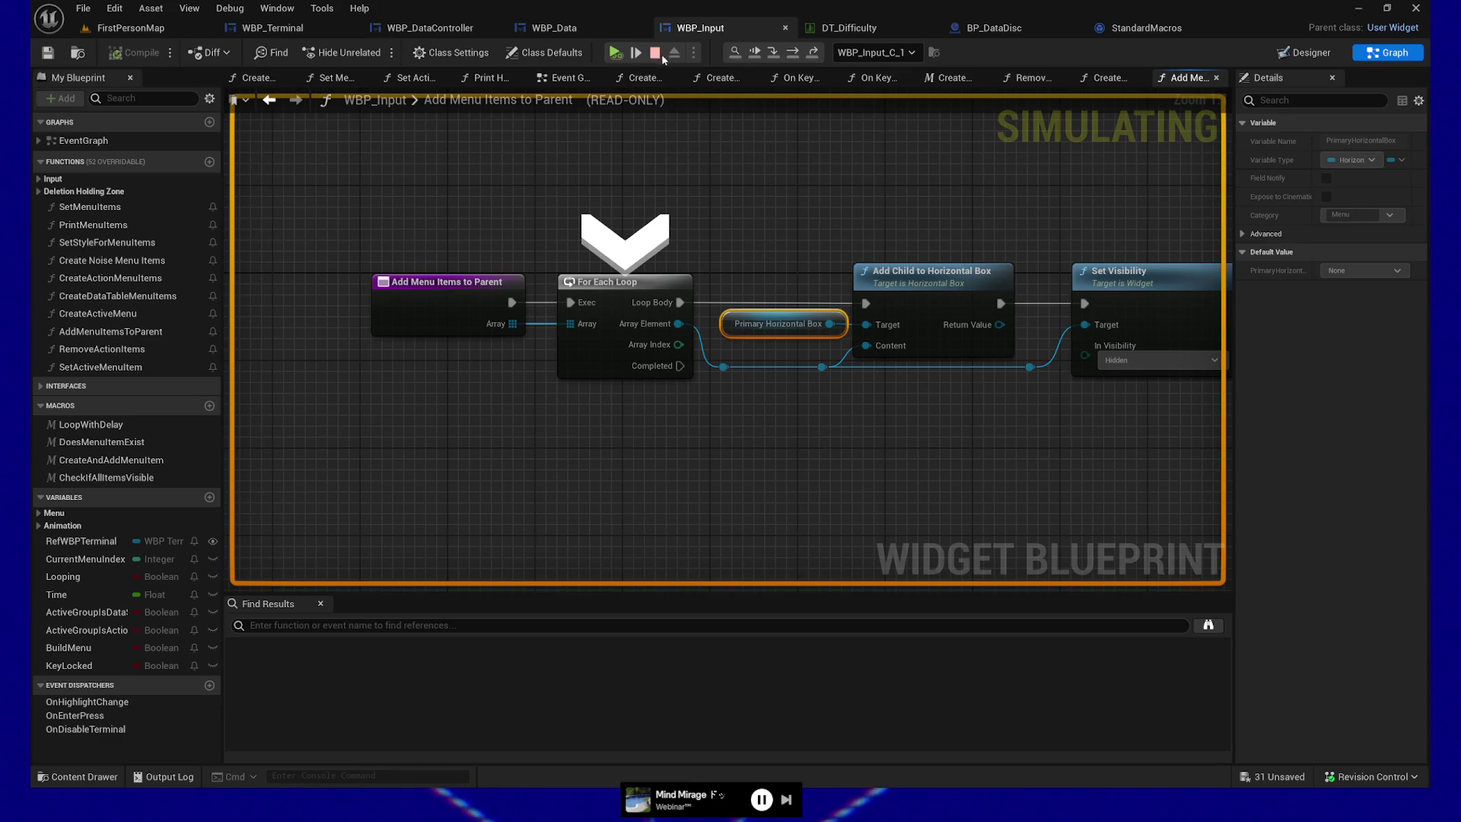
key("Escape")
- Find all references to PrimaryHorizontalBox by name and enlarge the Find Results panel
right_click(731, 315)
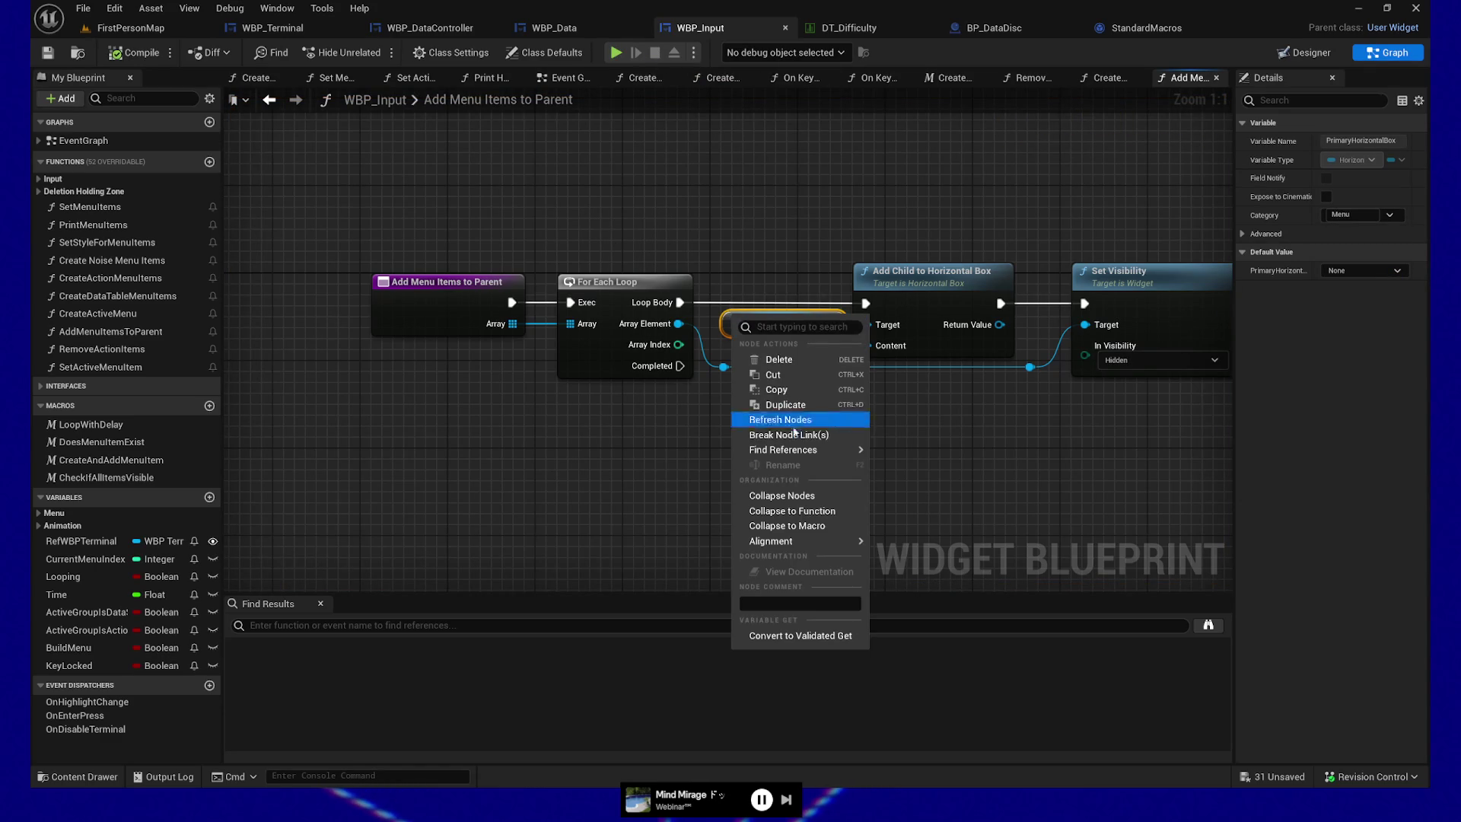
mouse_move(836, 452)
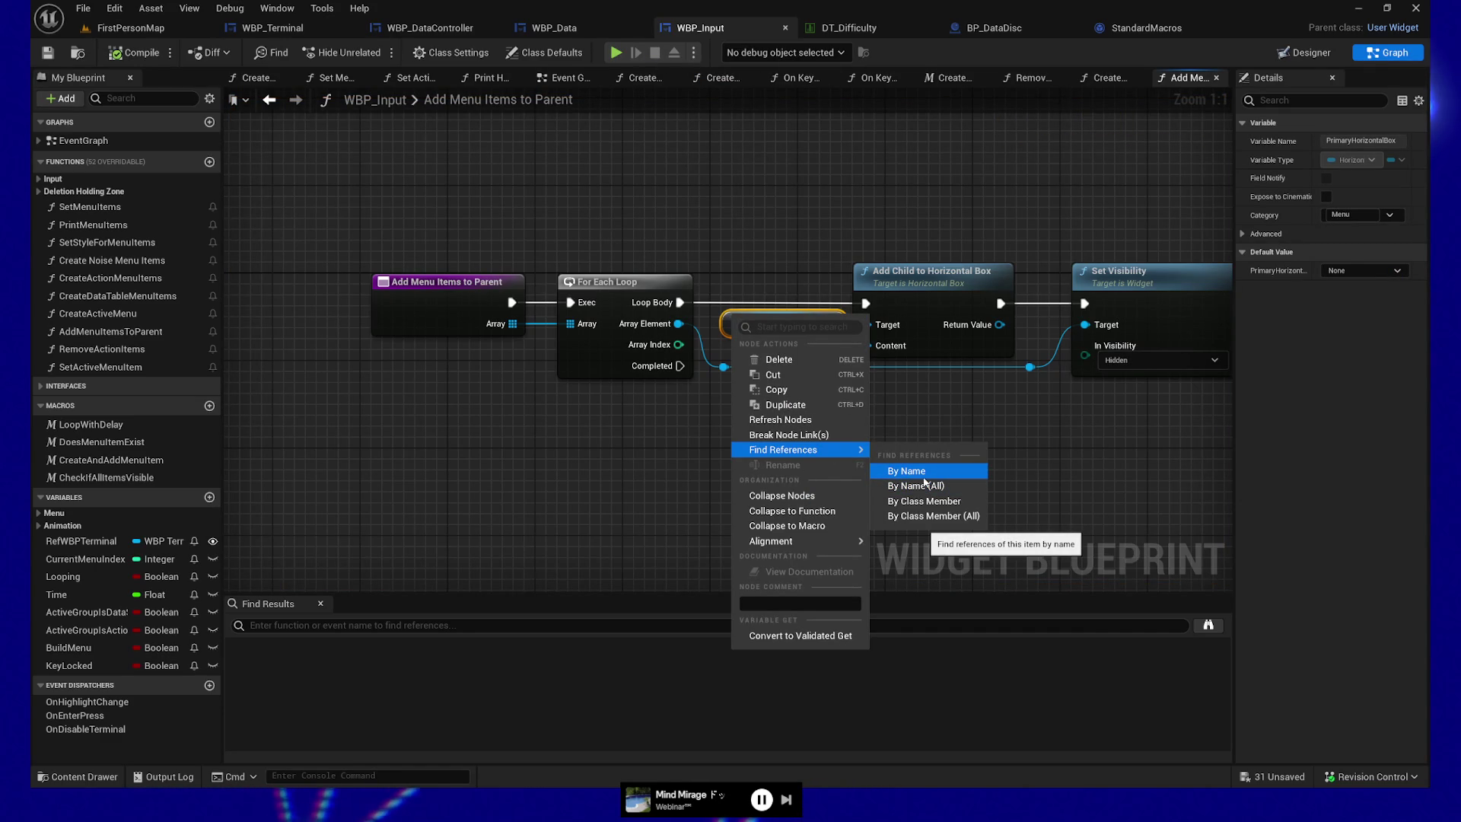
left_click(919, 473)
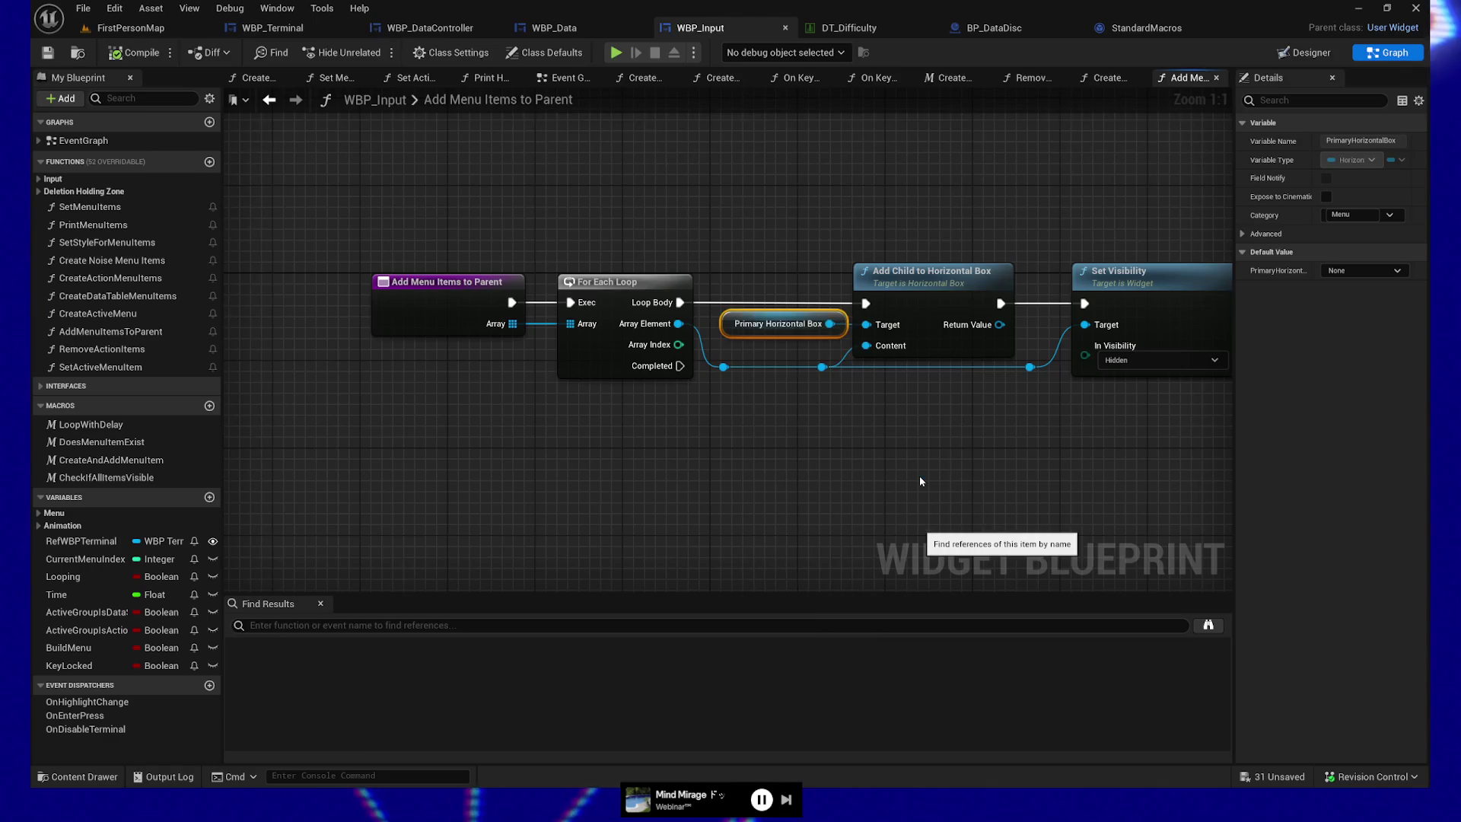
left_click_drag(428, 594, 427, 484)
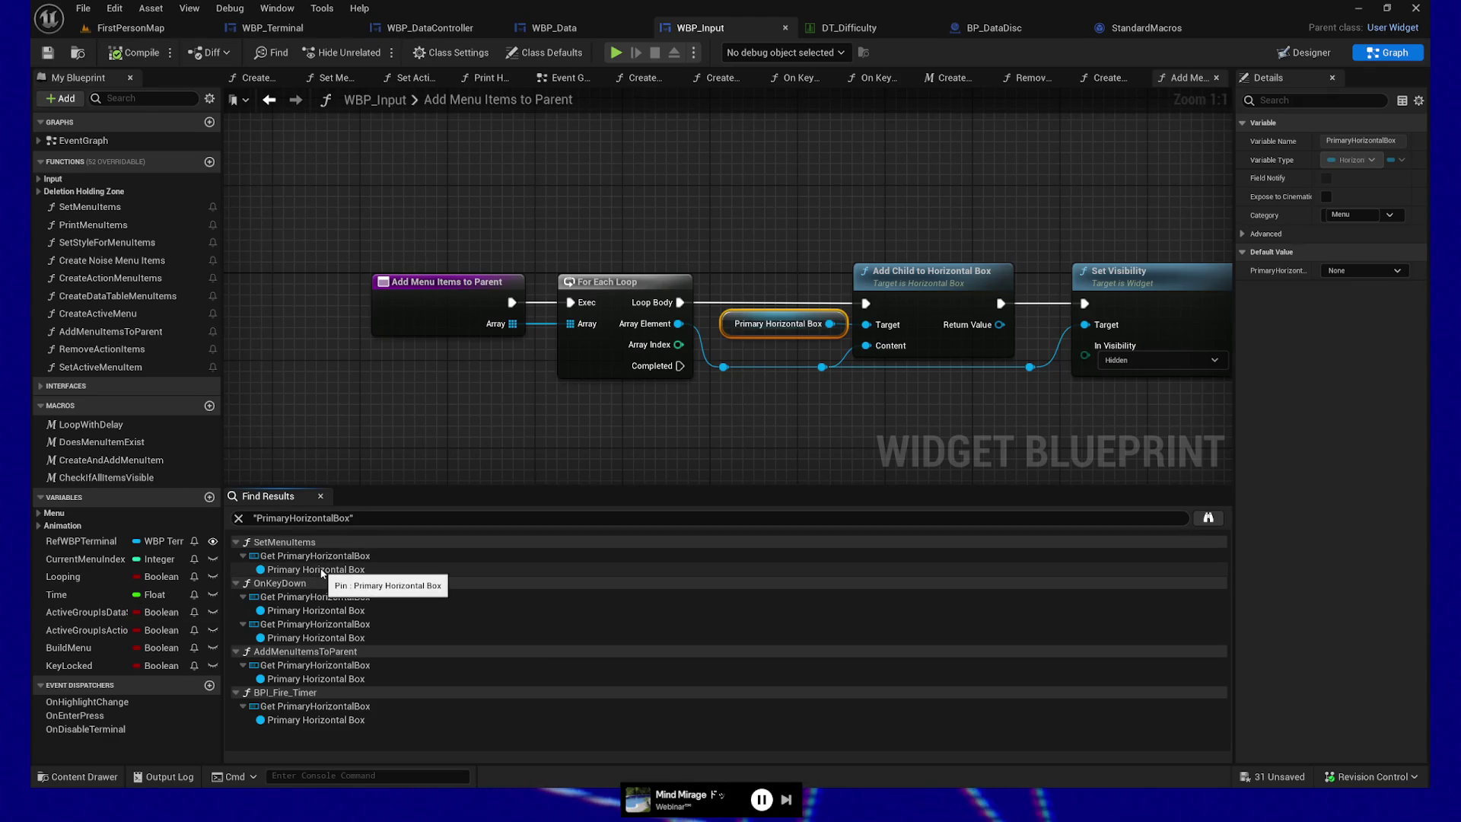
- Jump to the SetMenuItems reference and inspect the Add Menu Items to Parent loop graph
double_click(322, 570)
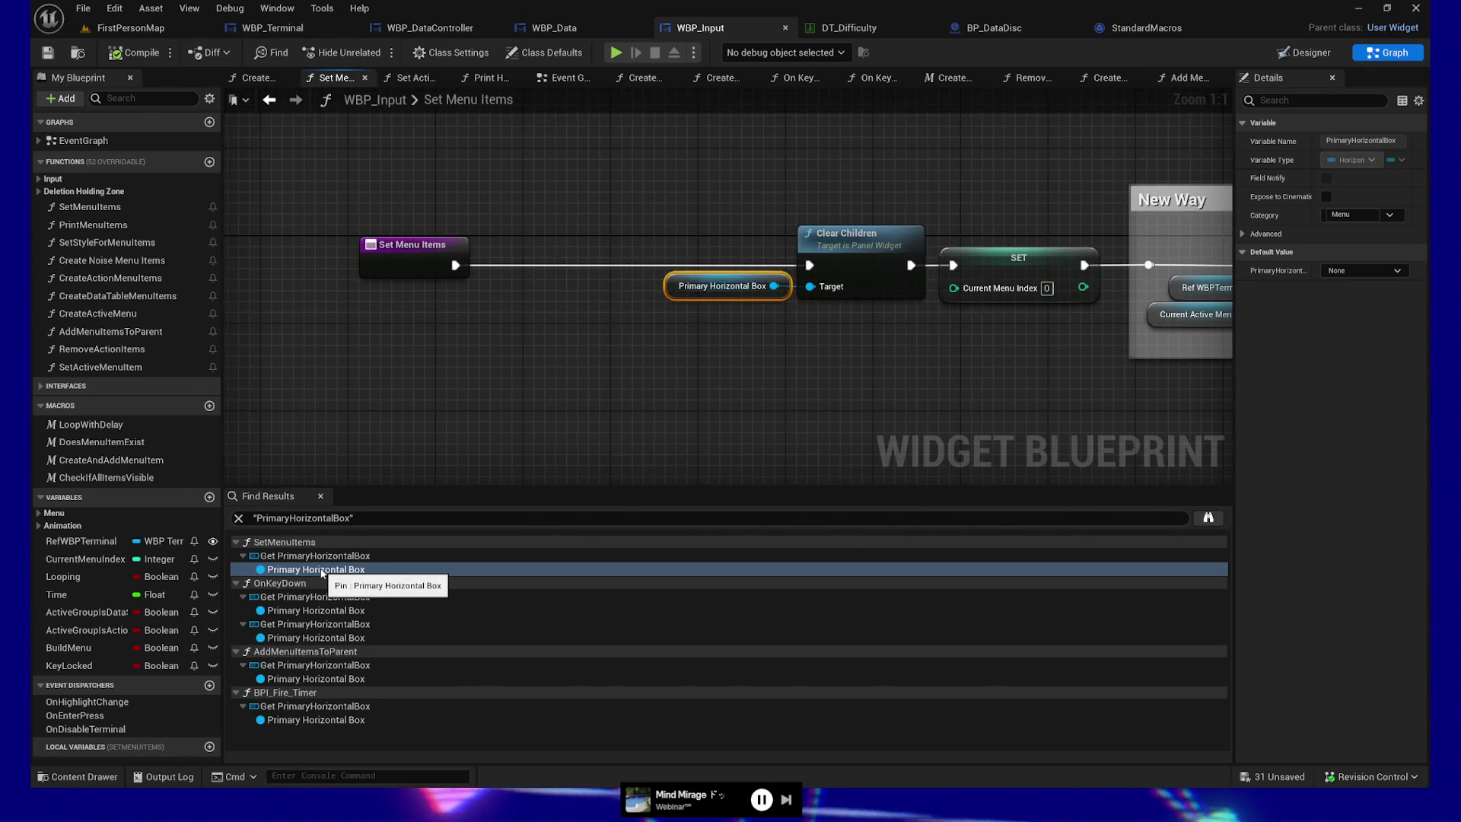
mouse_move(1017, 366)
left_mouse_down()
mouse_move(456, 373)
mouse_move(711, 369)
left_mouse_up()
mouse_move(402, 211)
left_mouse_down()
mouse_move(541, 330)
mouse_move(617, 356)
left_mouse_up()
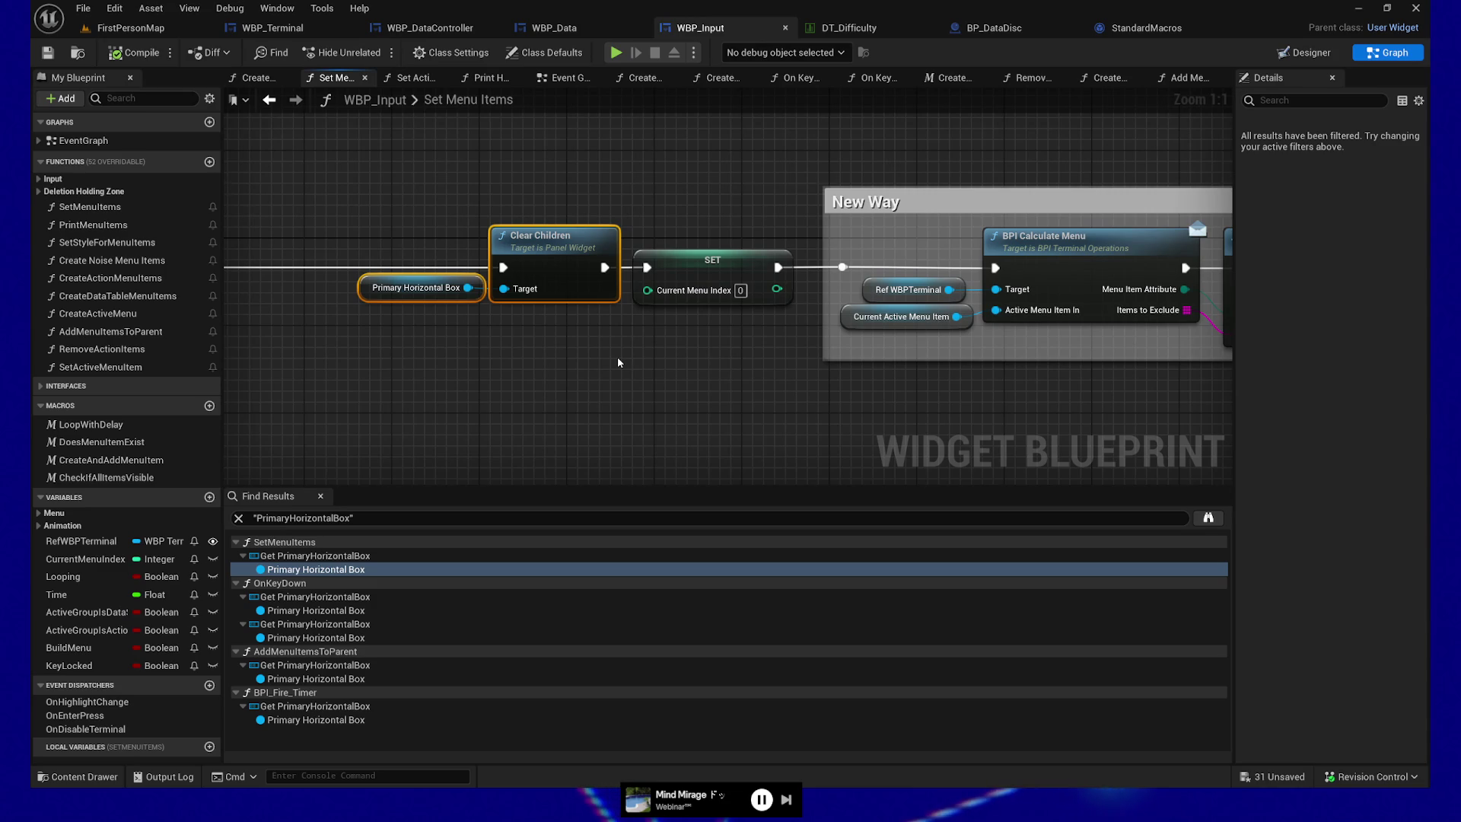
mouse_move(618, 356)
left_mouse_down()
mouse_move(449, 394)
mouse_move(892, 409)
mouse_move(628, 433)
left_mouse_up()
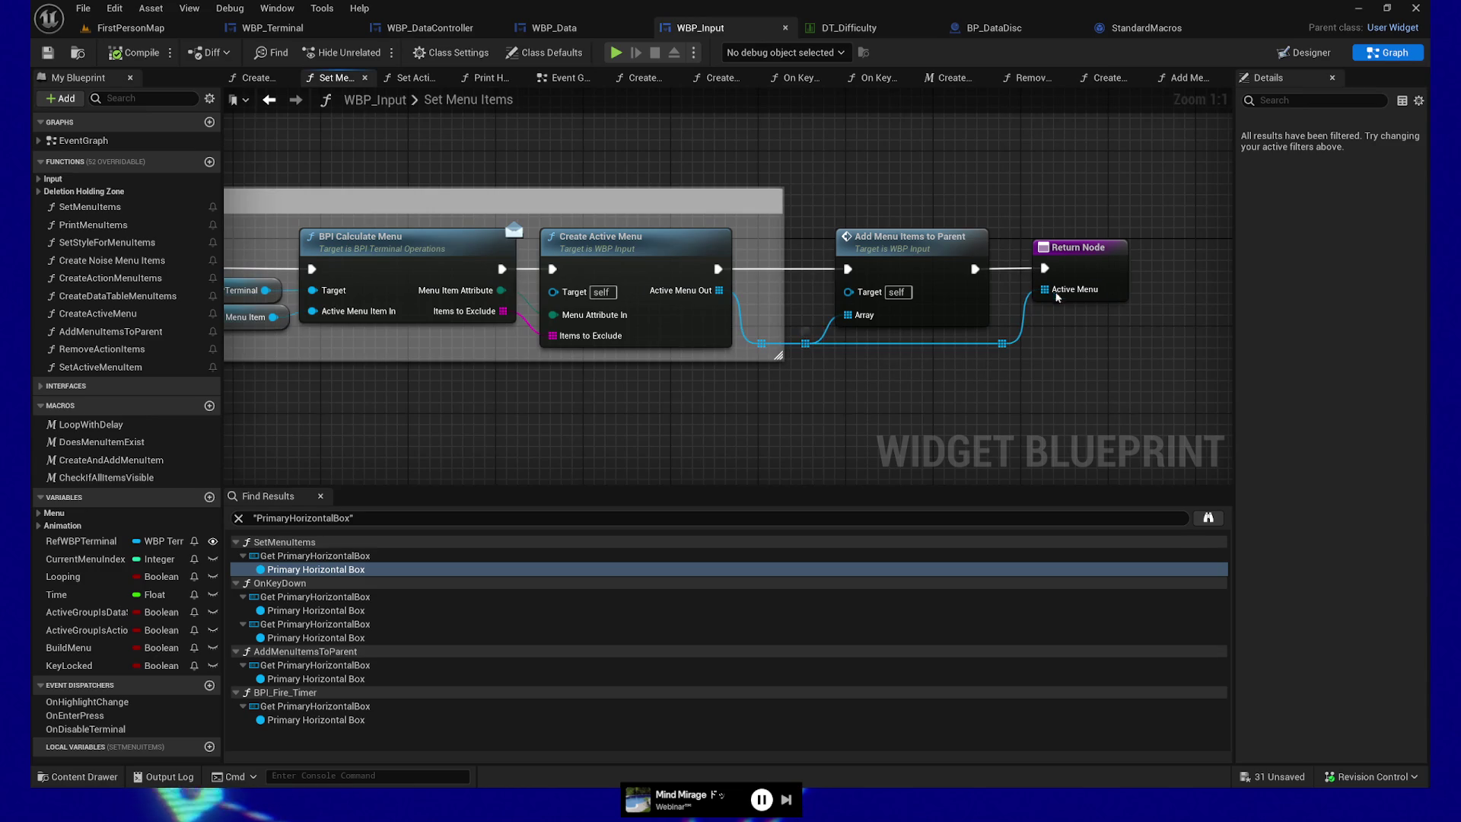
double_click(919, 246)
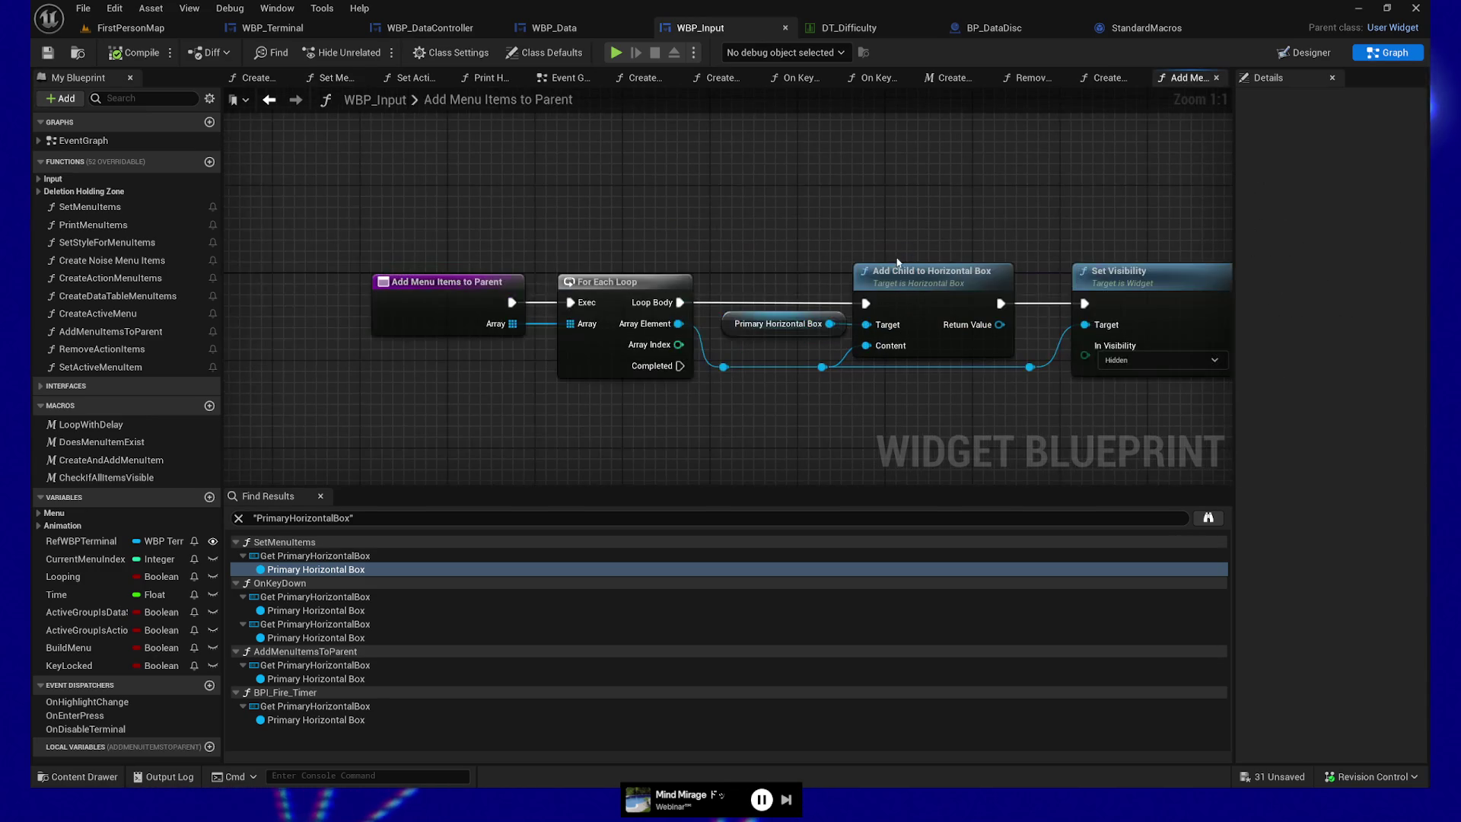
left_click_drag(847, 419, 734, 406)
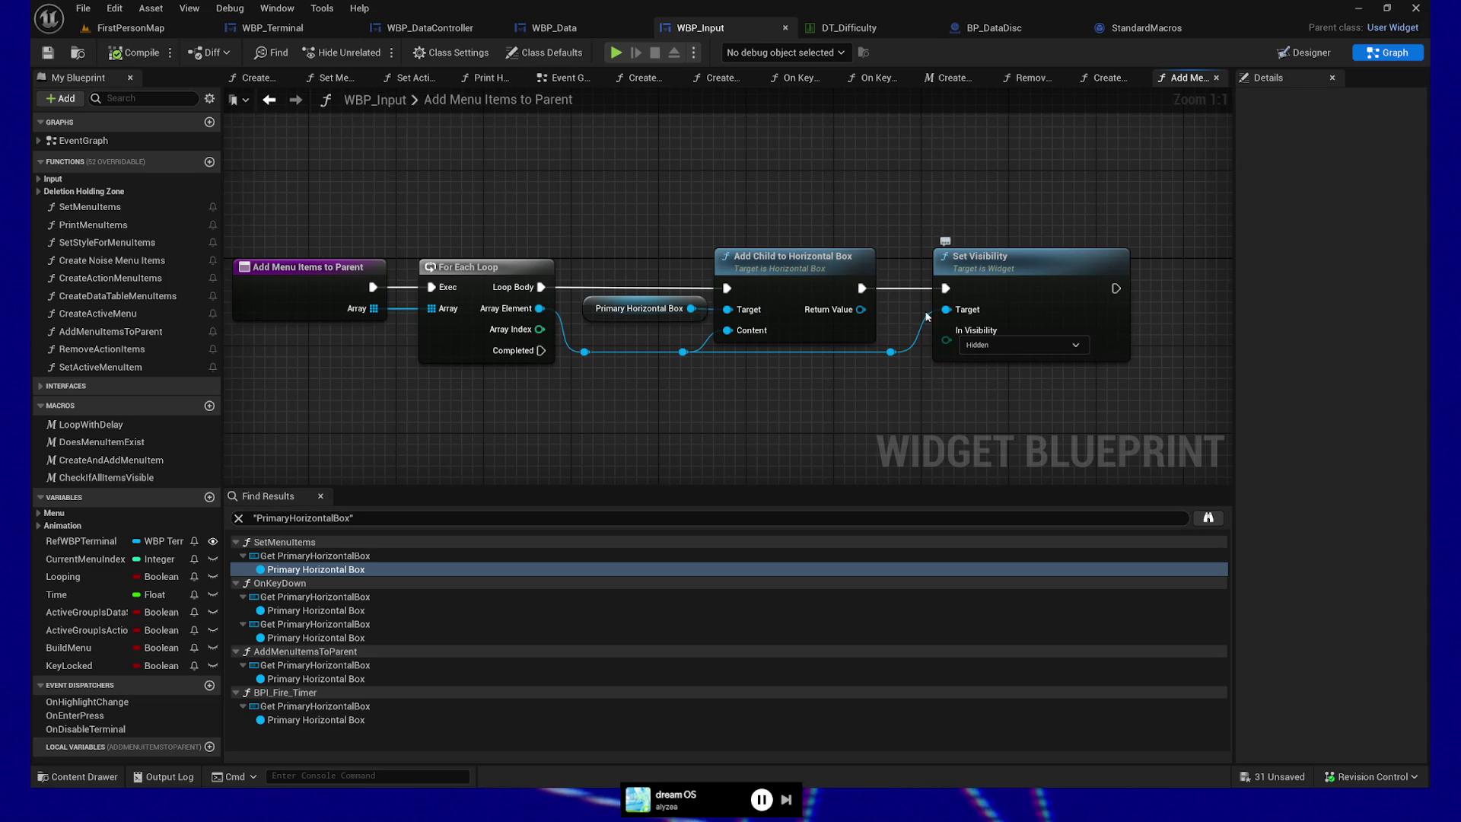
left_click_drag(691, 418, 737, 413)
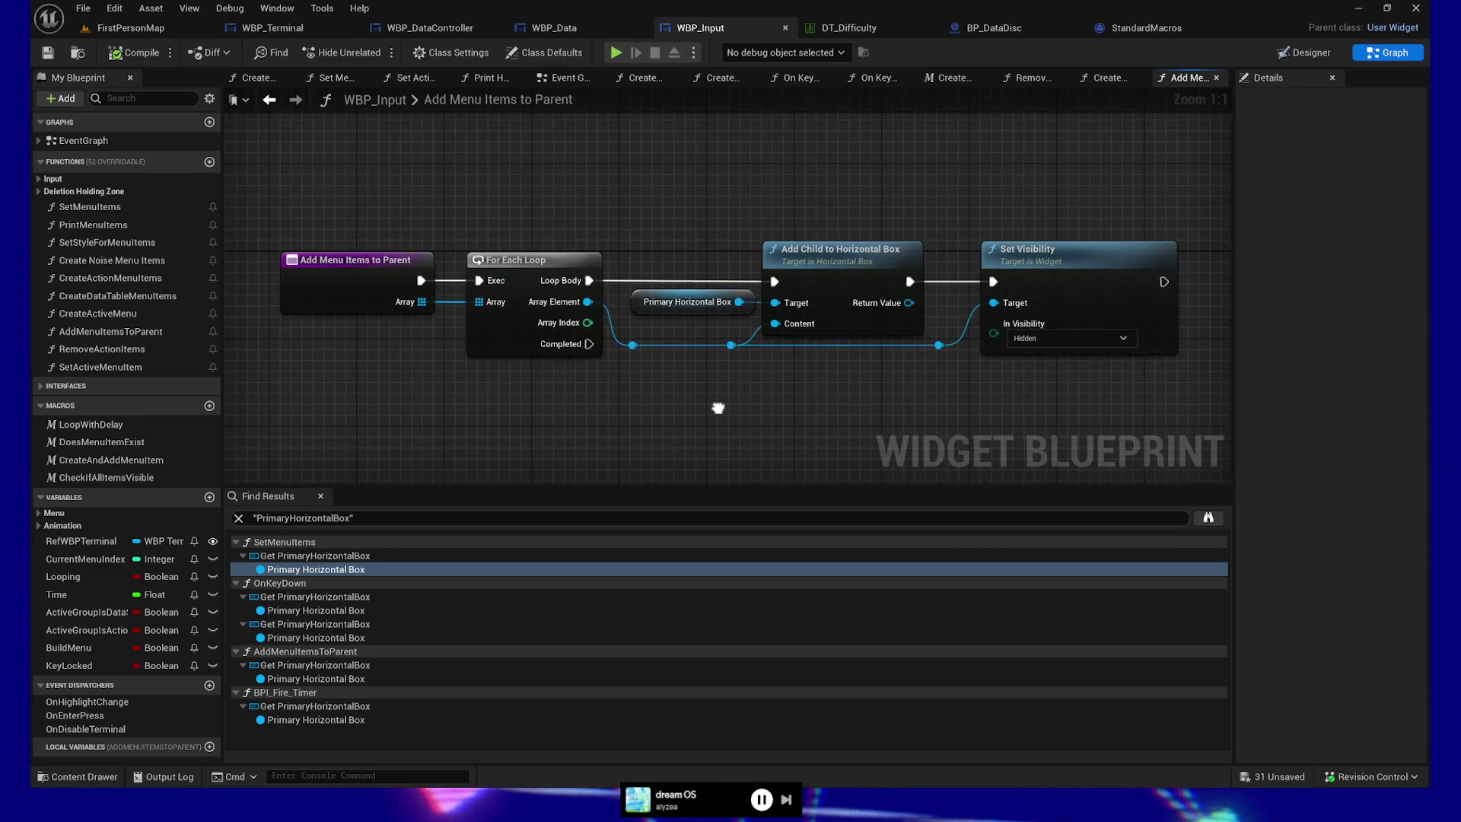
left_click(790, 261)
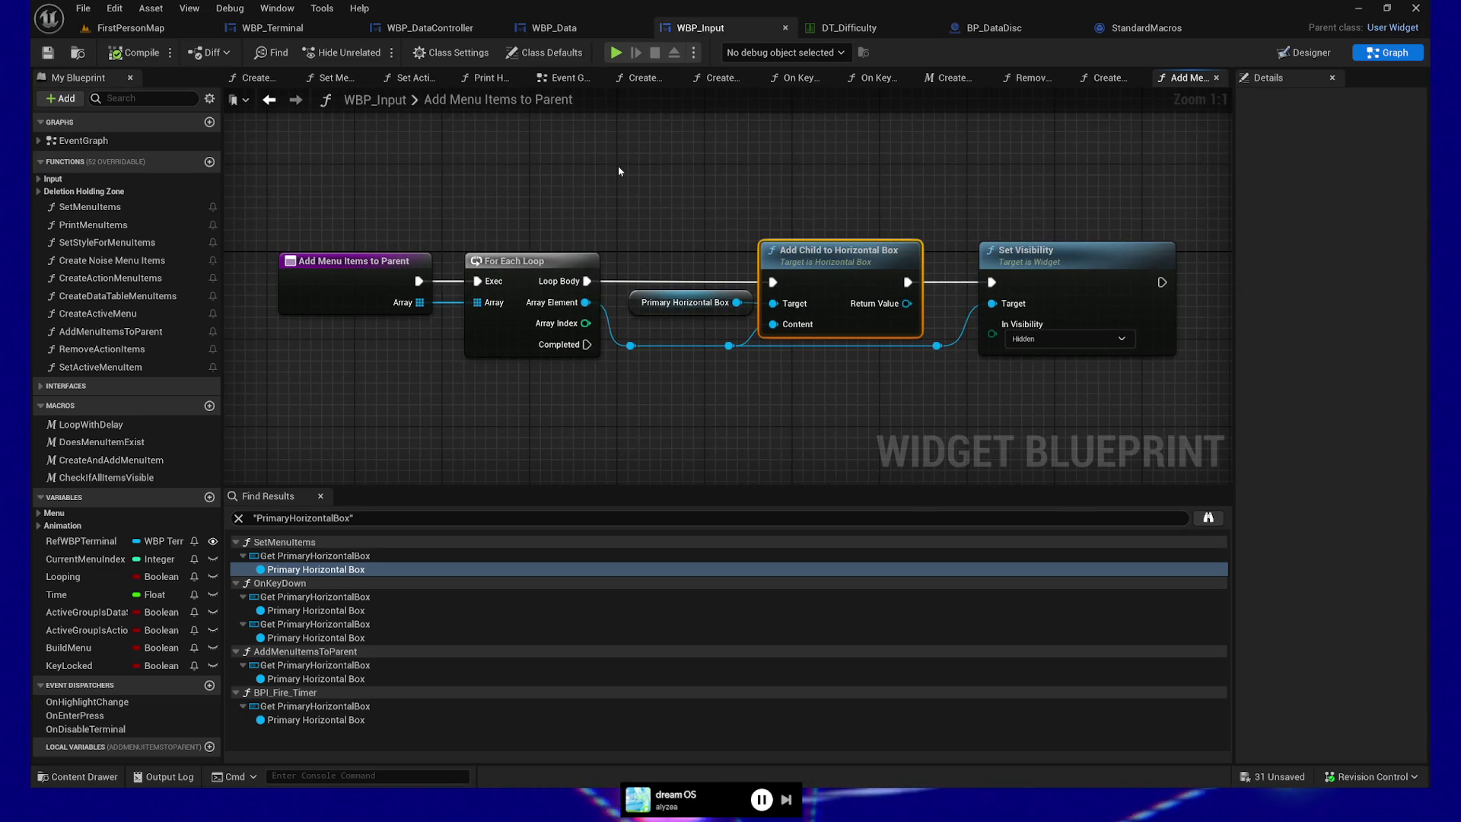
- Return to the Set Menu Items graph and put a breakpoint on Create Active Menu
key("alt+Left")
left_click_drag(618, 171, 889, 180)
left_click(891, 251)
key("F9")
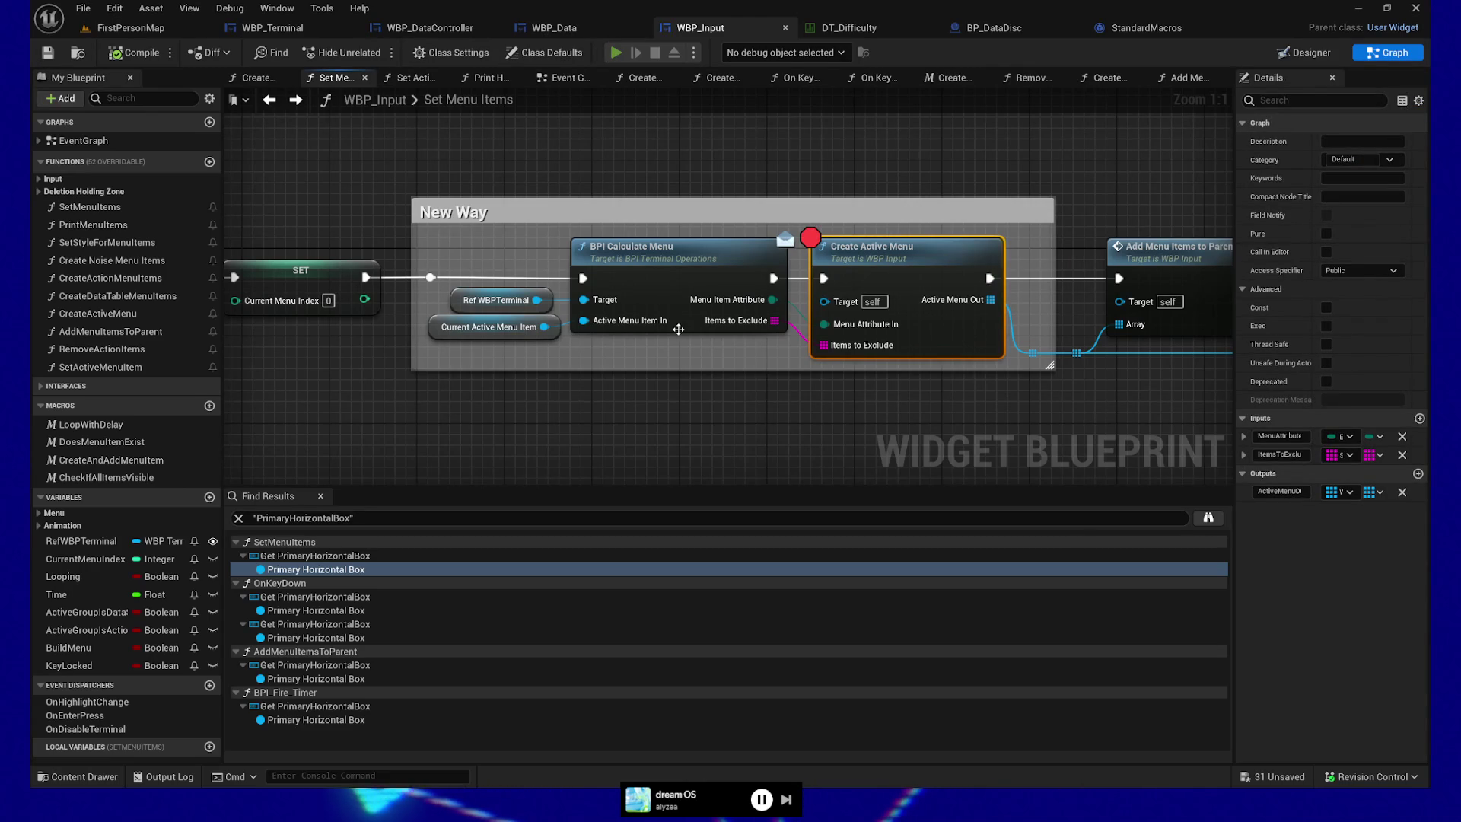
- Play the game, pick up the Raw Data disc, insert it and use the terminal
left_click(615, 53)
left_click(615, 53)
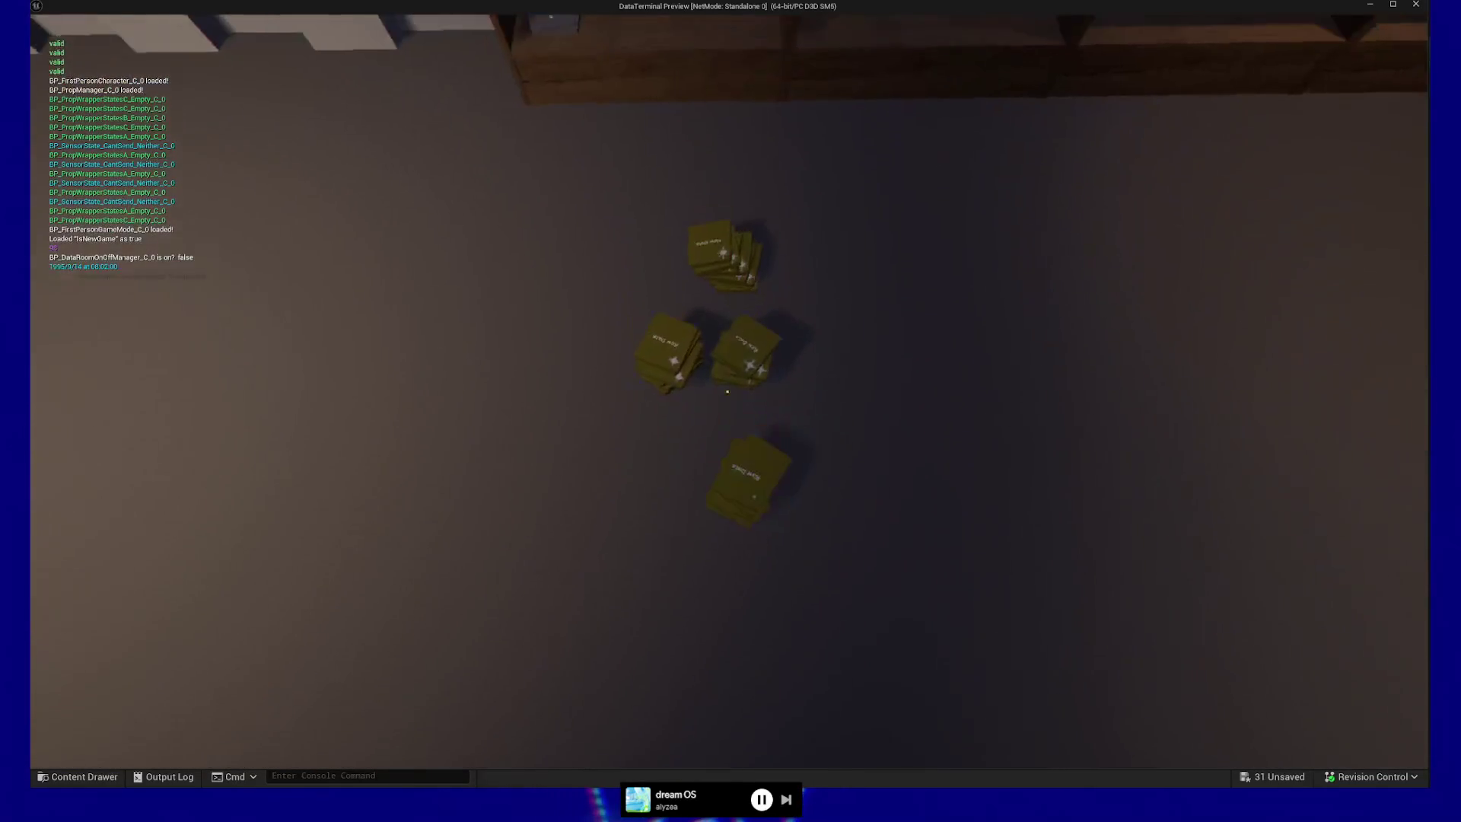
left_click(727, 391)
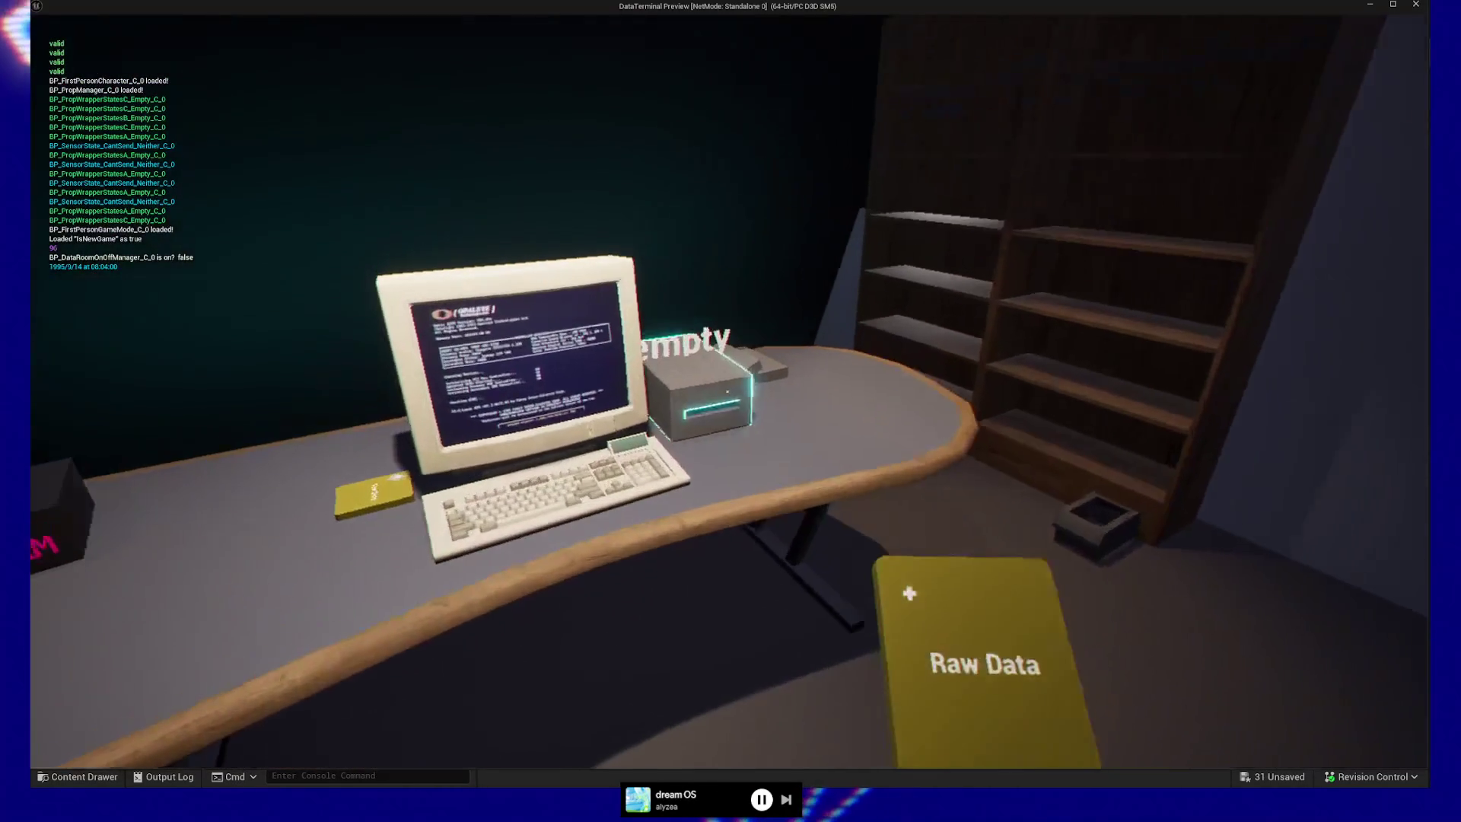
left_click(727, 391)
left_click(728, 391)
- Launch MEGA-data-util.exe on the terminal and continue past the SET breakpoint
key("Right")
key("Right")
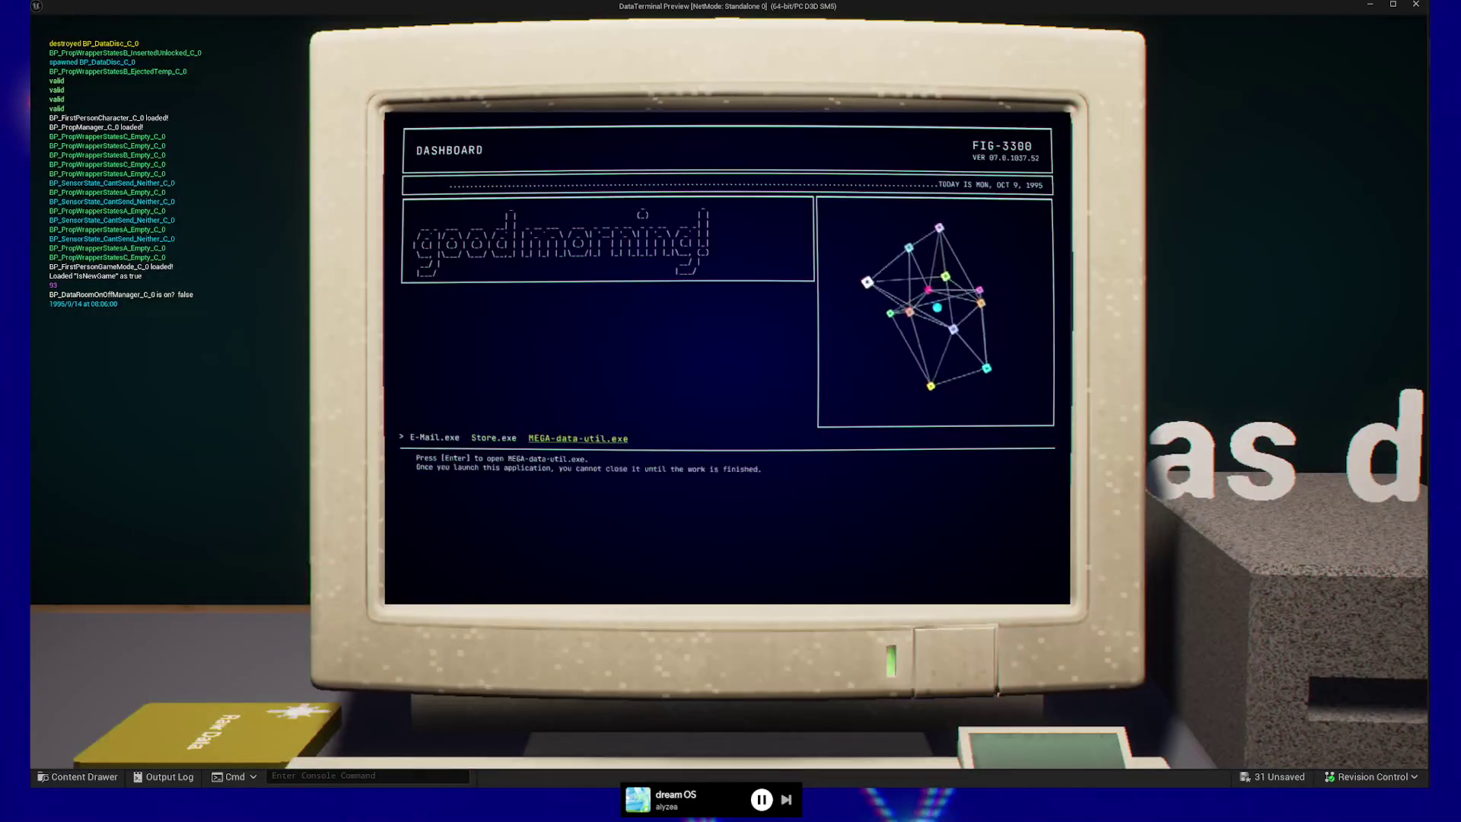
key("Return")
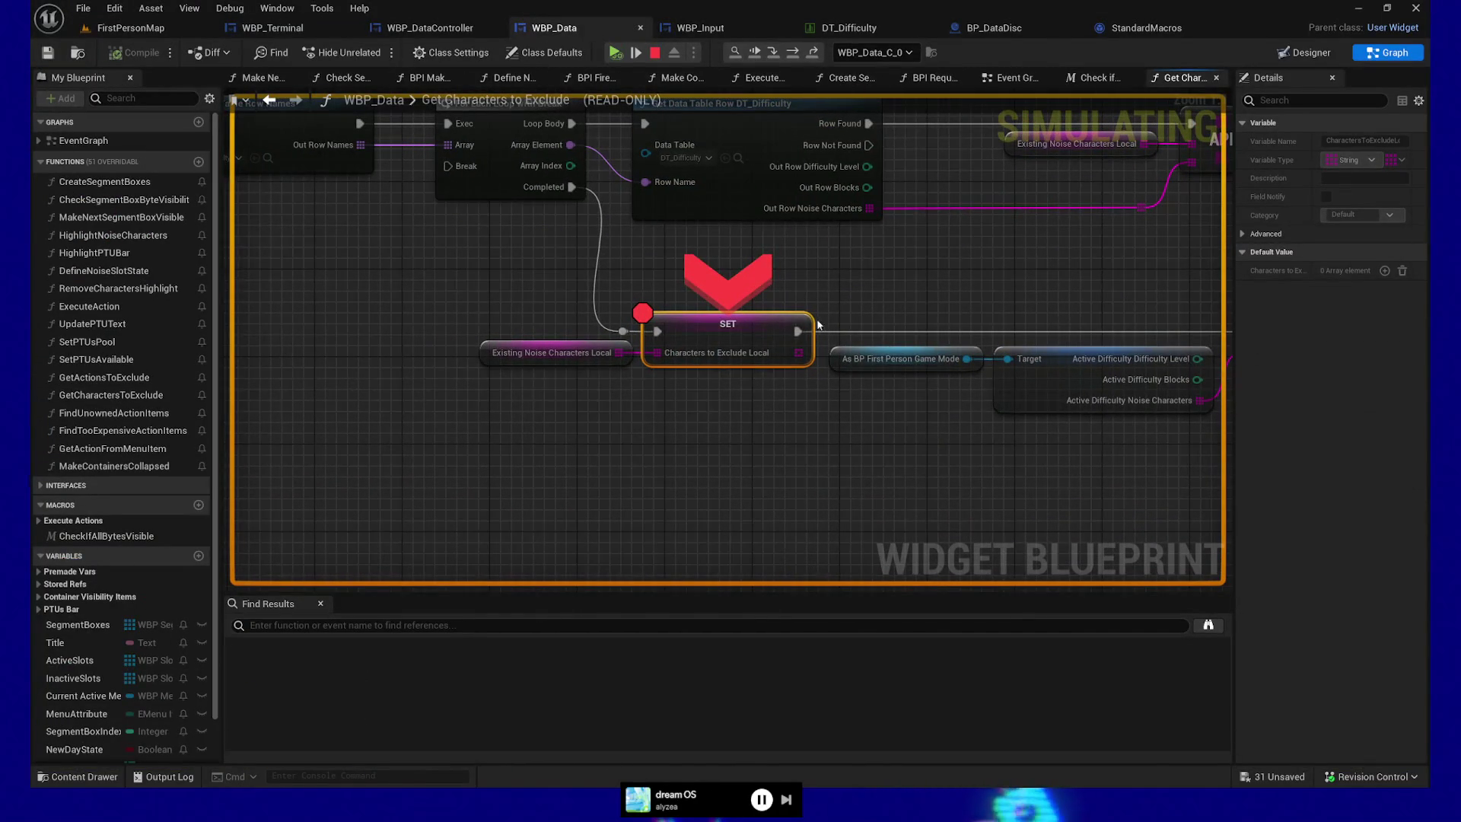
left_click(614, 54)
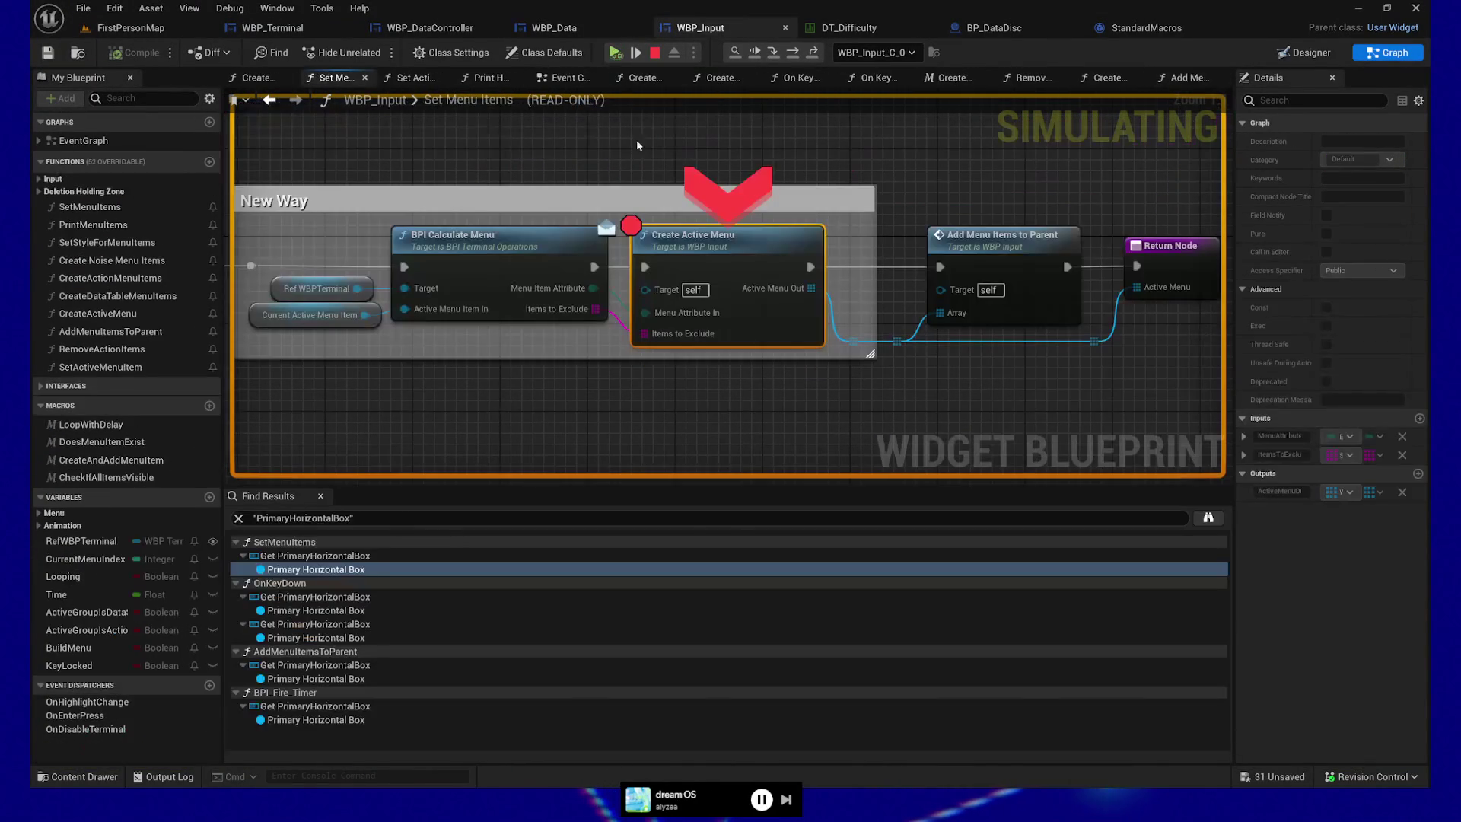
- Step into Create Active Menu and advance through the loop to the Branch node
mouse_move(646, 335)
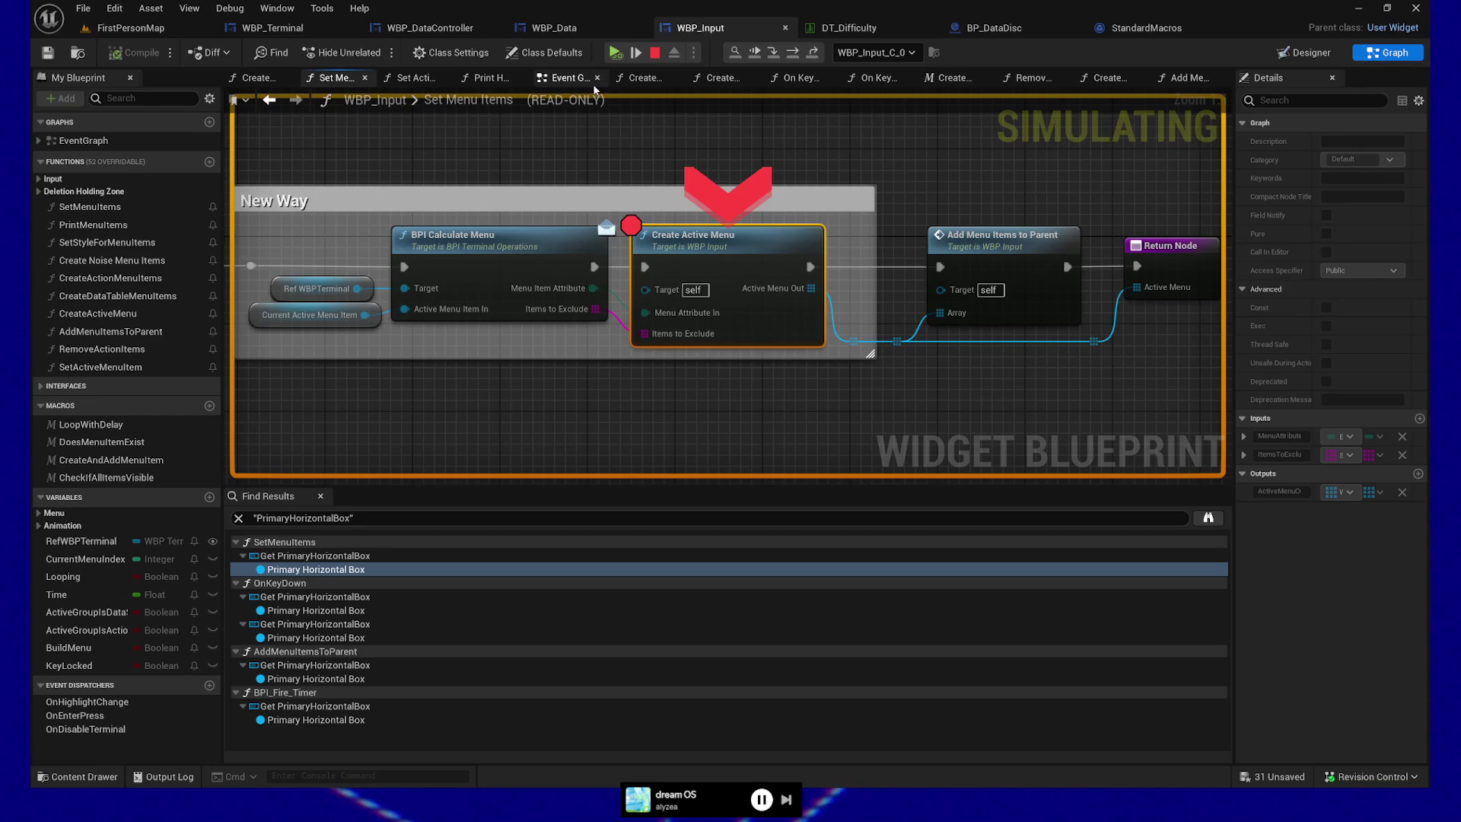
left_click(637, 54)
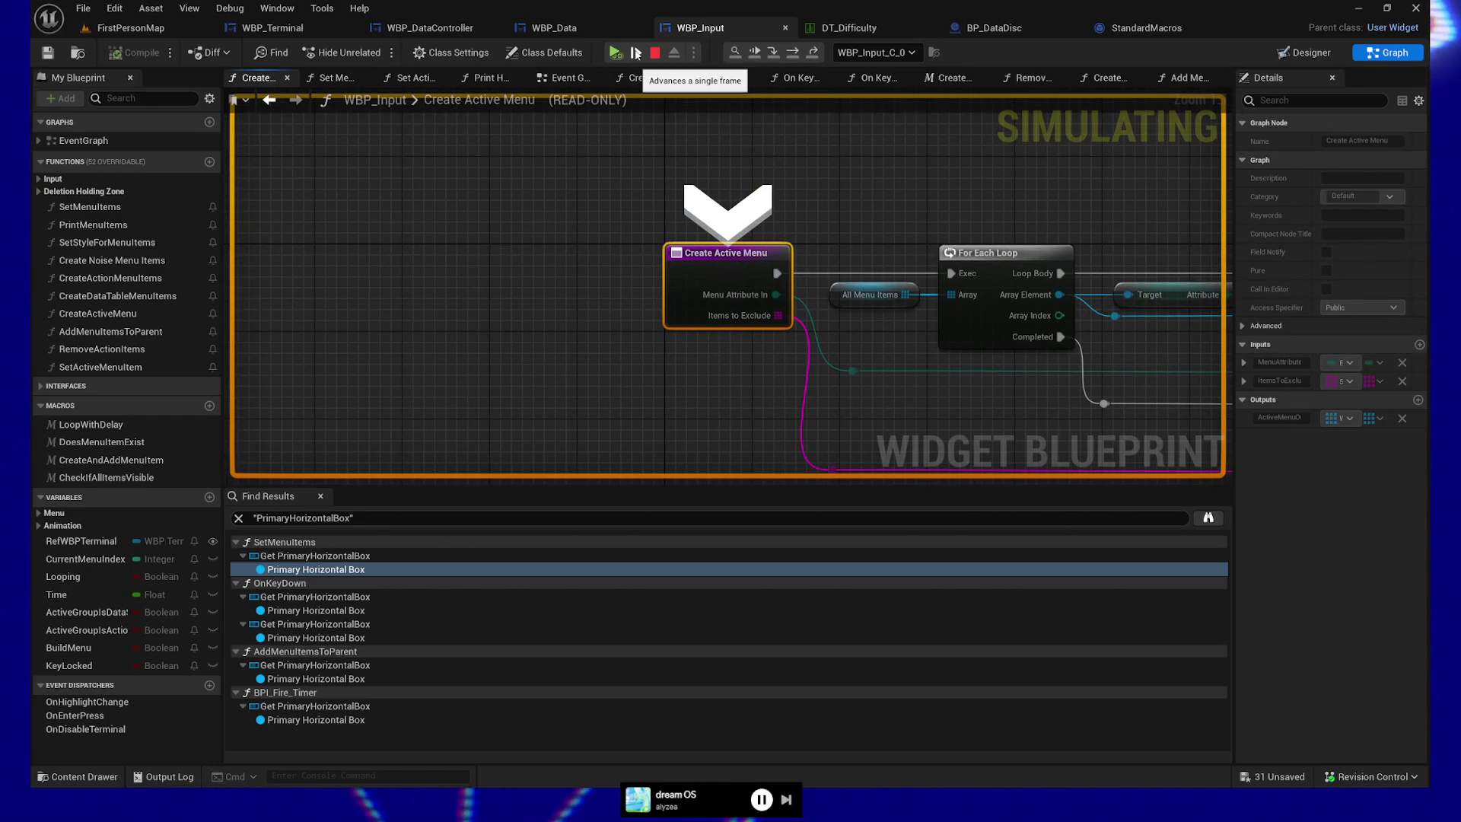
left_click(637, 54)
mouse_move(629, 283)
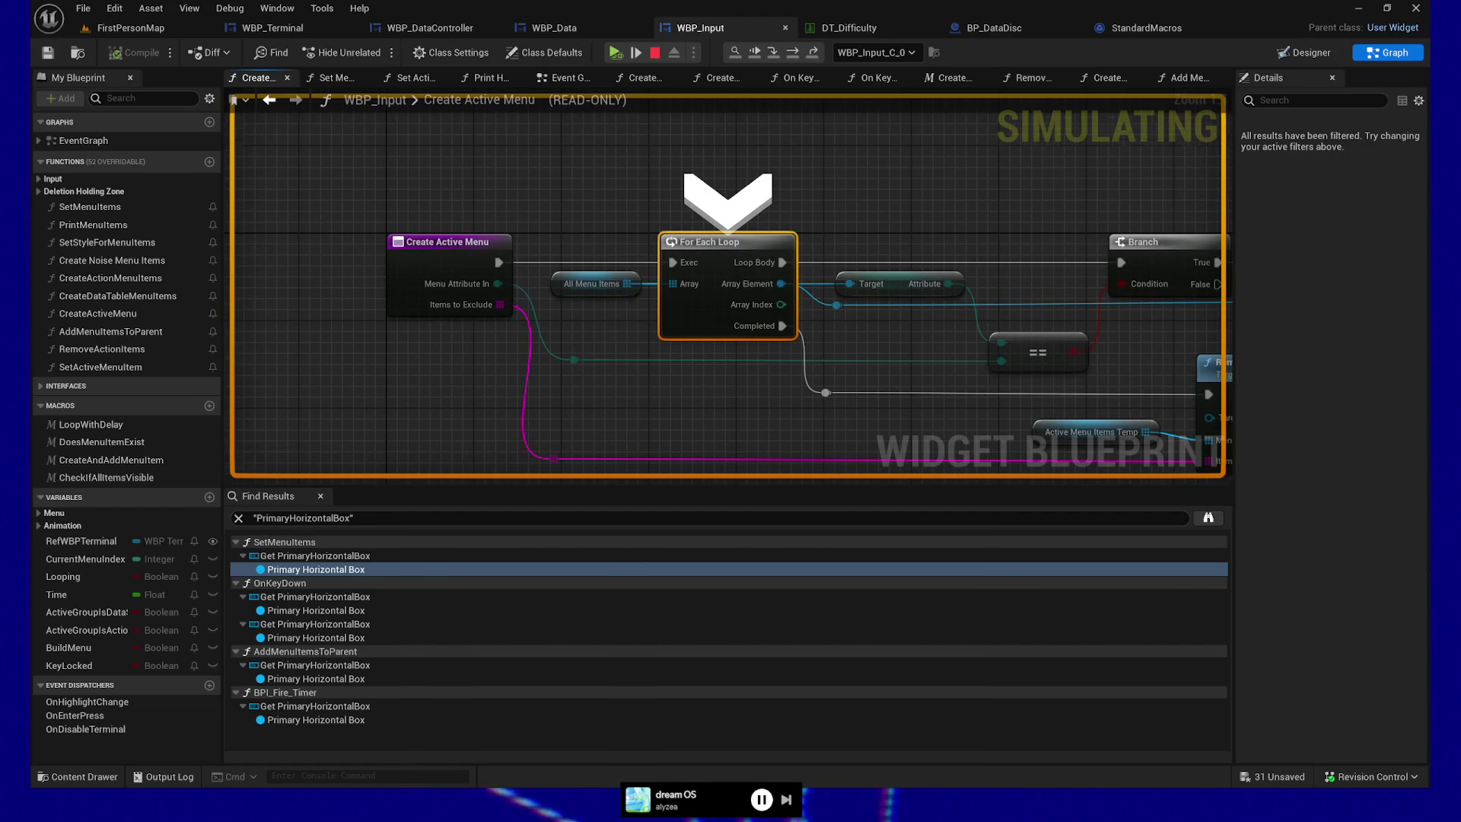
left_click(636, 54)
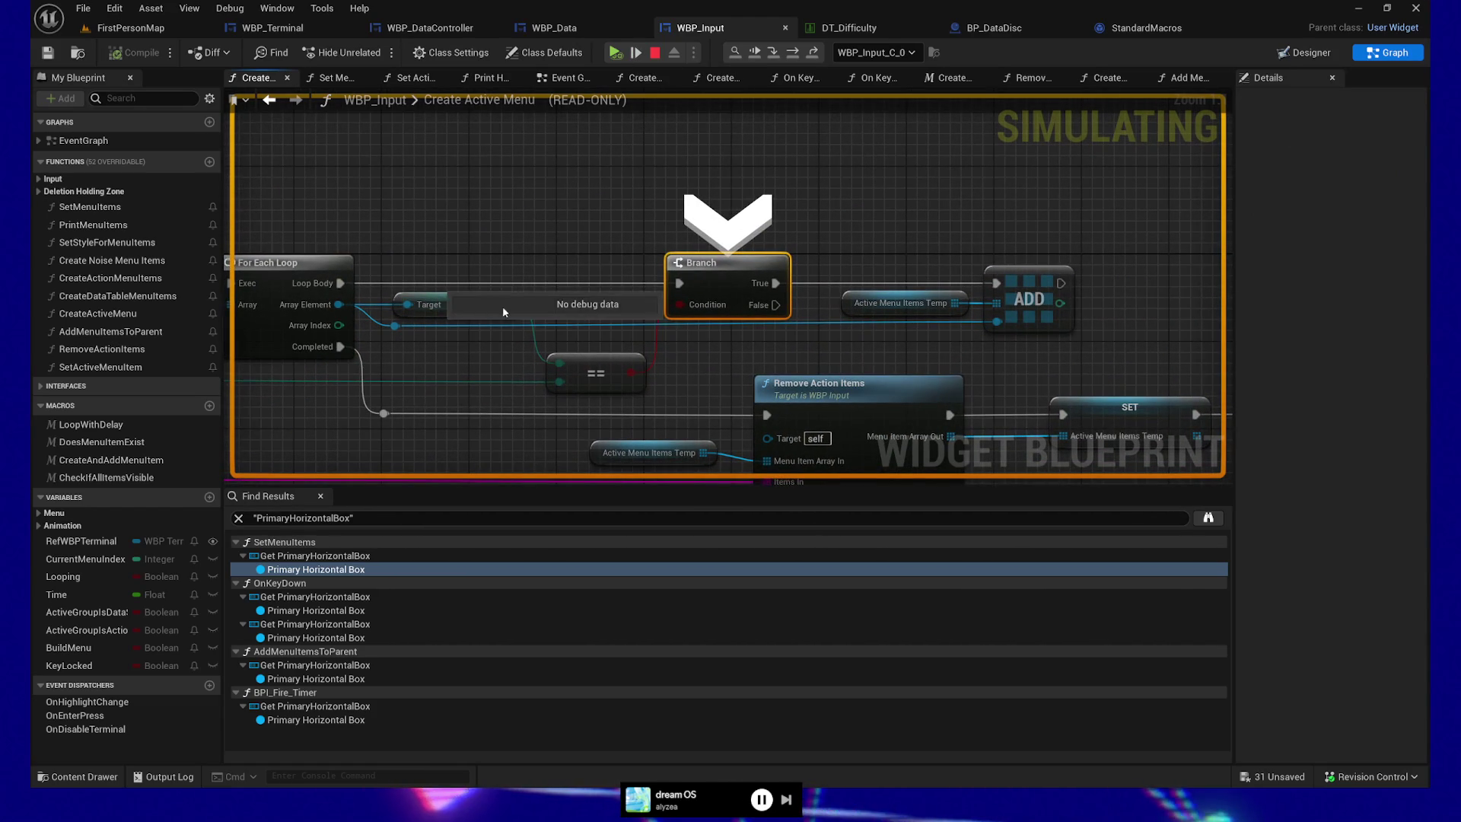
- Step with F11 into the For Each Loop macro to the counter increment, then resume play
mouse_move(410, 308)
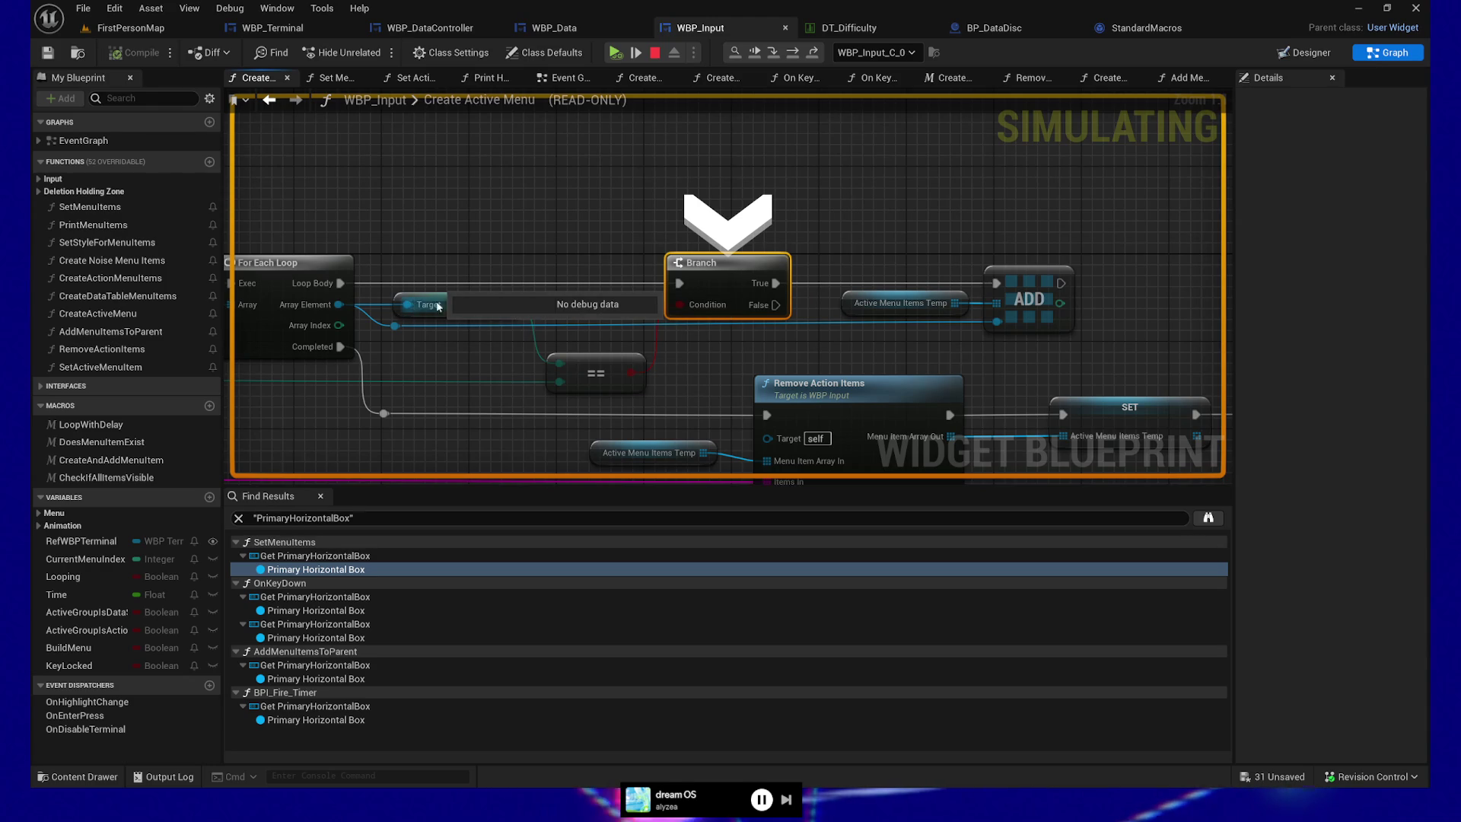
mouse_move(960, 304)
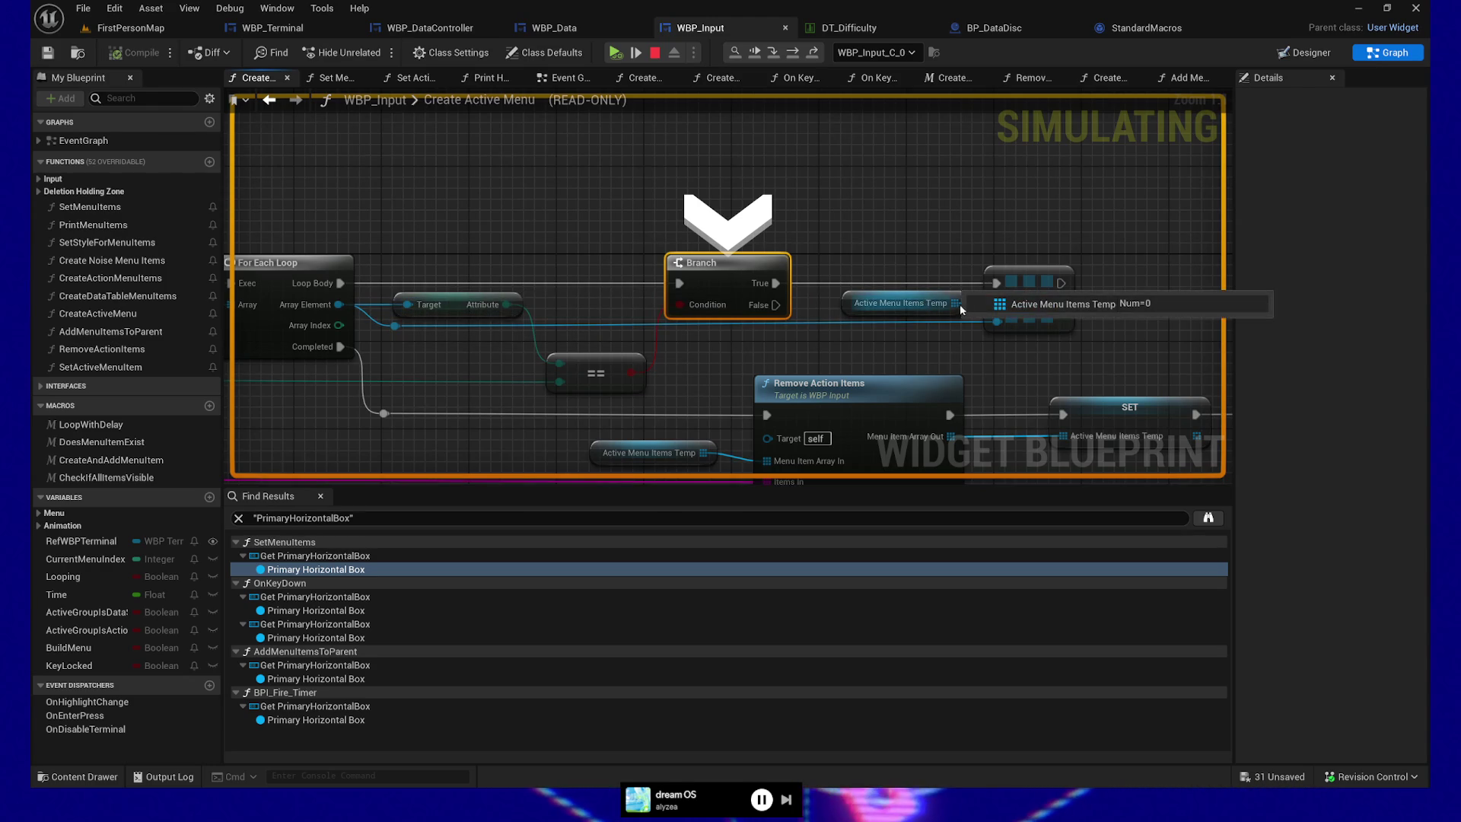
key("F11")
key("F11")
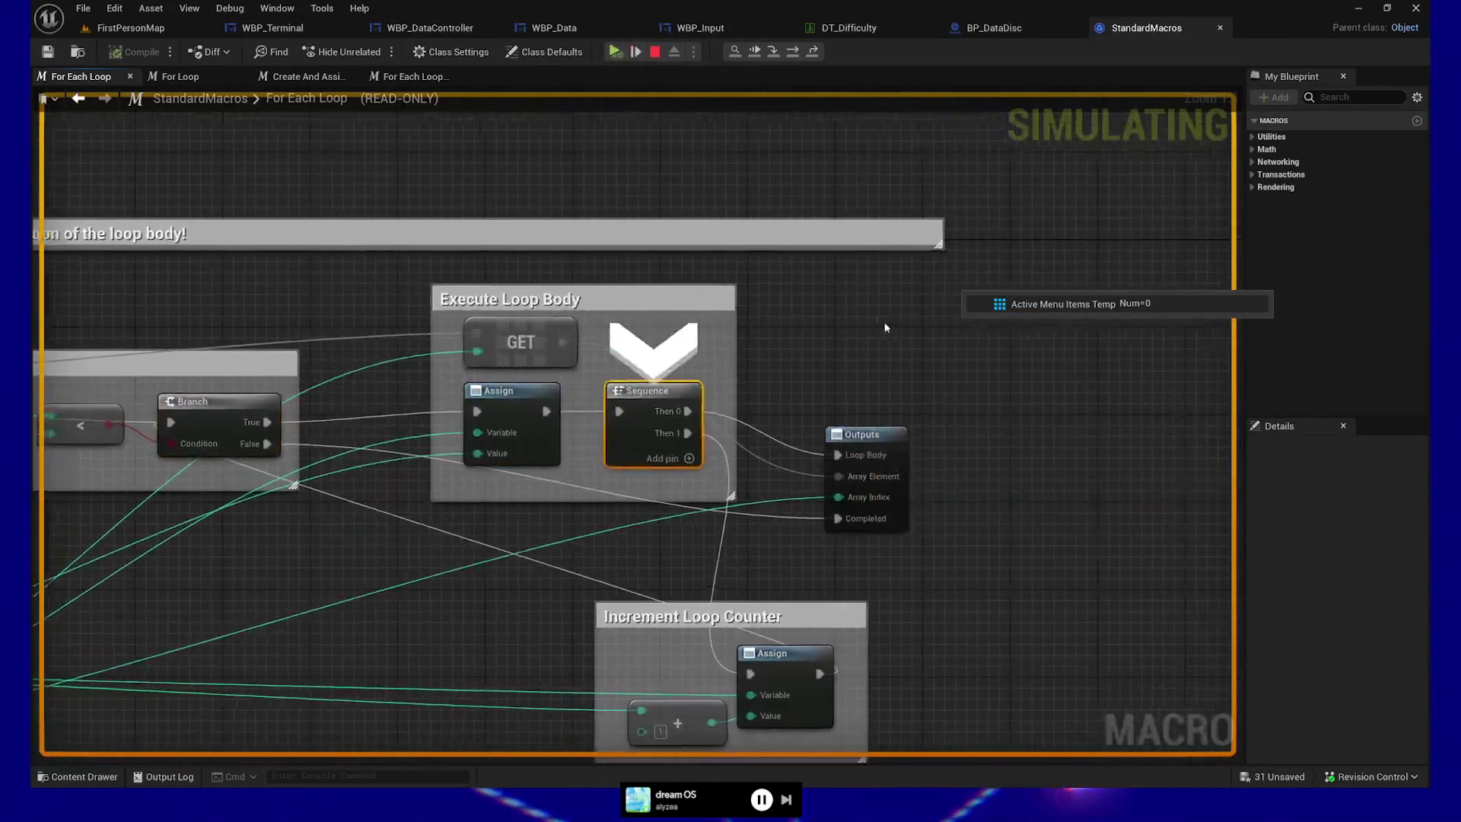
key("F11")
key("F11")
key("F11")
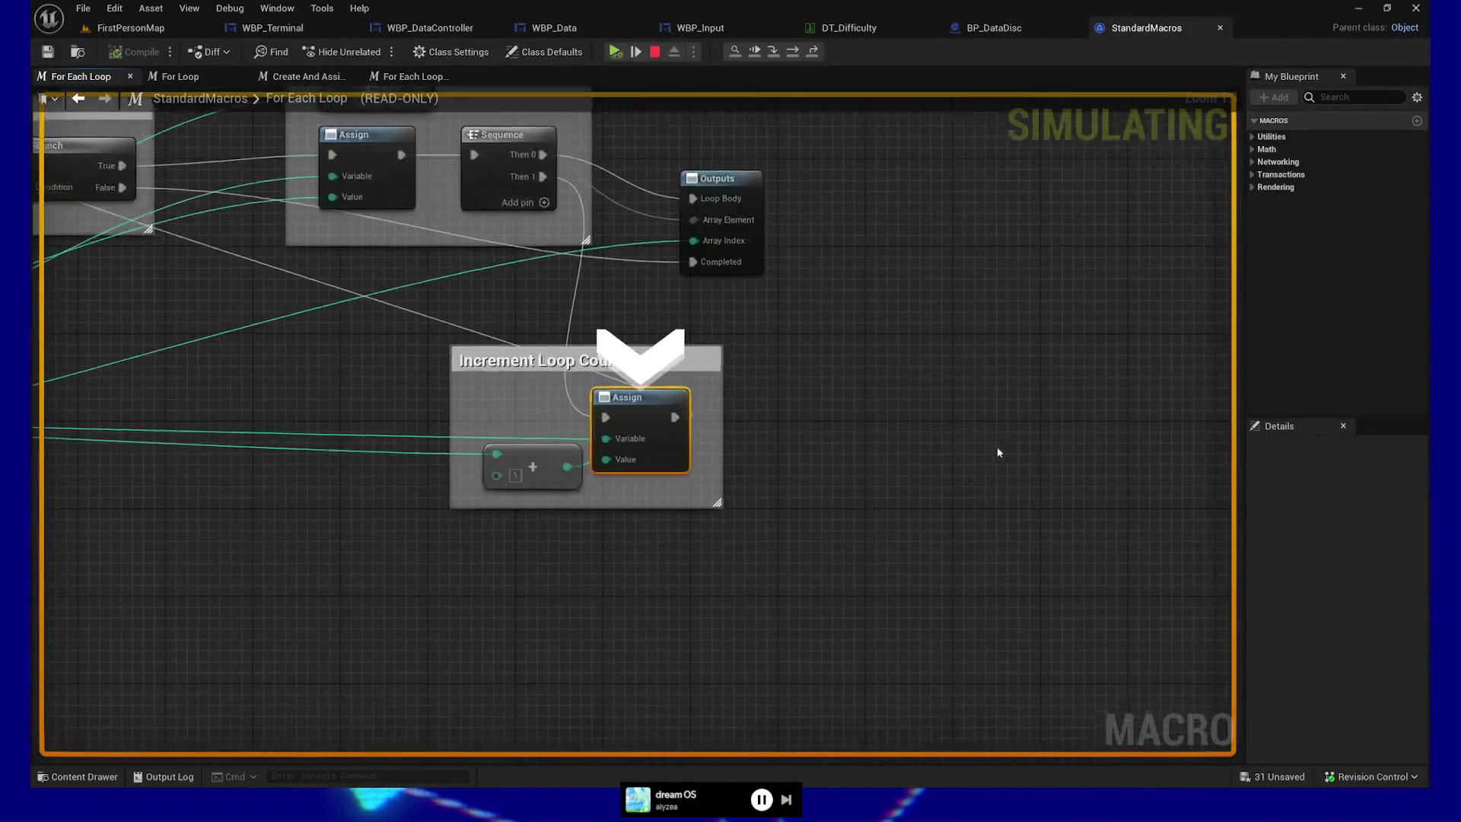
left_click(655, 51)
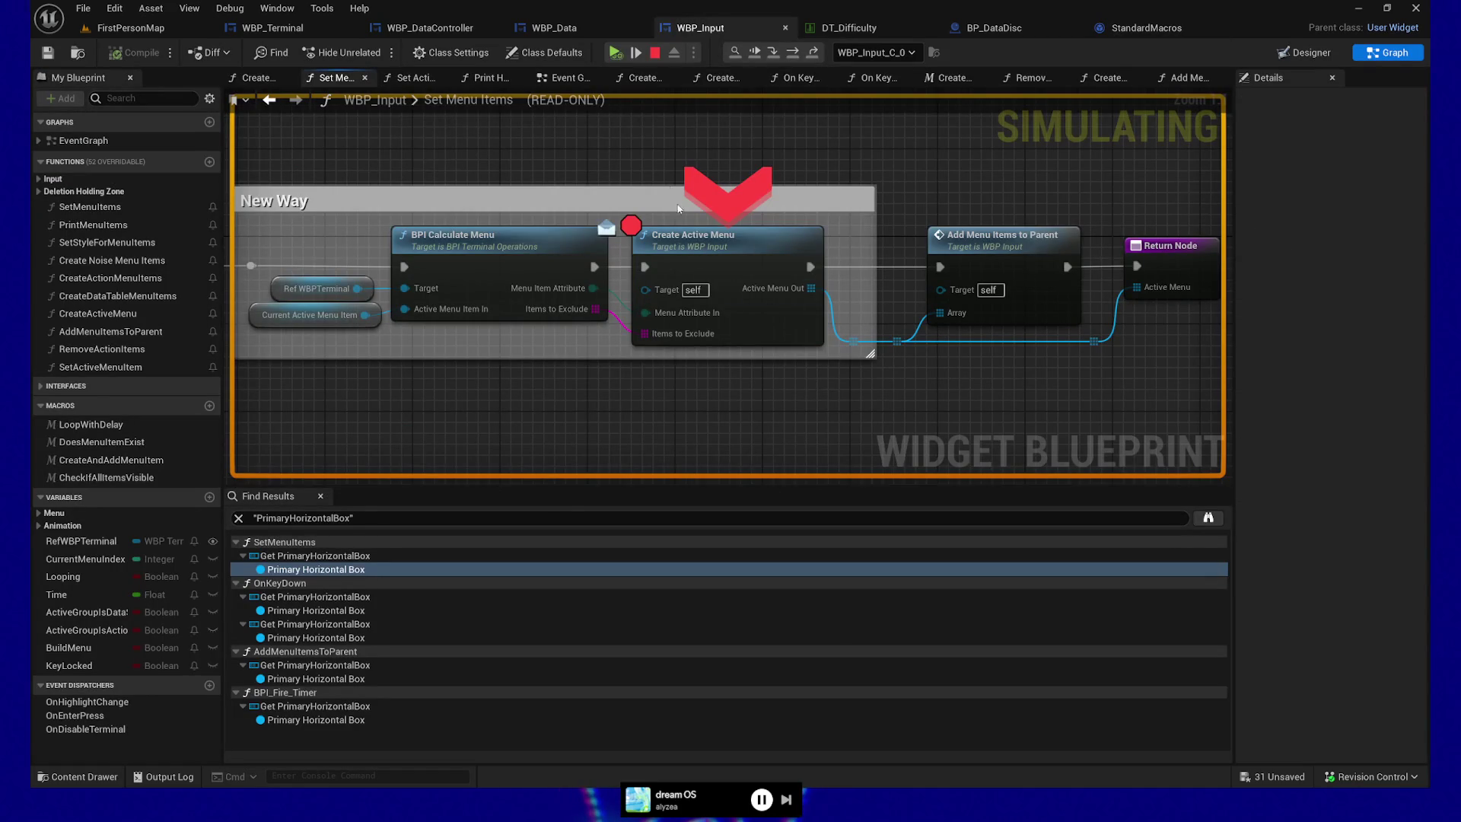
left_click(631, 53)
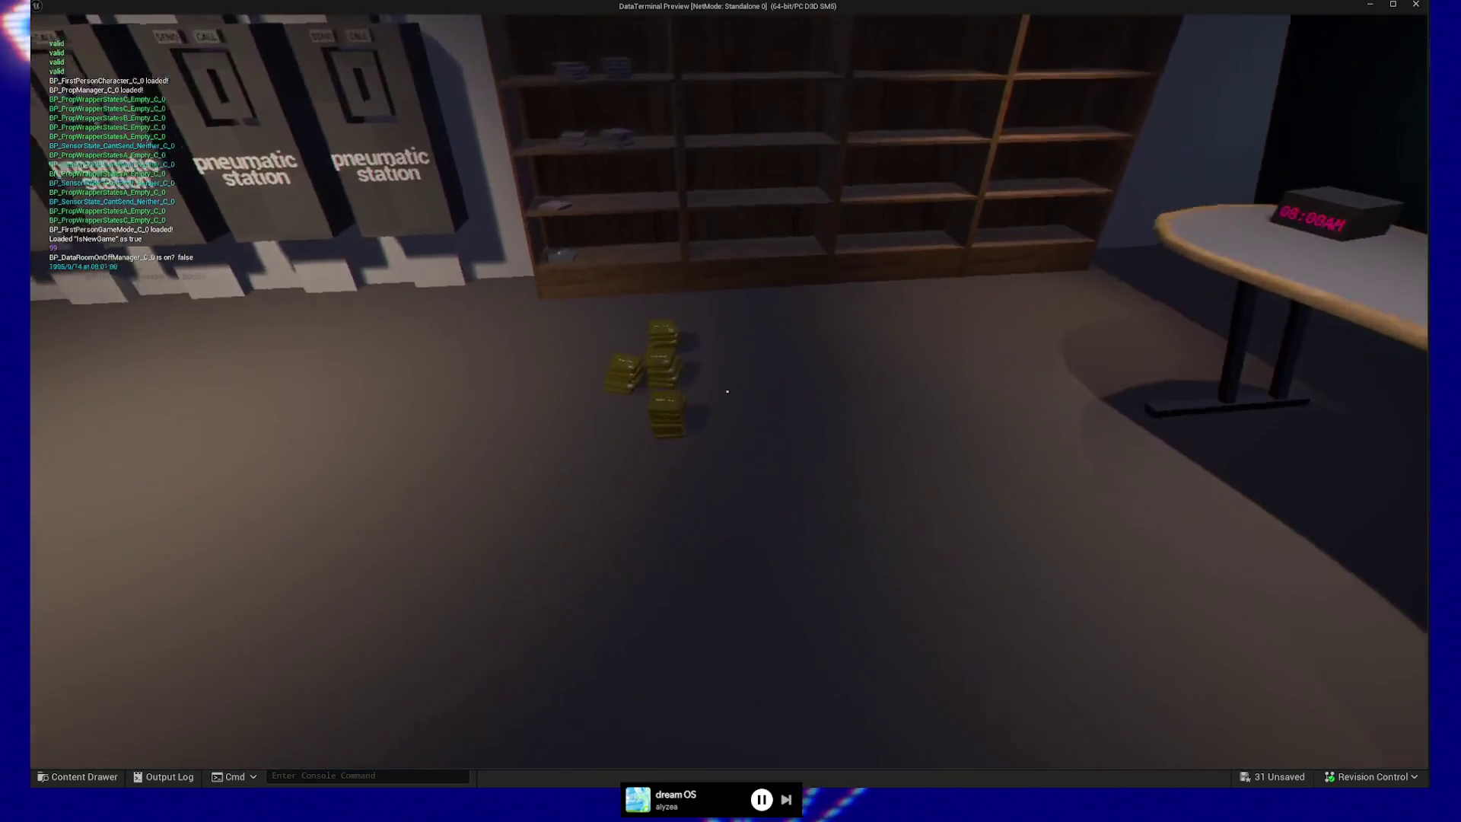
- Walk to the book stacks, pick up the Raw Data book and insert it into the desk computer
key("w")
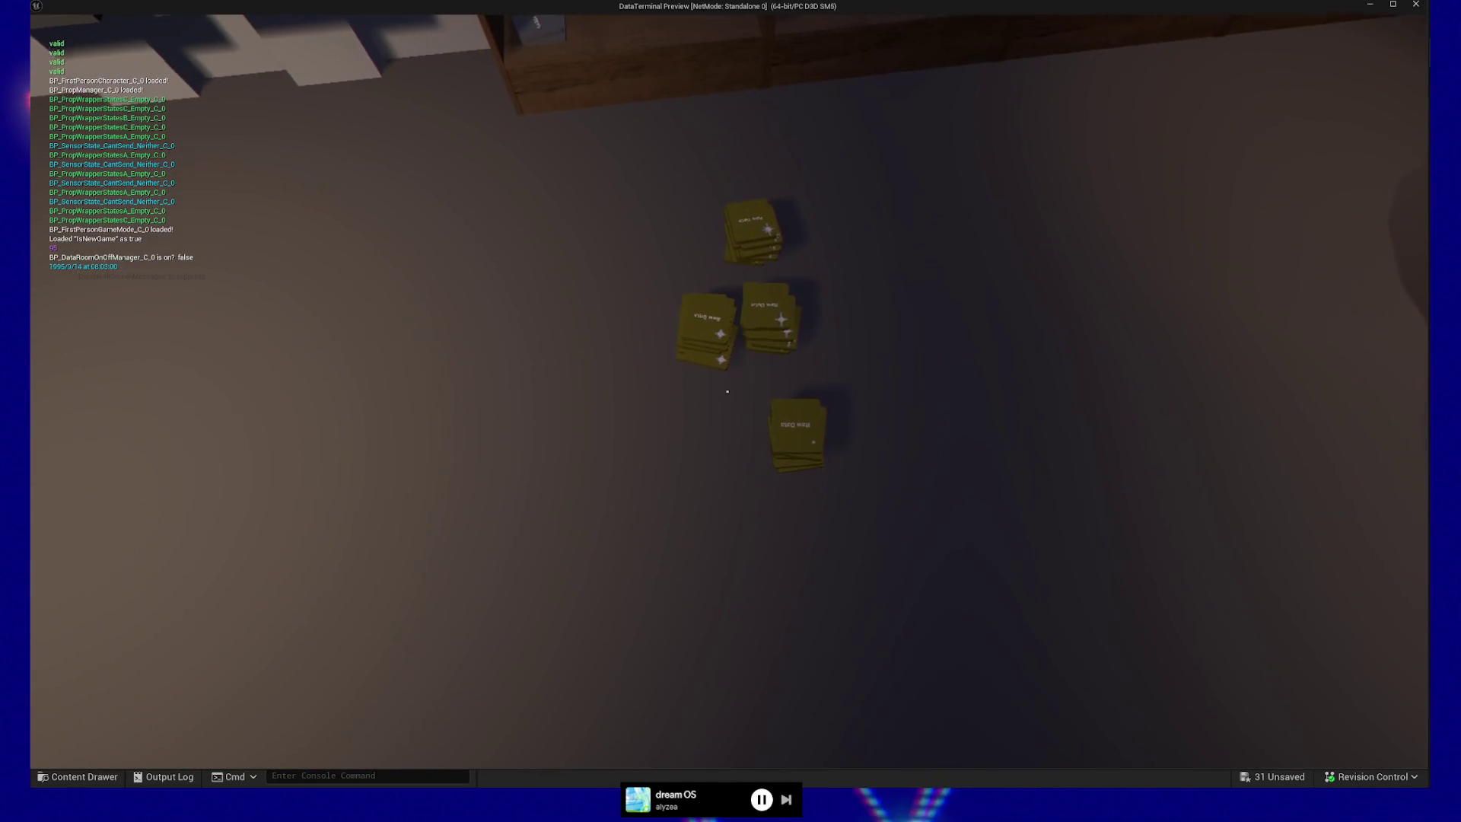
left_click(727, 391)
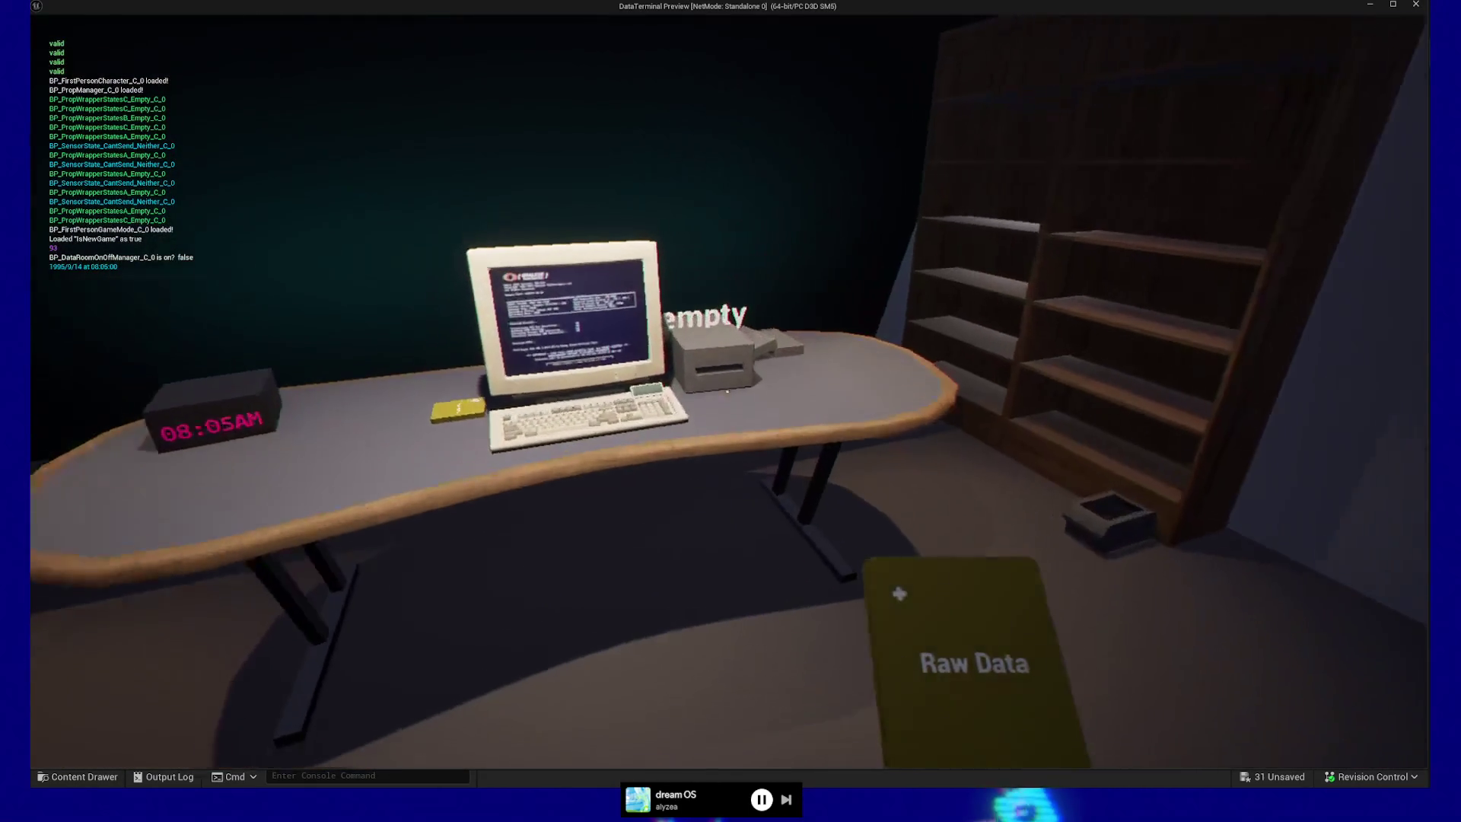
left_click(727, 391)
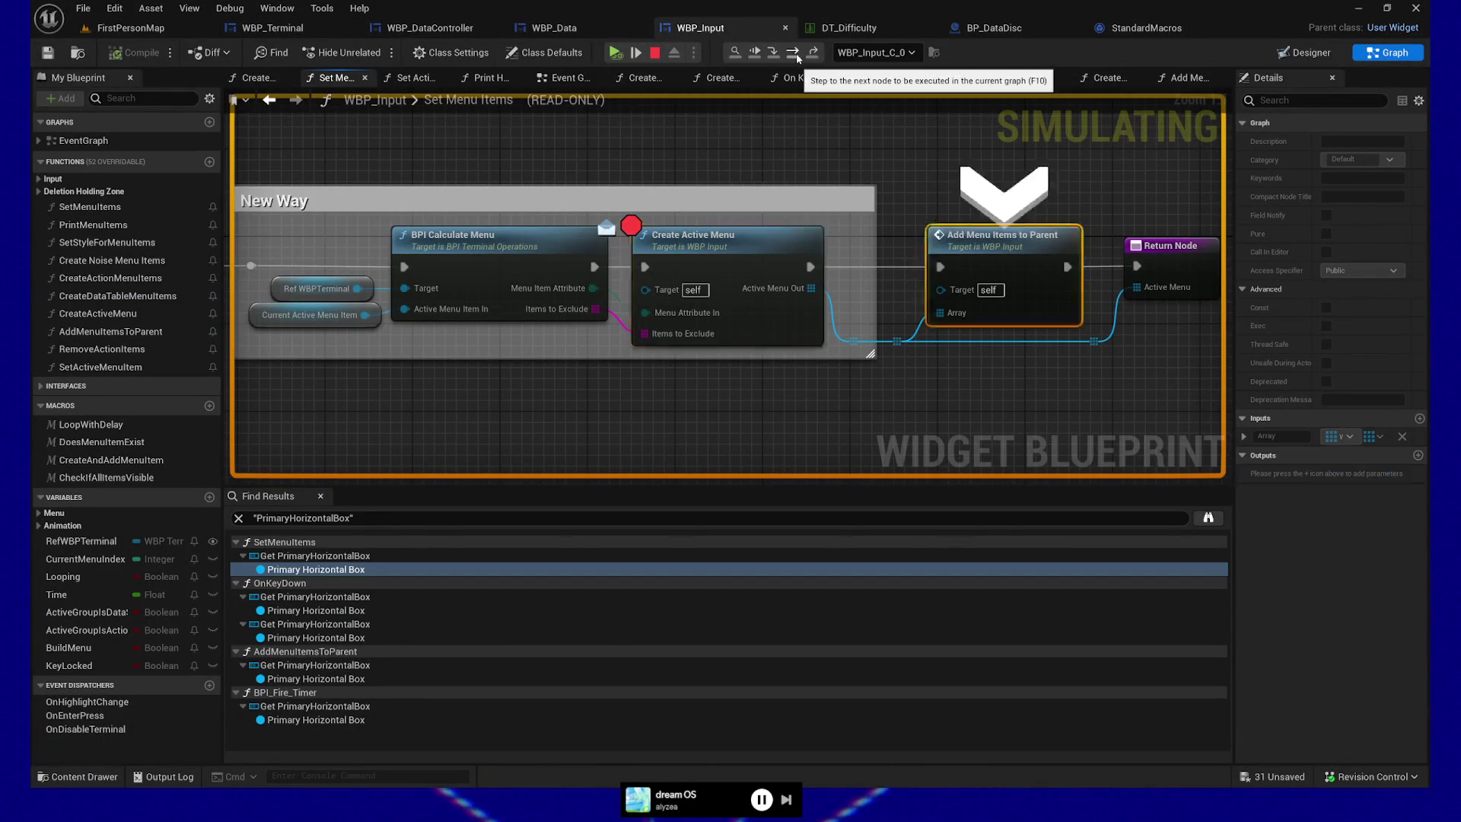
- Advance to Add Menu Items to Parent and inspect the two Noise items in Active Menu Out
left_click(772, 53)
mouse_move(534, 295)
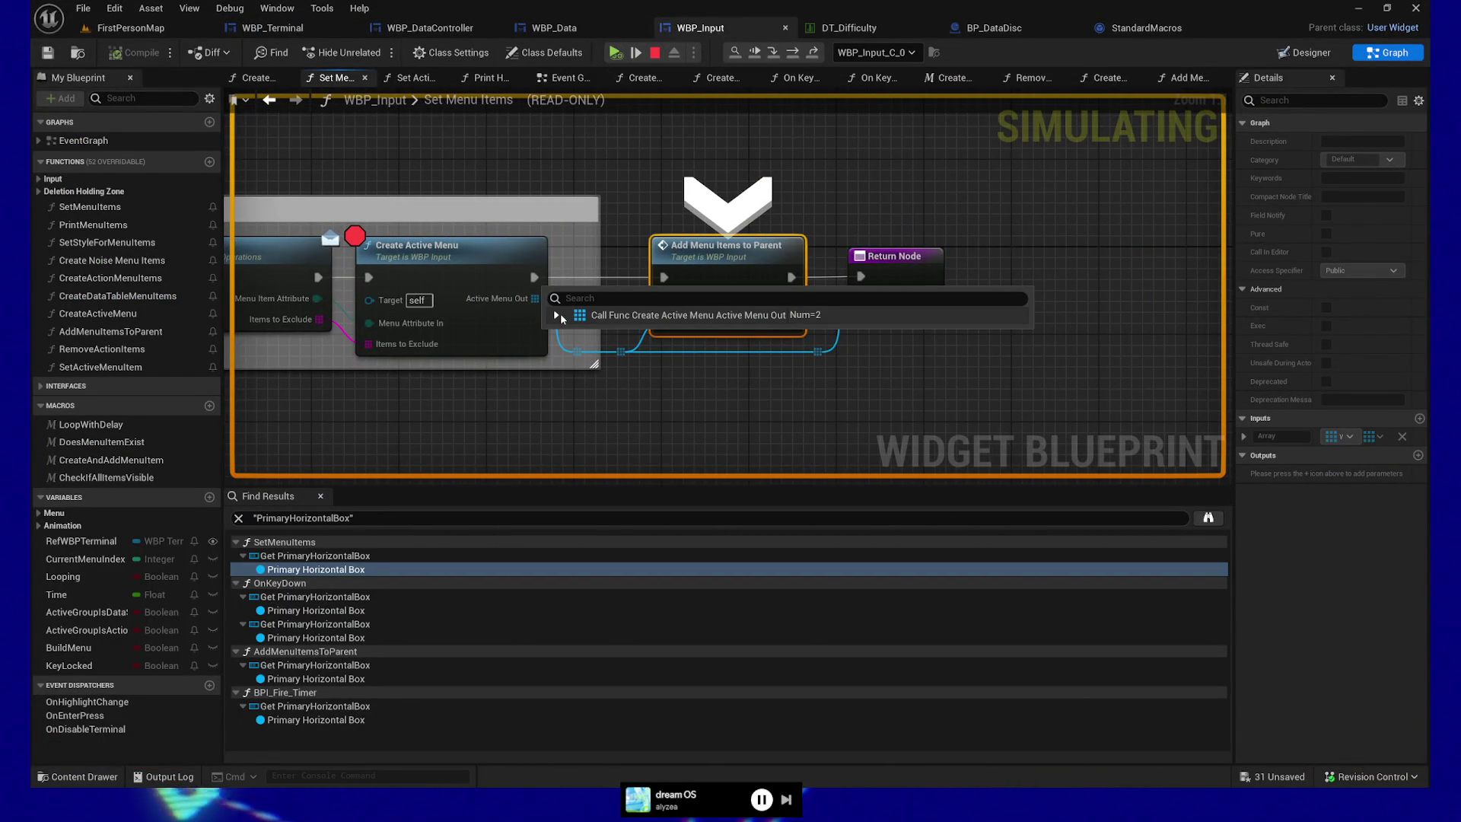
left_click(558, 315)
left_click(567, 334)
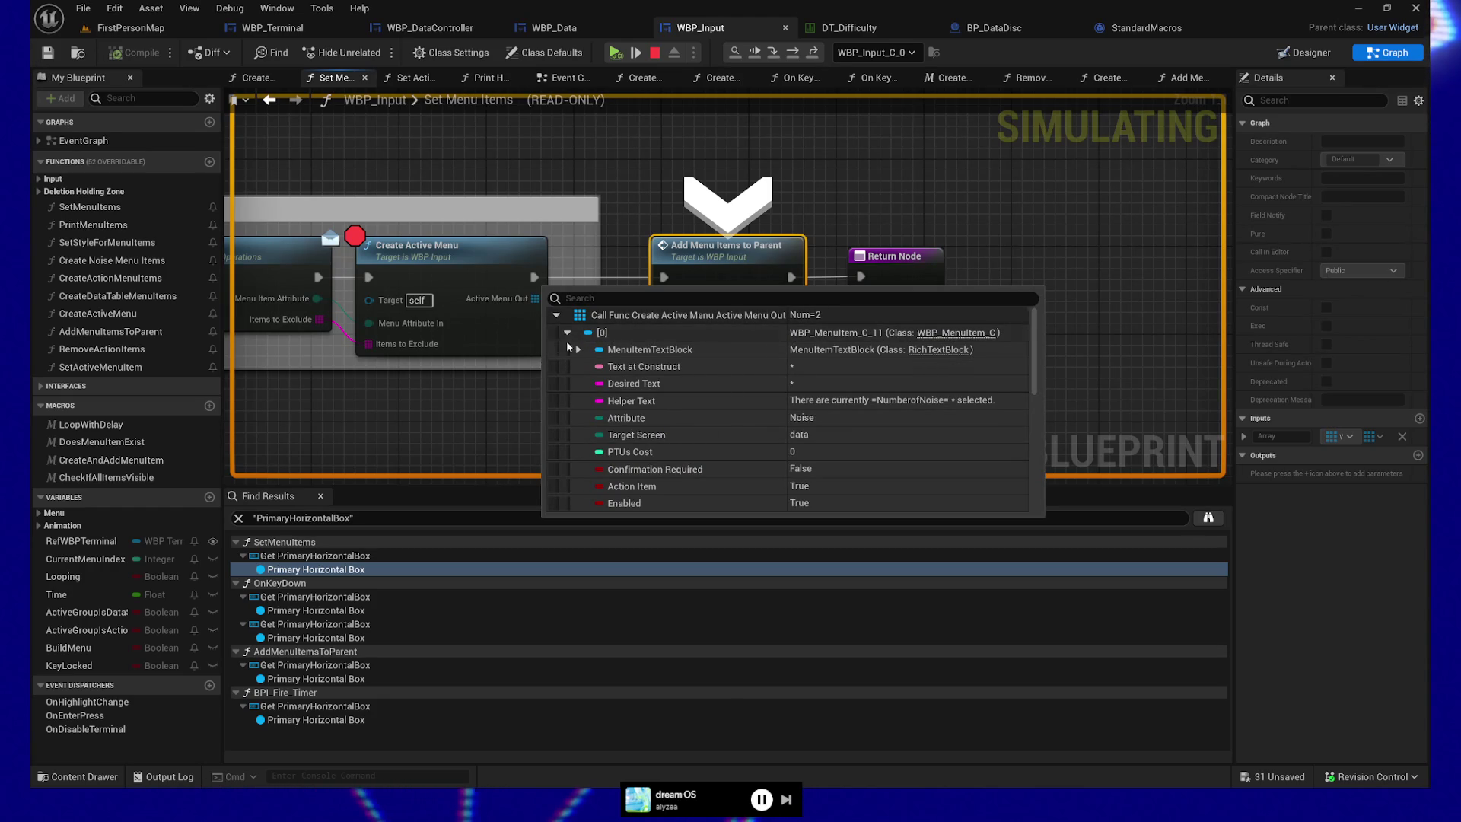
left_click(567, 333)
left_click(567, 349)
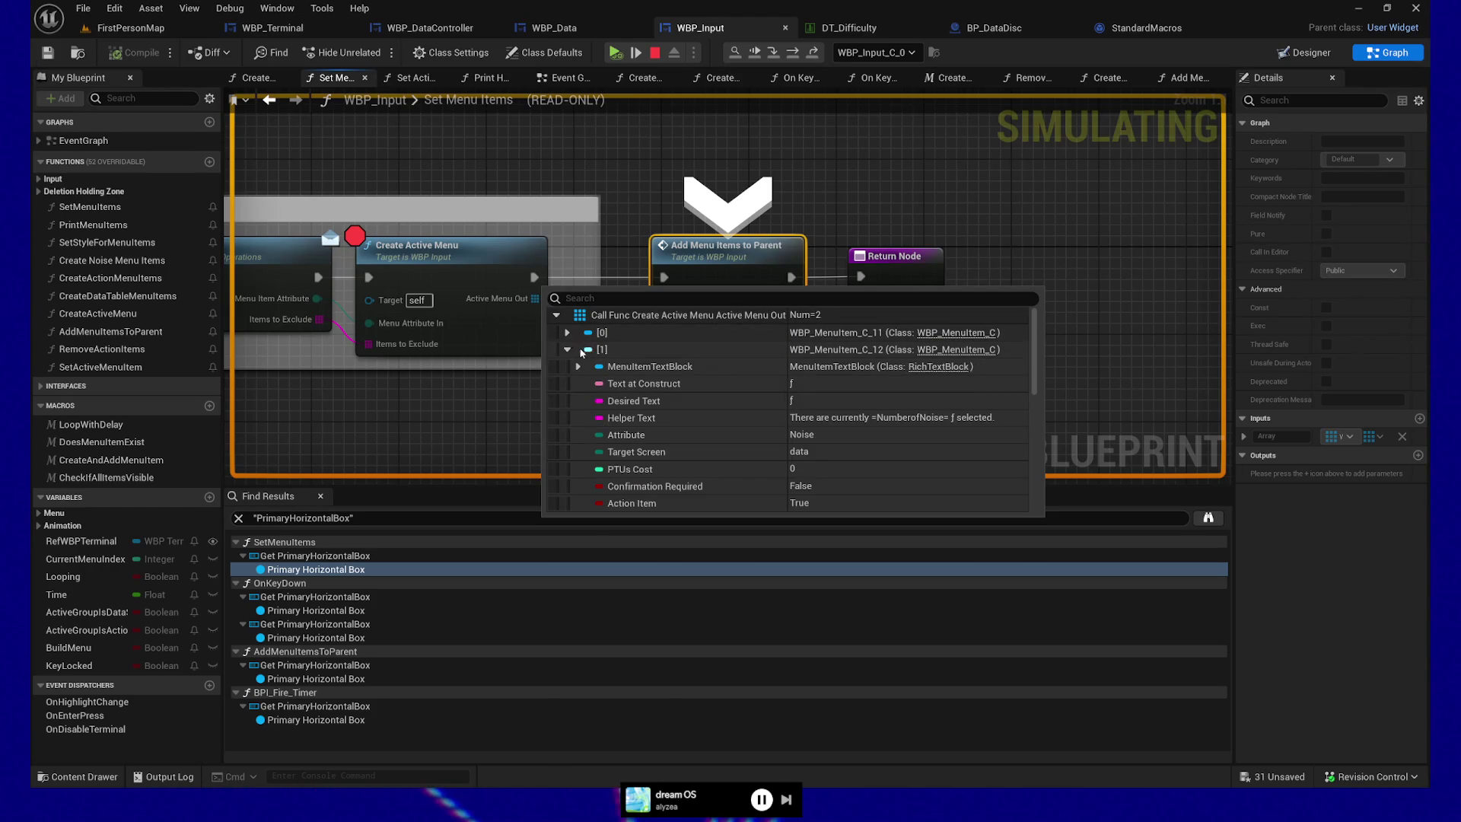
left_click(567, 349)
mouse_move(676, 330)
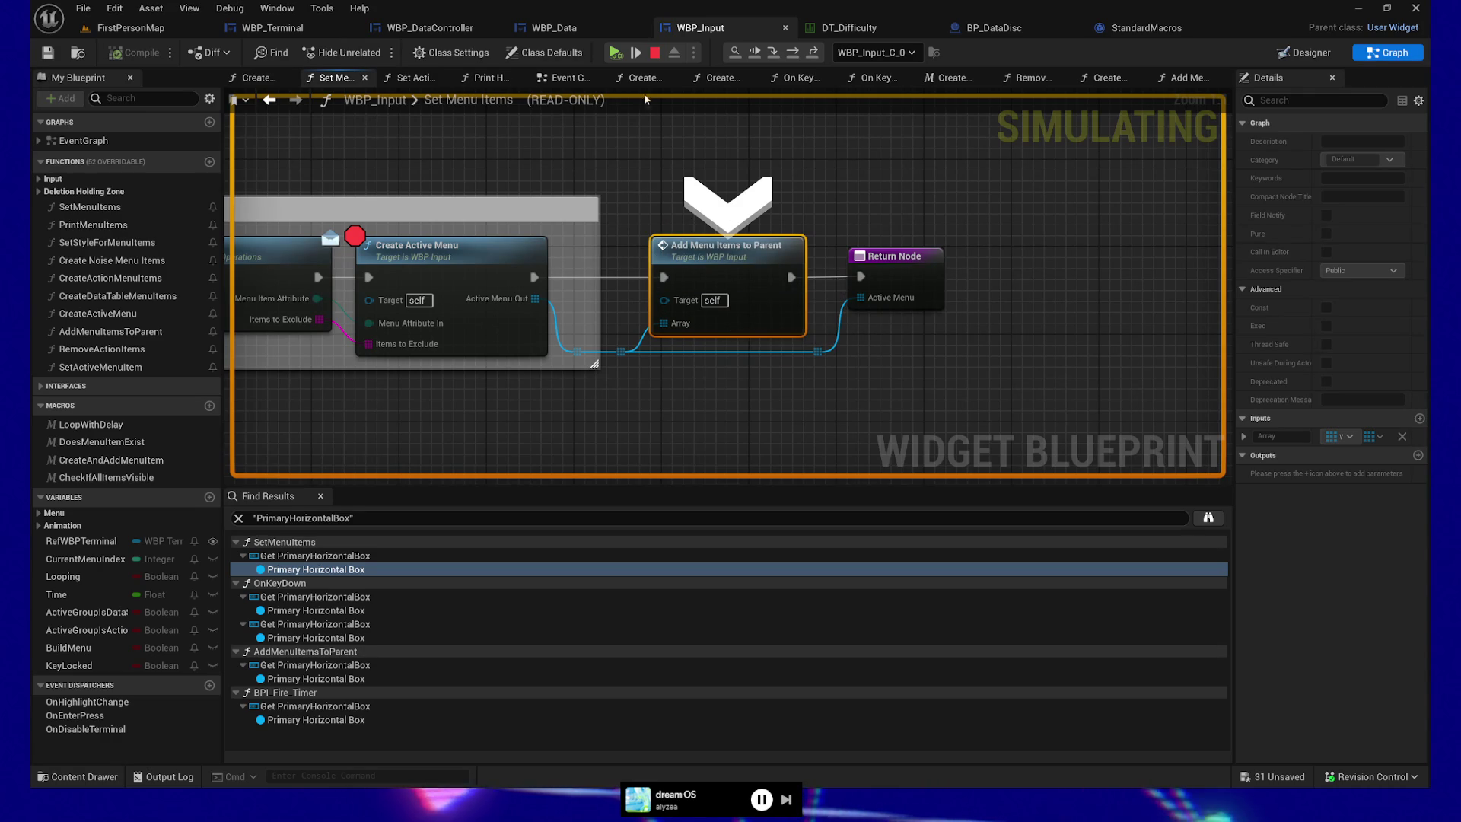
- Resume play and press Enter at the terminal to hit the Create Active Menu breakpoint again
left_click(615, 53)
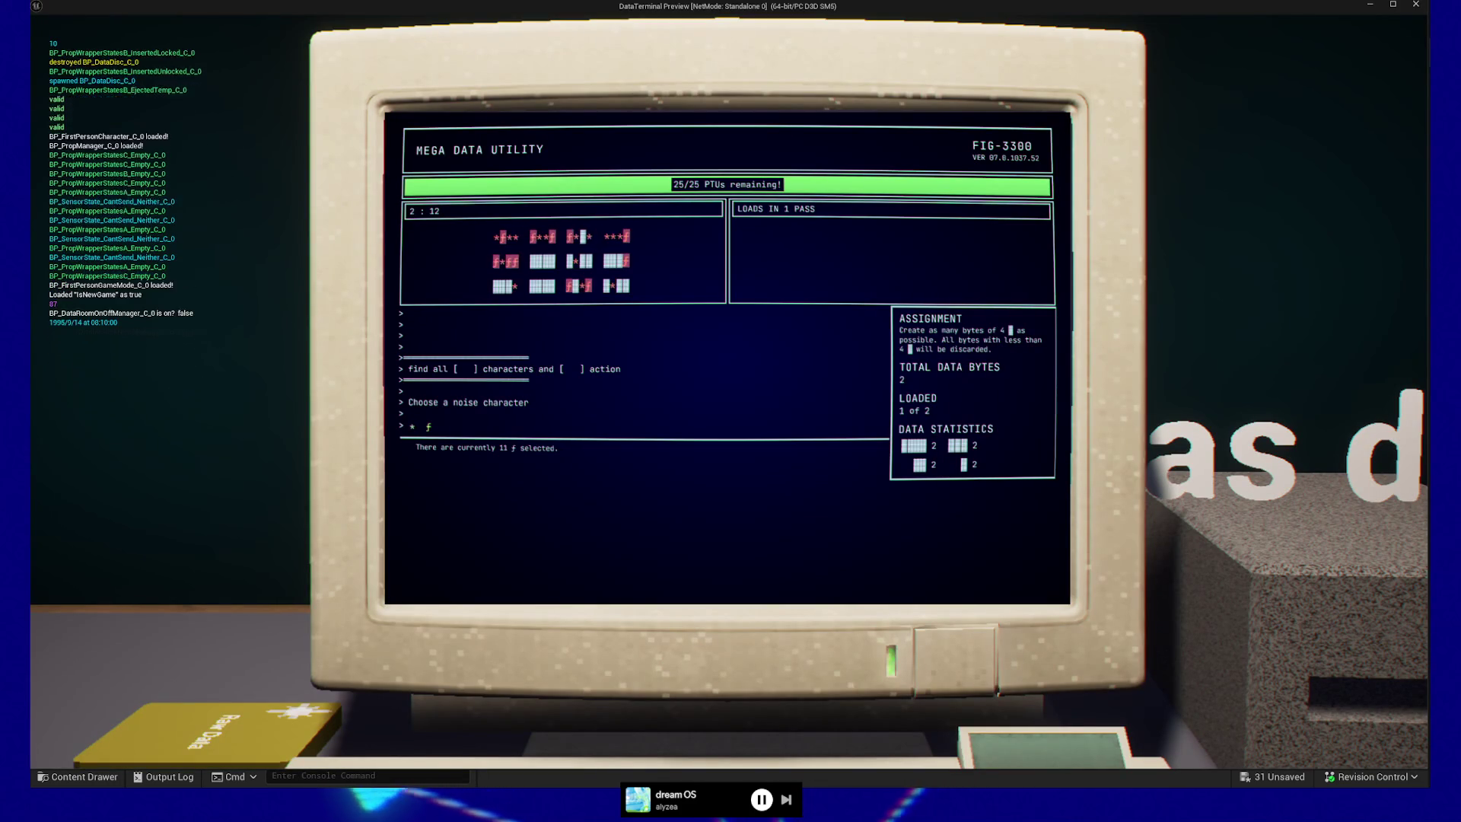
key("Return")
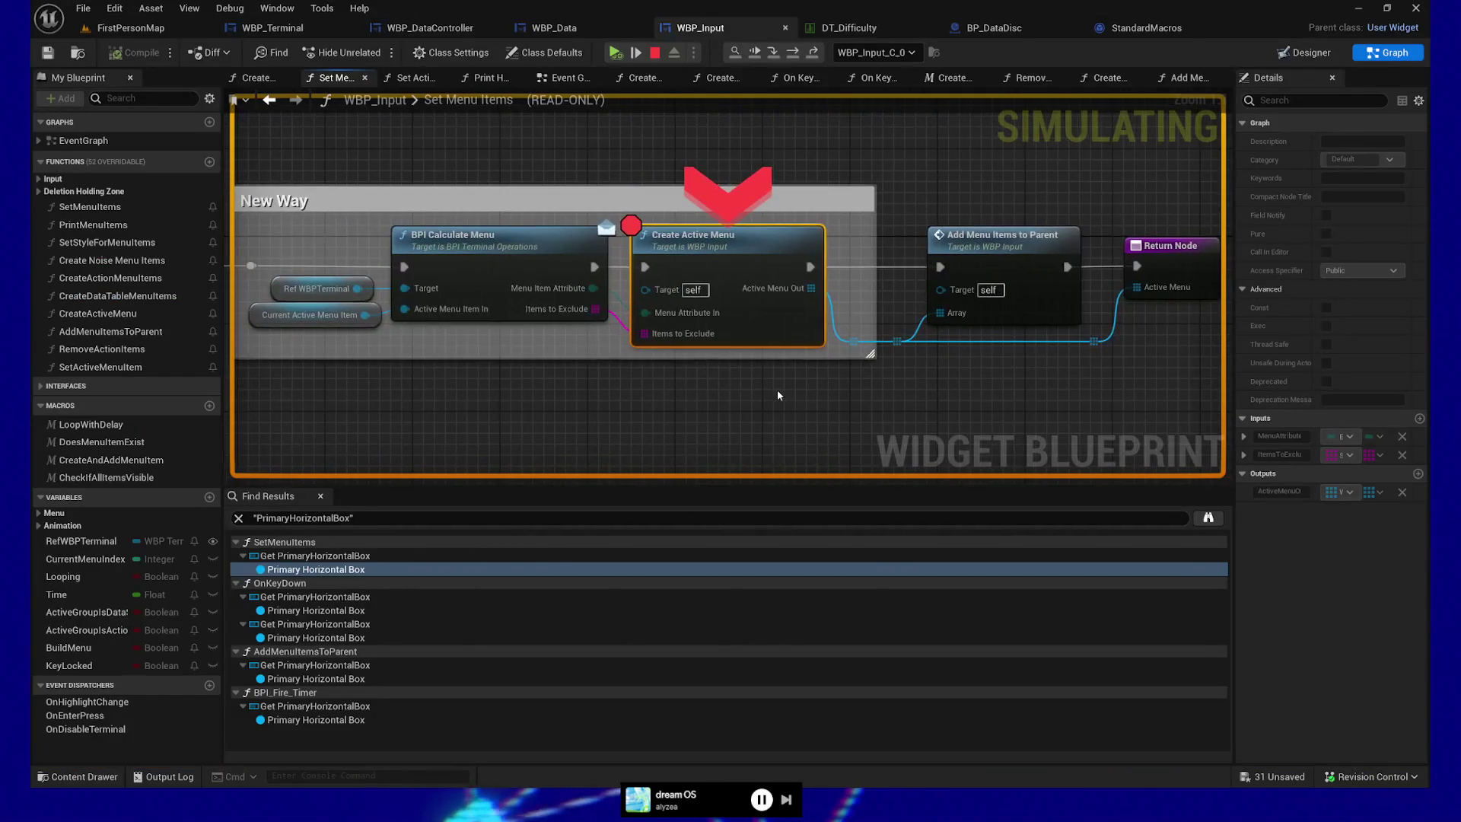
- Repeatedly resume past the Create Active Menu breakpoint until the MEGA Data Utility run finishes
left_click(614, 52)
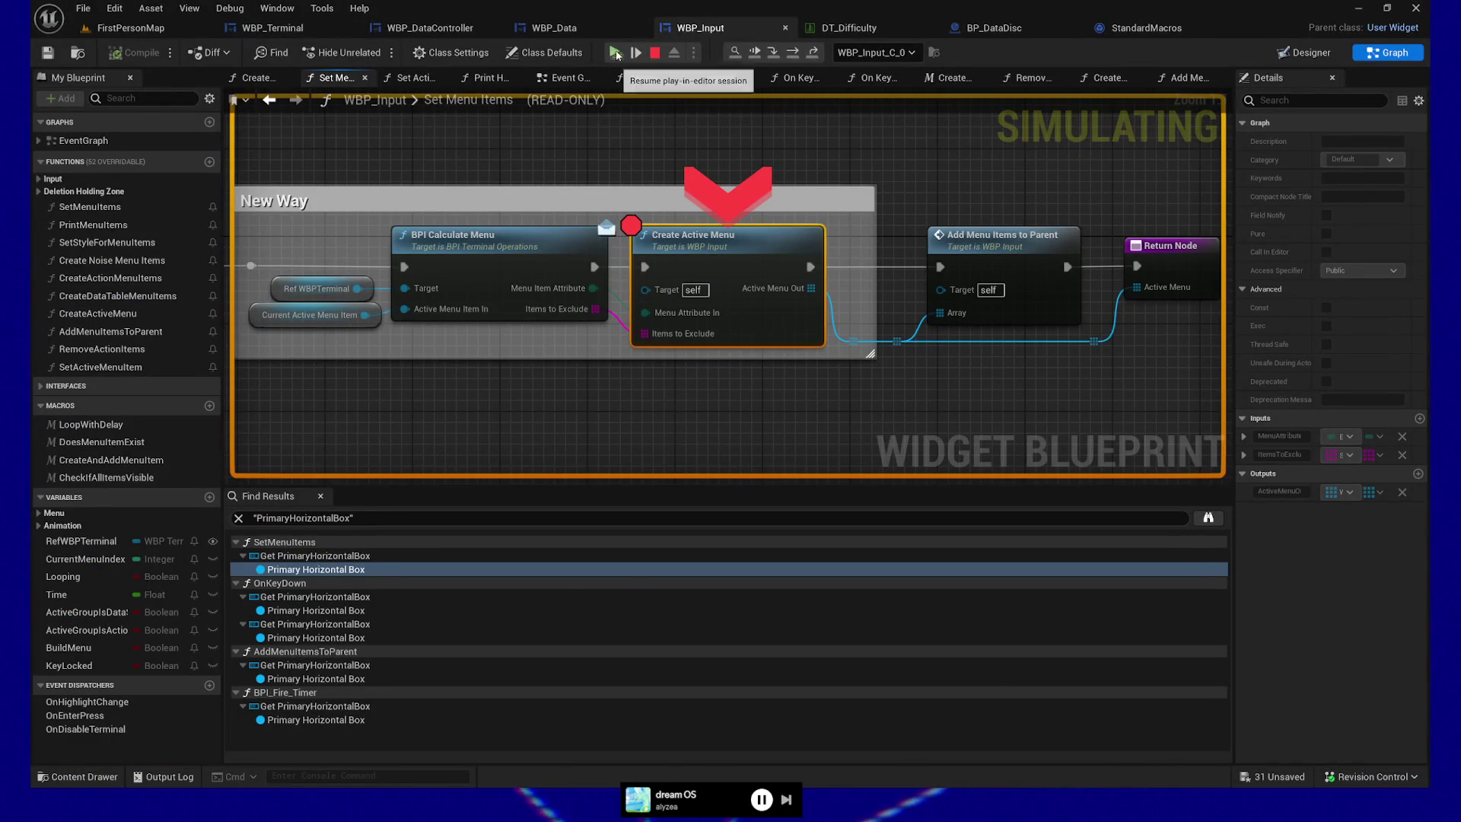
left_click(616, 54)
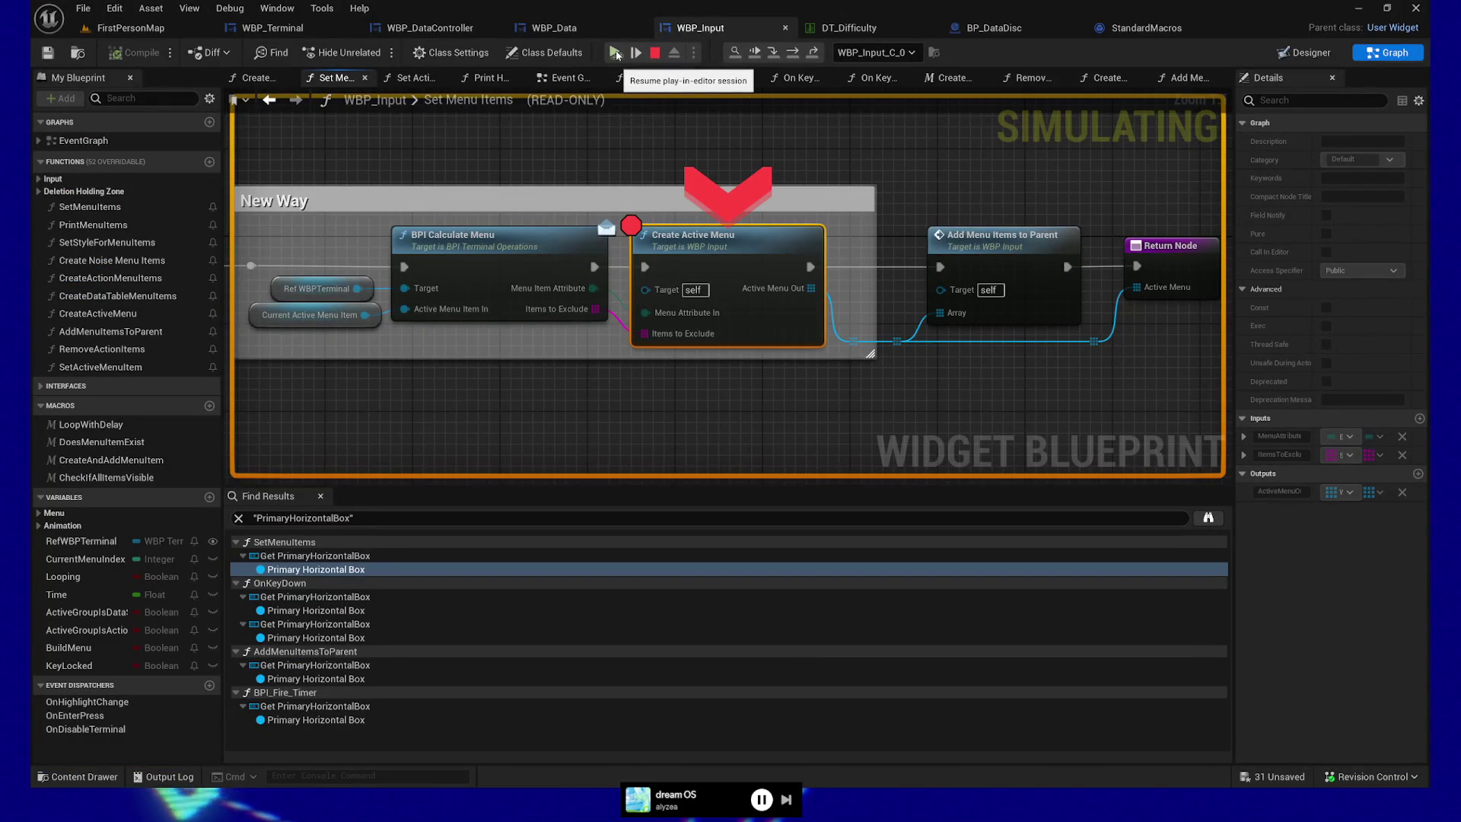
left_click(616, 54)
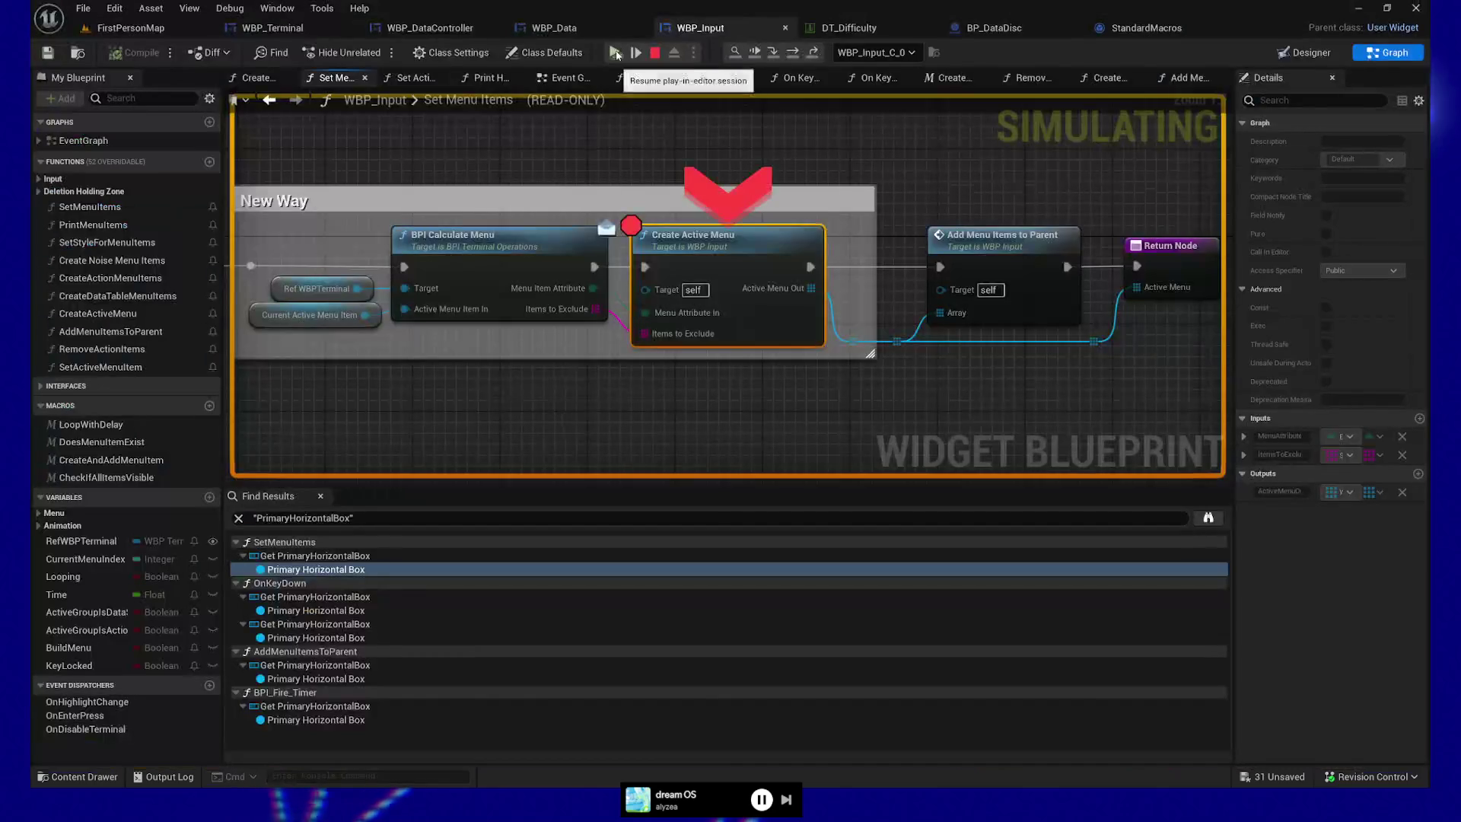
left_click(617, 54)
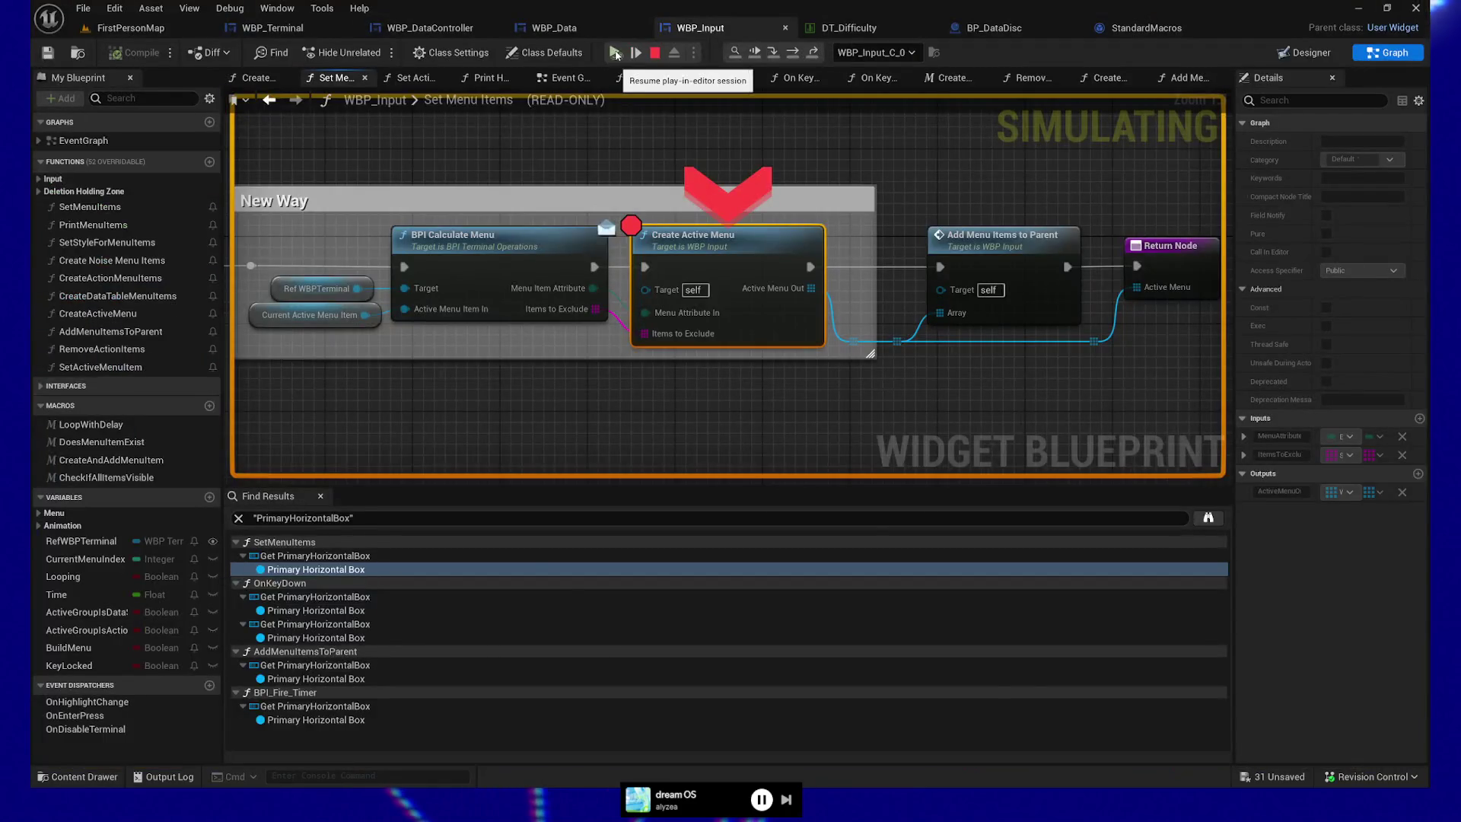
left_click(616, 54)
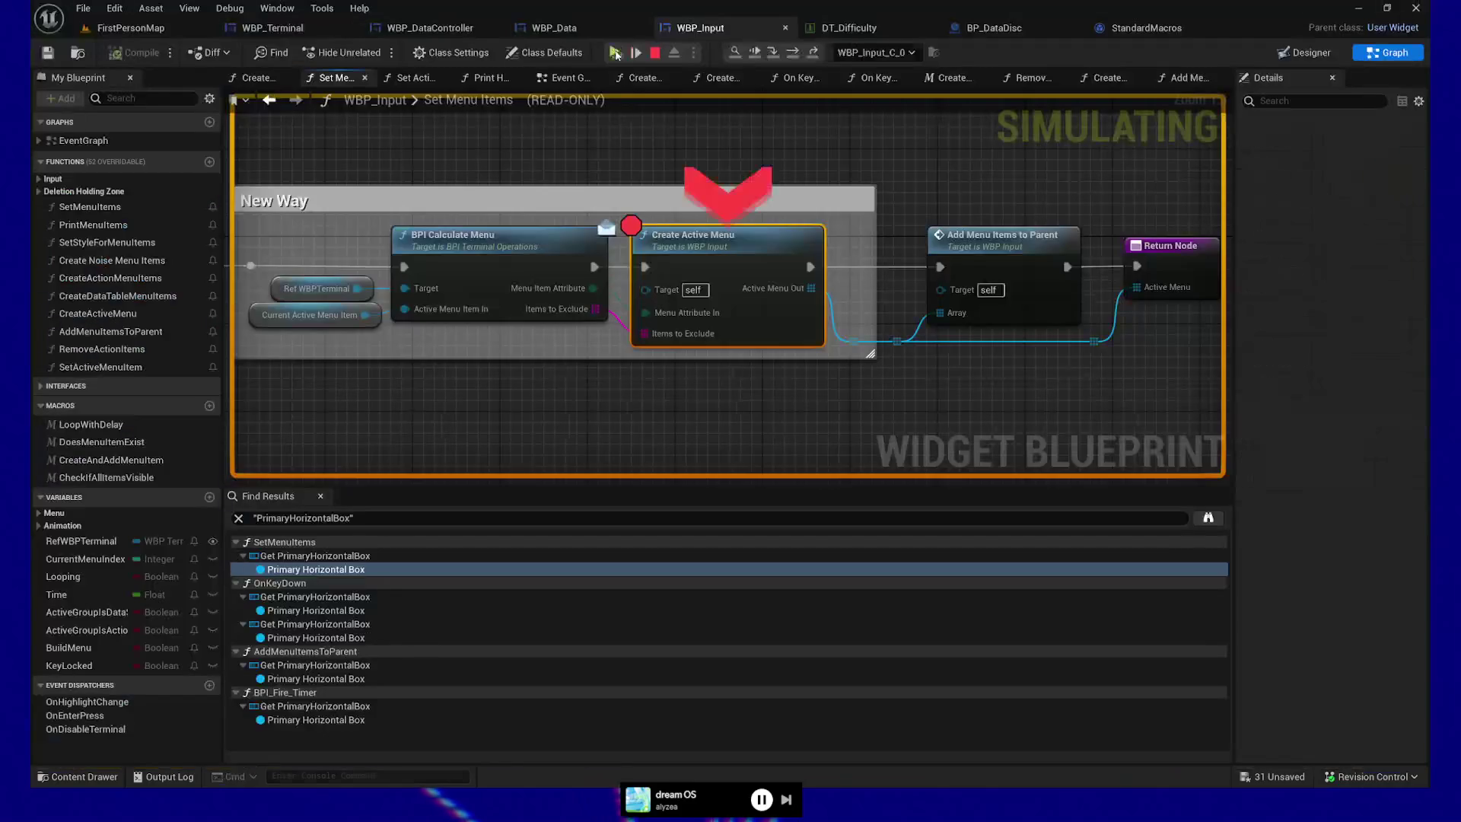
left_click(616, 54)
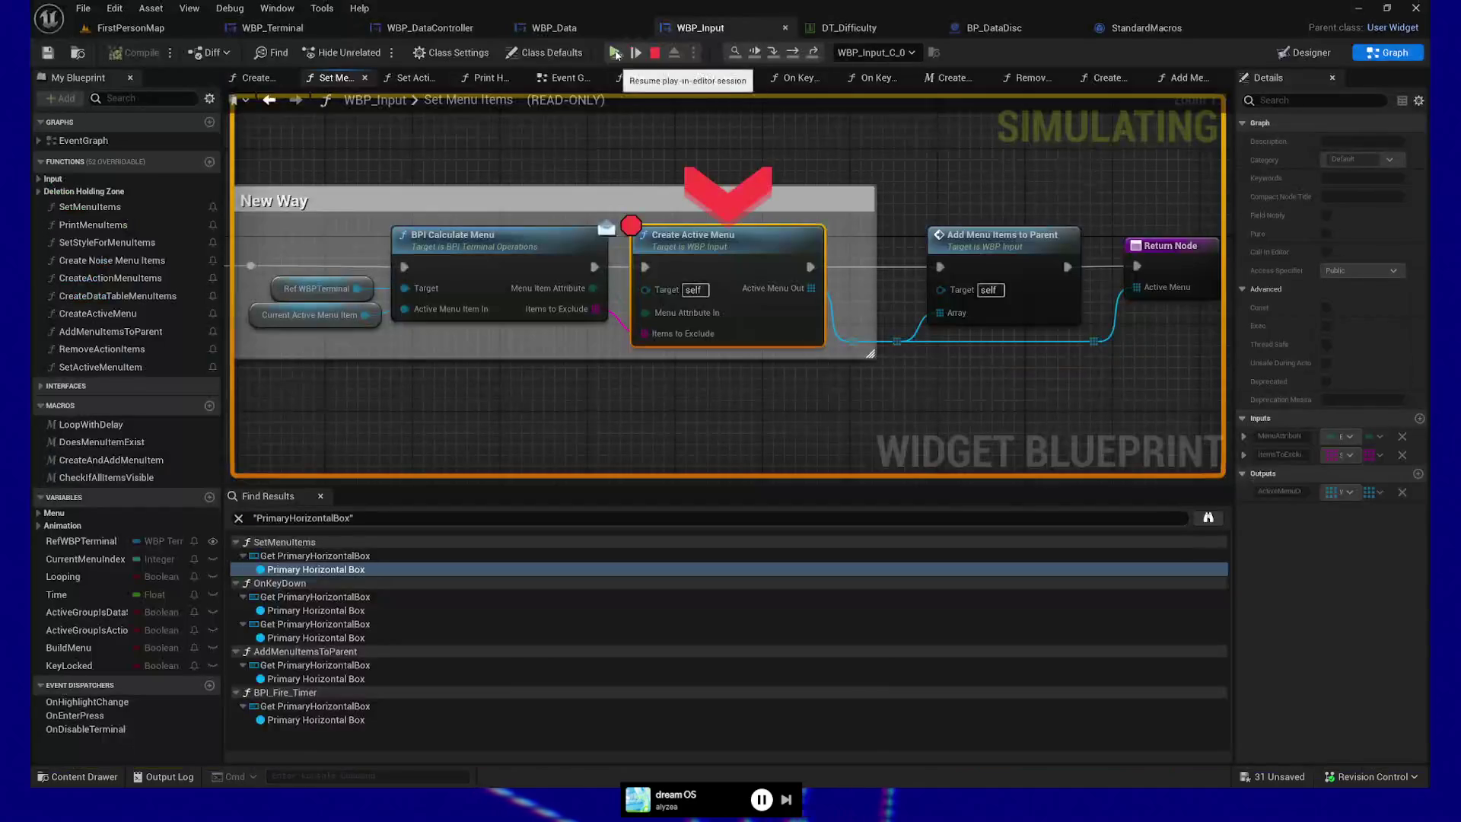
left_click(616, 54)
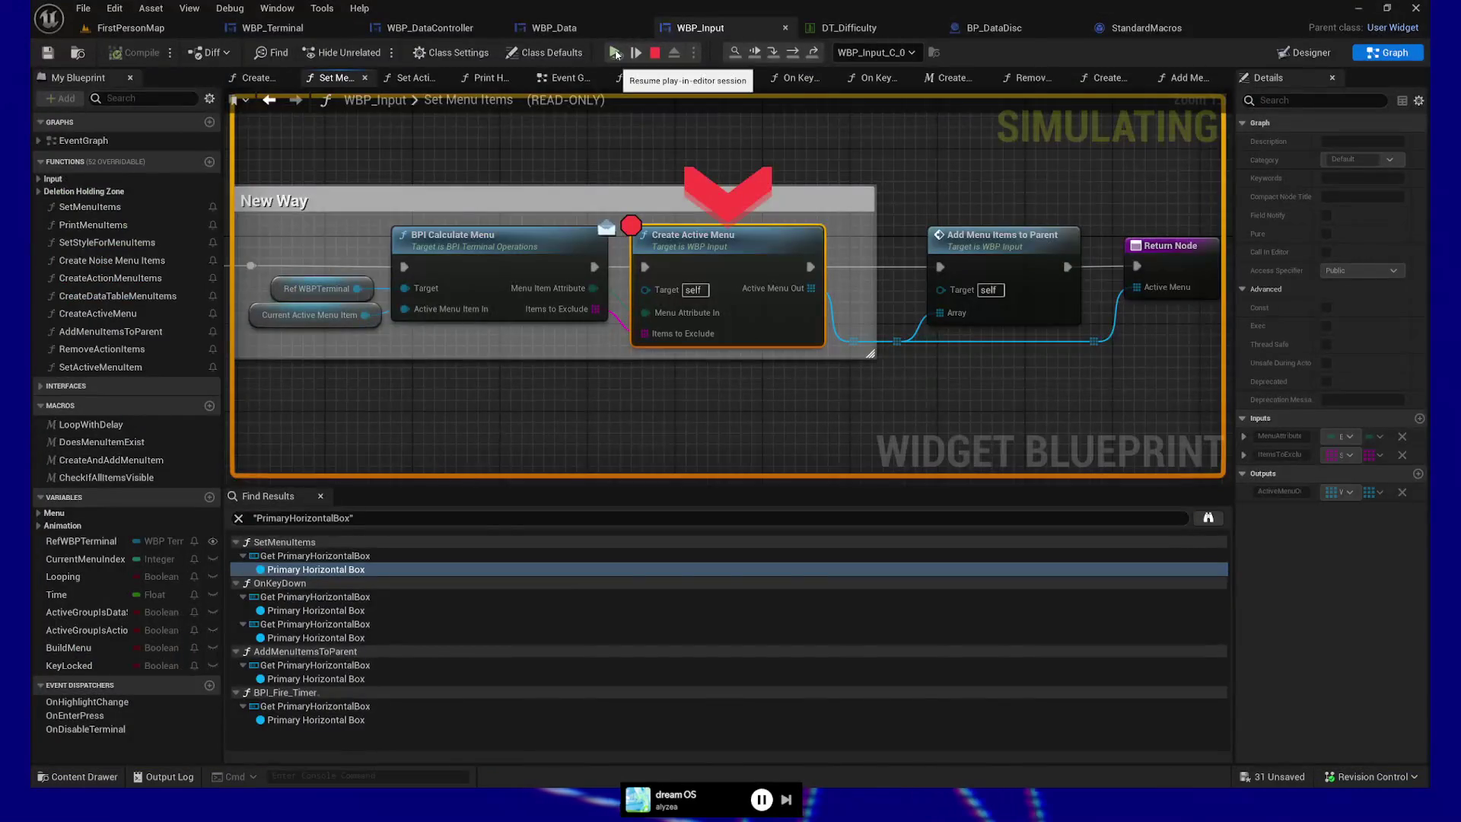
left_click(617, 54)
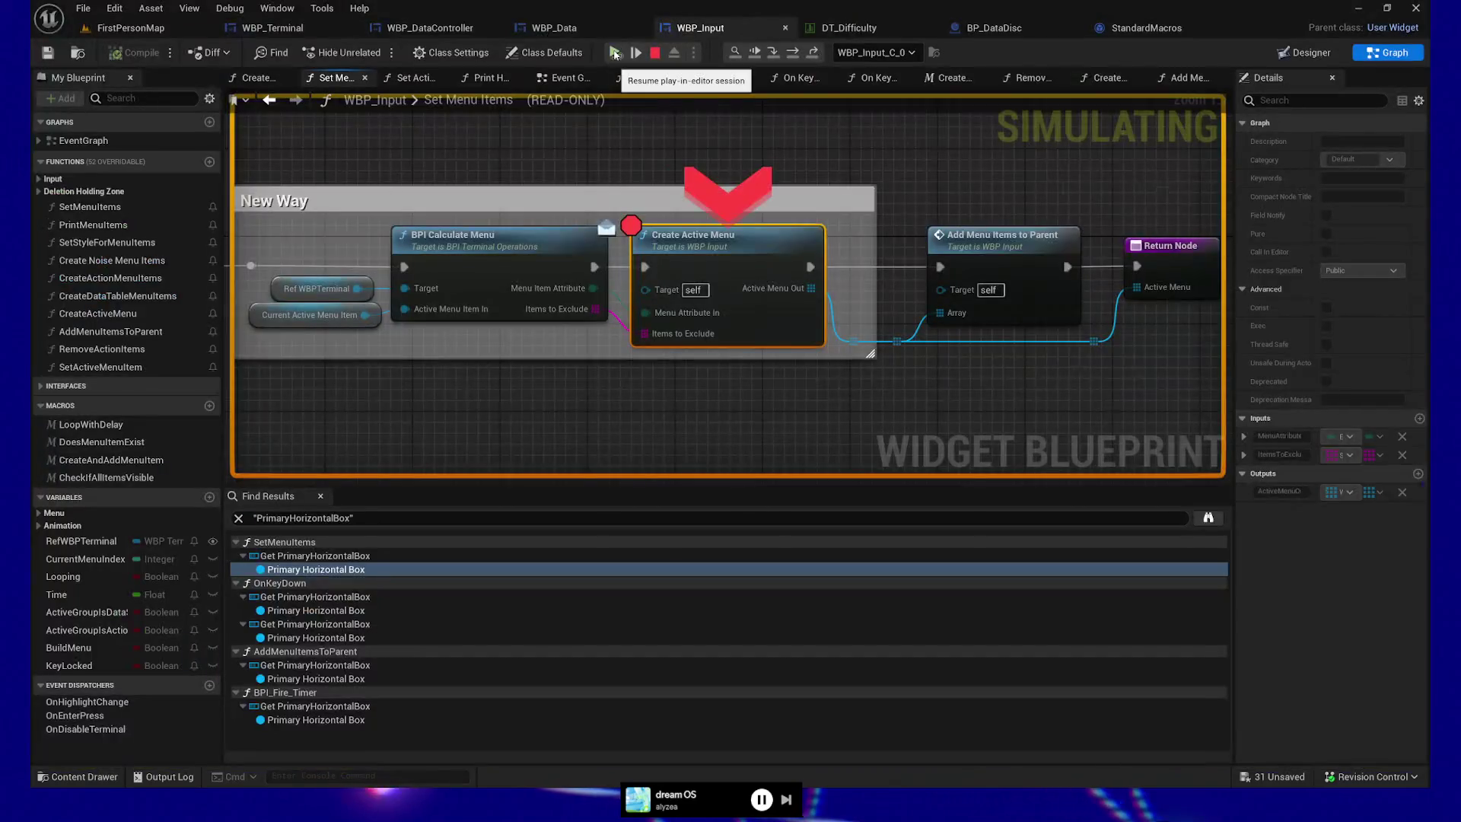
left_click(617, 54)
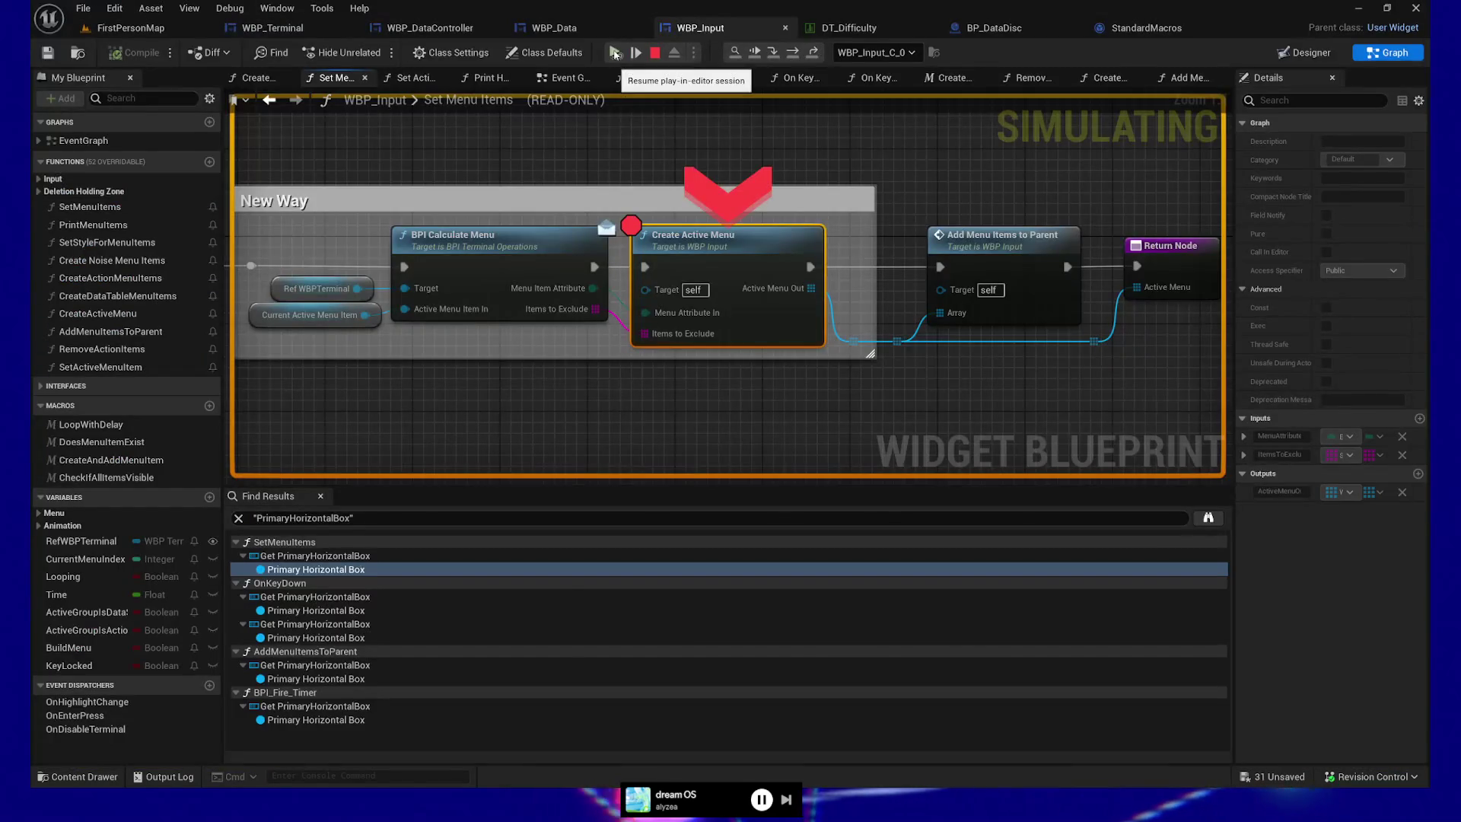
left_click(616, 54)
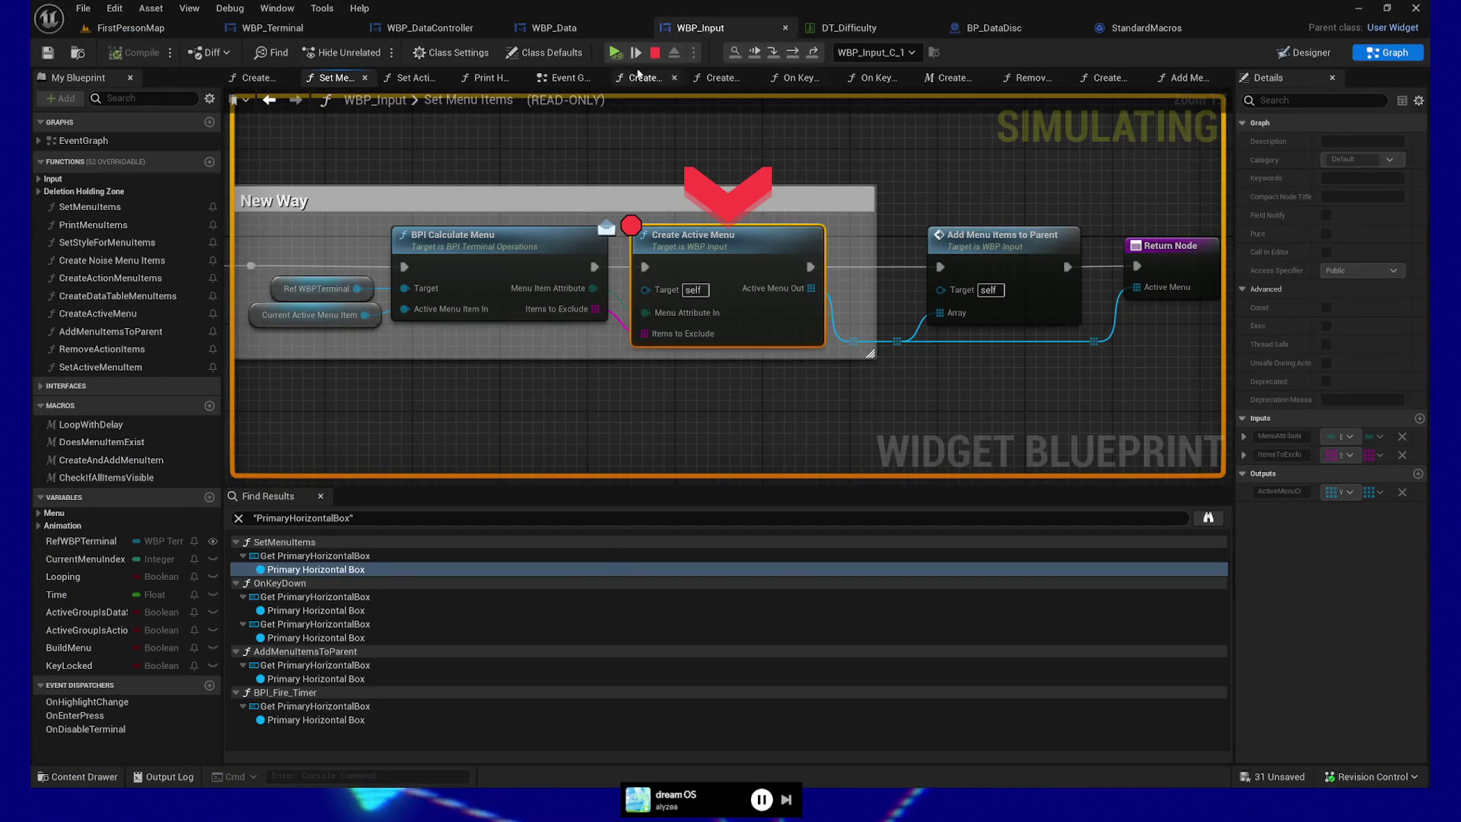
left_click(617, 56)
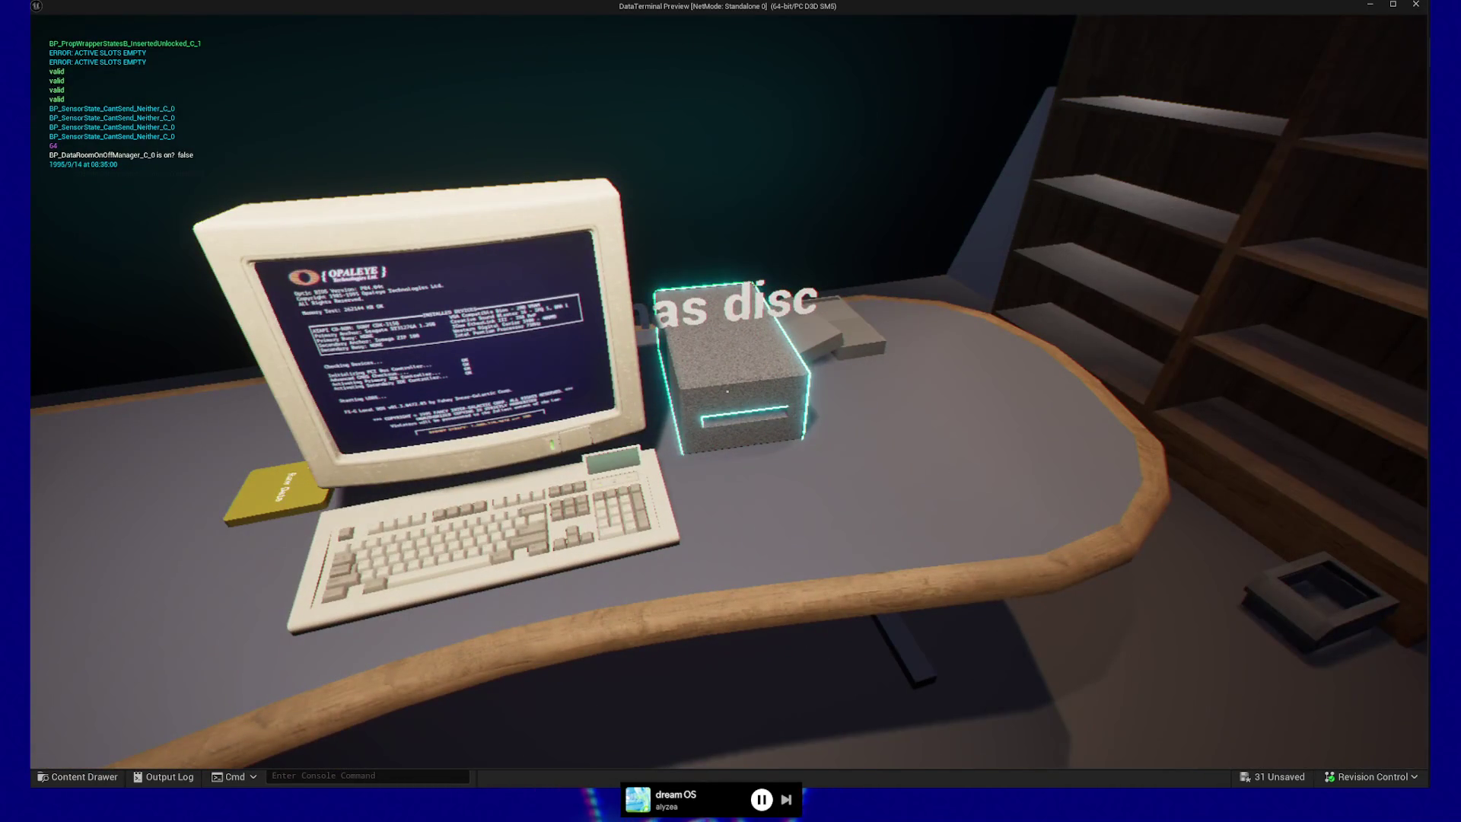
- Eject the Cleaned Data disc, drop it on the floor, and pick up a Raw Data disc
left_click(728, 392)
left_click(727, 391)
left_click(728, 391)
key("w")
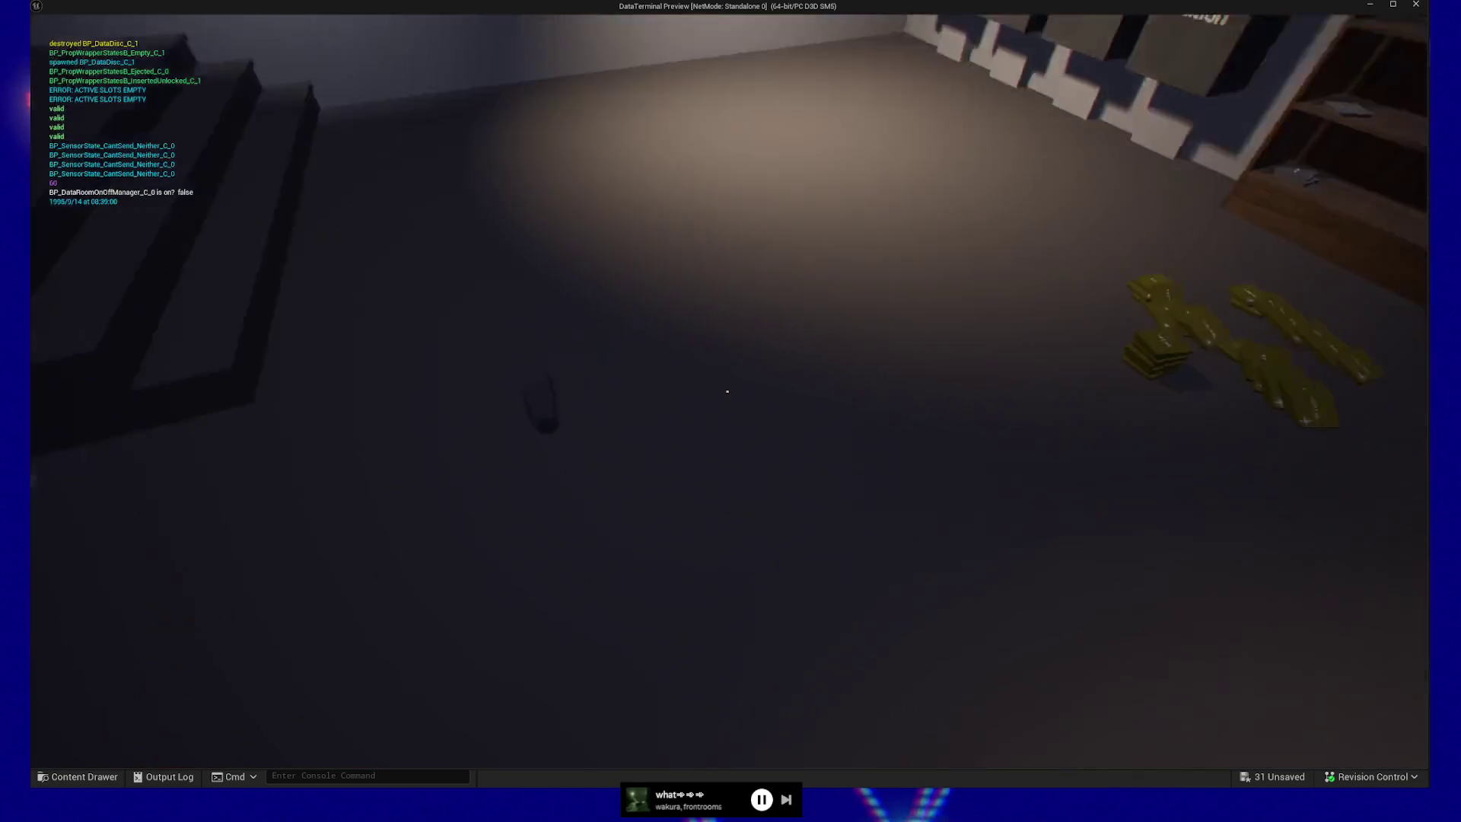
key("w")
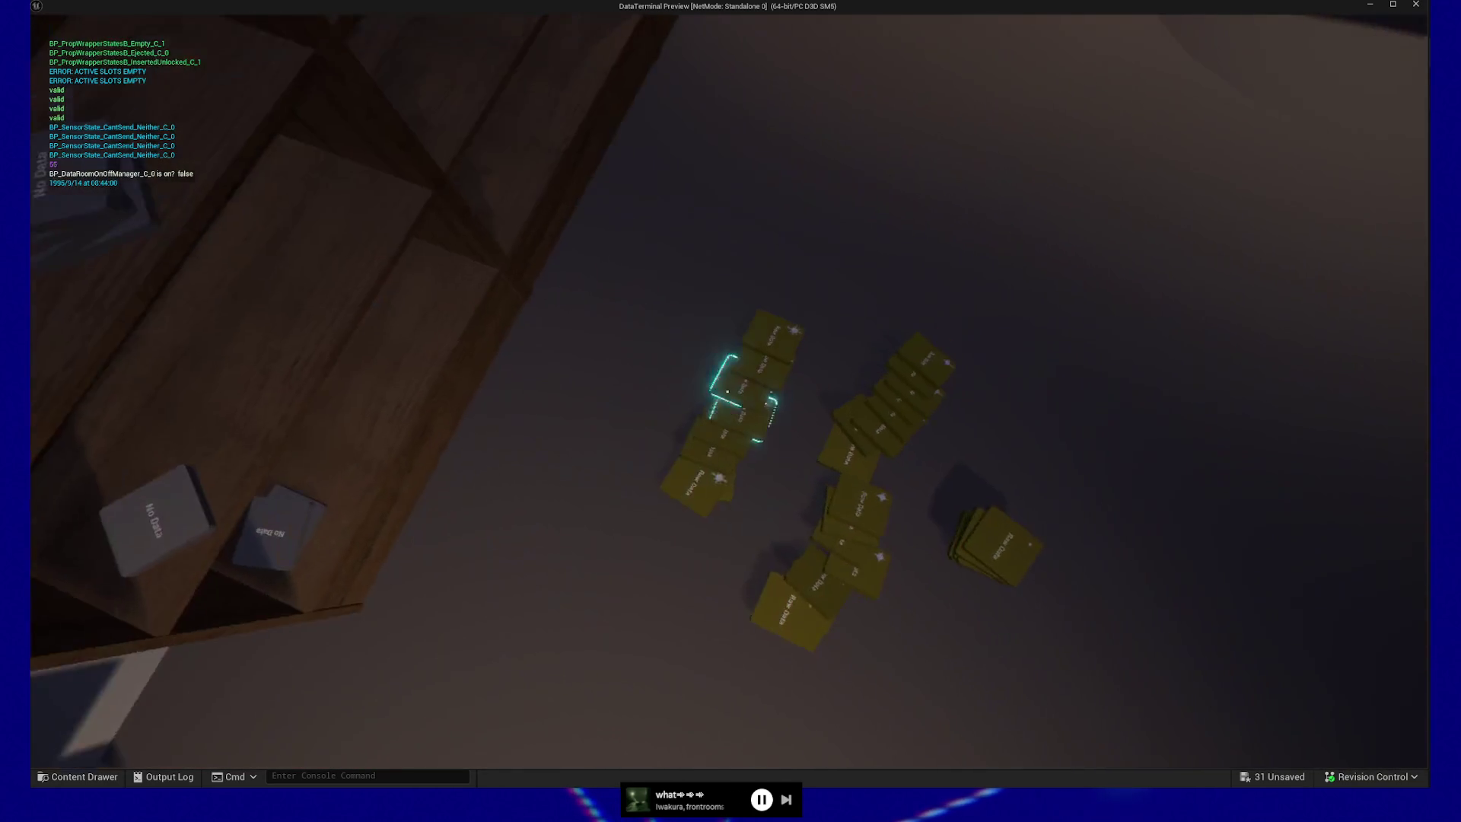
left_click(727, 391)
- Carry the Raw Data disc to the desk, insert it, and use the terminal to hit the breakpoint
key("w")
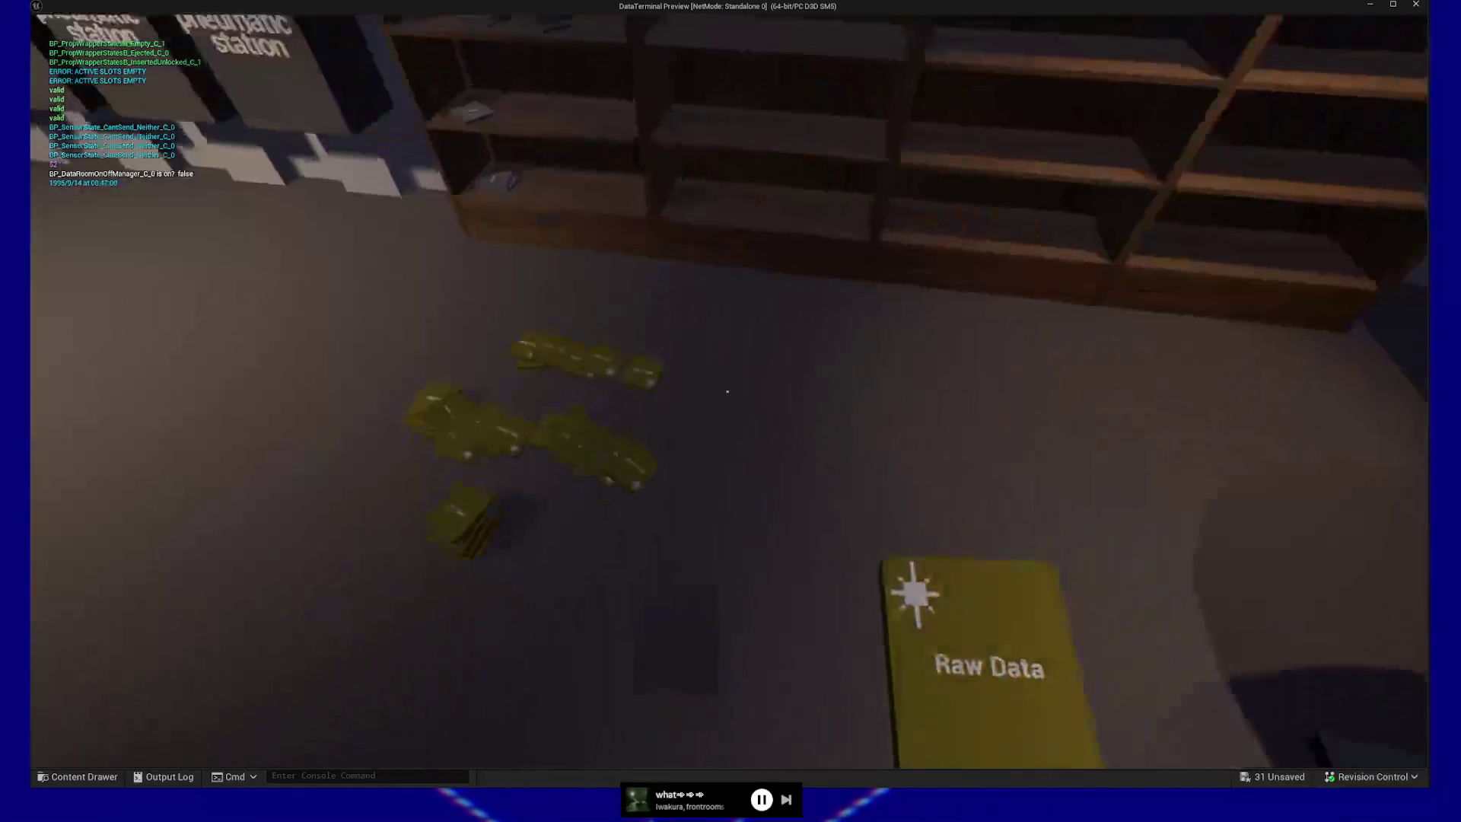
left_click(727, 391)
left_click(727, 391)
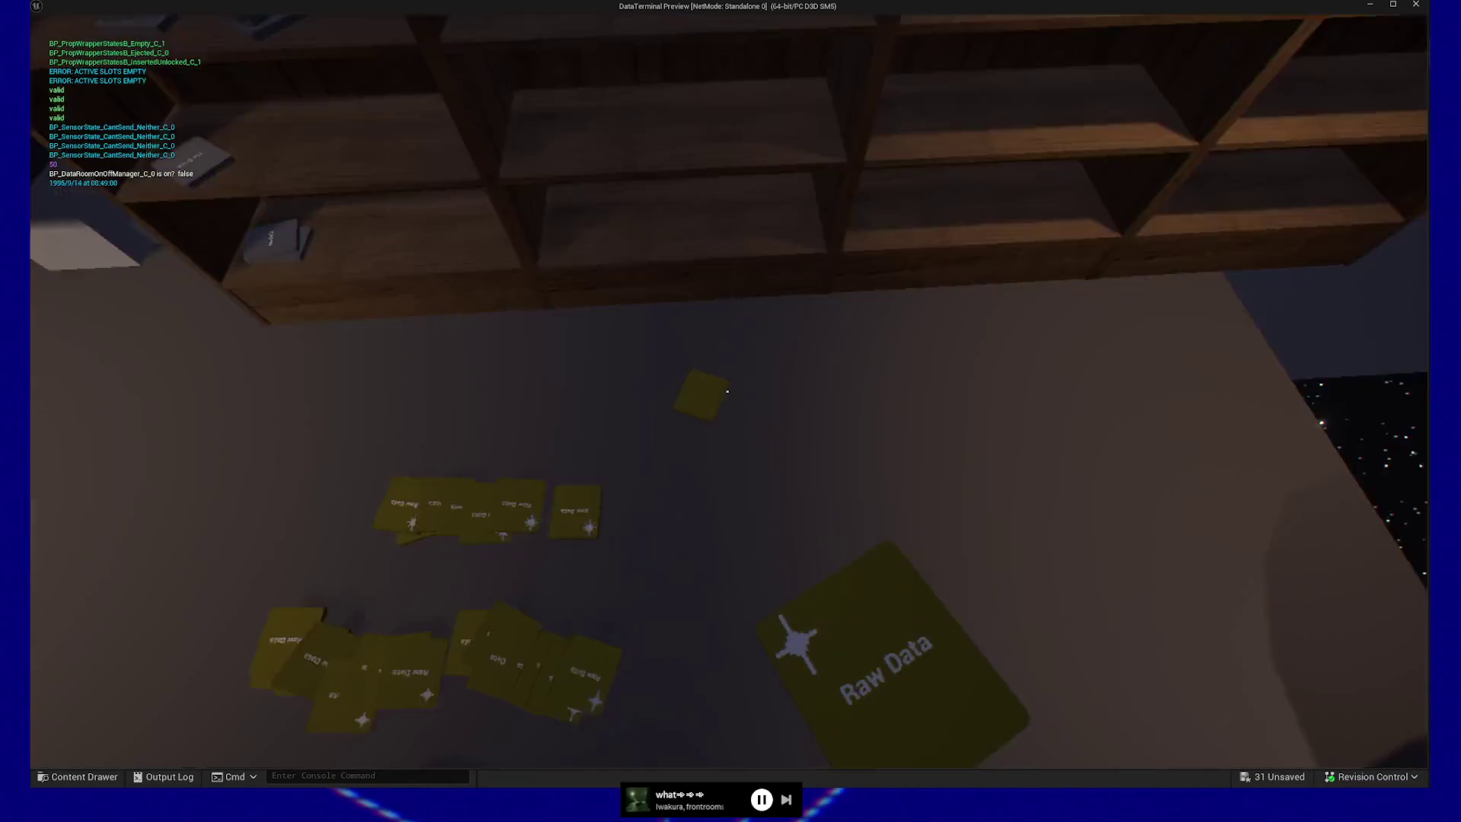
key("w")
left_click(728, 391)
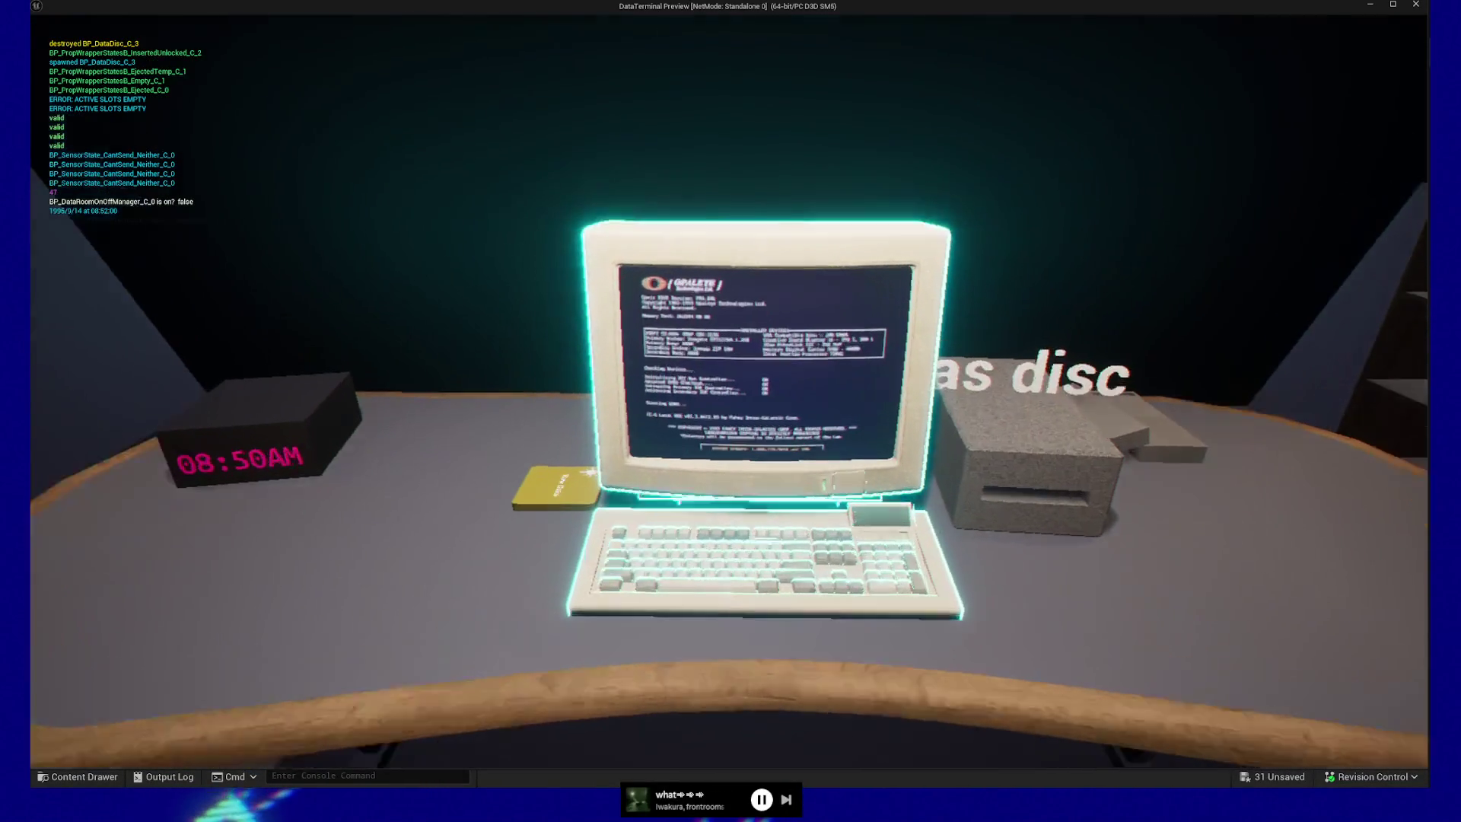
left_click(727, 391)
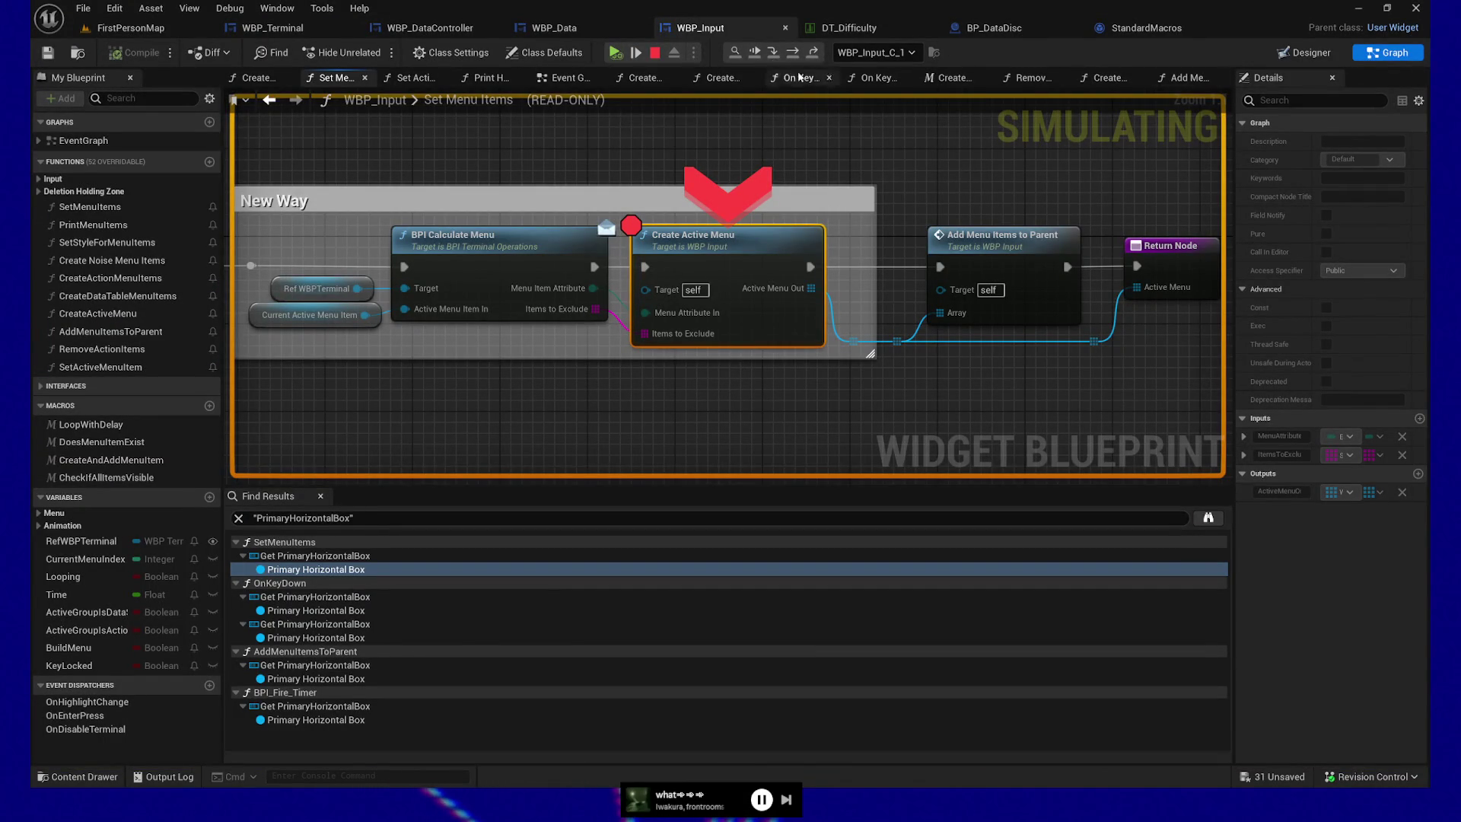
- Step over Create Active Menu, confirming Active Menu Out and Items to Exclude both read Num=2, then select it
left_click(782, 57)
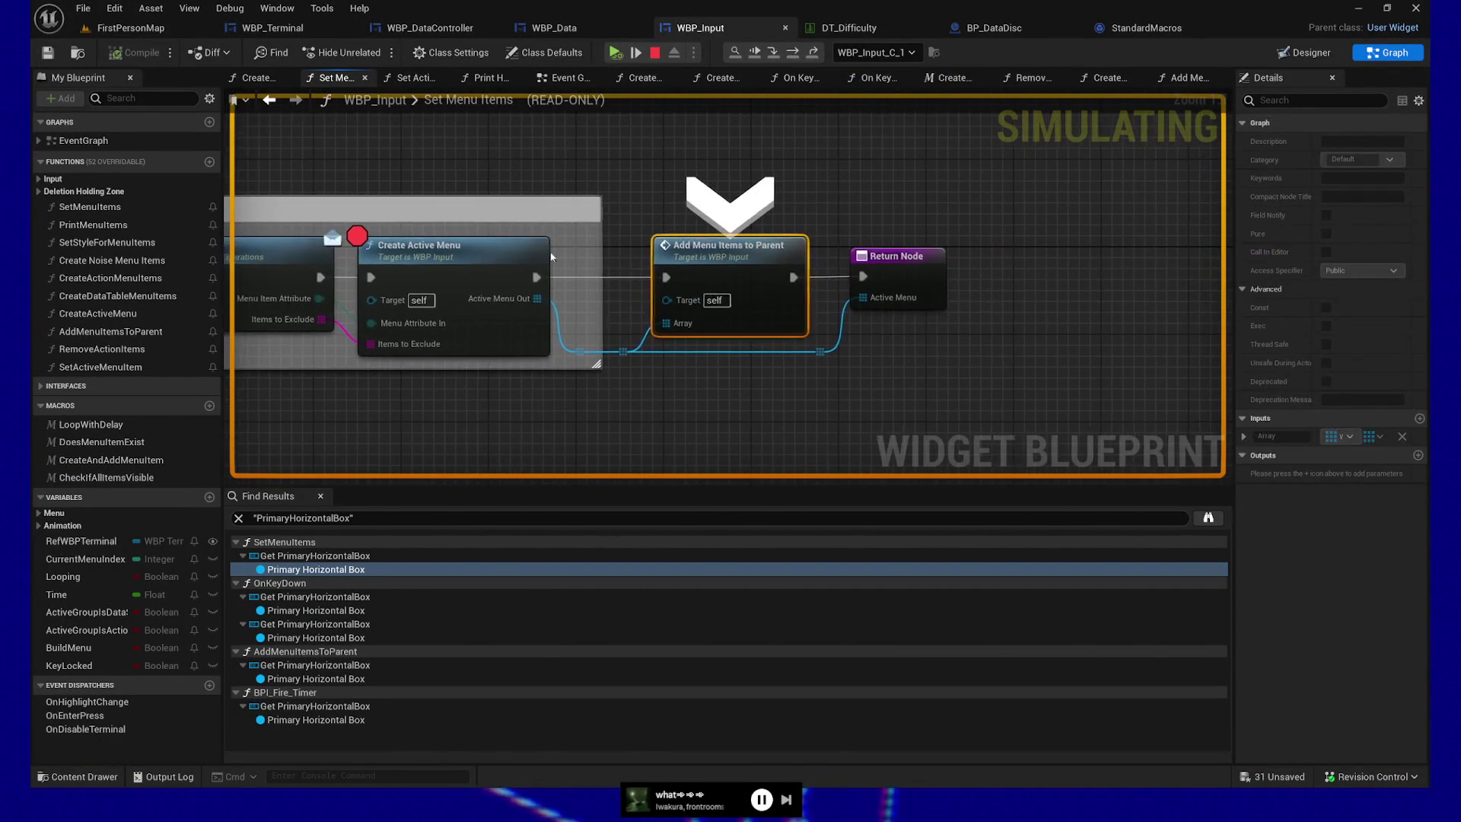
mouse_move(531, 295)
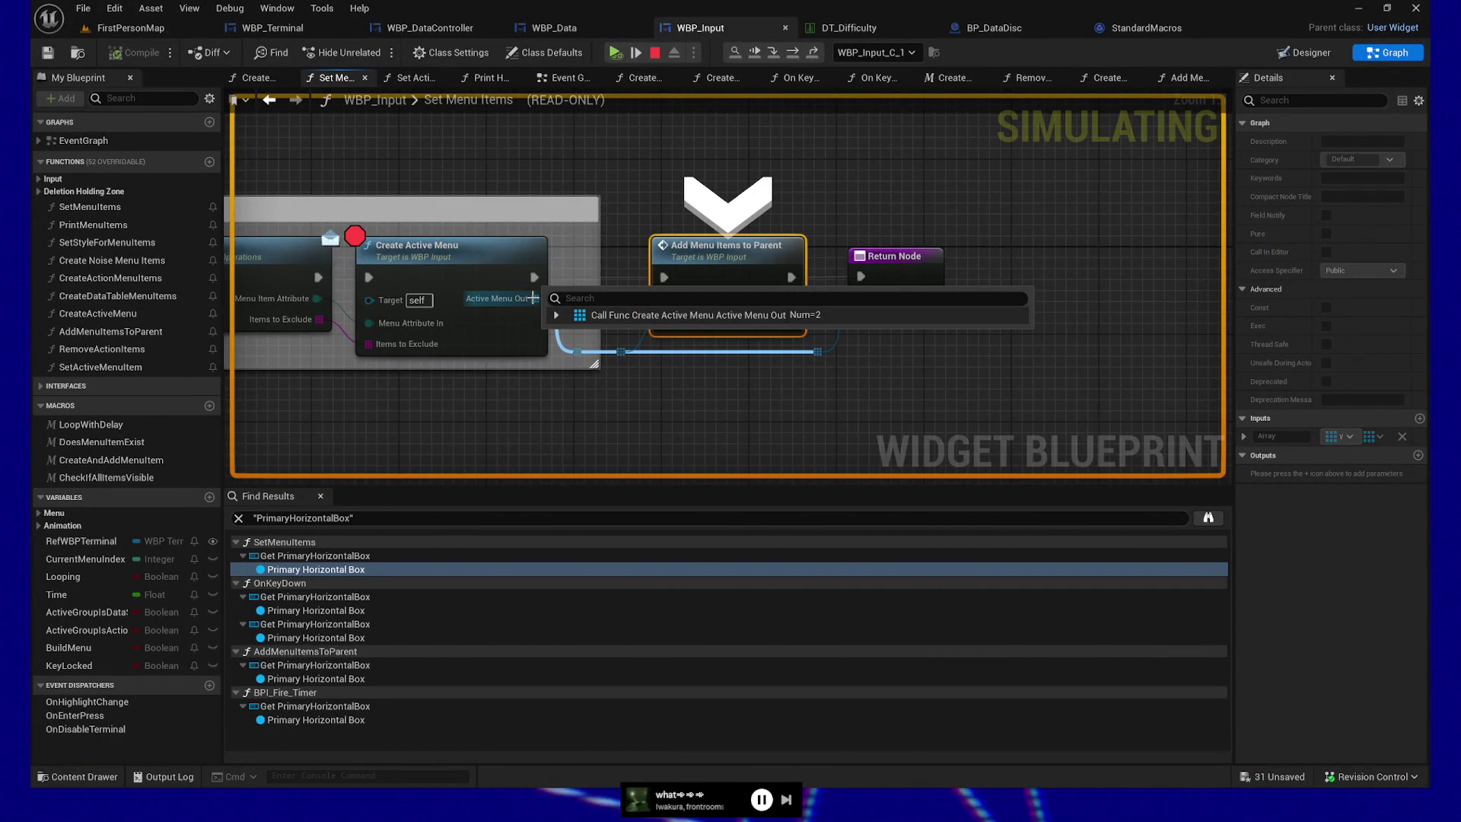
left_click(532, 289)
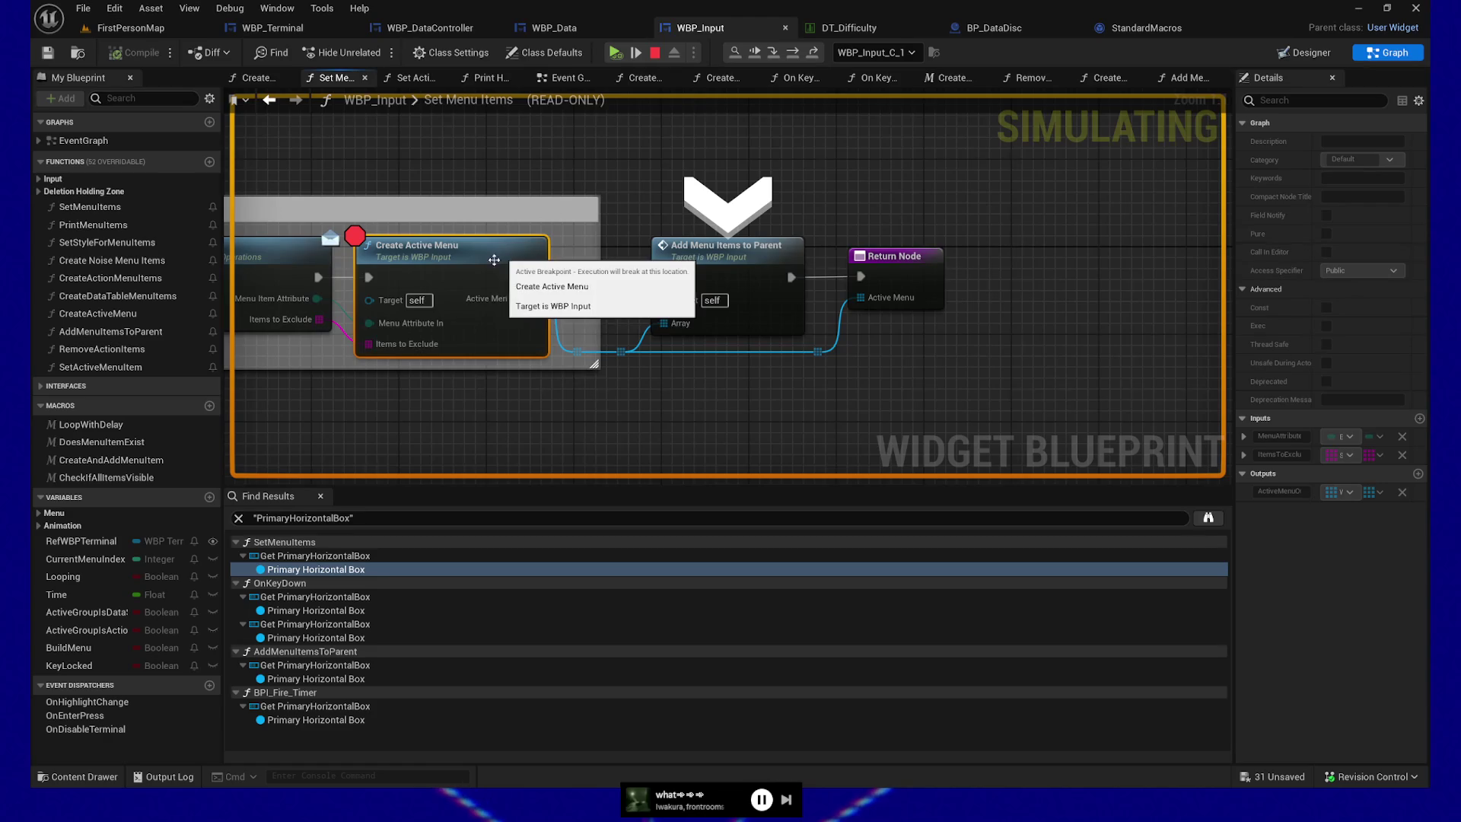
- Stop the session, replay with Alt+P, then pick up the Raw Data disc and use the terminal
mouse_move(379, 347)
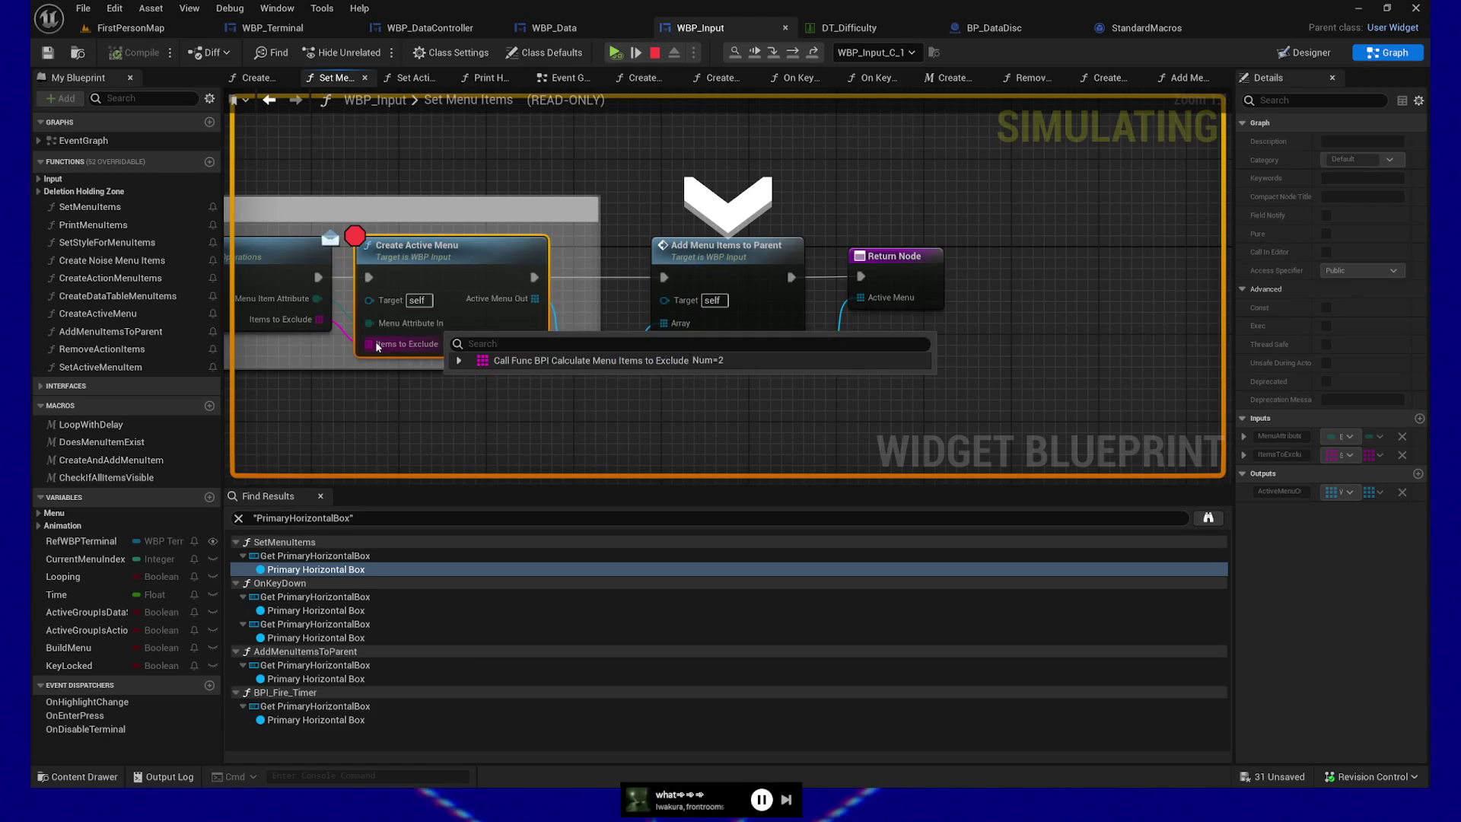
left_click(655, 52)
key("alt+p")
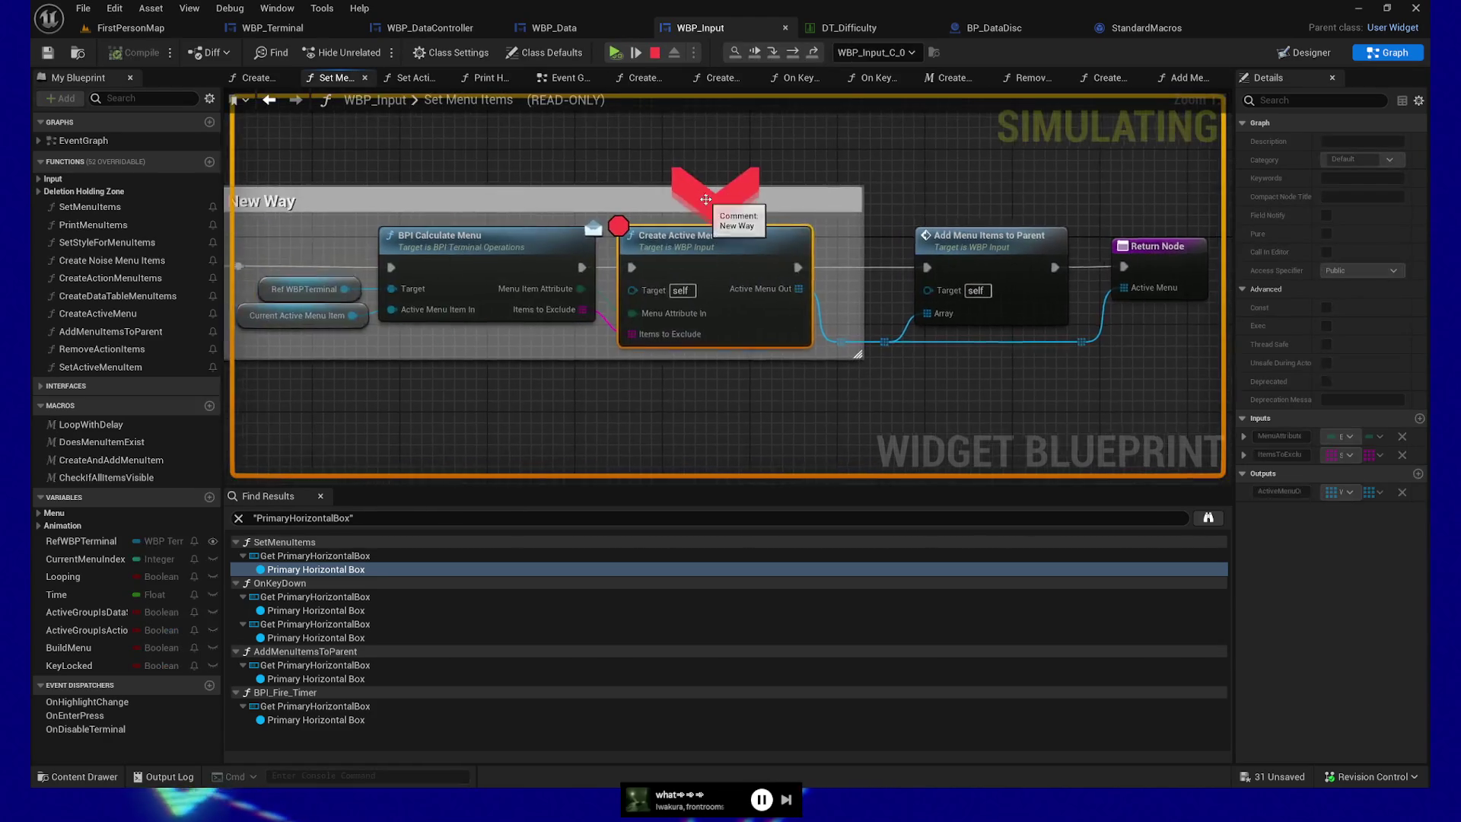
left_click(636, 60)
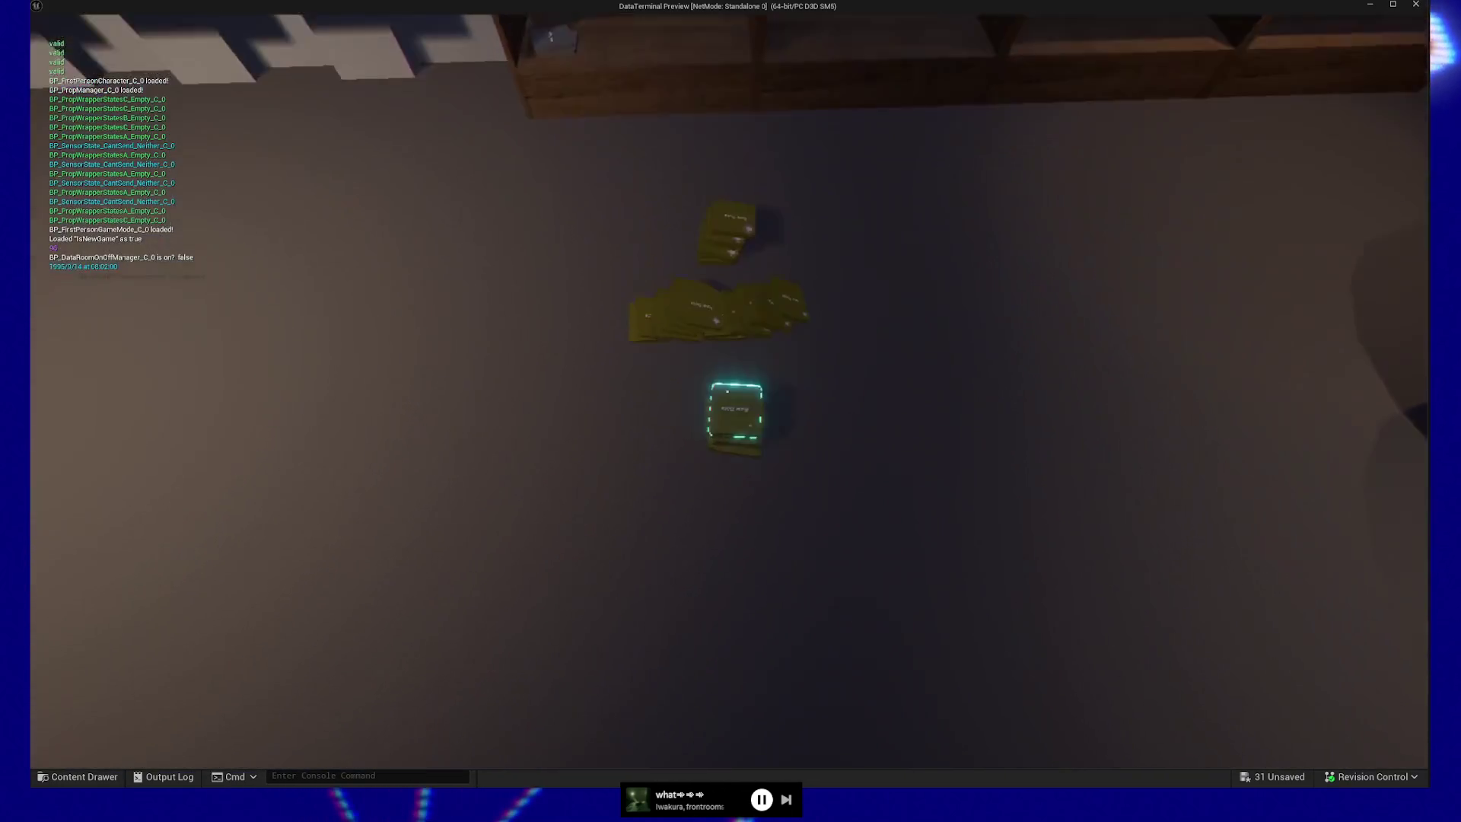
left_click(728, 391)
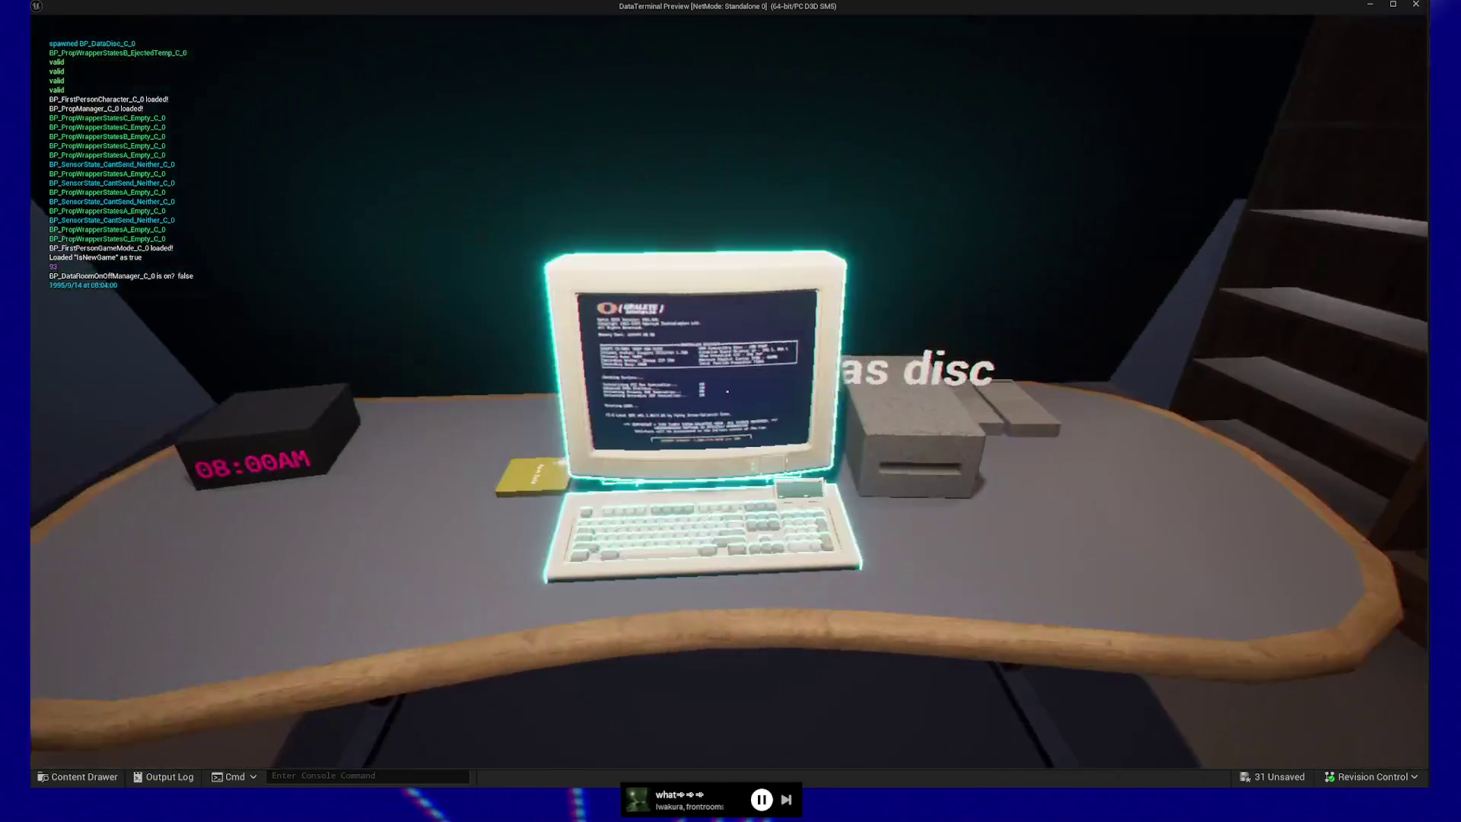
left_click(729, 410)
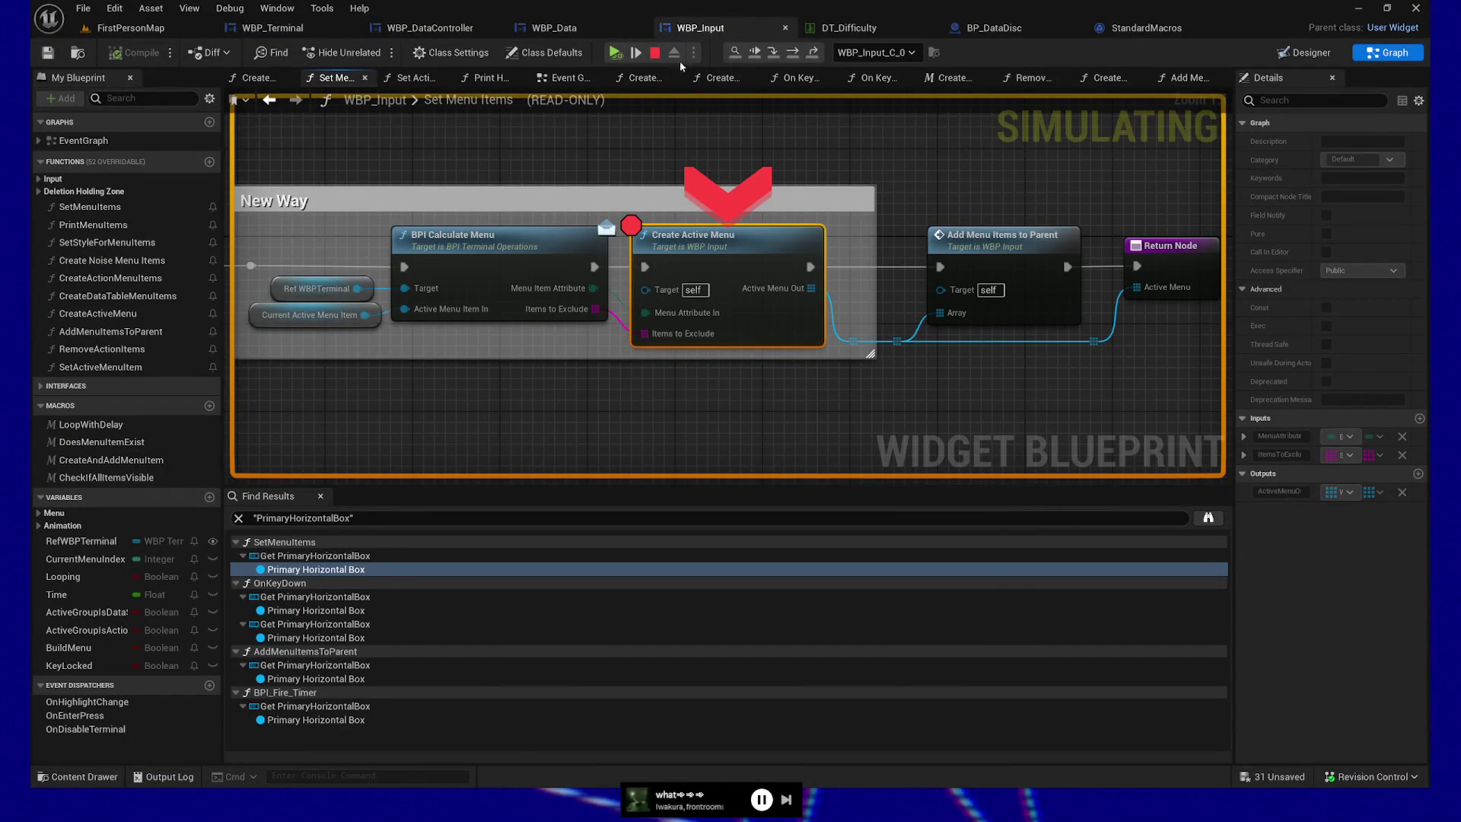
- Resume past the Create Active Menu breakpoint ten times, then take the disc out of the drive
left_click(615, 52)
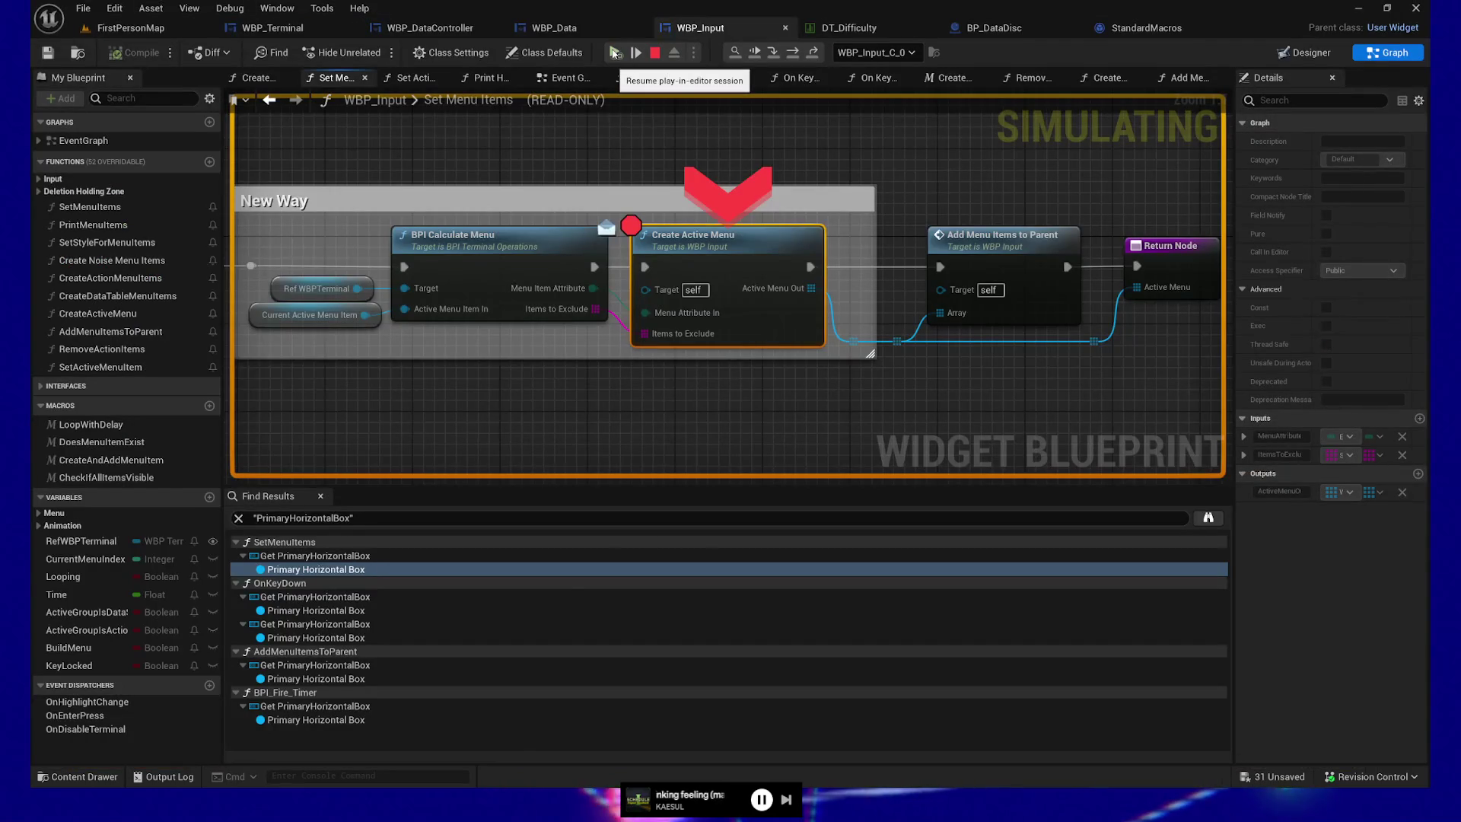
left_click(615, 53)
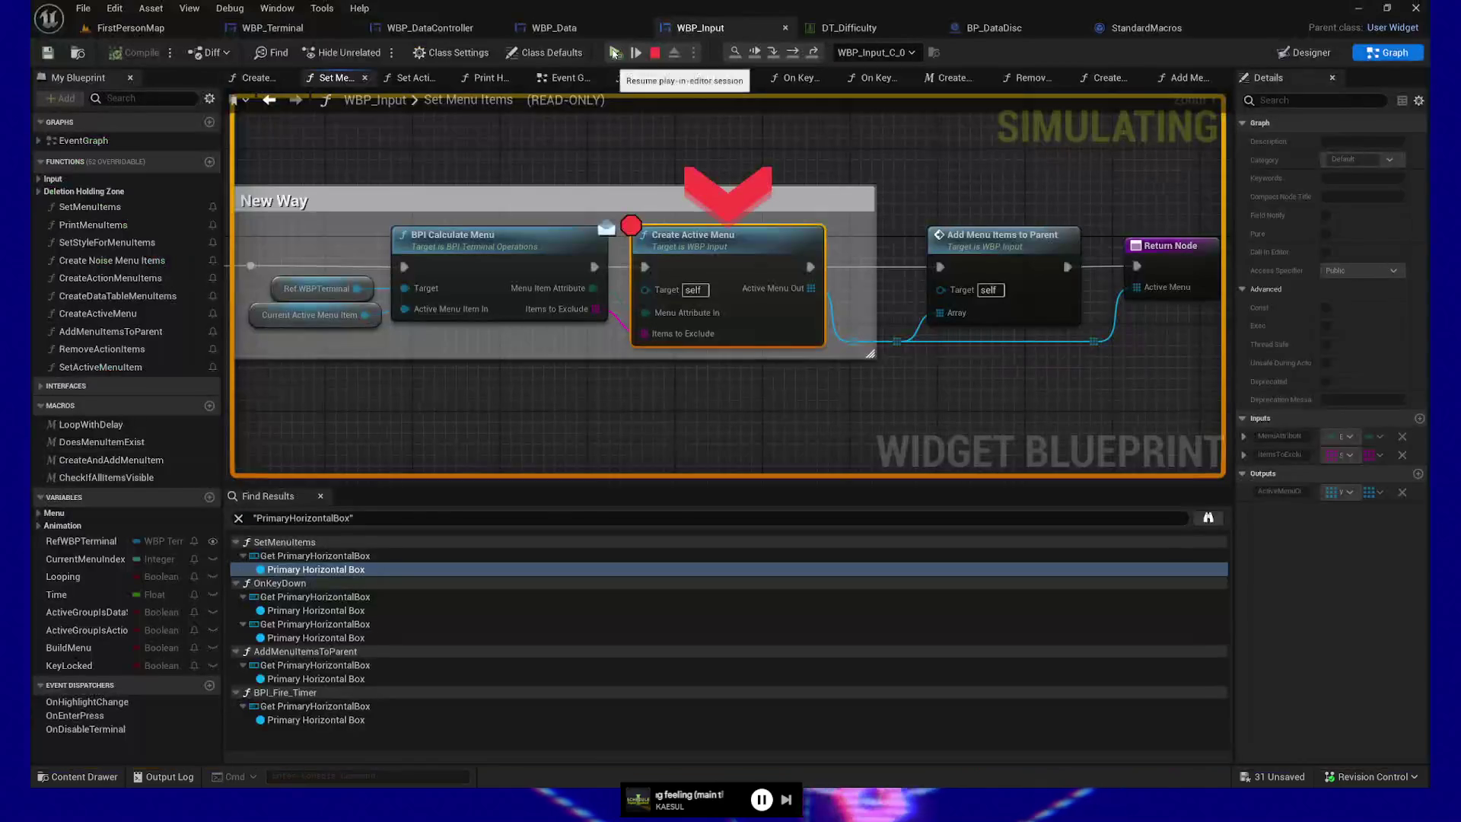
left_click(608, 54)
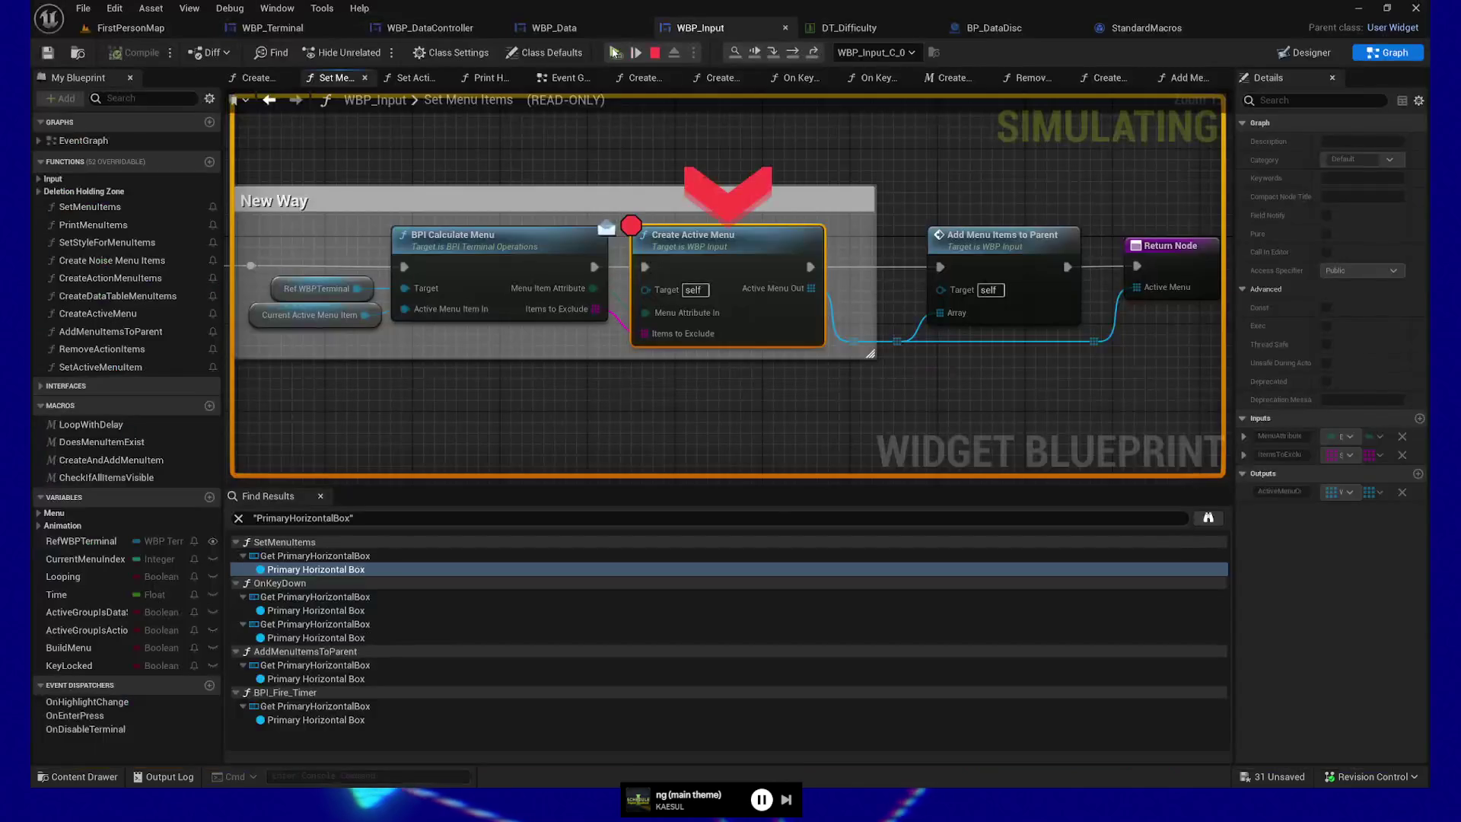
left_click(615, 53)
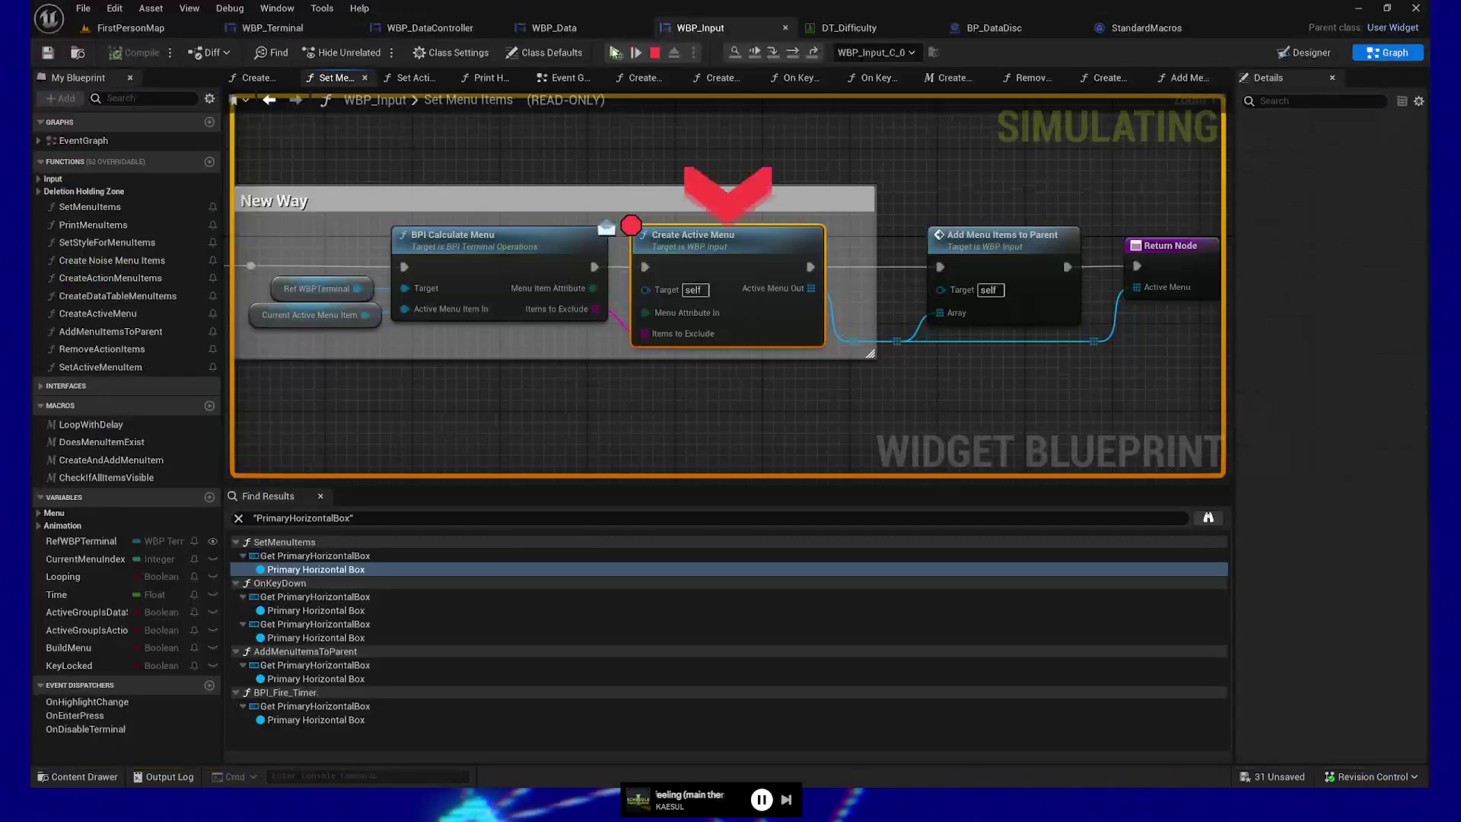
left_click(615, 52)
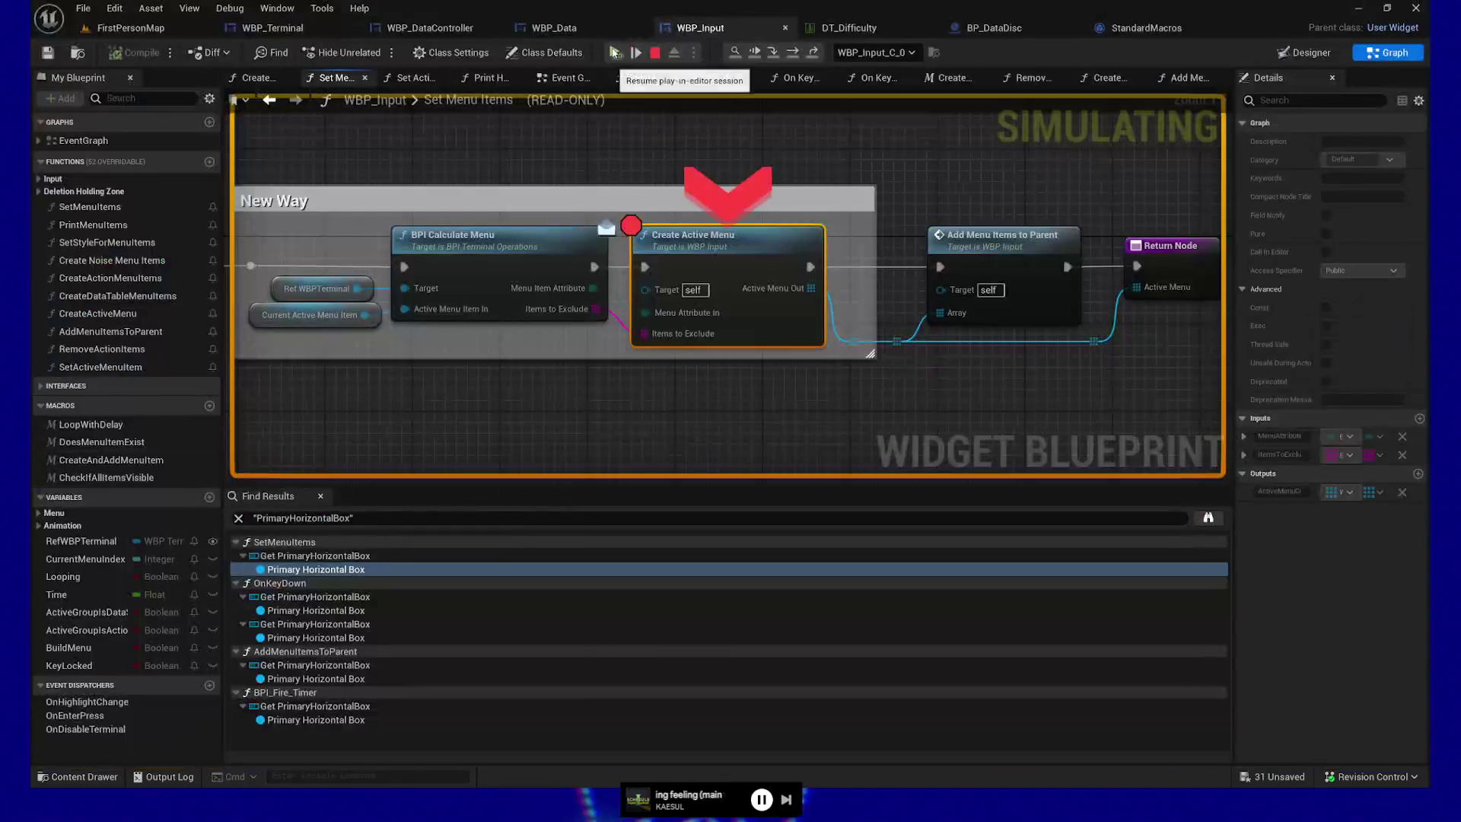
left_click(614, 53)
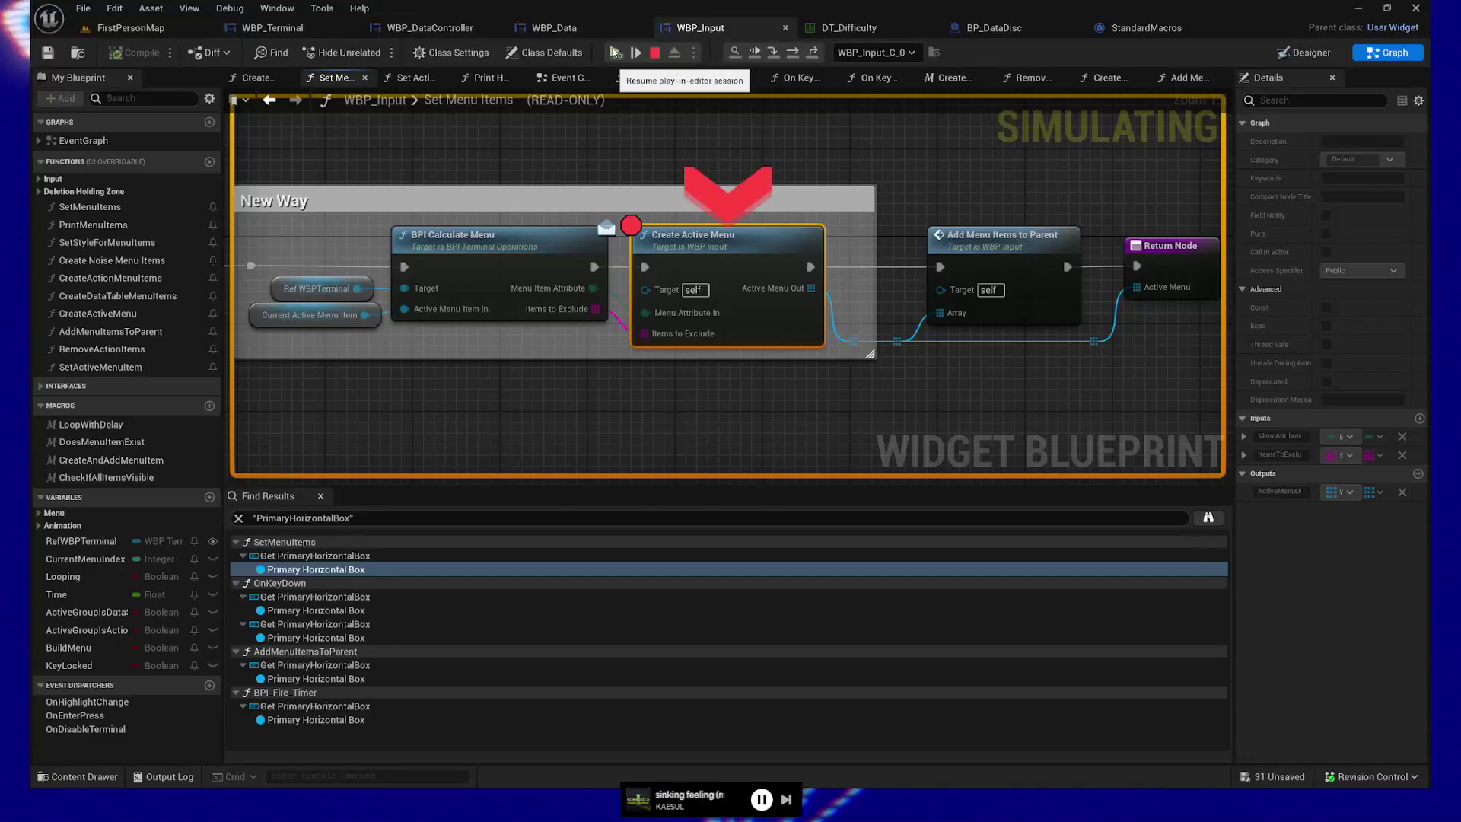
left_click(614, 53)
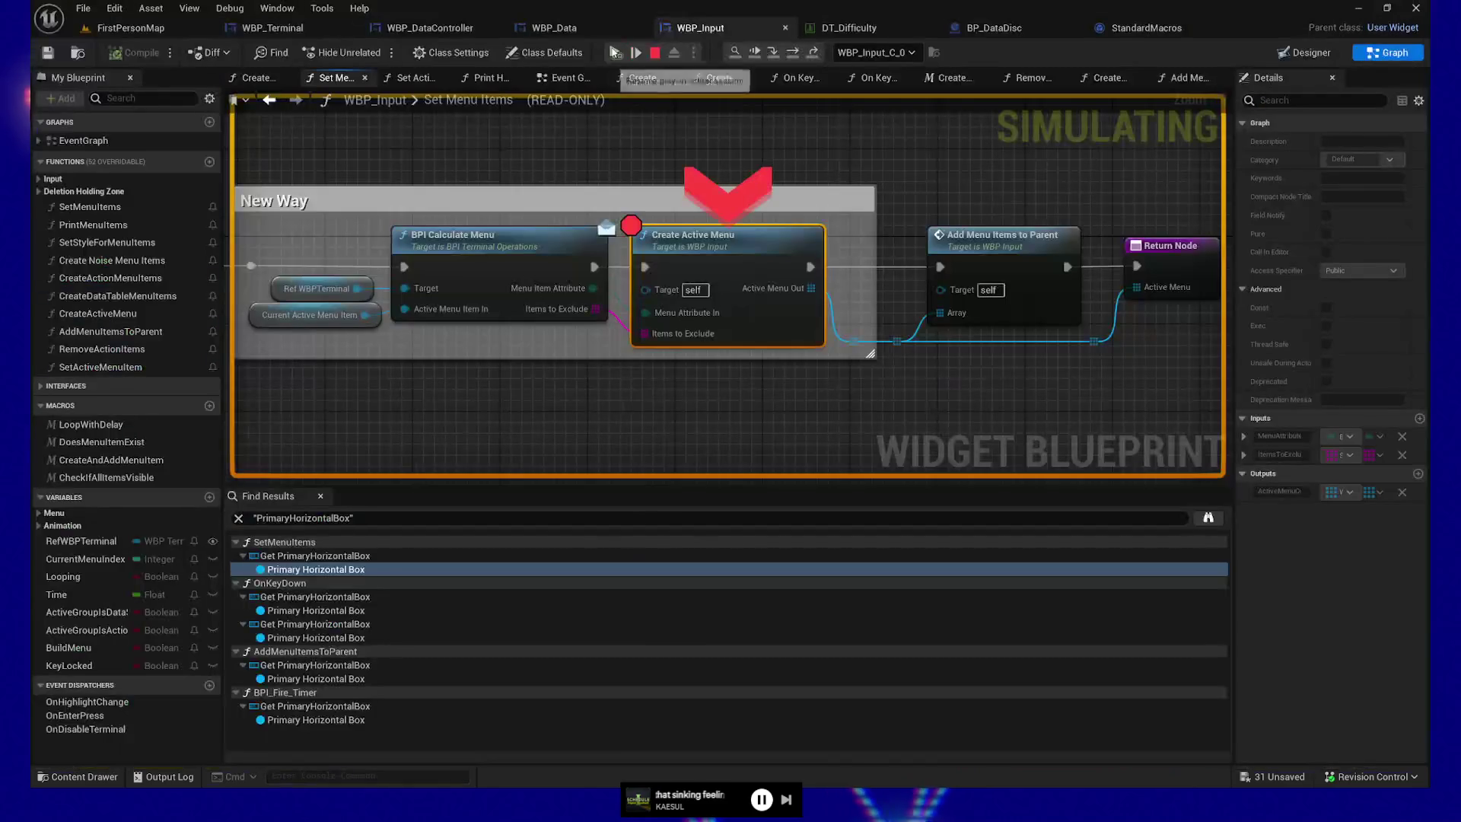
left_click(615, 52)
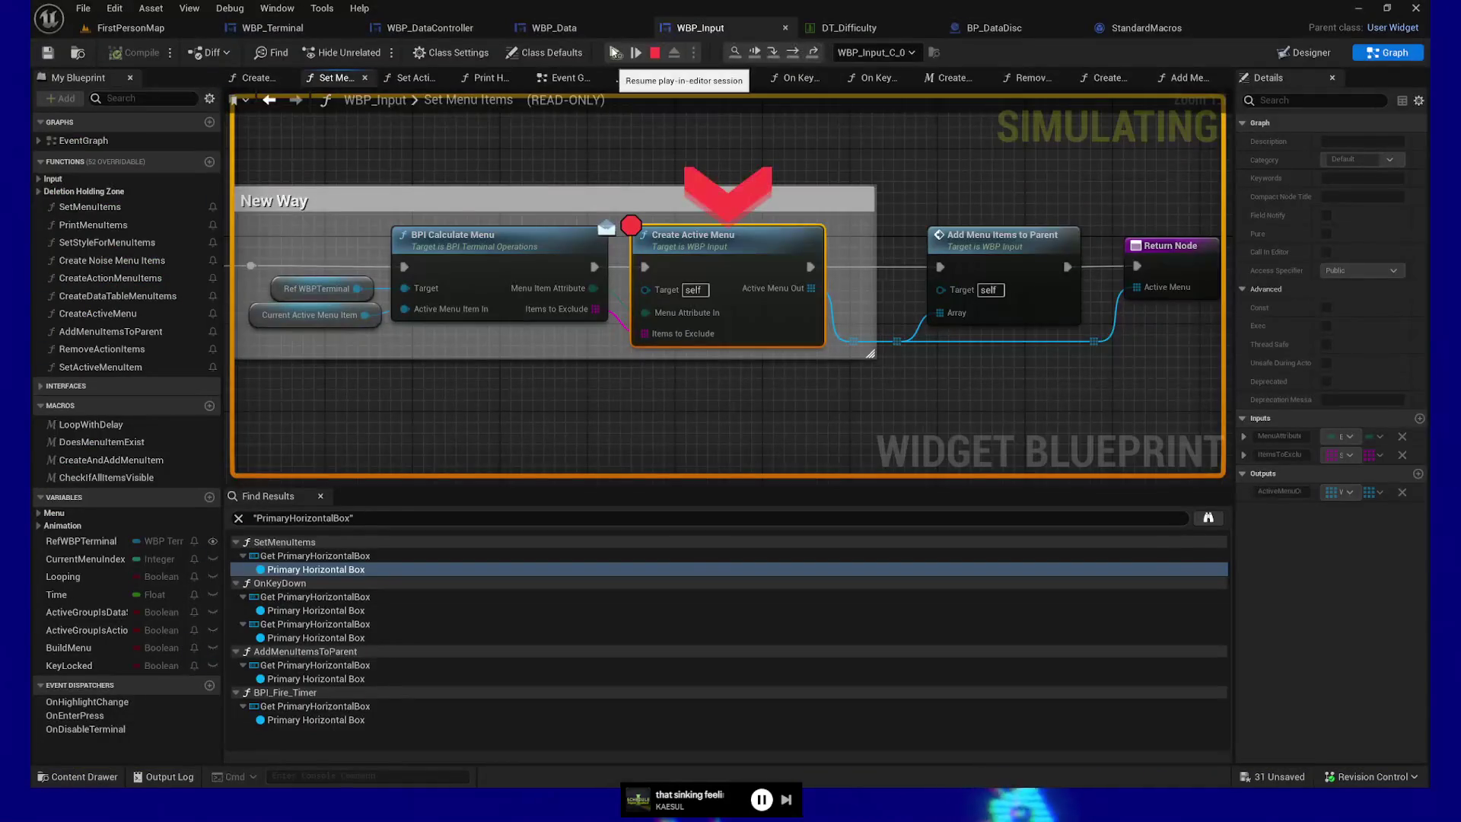
left_click(615, 53)
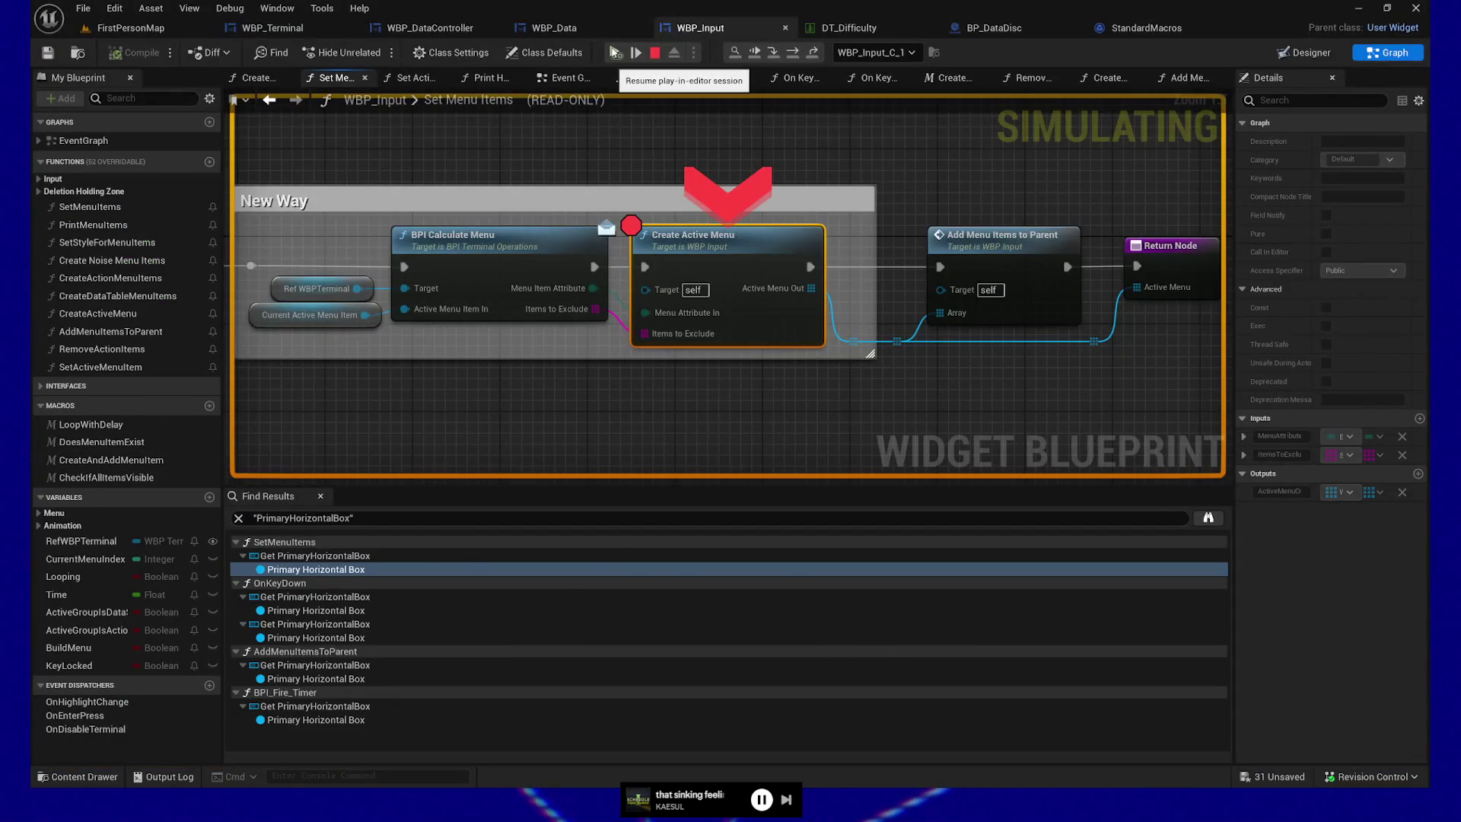
left_click(615, 53)
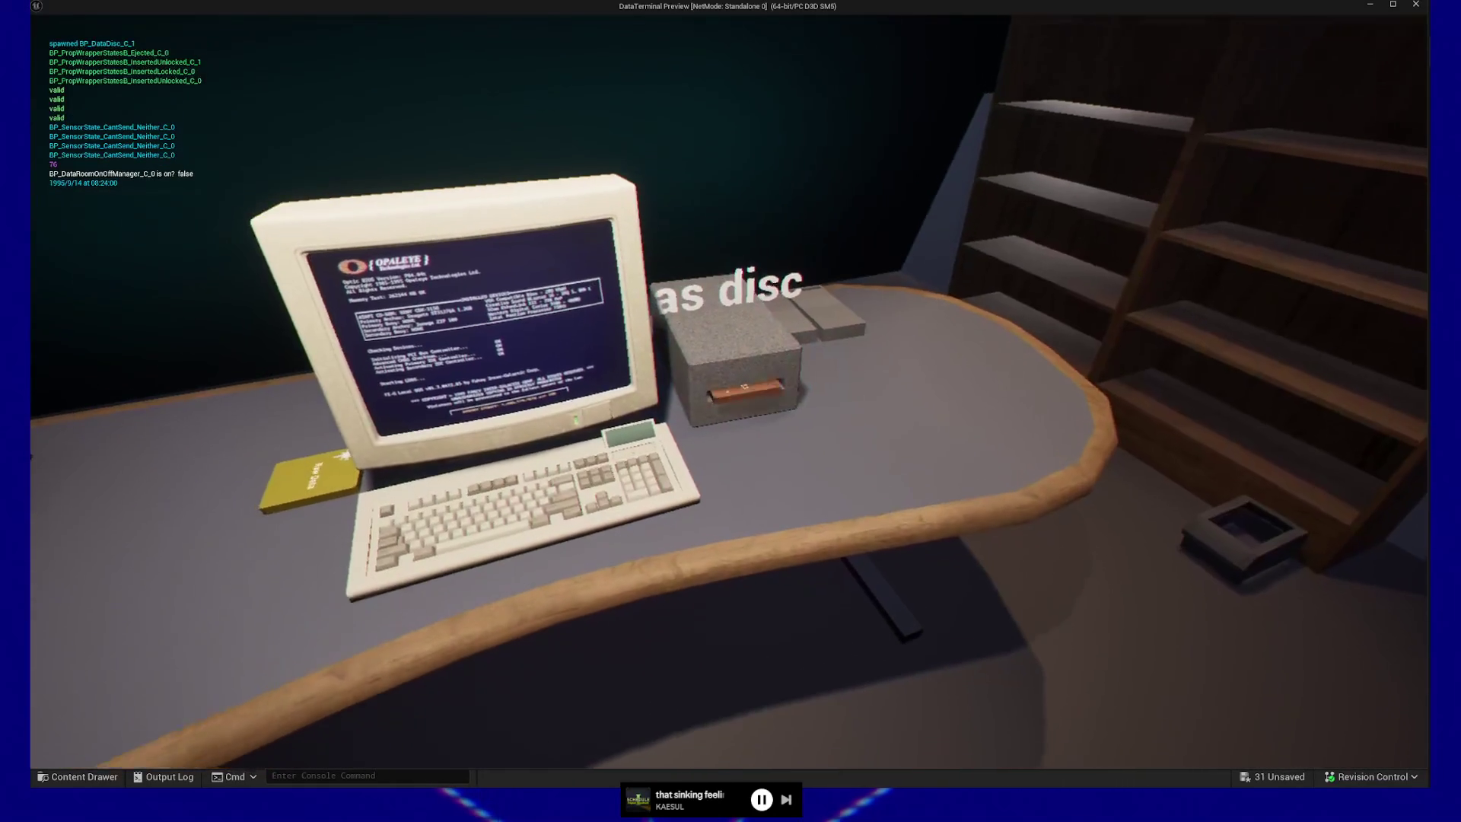
left_click(728, 391)
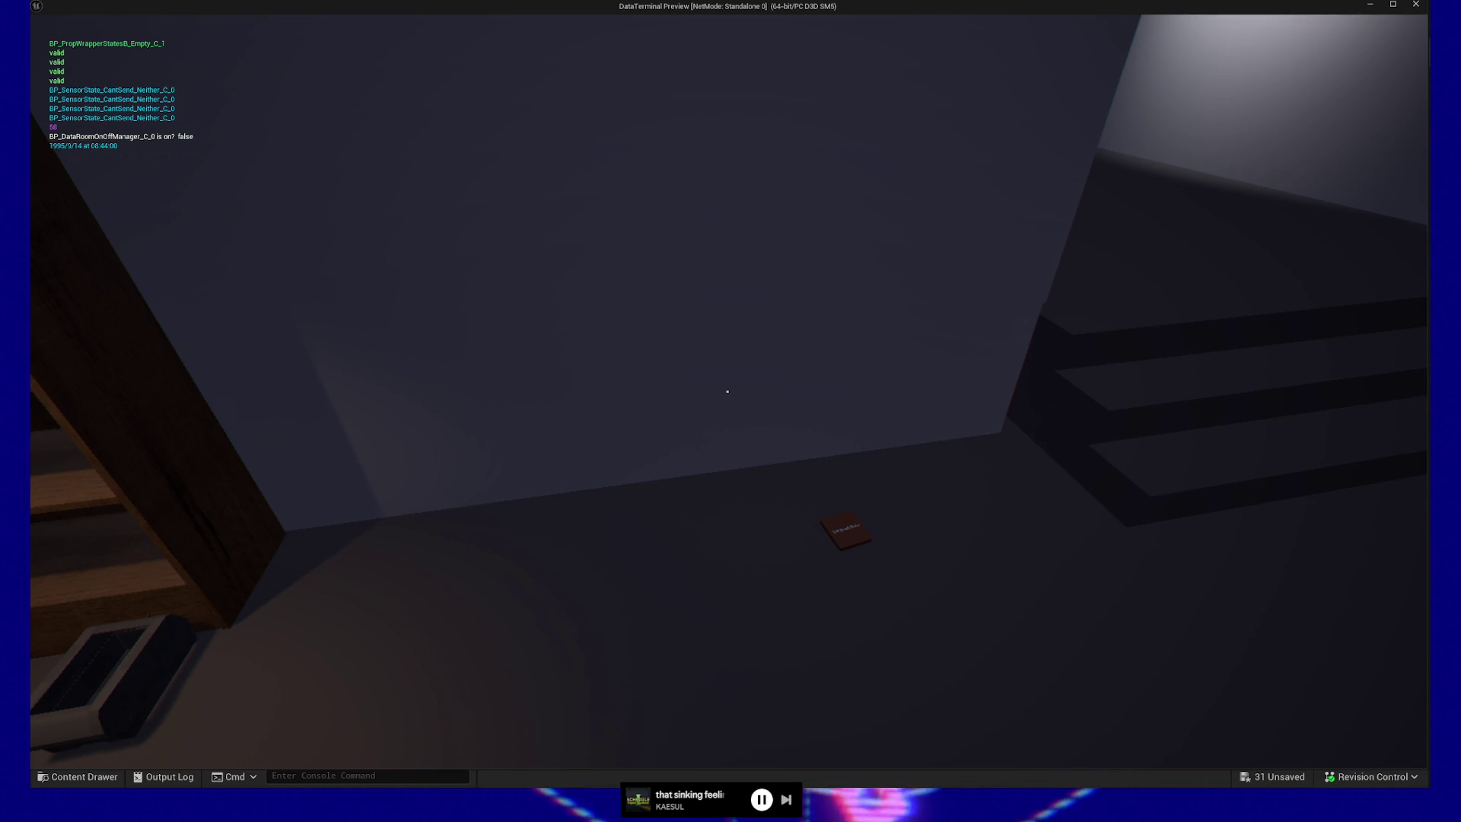
- Insert the Raw Data disc and launch MEGA-data-util.exe, then inspect the BPI Calculate Menu node
key("w")
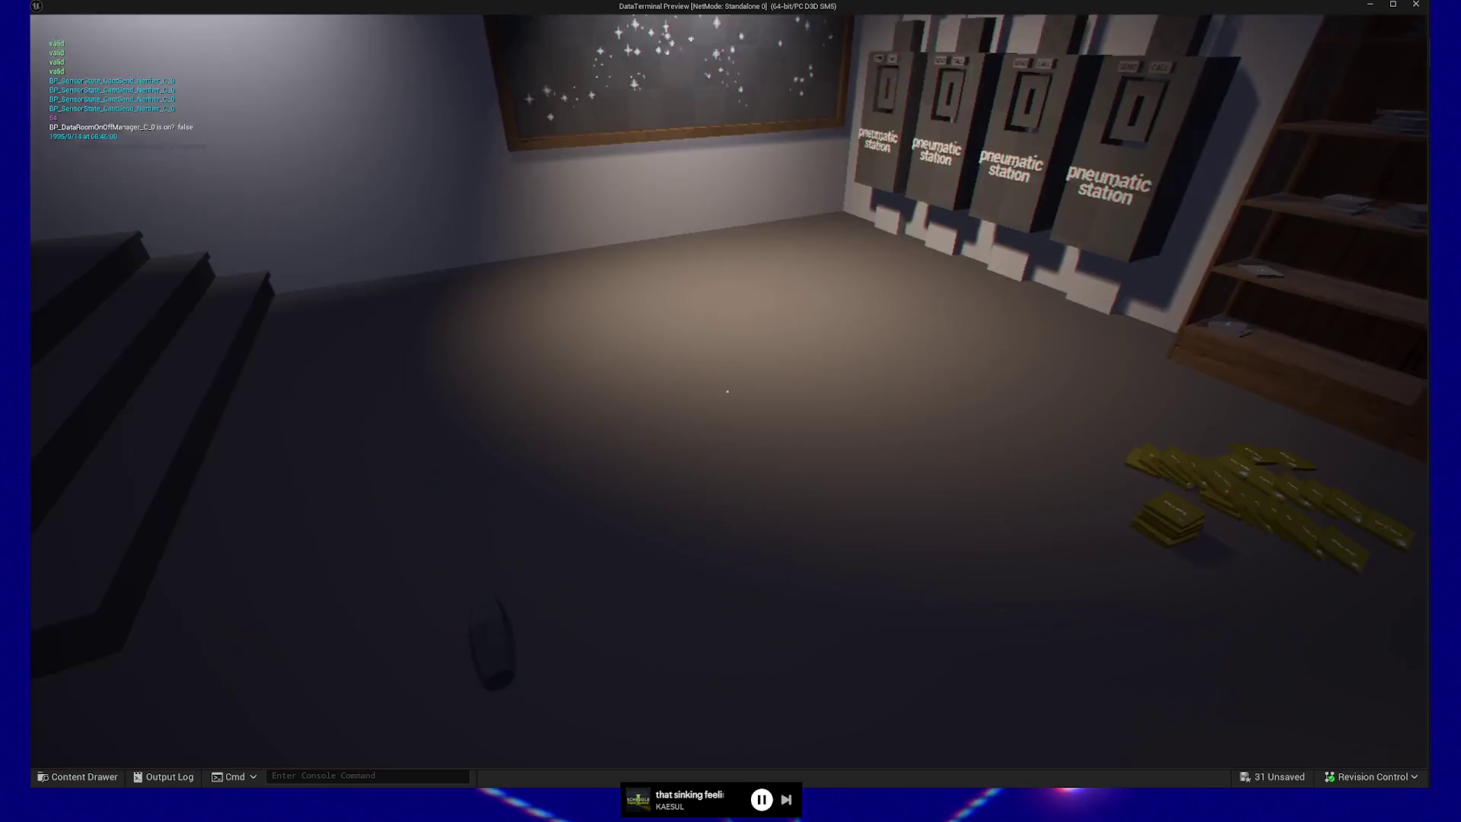
key("w")
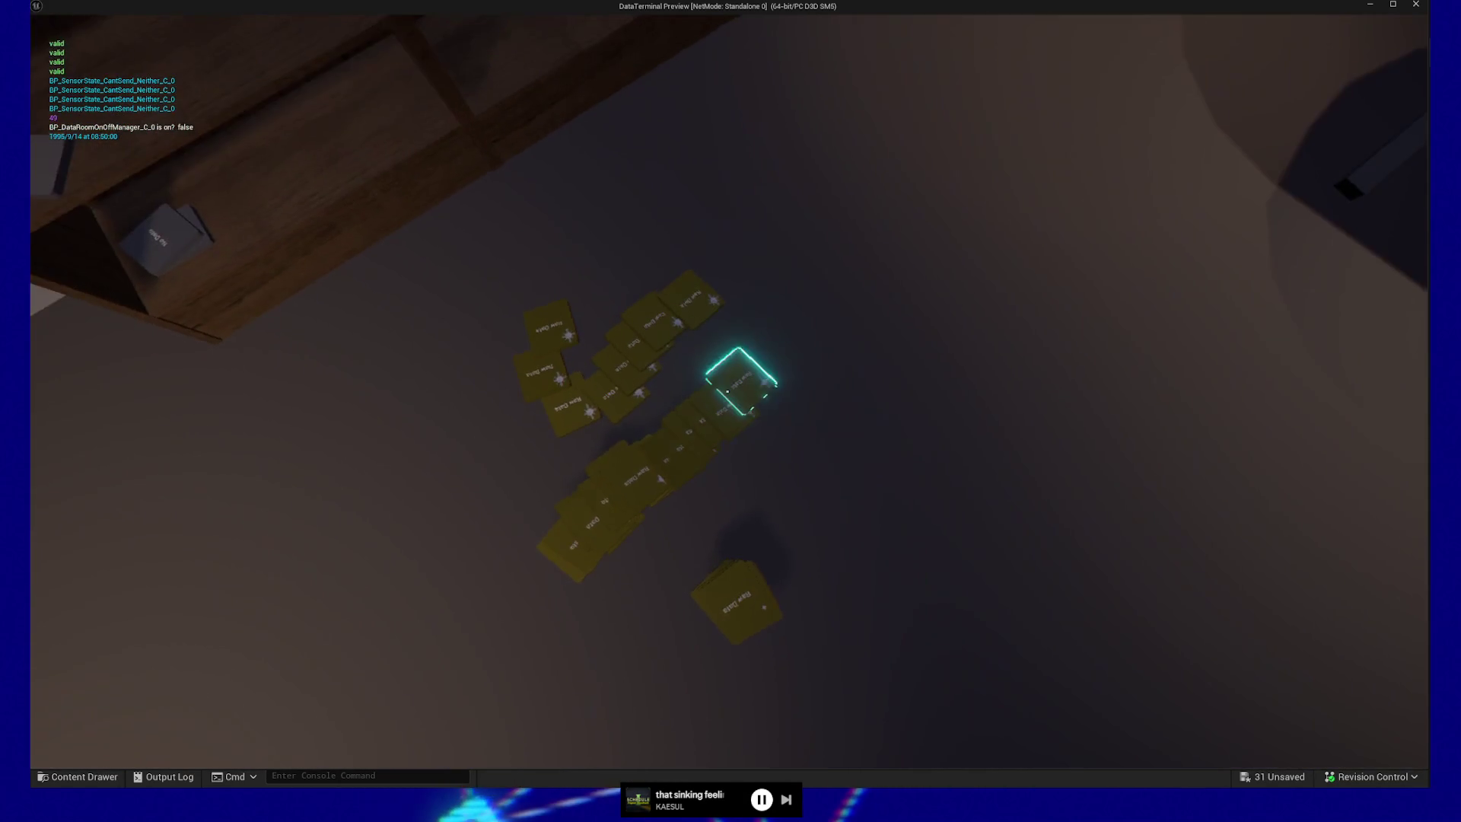
mouse_move(731, 411)
key("e")
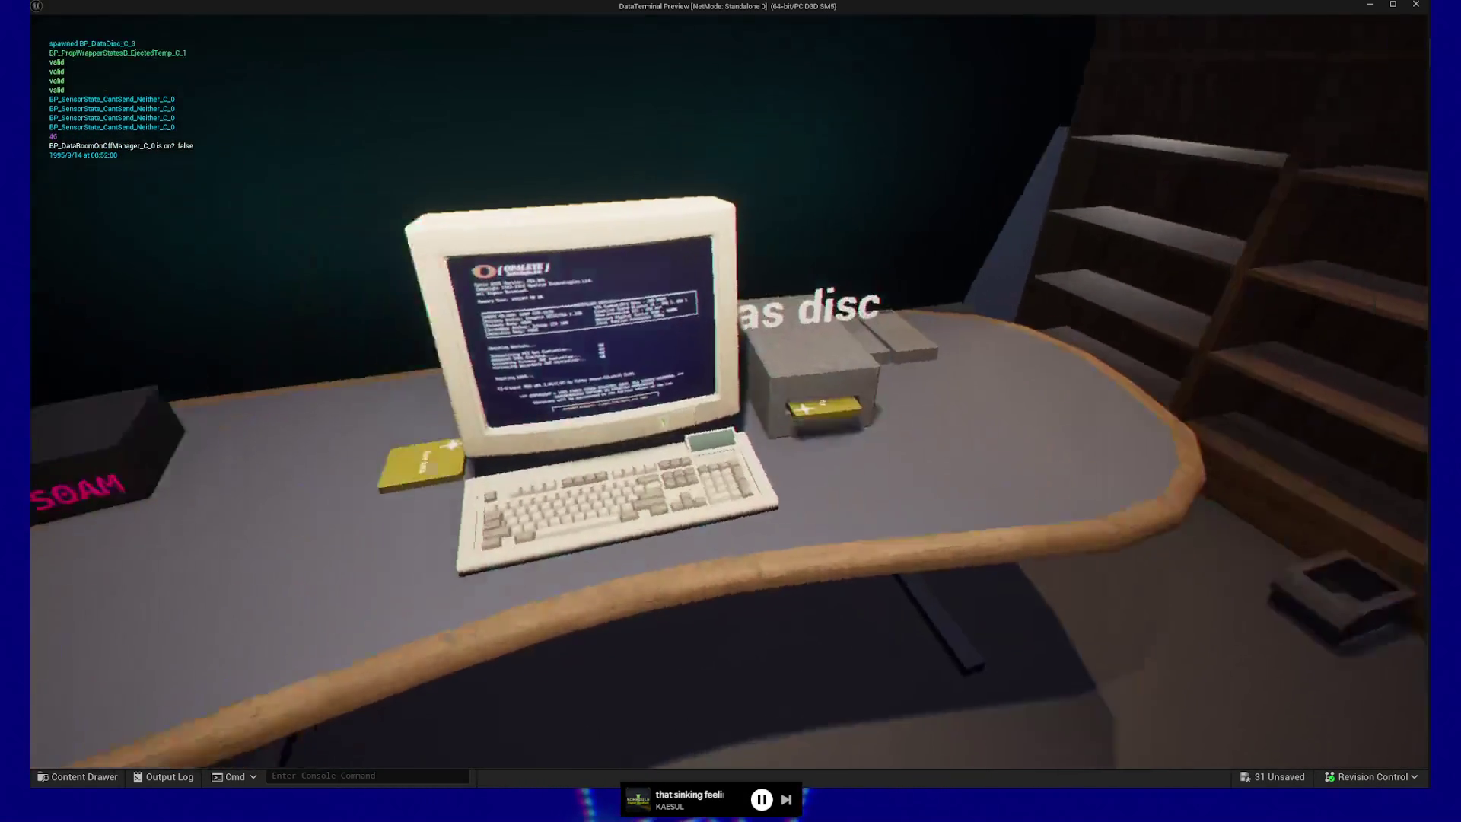
key("e")
key("Right")
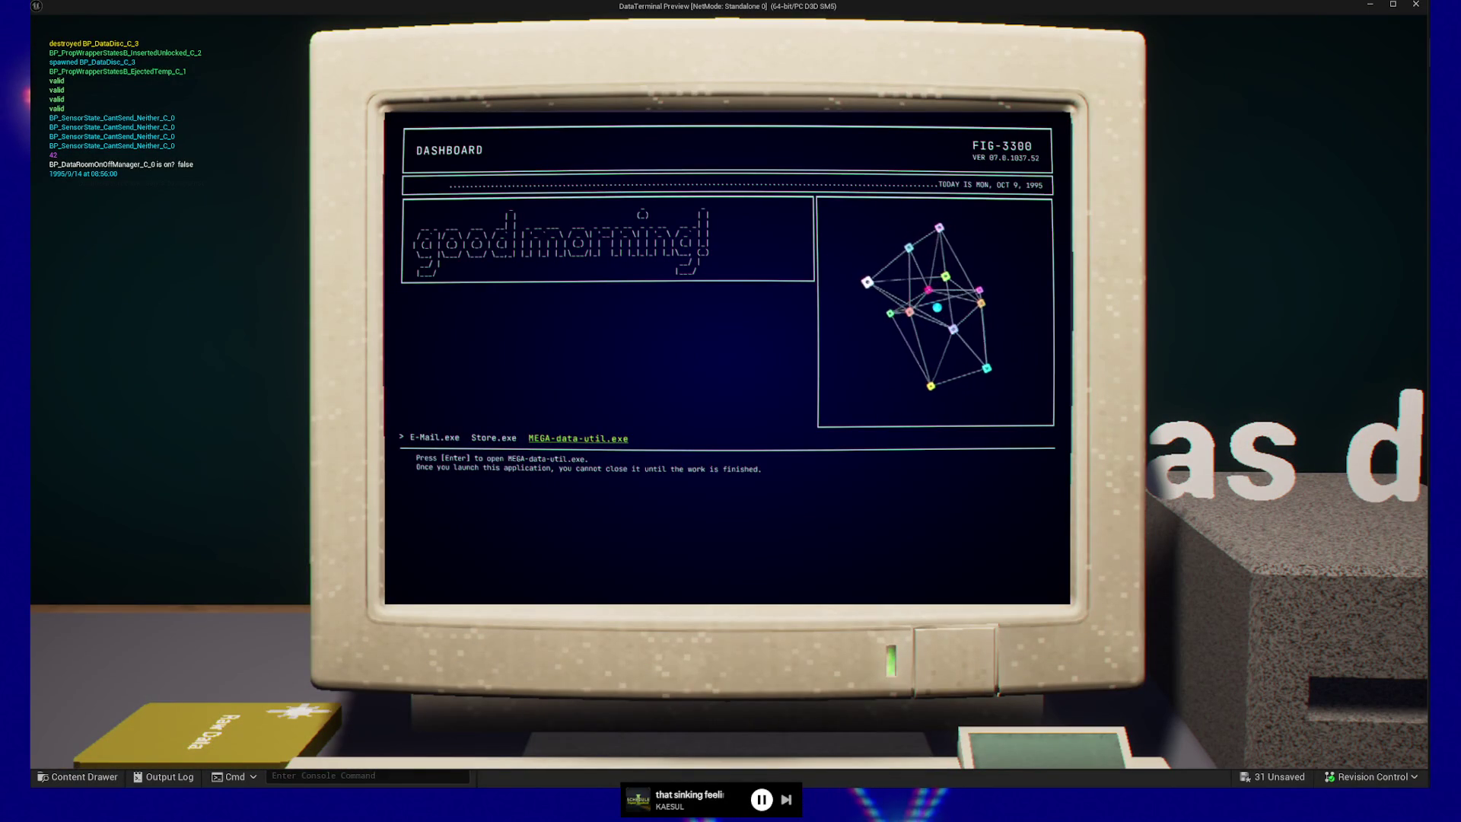
key("Return")
left_click(478, 272)
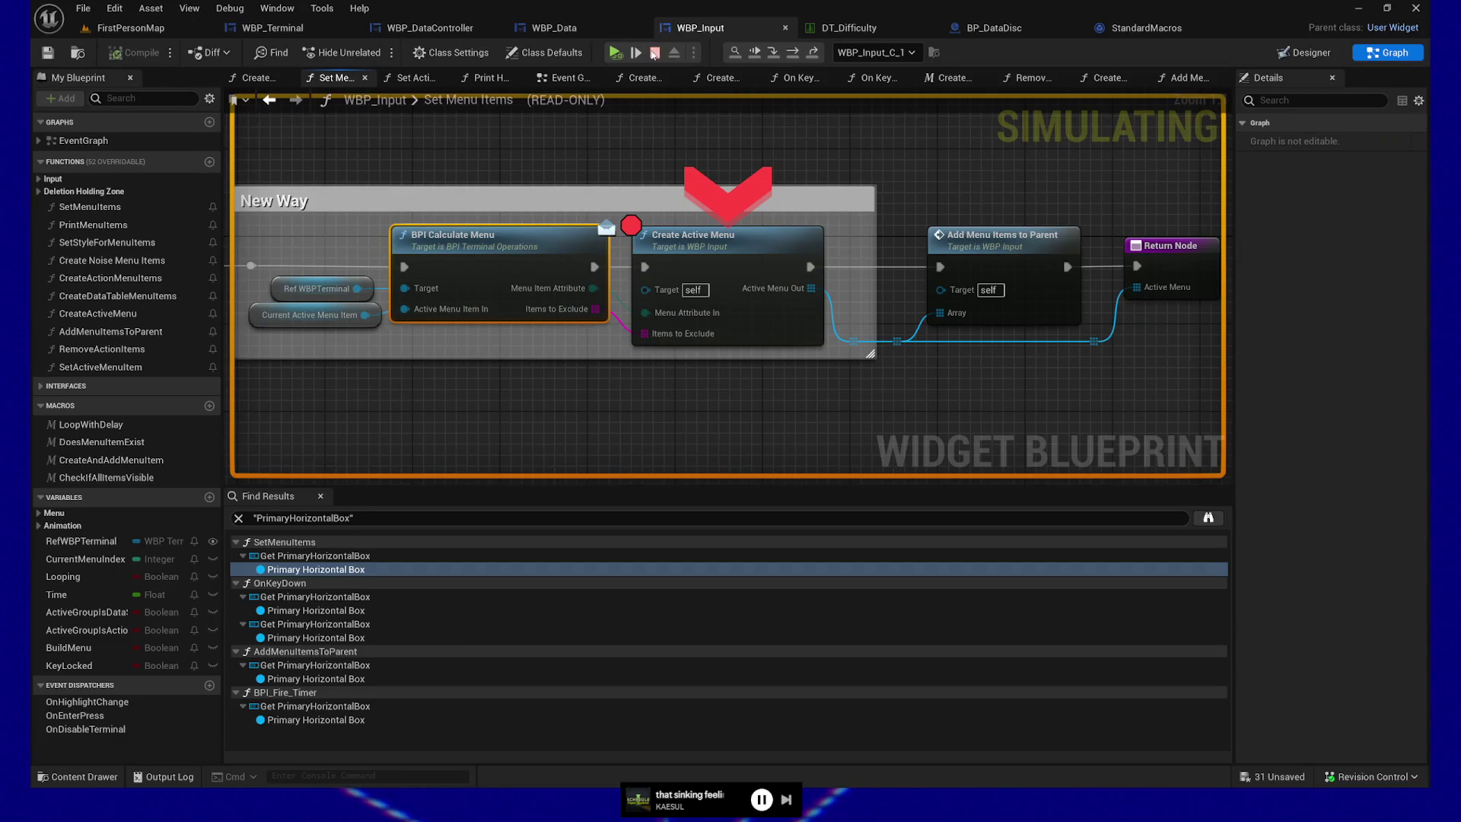
- Stop play and inspect Create Active Menu and BPI Calculate Menu, bringing the SET node into view
key("Escape")
left_click(696, 242)
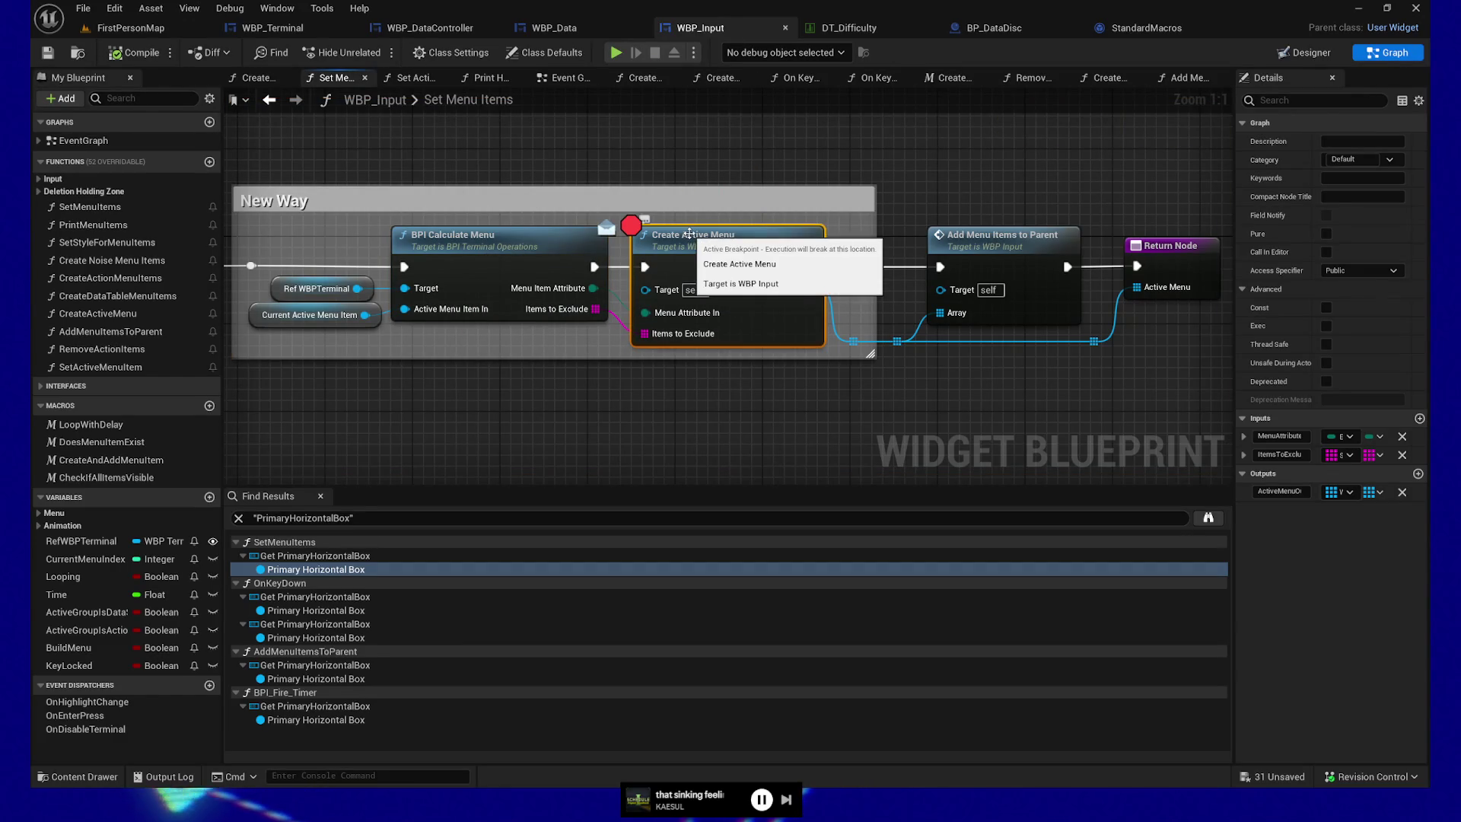
left_click(545, 242)
left_click_drag(545, 243, 714, 245)
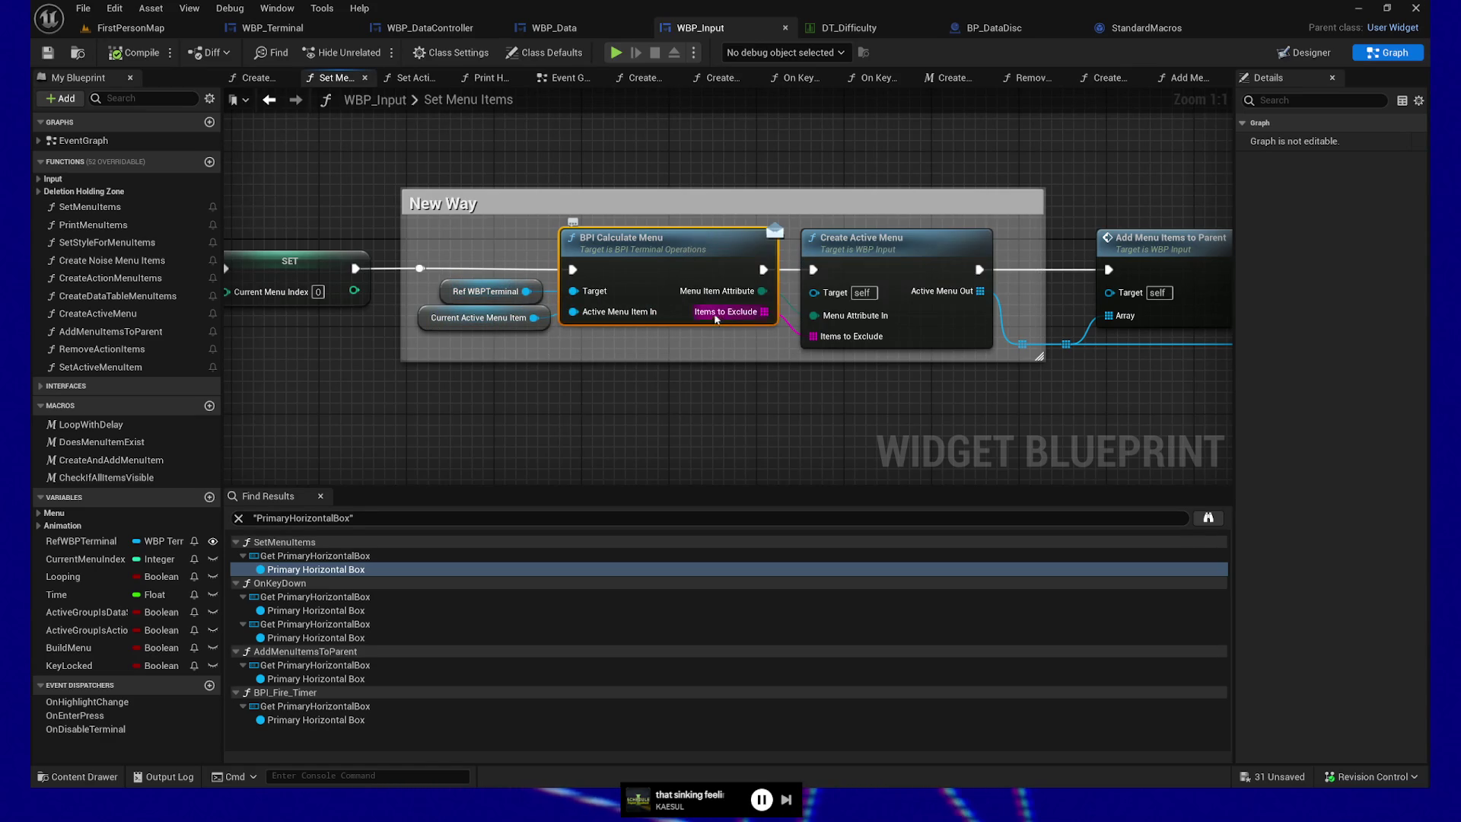
- Review WBP_Data's Get Characters to Exclude graph, then return to WBP_Input and select SET Current Menu Index
left_click(554, 27)
mouse_move(452, 404)
left_mouse_down()
mouse_move(473, 421)
mouse_move(458, 488)
mouse_move(935, 487)
left_mouse_up()
mouse_move(225, 408)
left_mouse_down()
mouse_move(437, 421)
mouse_move(671, 471)
mouse_move(744, 424)
mouse_move(854, 450)
mouse_move(381, 398)
mouse_move(418, 400)
left_mouse_up()
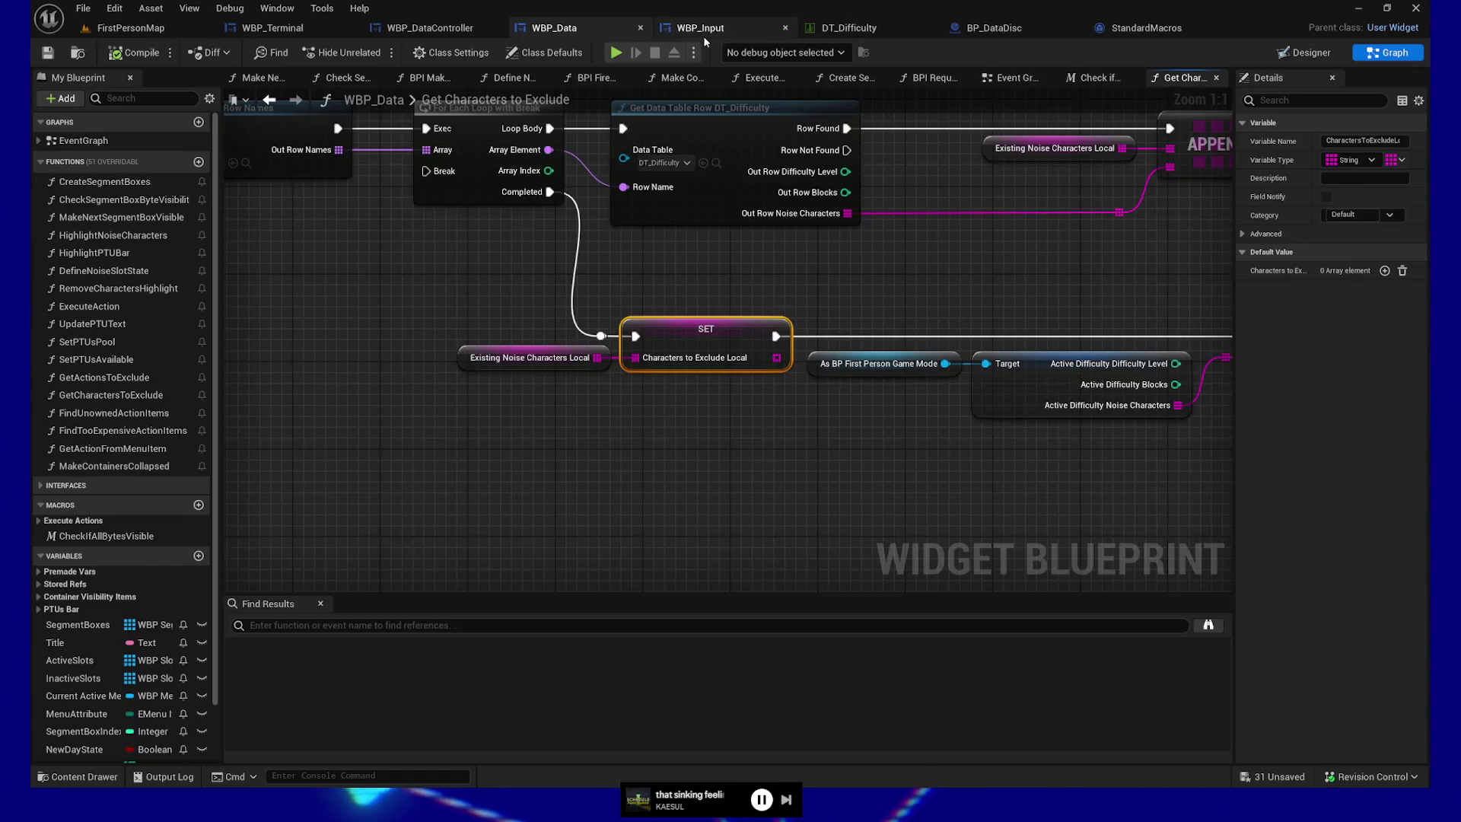
left_click(703, 31)
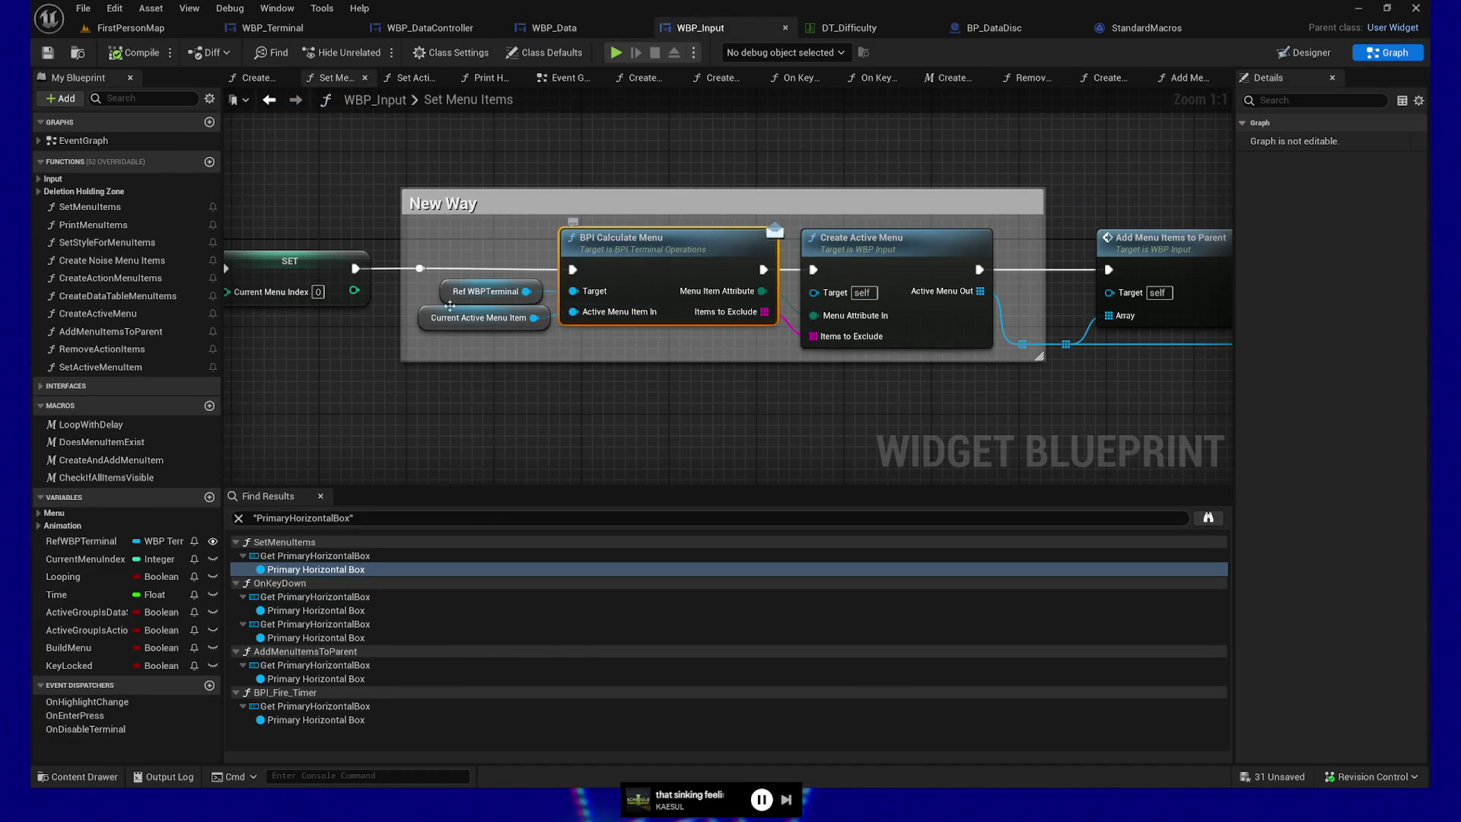
left_click(304, 267)
- Add an F9 breakpoint on SET Current Menu Index and start play in the editor
key("F9")
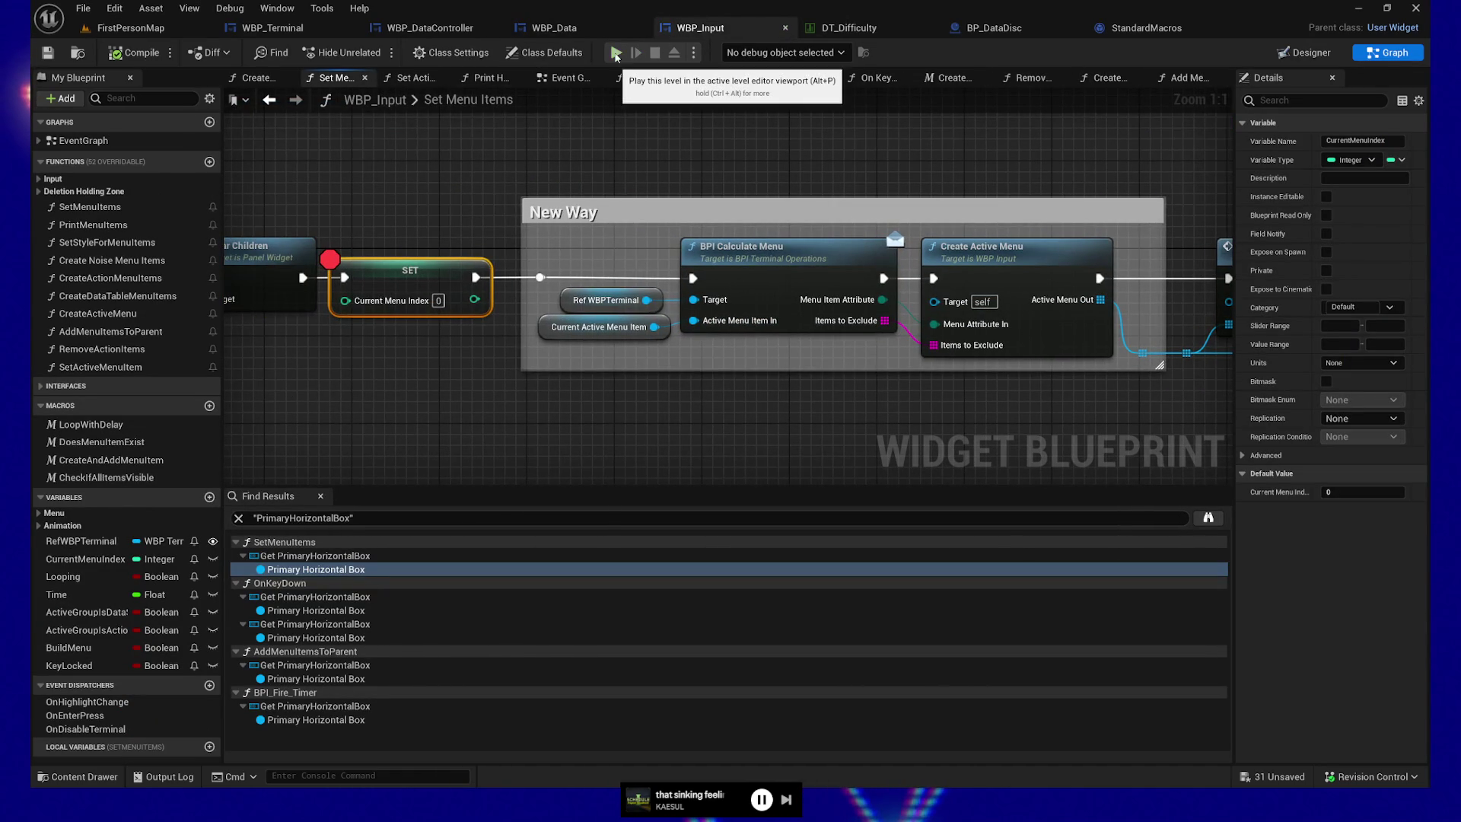
left_click(616, 53)
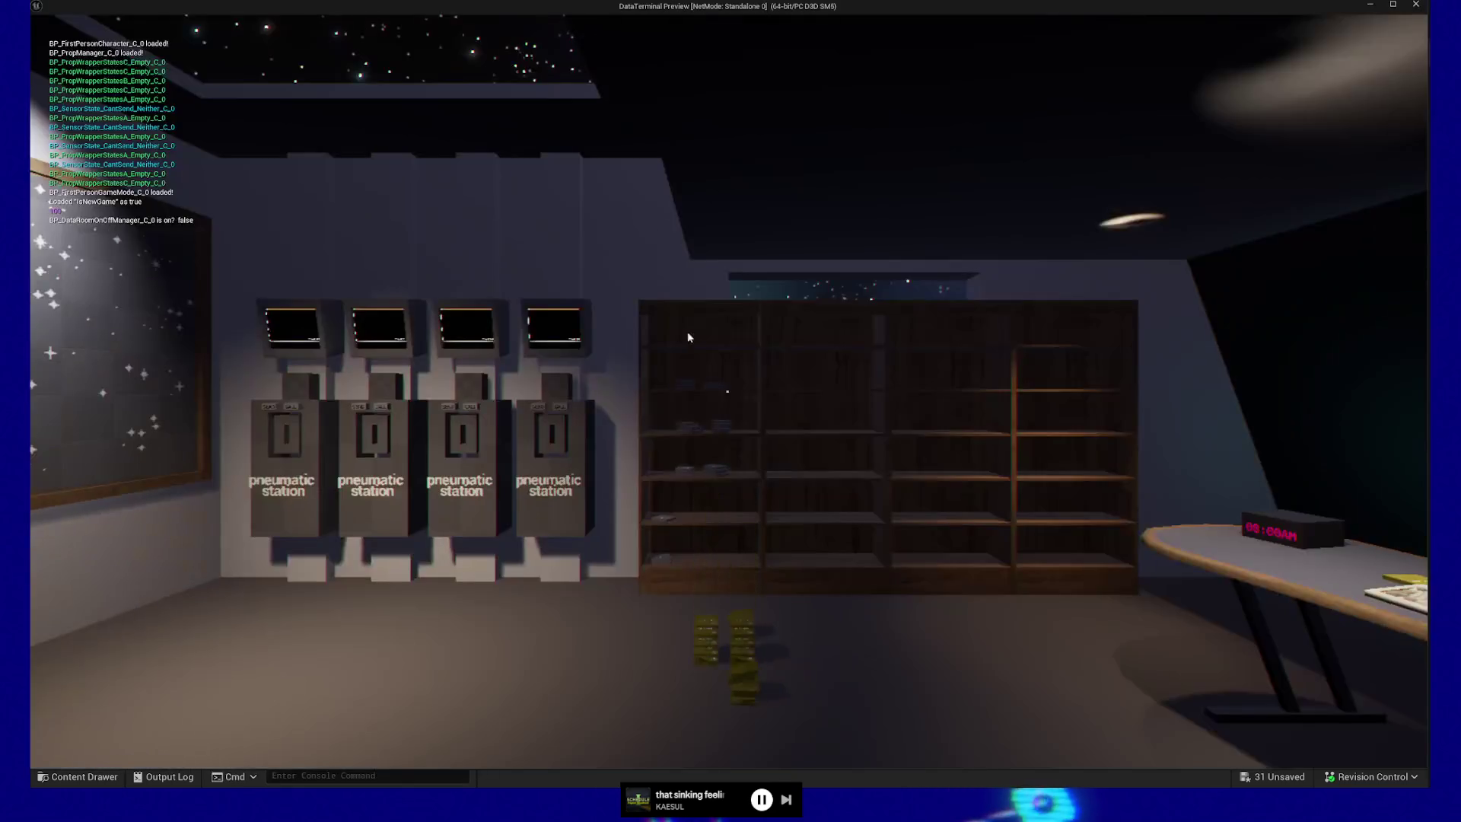
left_click(689, 337)
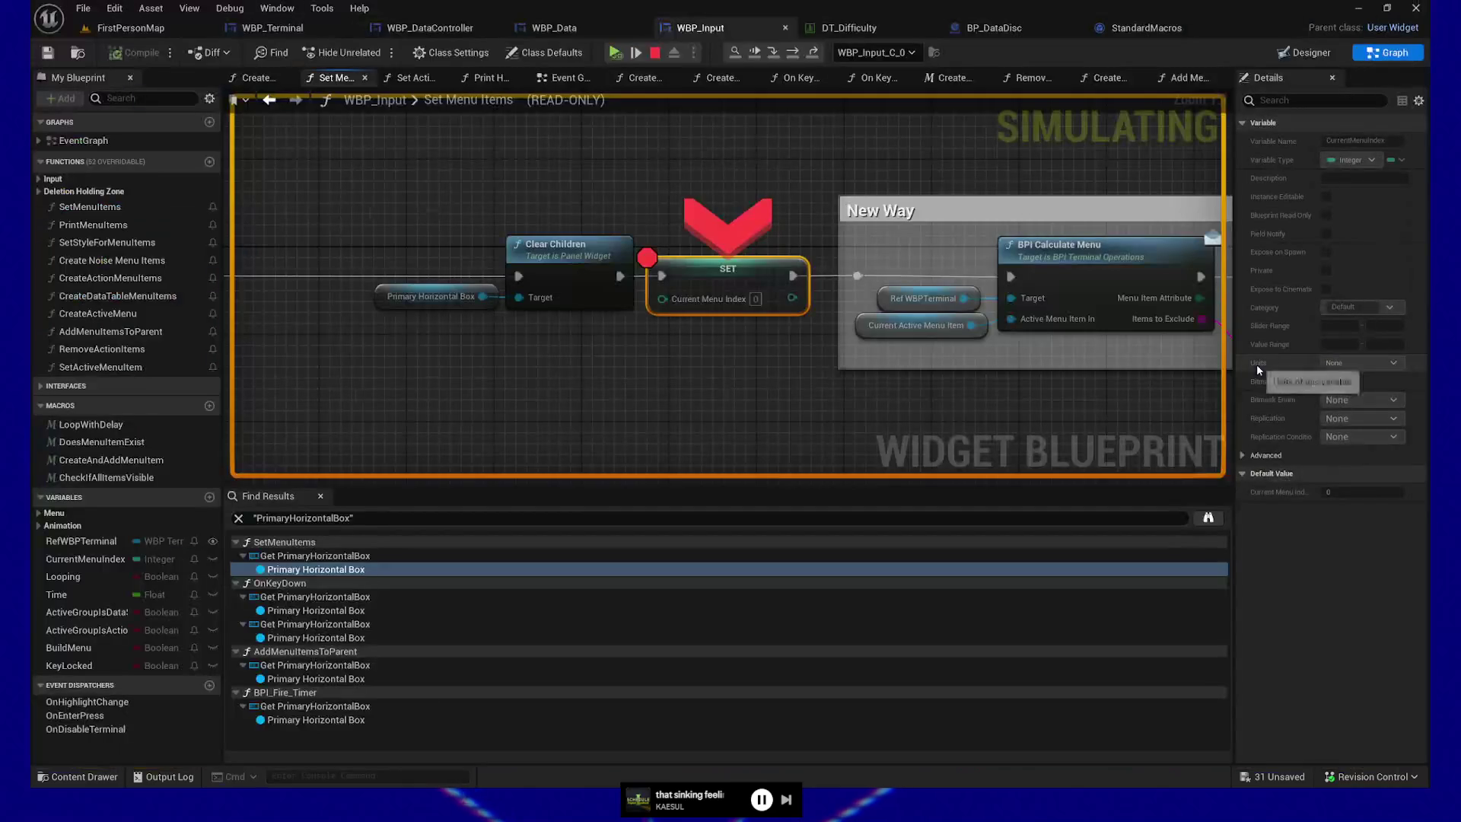
- Resume past the SET Current Menu Index breakpoint each time it hits, ten more times
left_click(616, 51)
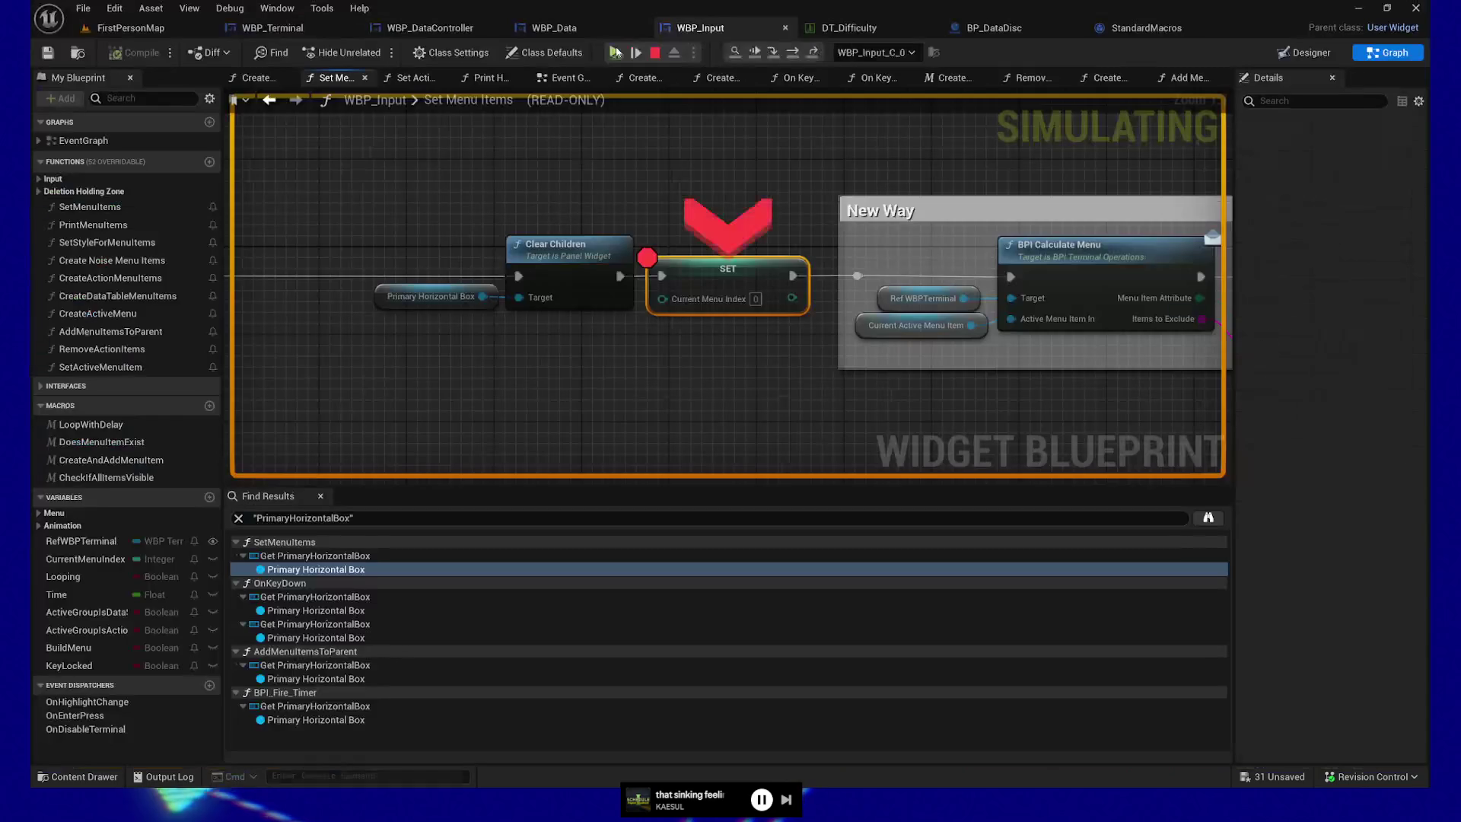
left_click(616, 52)
left_click(616, 52)
left_click(617, 52)
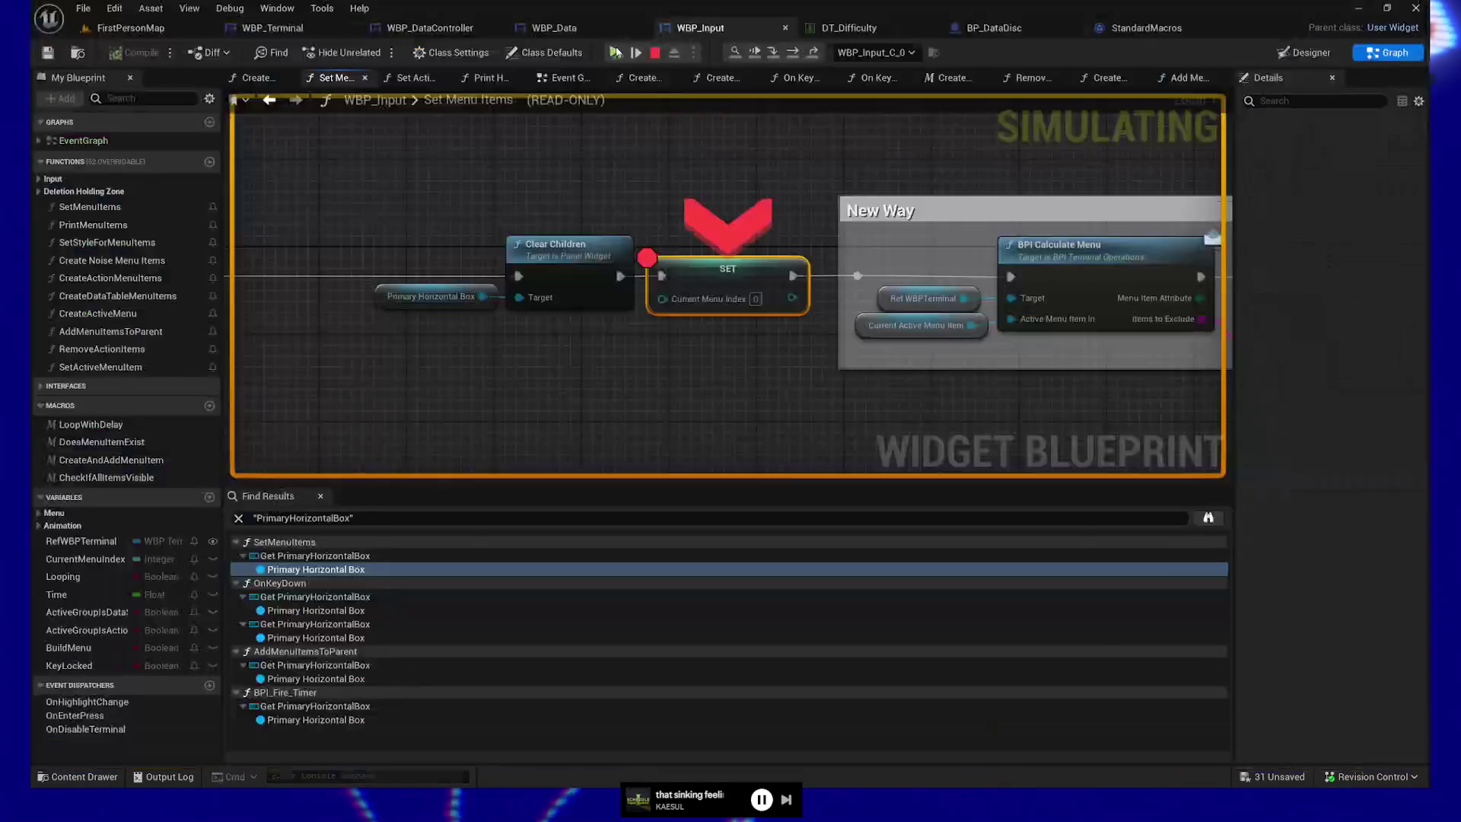
left_click(616, 52)
left_click(616, 52)
left_click(616, 51)
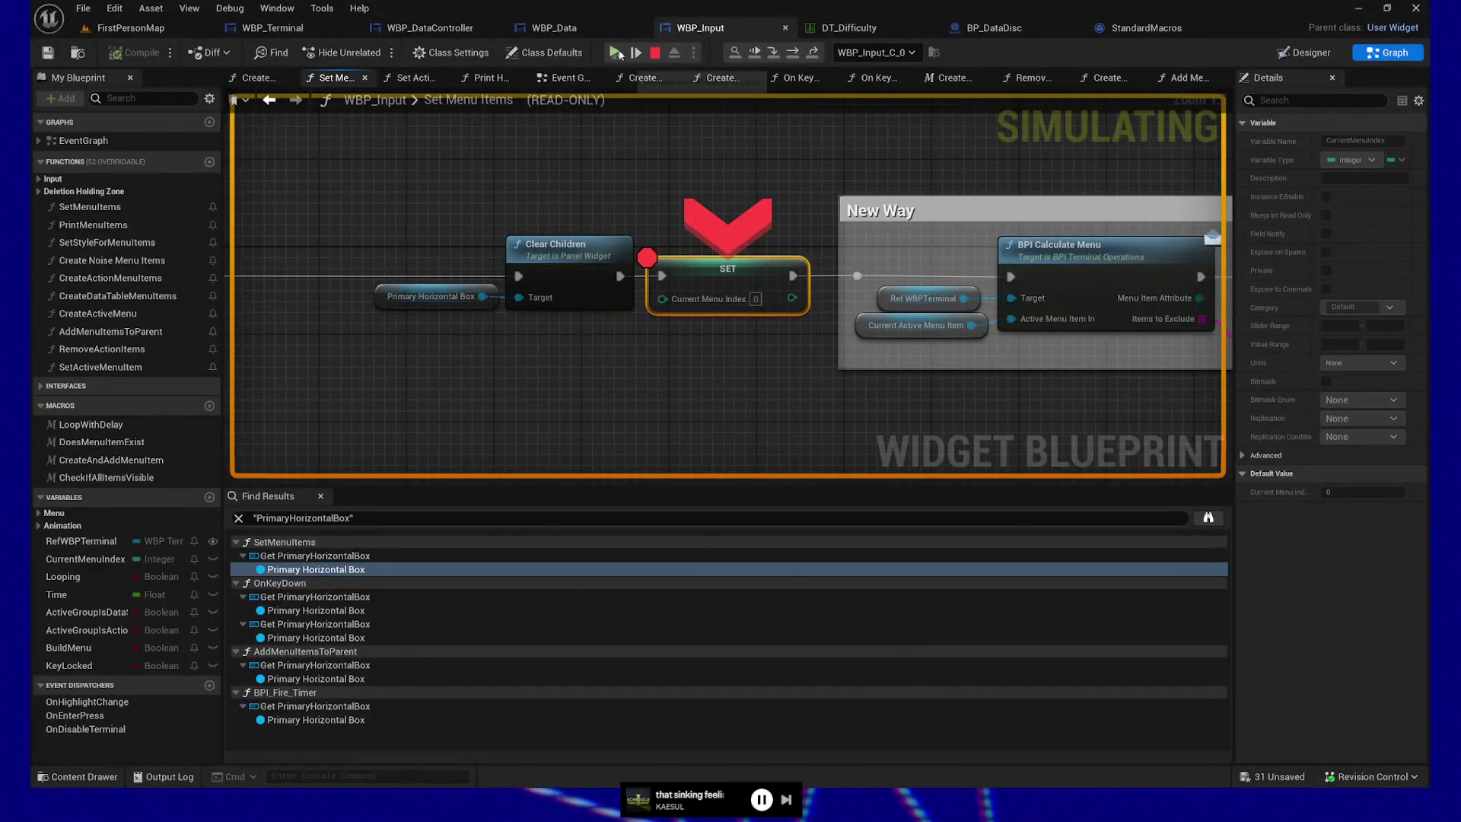
left_click(617, 52)
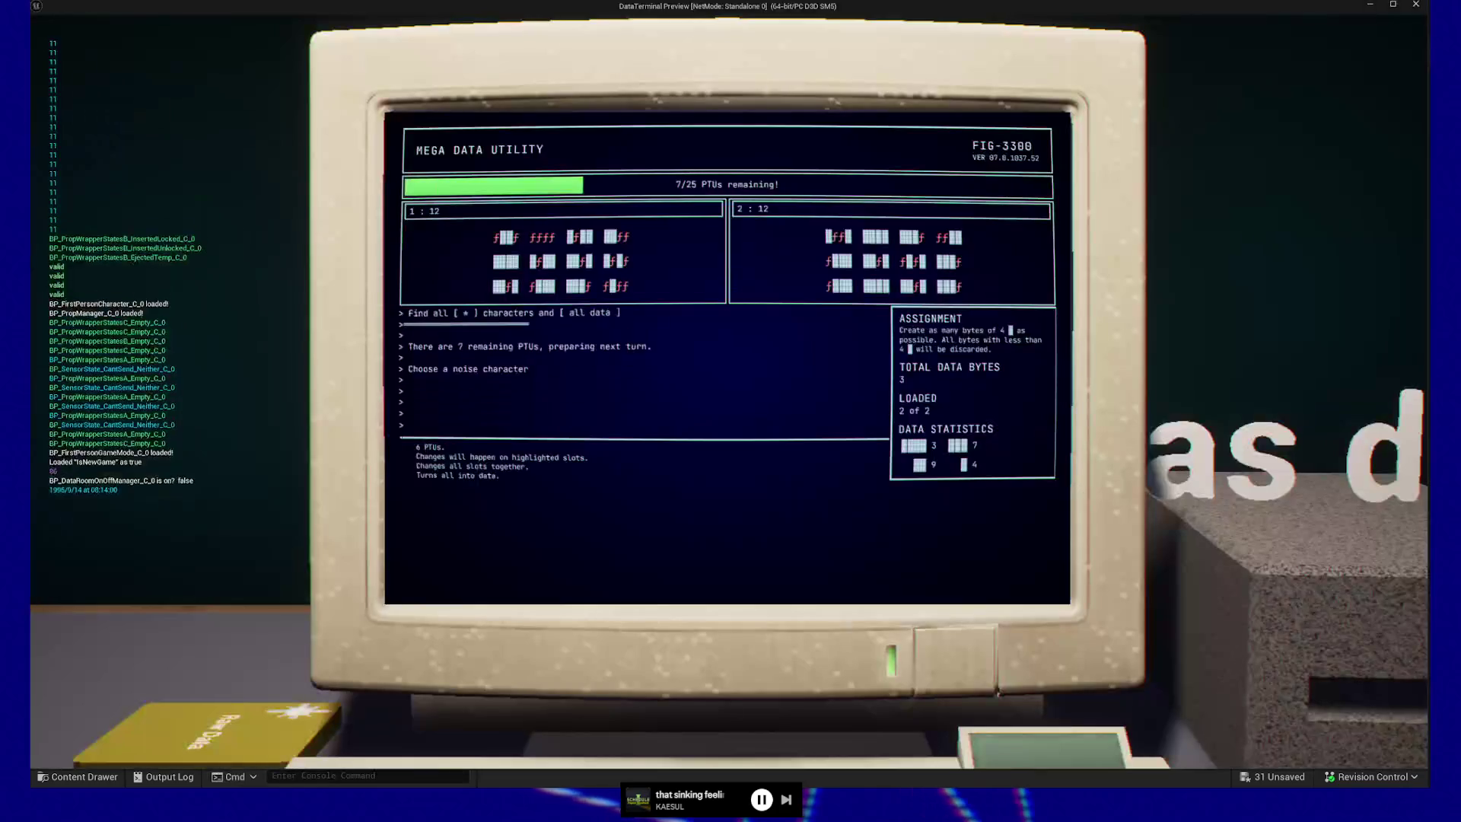
left_click(617, 51)
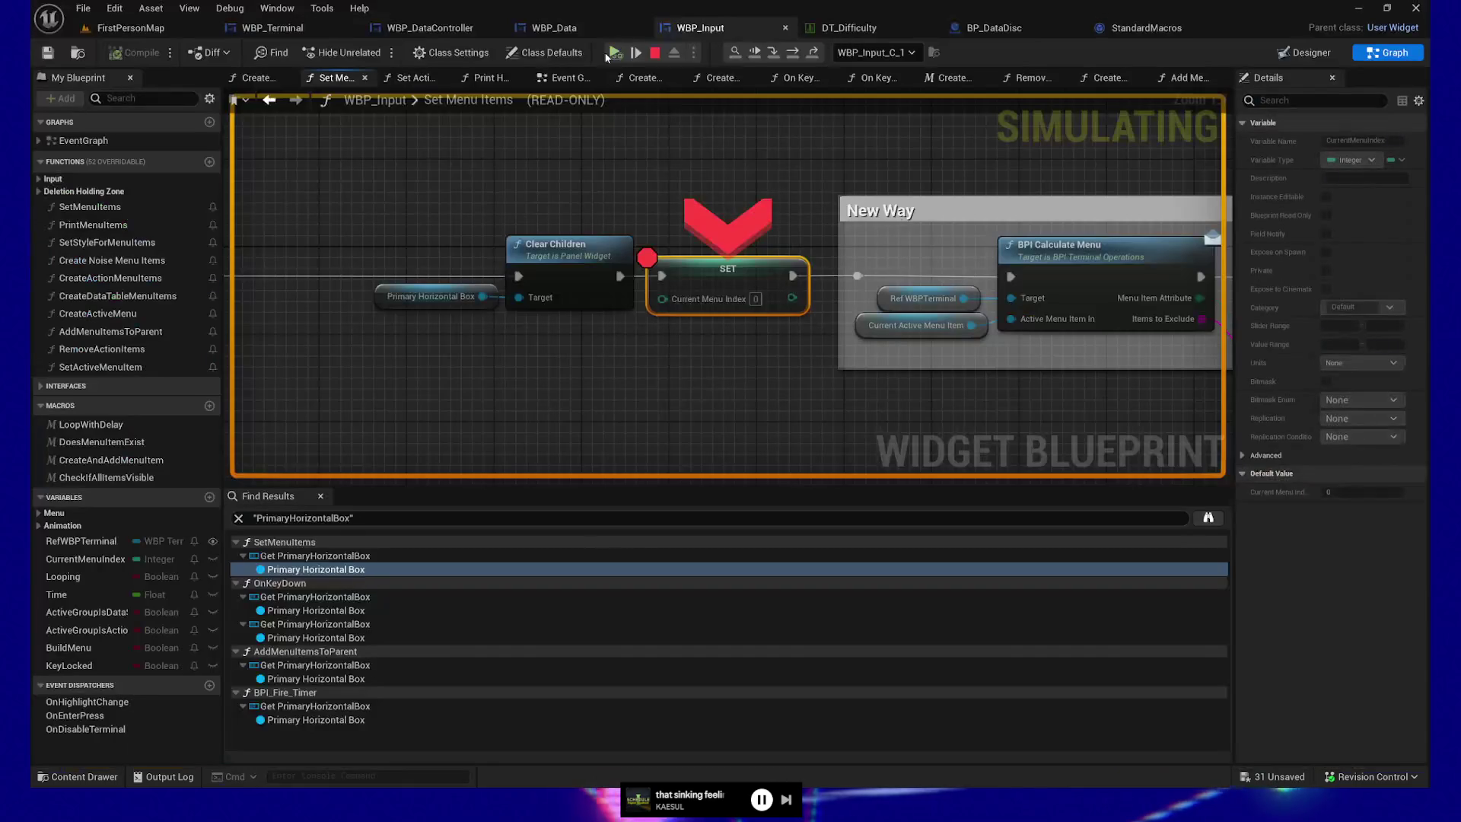
left_click(617, 52)
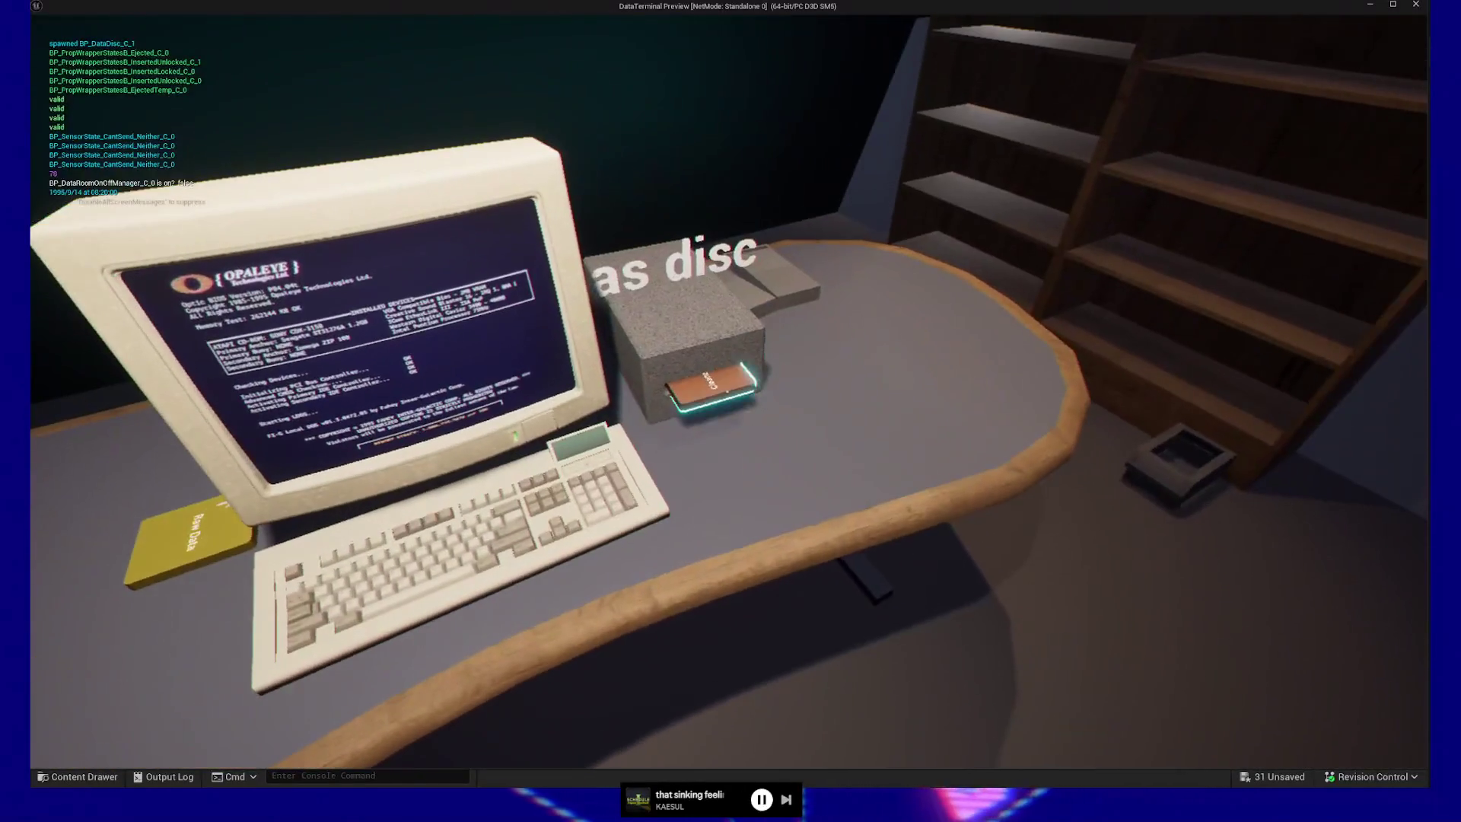
- Swap the ejected disc for a Raw Data disc from the floor and insert it into the drive
left_click(728, 391)
left_click(728, 391)
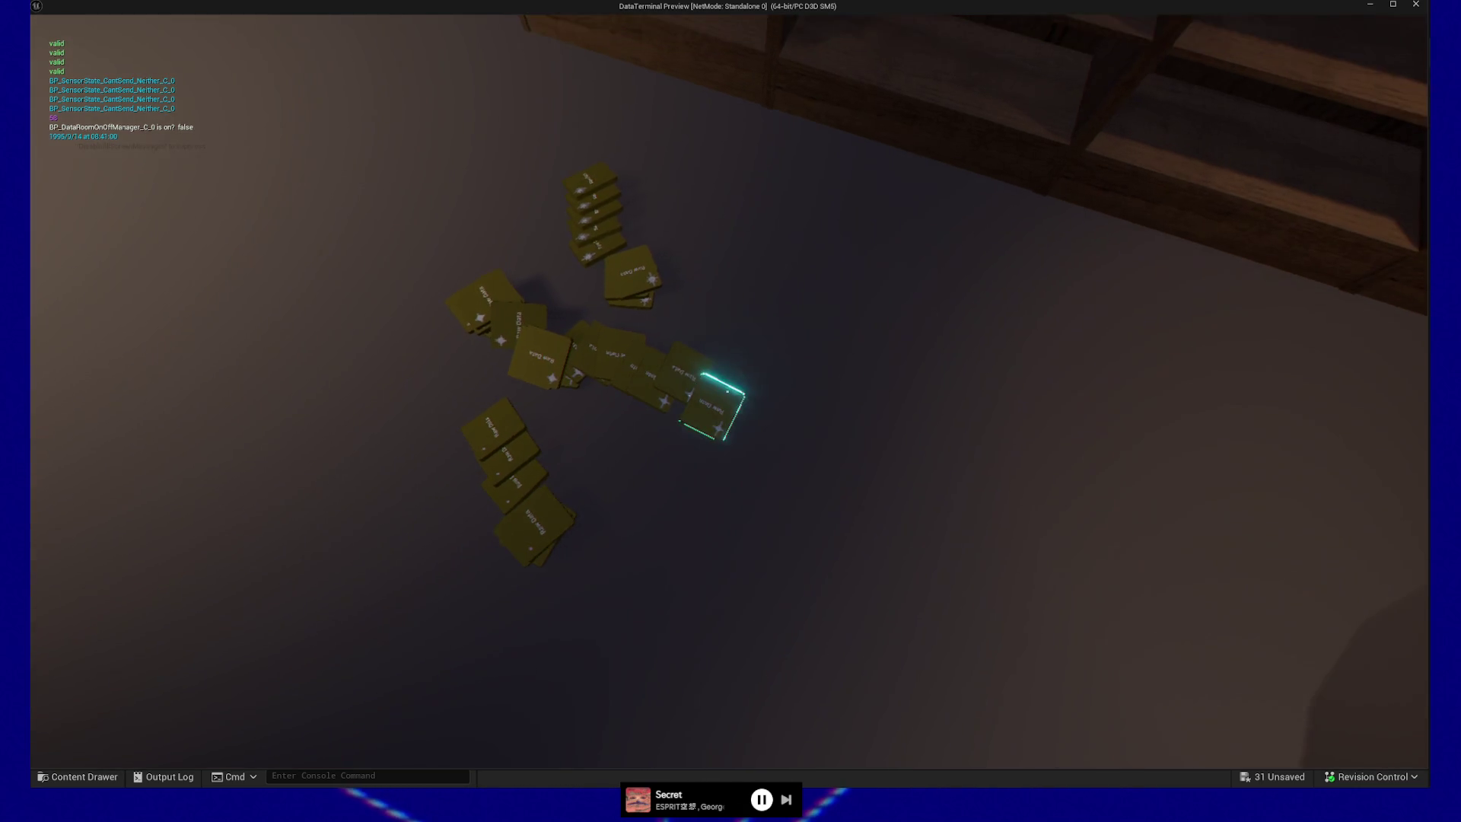
left_click(727, 392)
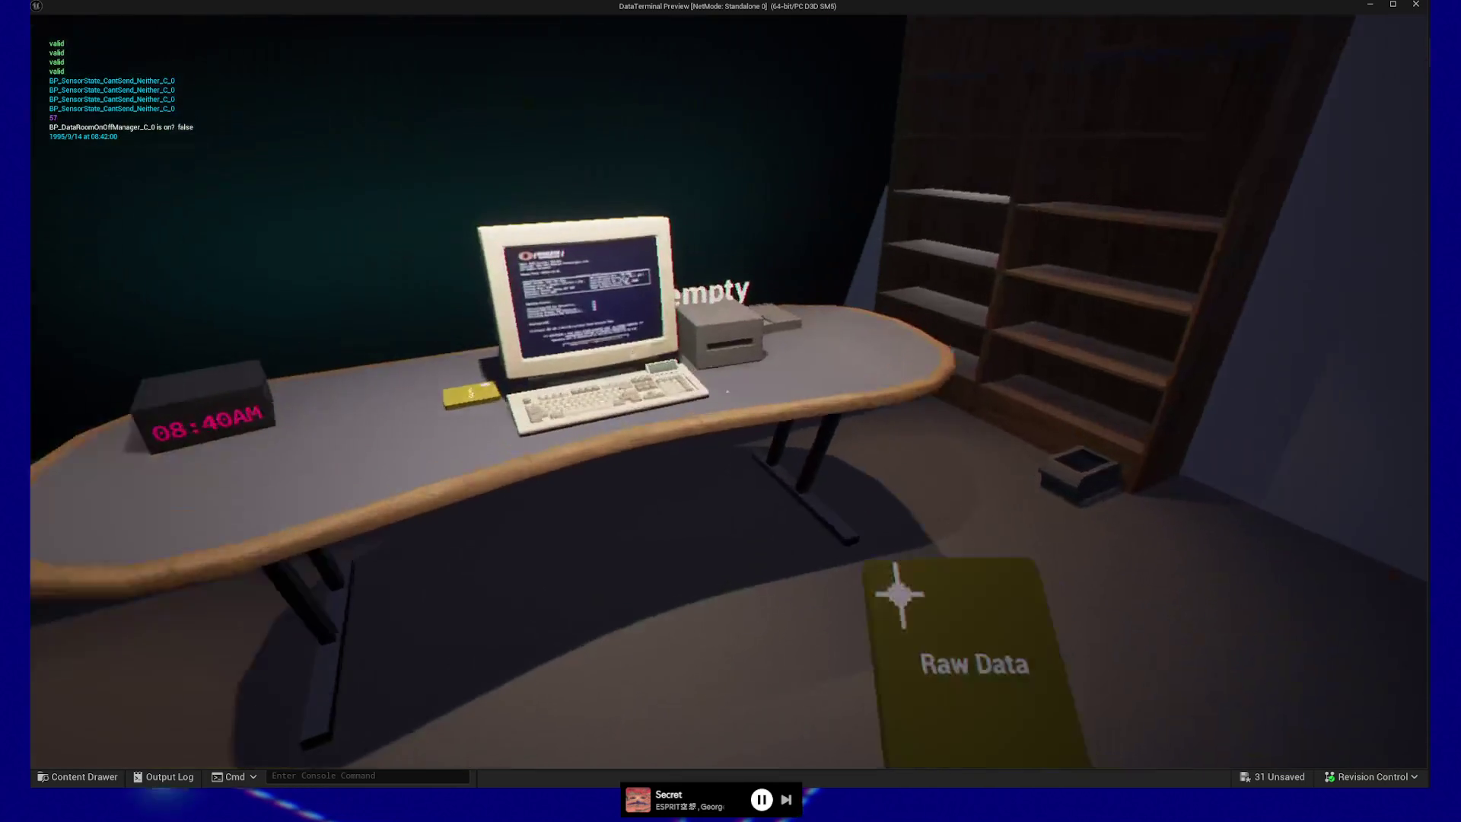
left_click(727, 391)
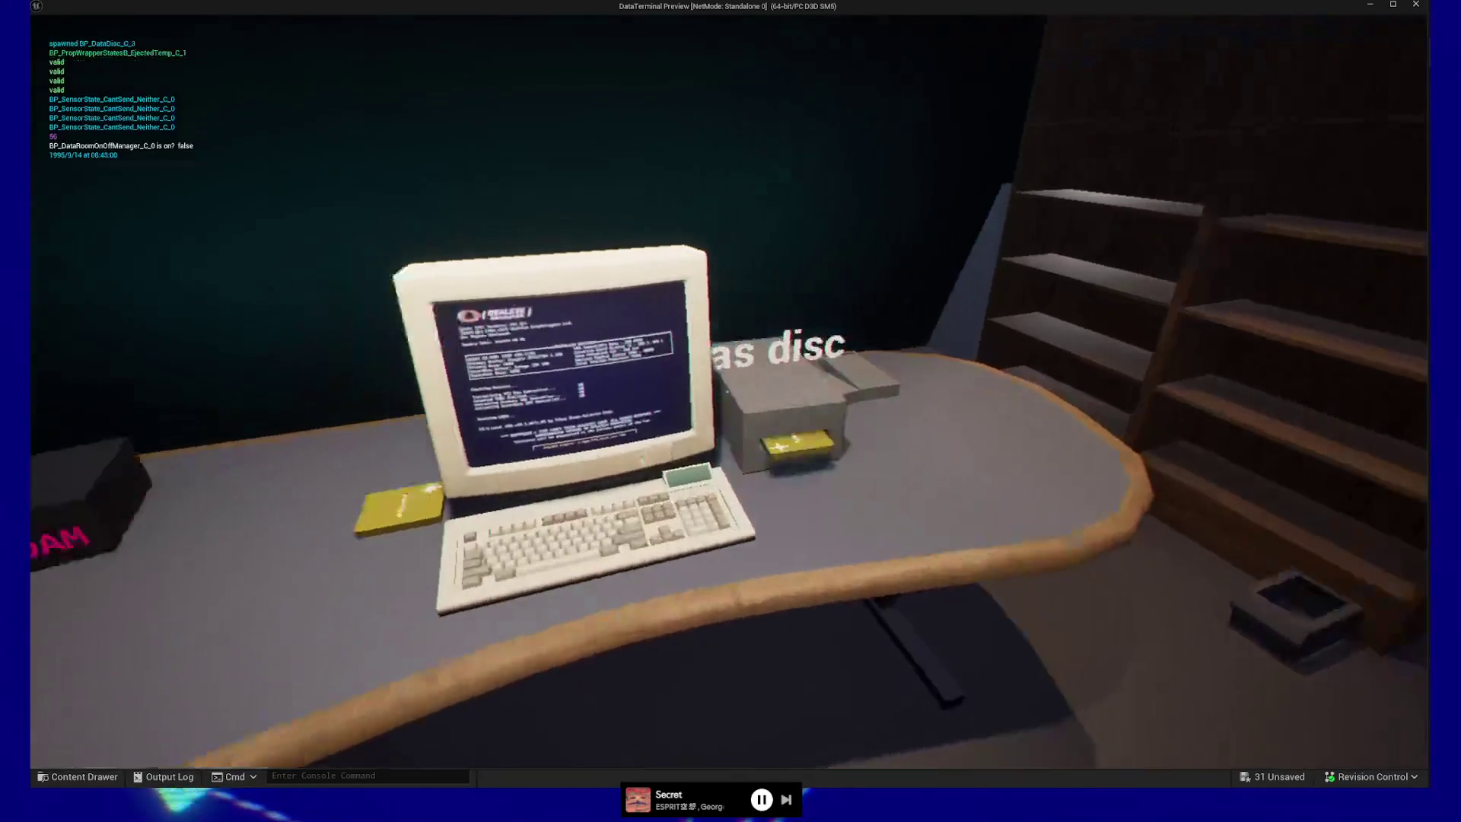
left_click(727, 391)
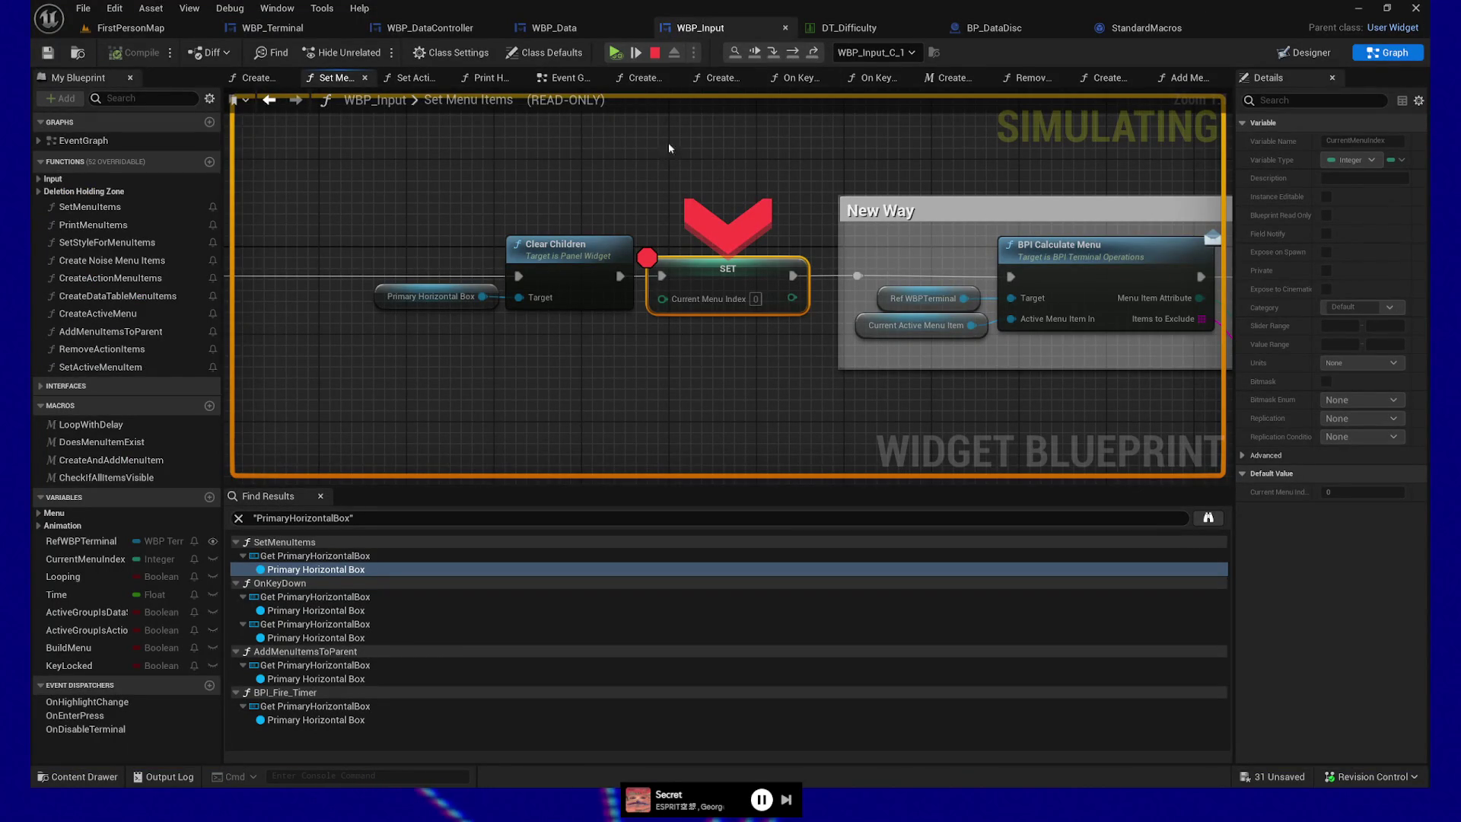
- Step from Set Menu Items into WBP_Terminal's BPI Calculate Menu and on to BPI Request Menu Logic
mouse_move(488, 297)
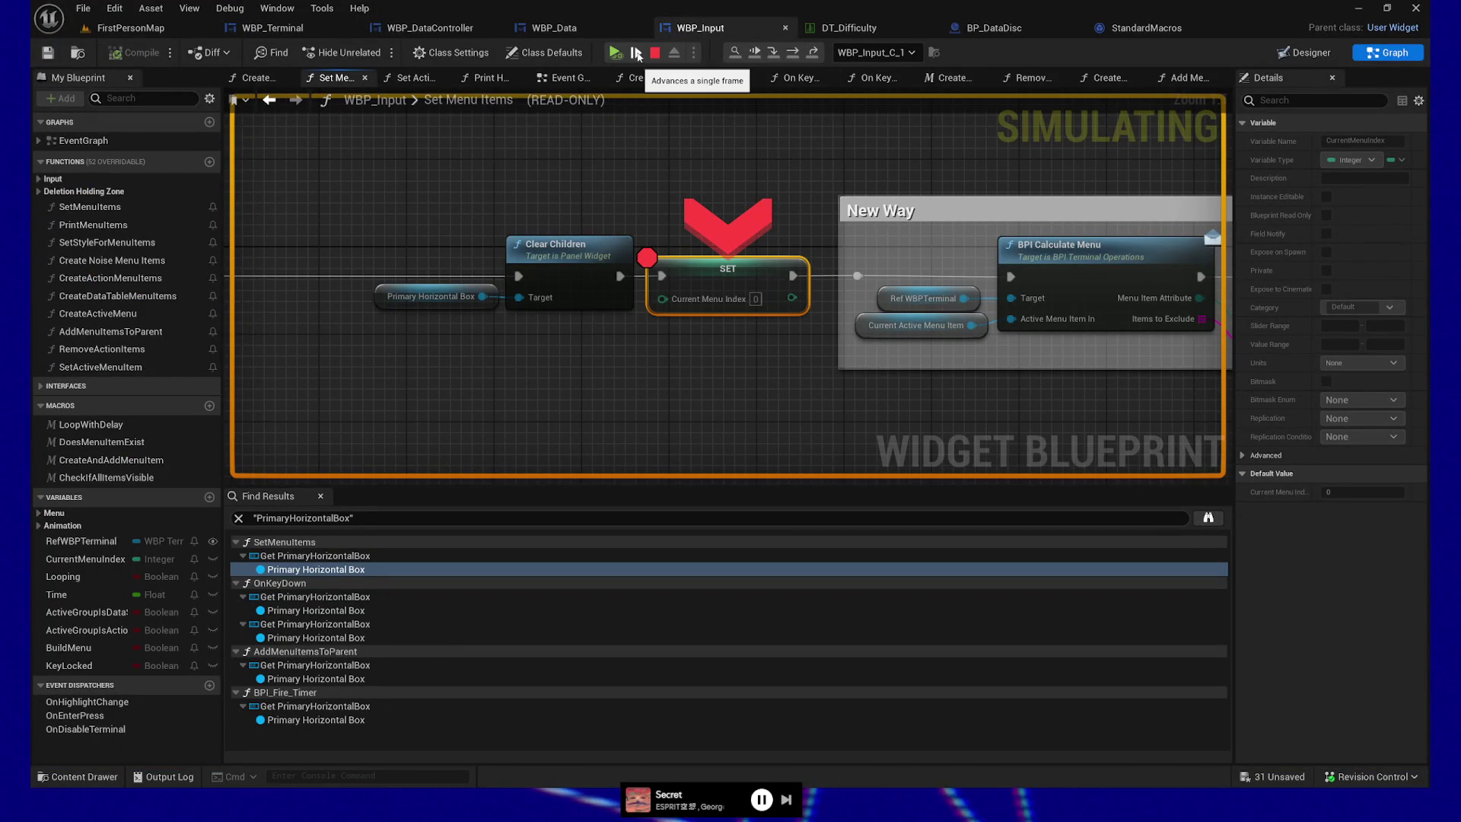
left_click(636, 54)
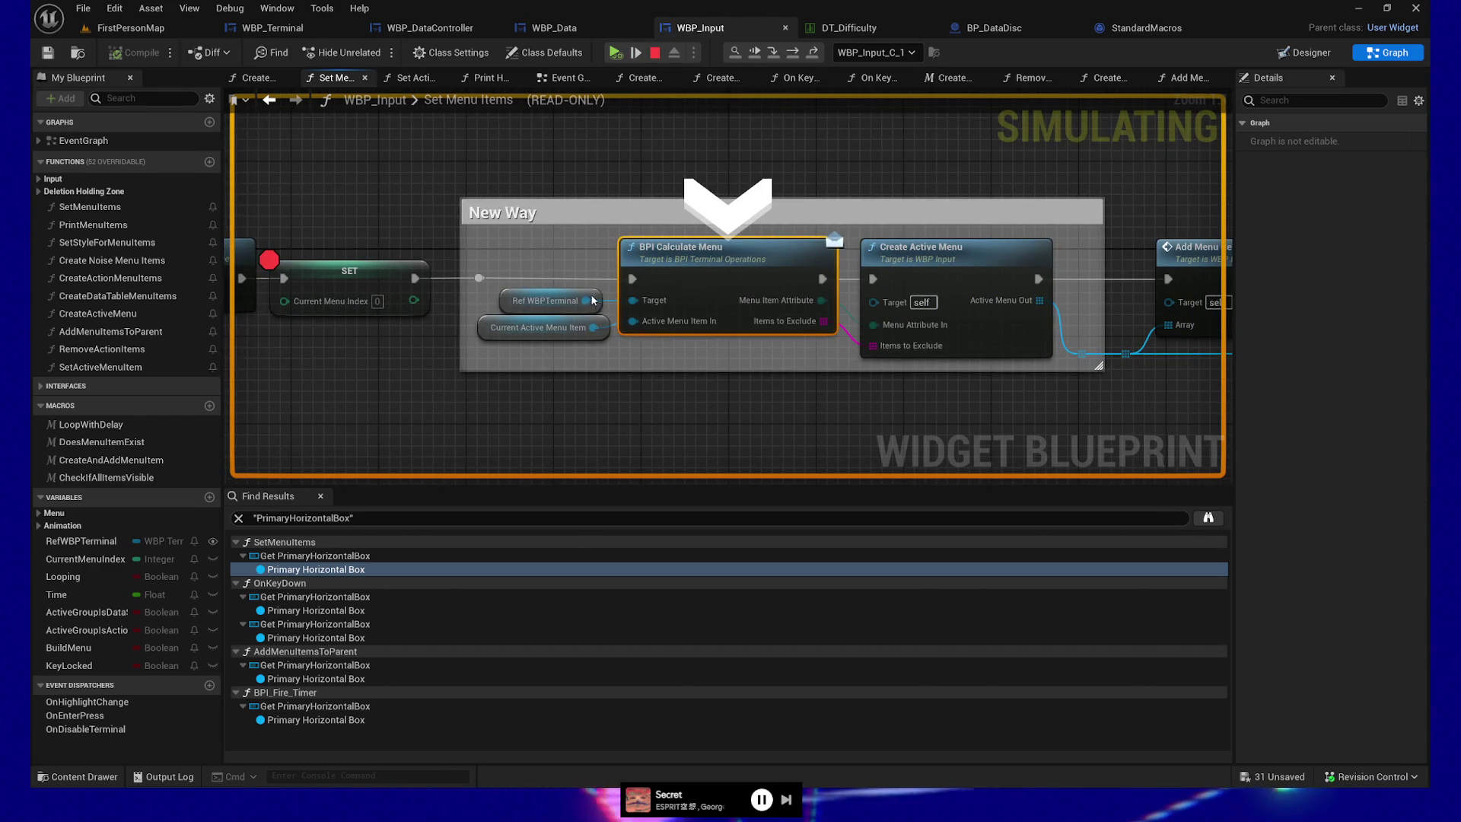
mouse_move(590, 329)
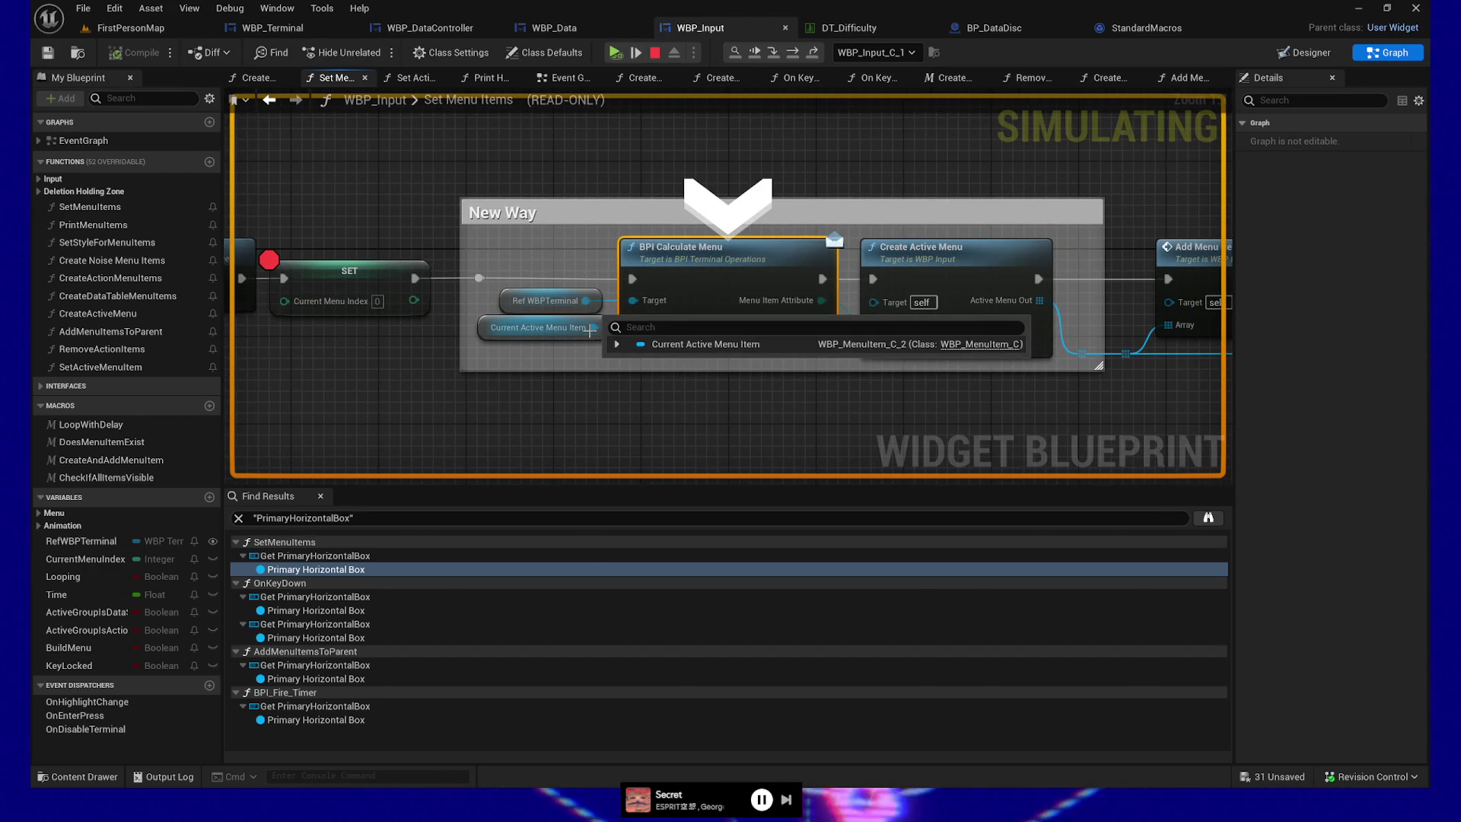
left_click(637, 55)
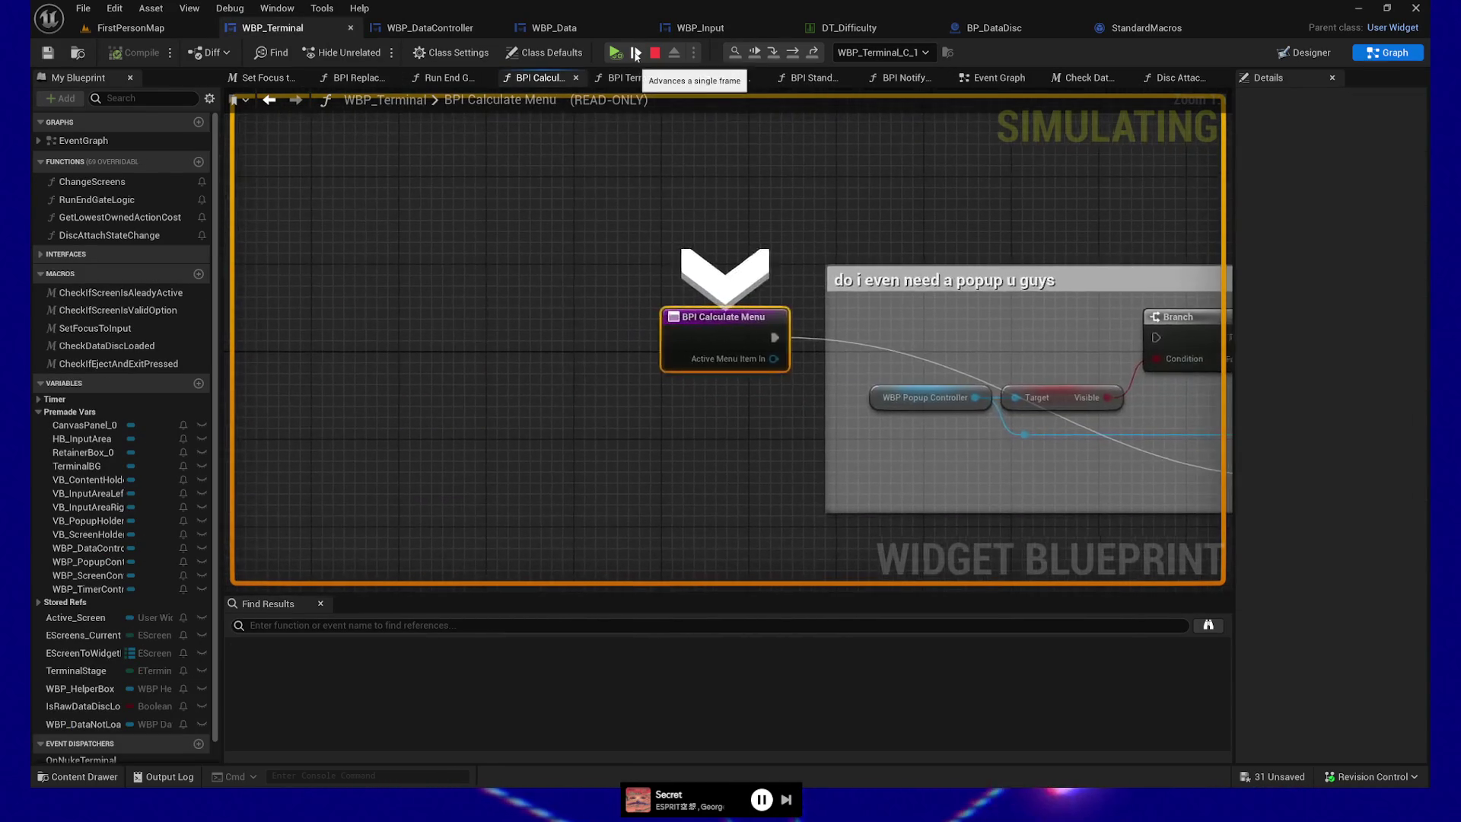
left_click(637, 55)
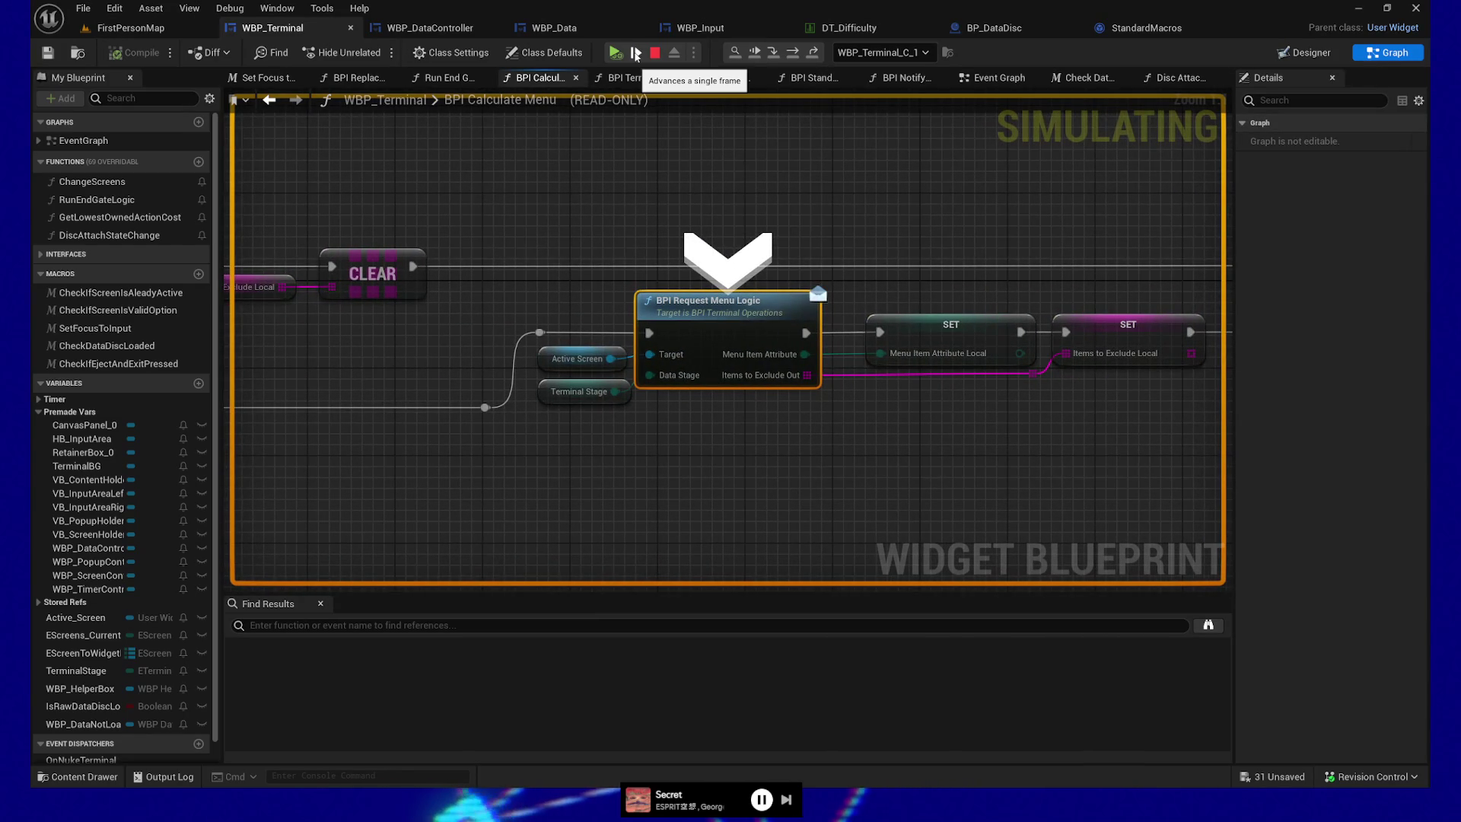
- Step into WBP_Data's BPI Request Menu Logic, past Switch on ETerminalStages, into Get Characters to Exclude
left_click(637, 55)
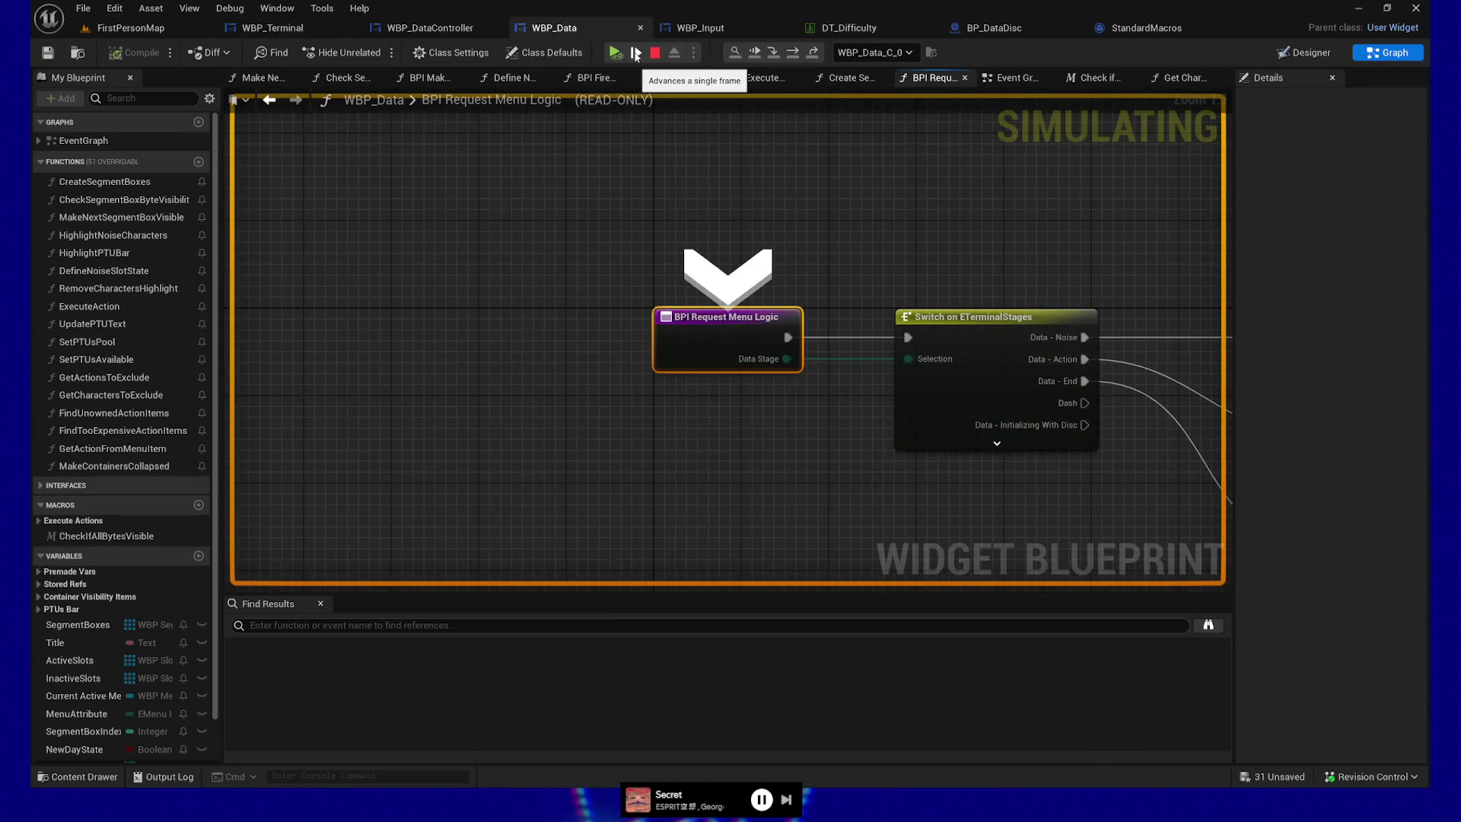
left_click(637, 54)
left_click(637, 55)
left_click(636, 55)
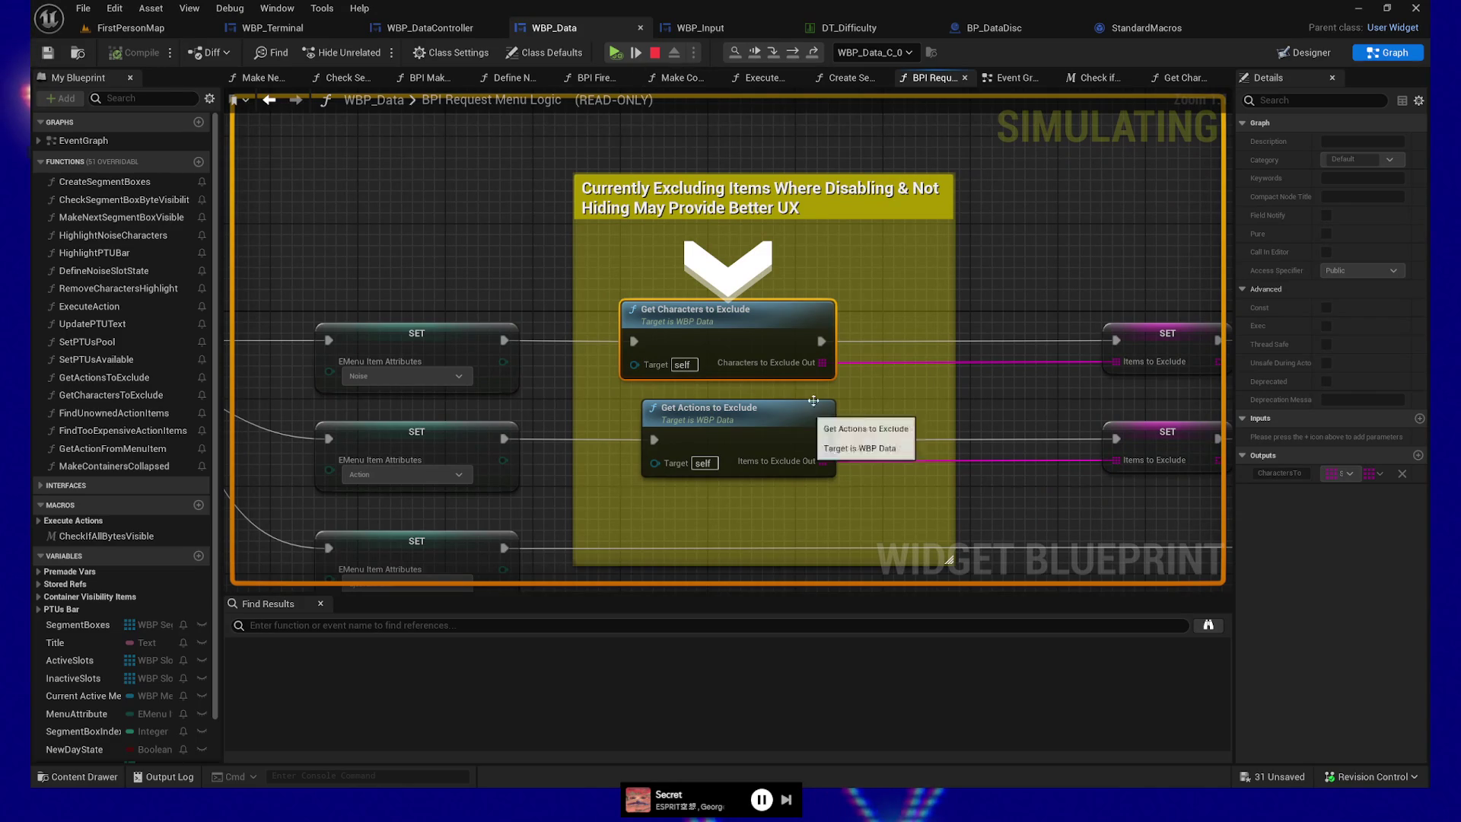
mouse_move(822, 366)
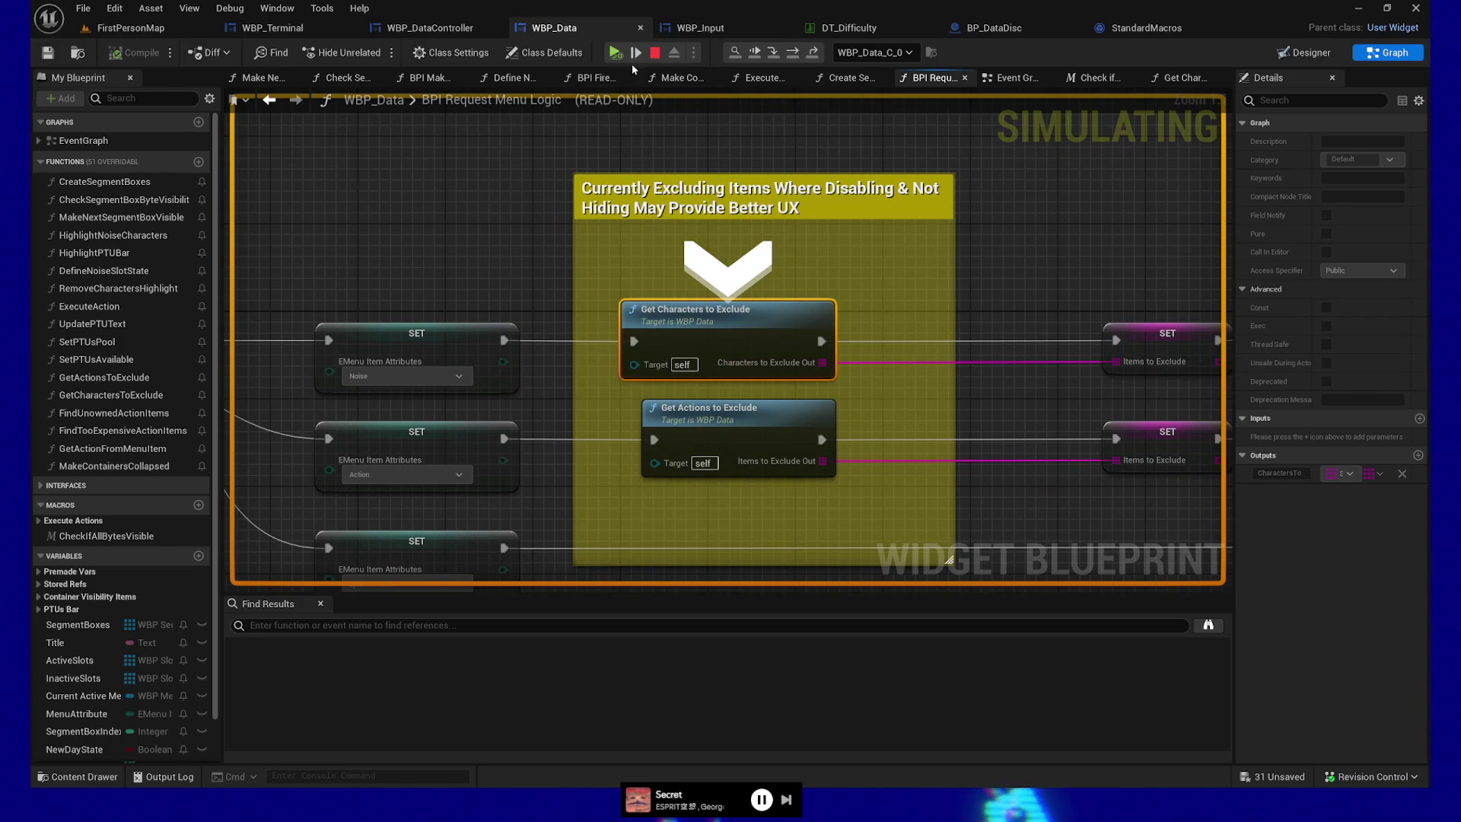
left_click(633, 56)
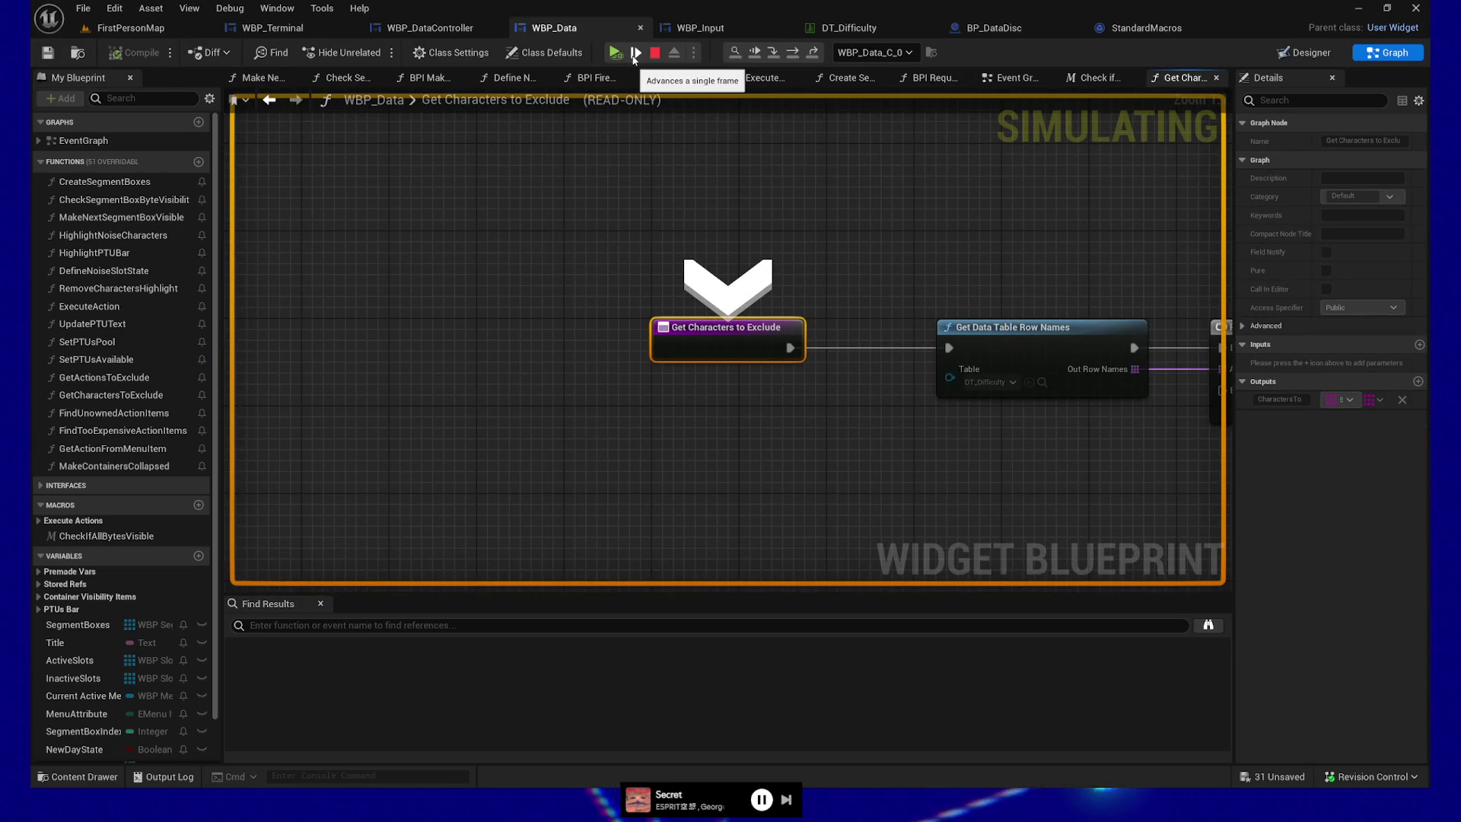
- Bring the For Each Loop and SET nodes into view and step over to Get Data Table Row and APPEND
mouse_move(1031, 488)
left_mouse_down()
mouse_move(600, 394)
mouse_move(563, 417)
left_mouse_up()
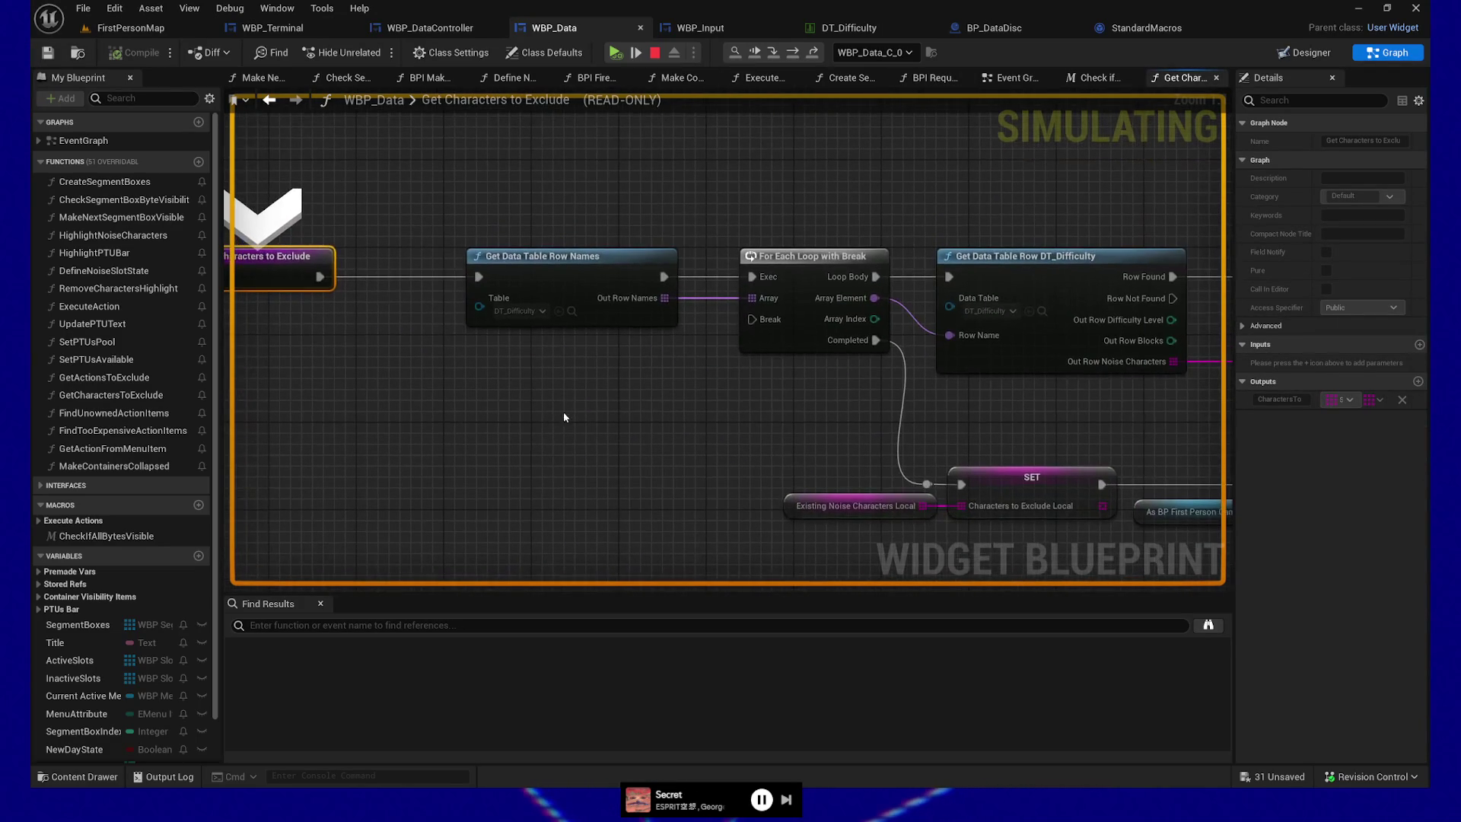
key("F10")
key("F10")
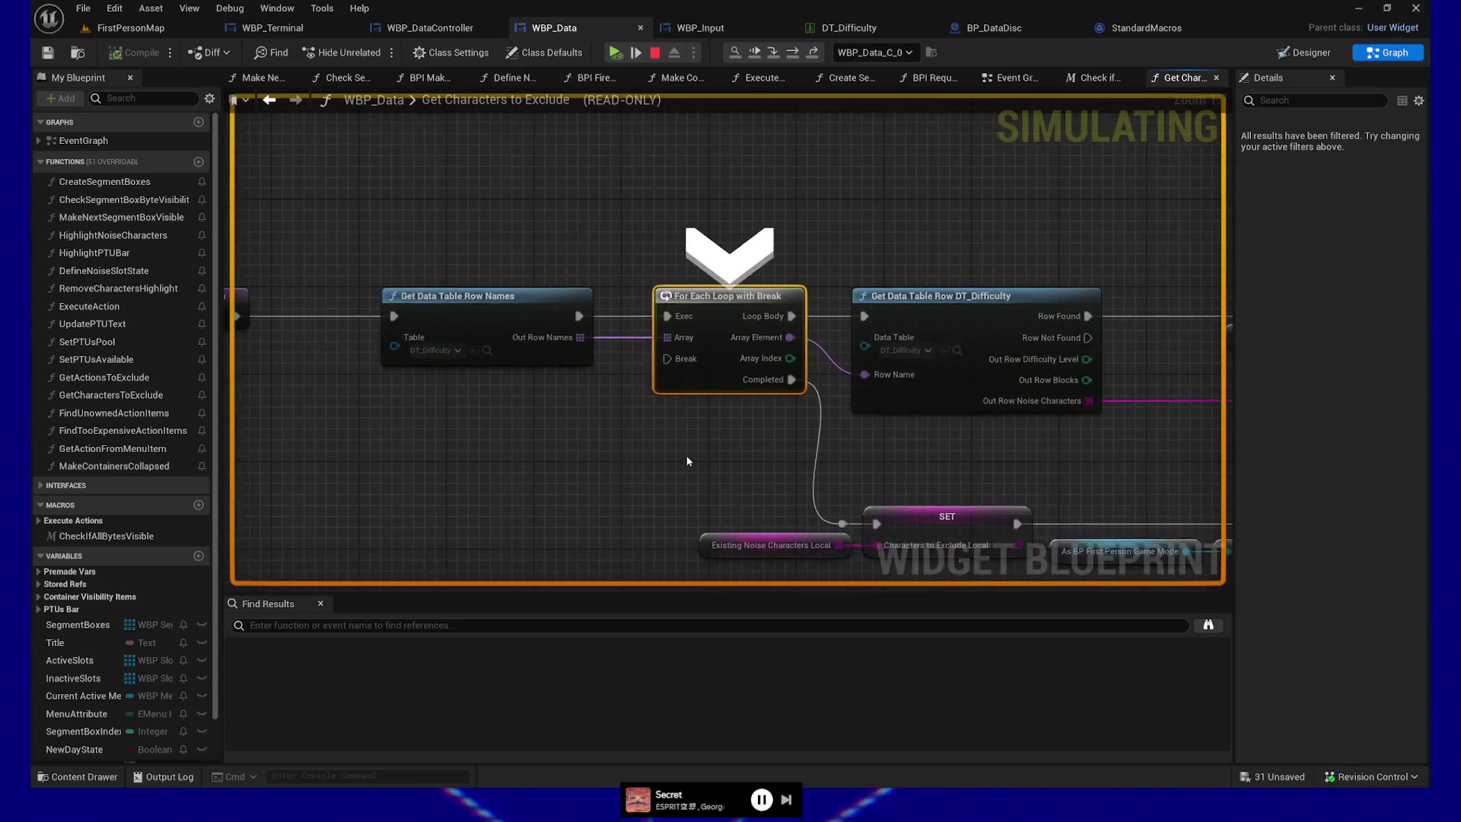
key("F10")
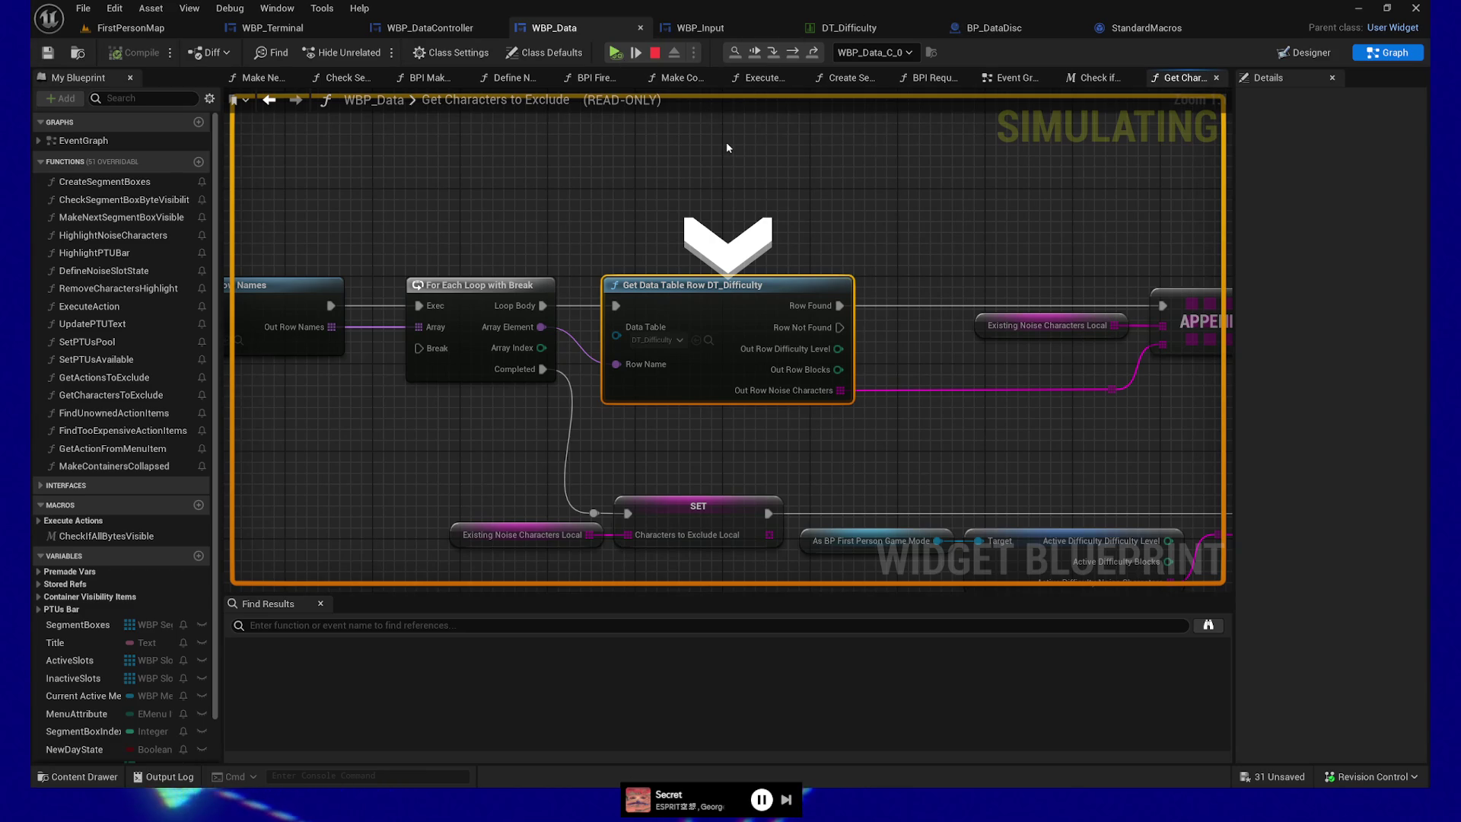
key("F10")
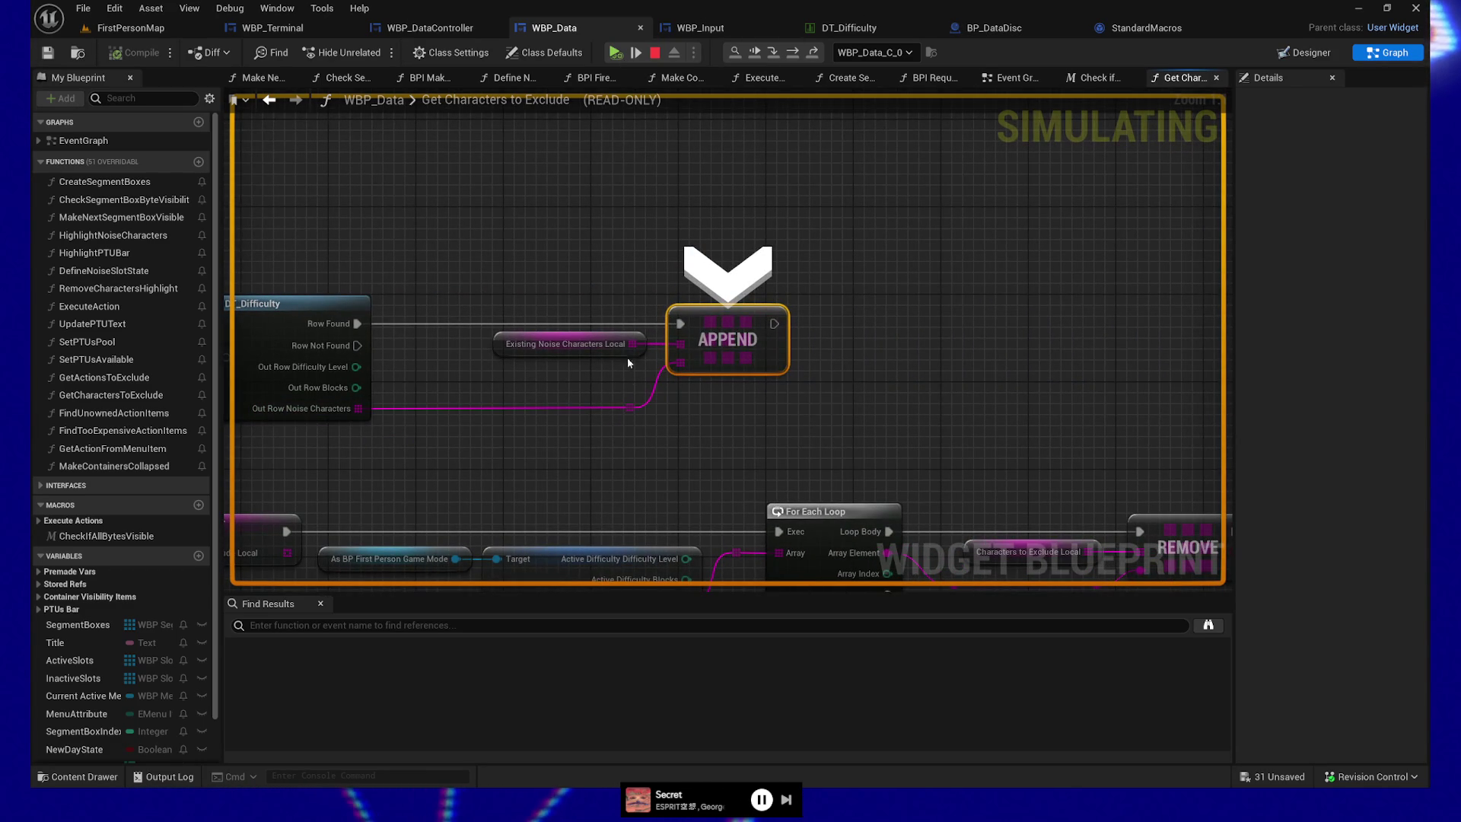
- Step through the loop body and APPEND iterations until For Each Loop, with Existing Noise Characters Local at 8
mouse_move(635, 341)
key("F10")
key("F10")
key("F10")
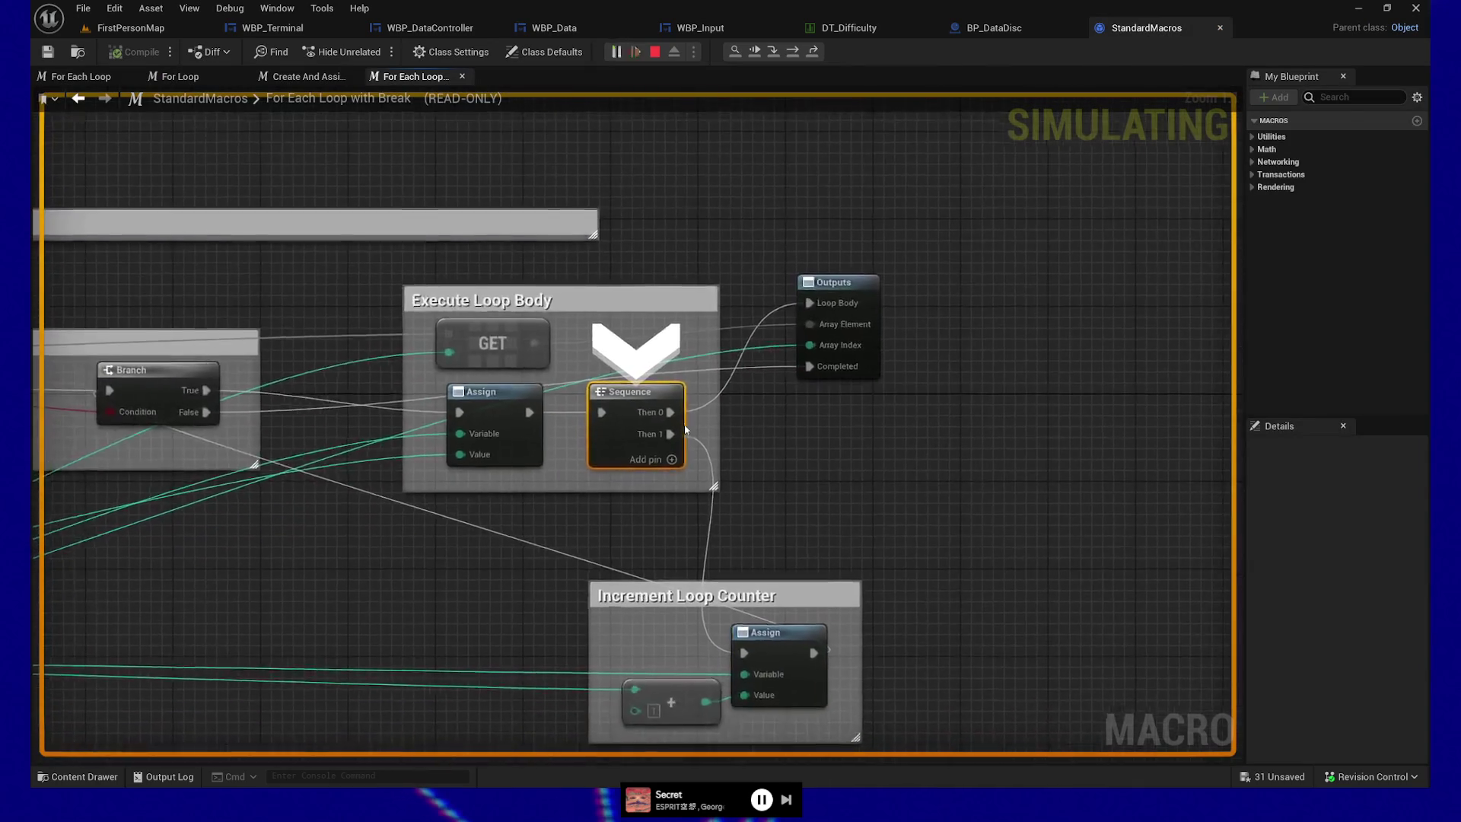
key("F10")
key("F10")
key("F10")
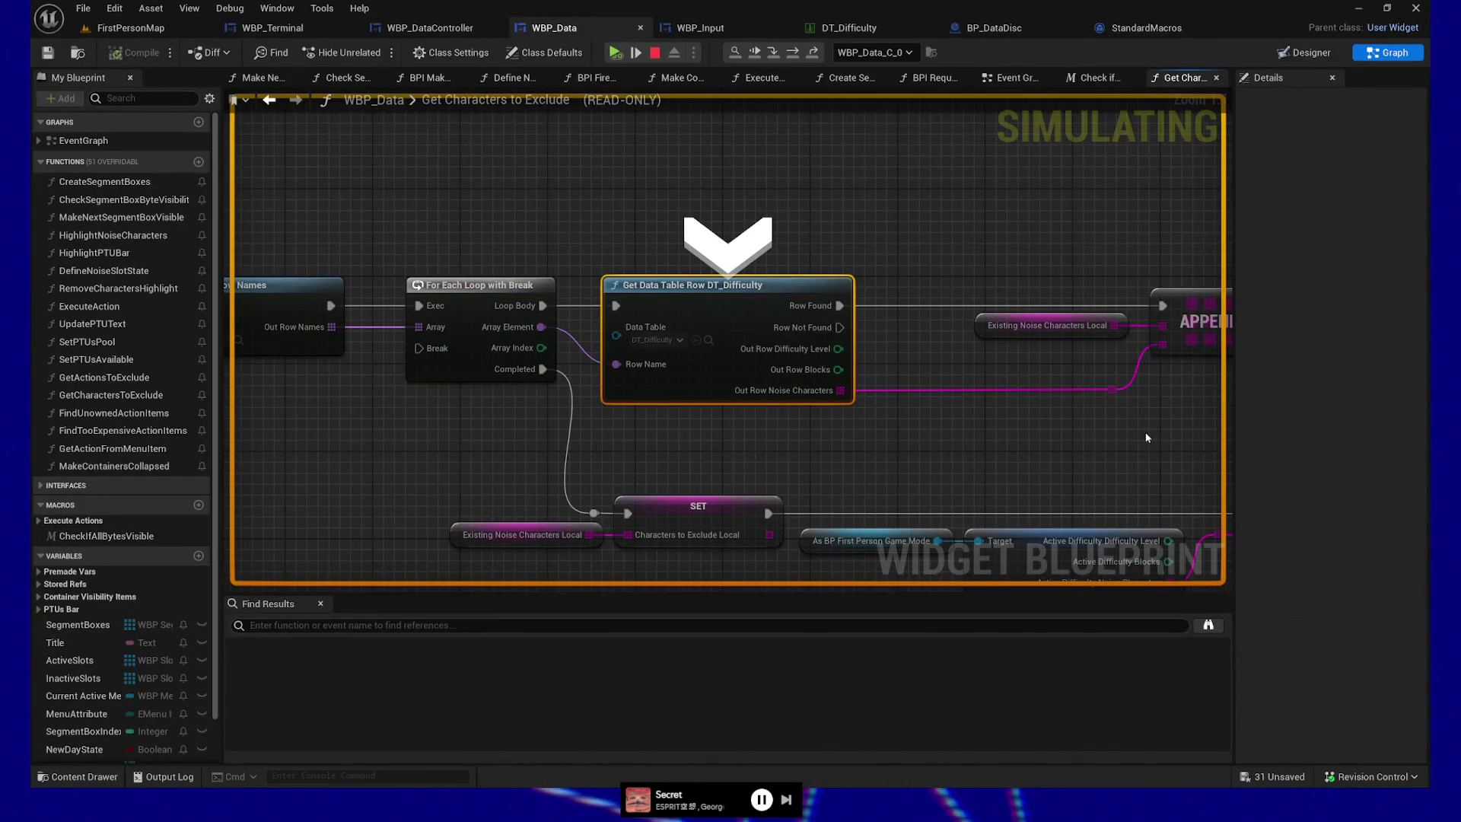
key("F10")
key("F10")
key("F10")
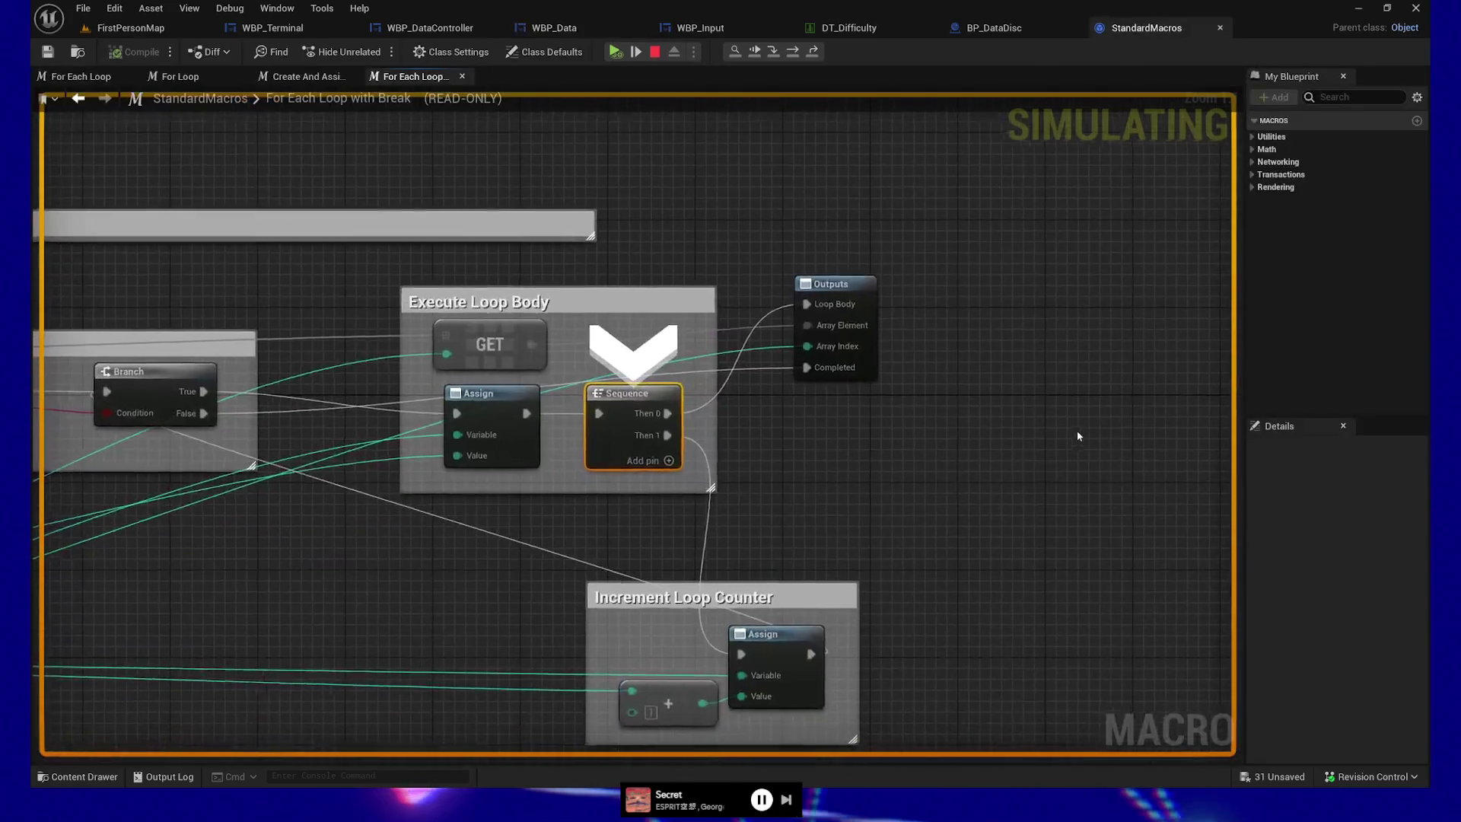
key("F10")
key("F11")
key("F11")
key("F11")
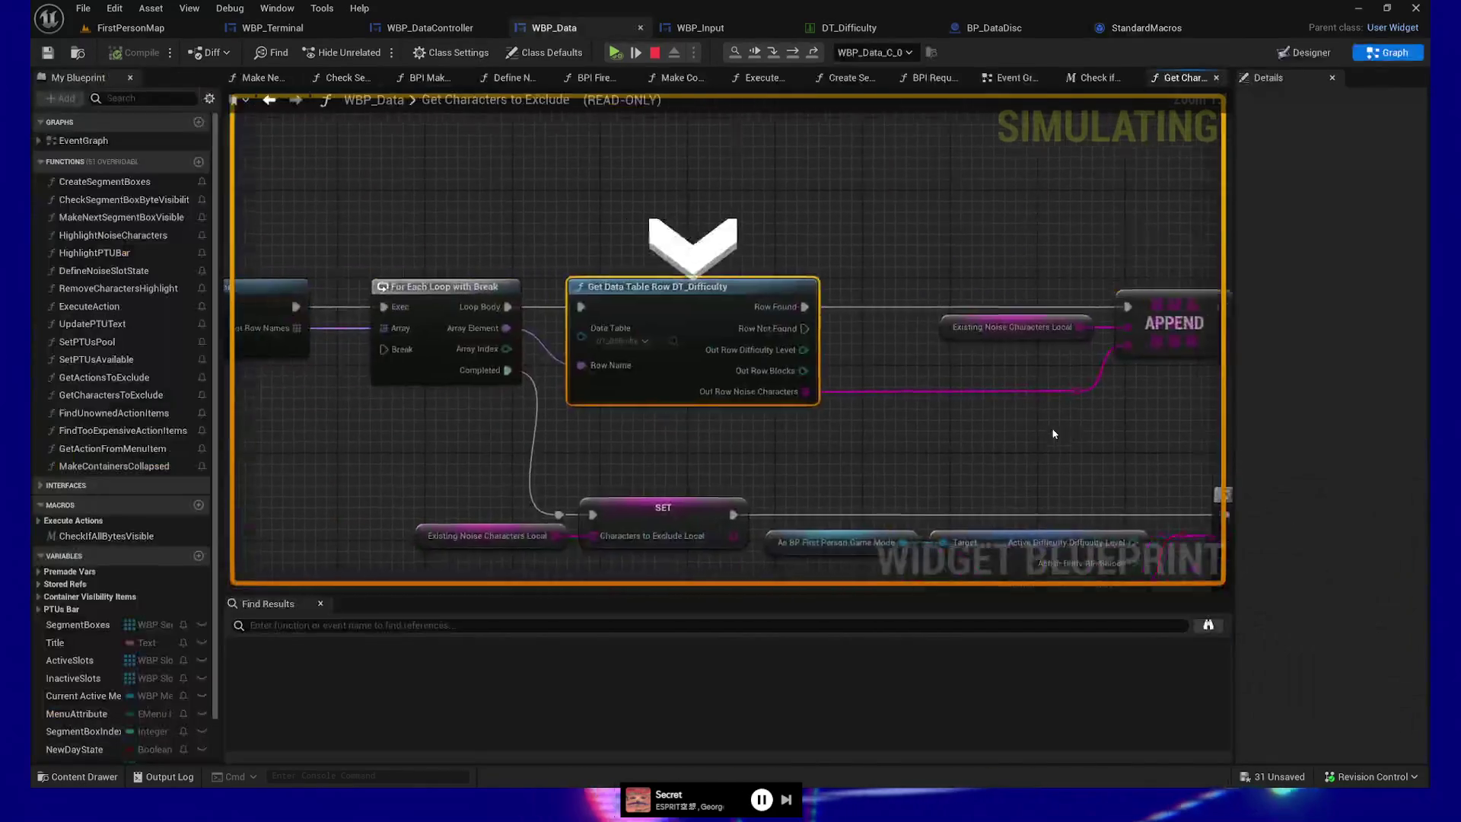
key("F11")
key("F11")
key("F11")
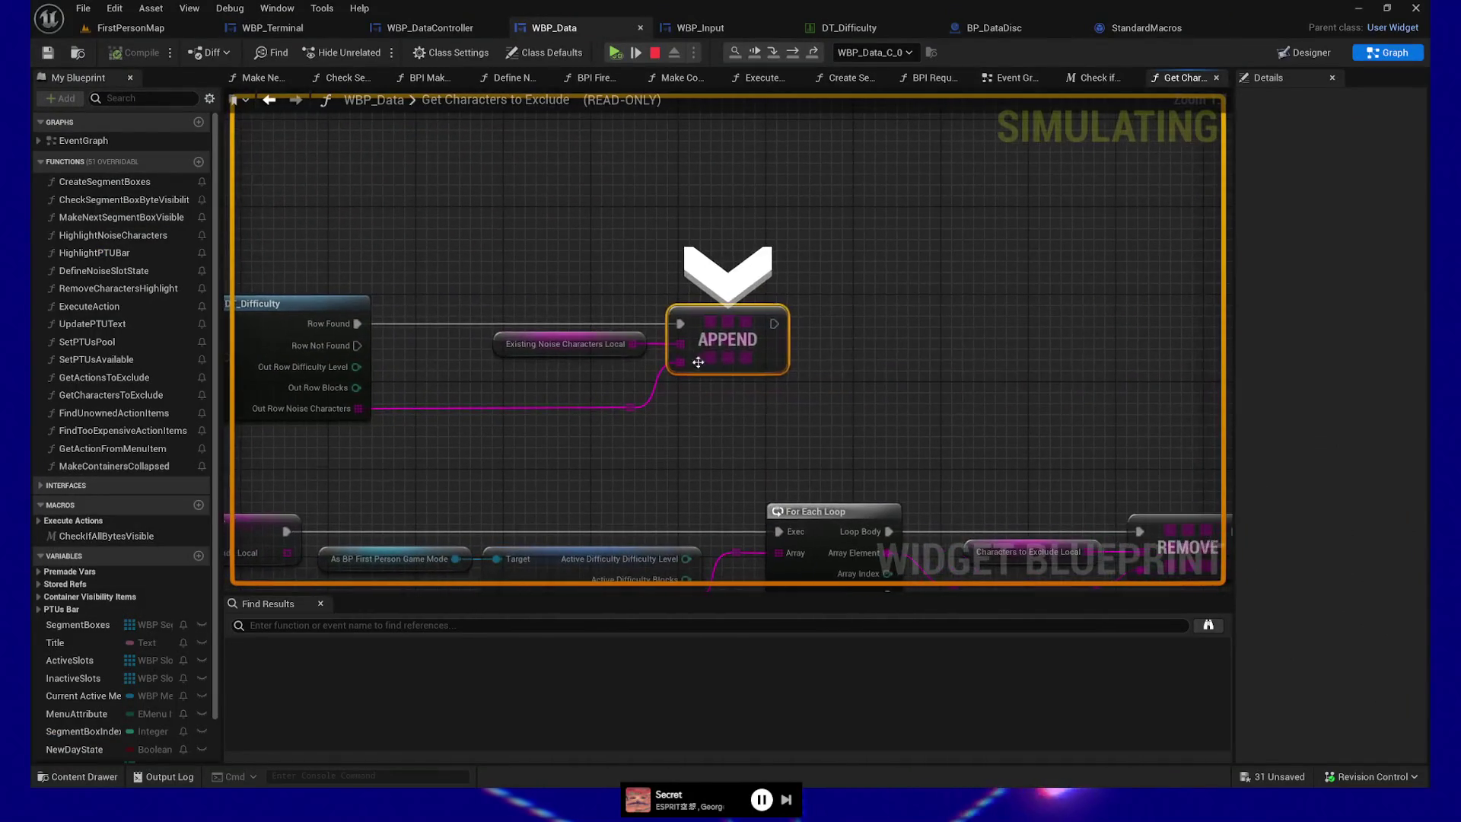
key("F11")
key("F11")
key("F11")
key("F11")
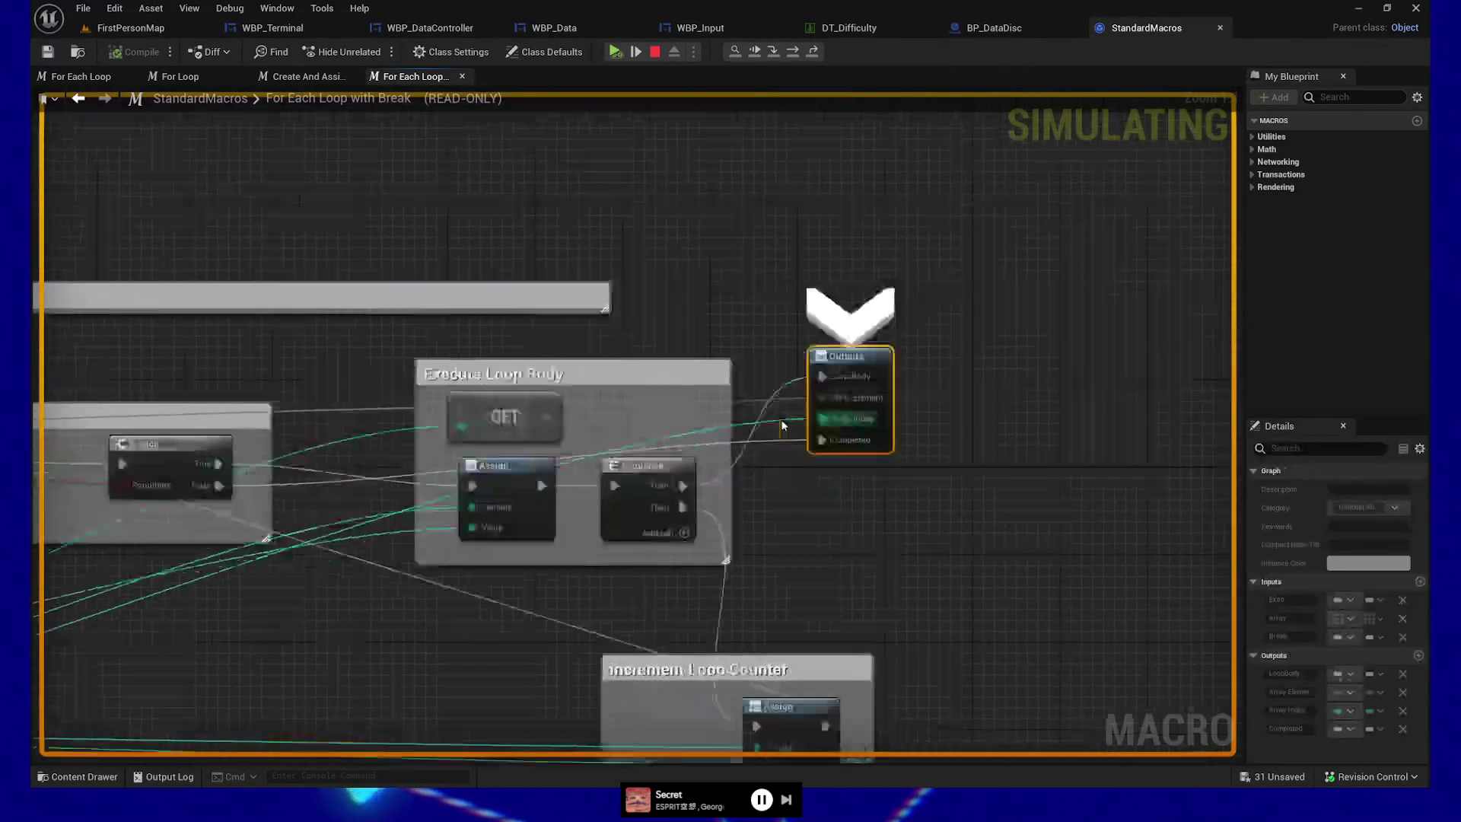
mouse_move(620, 351)
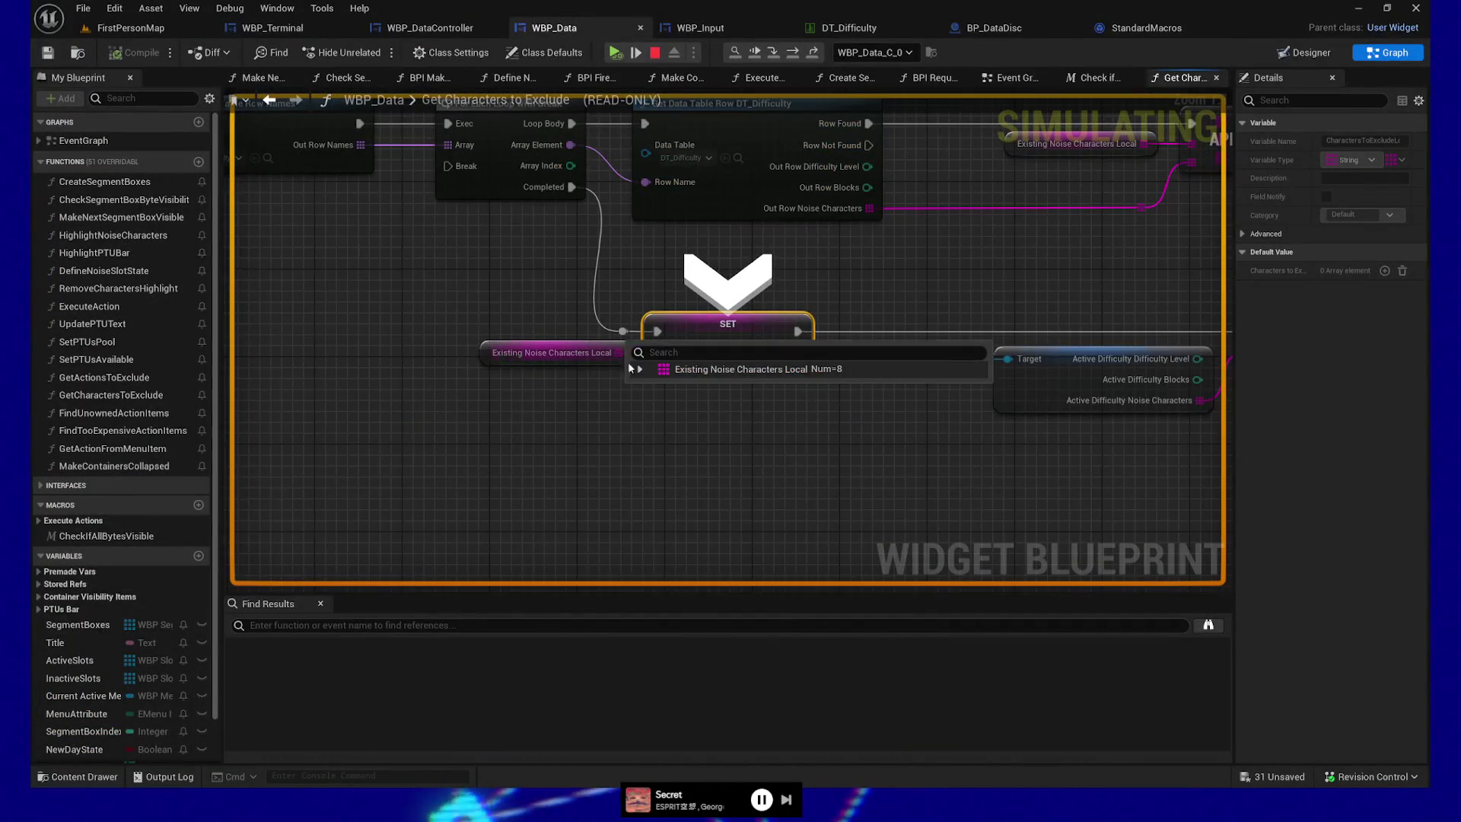
key("F11")
mouse_move(583, 385)
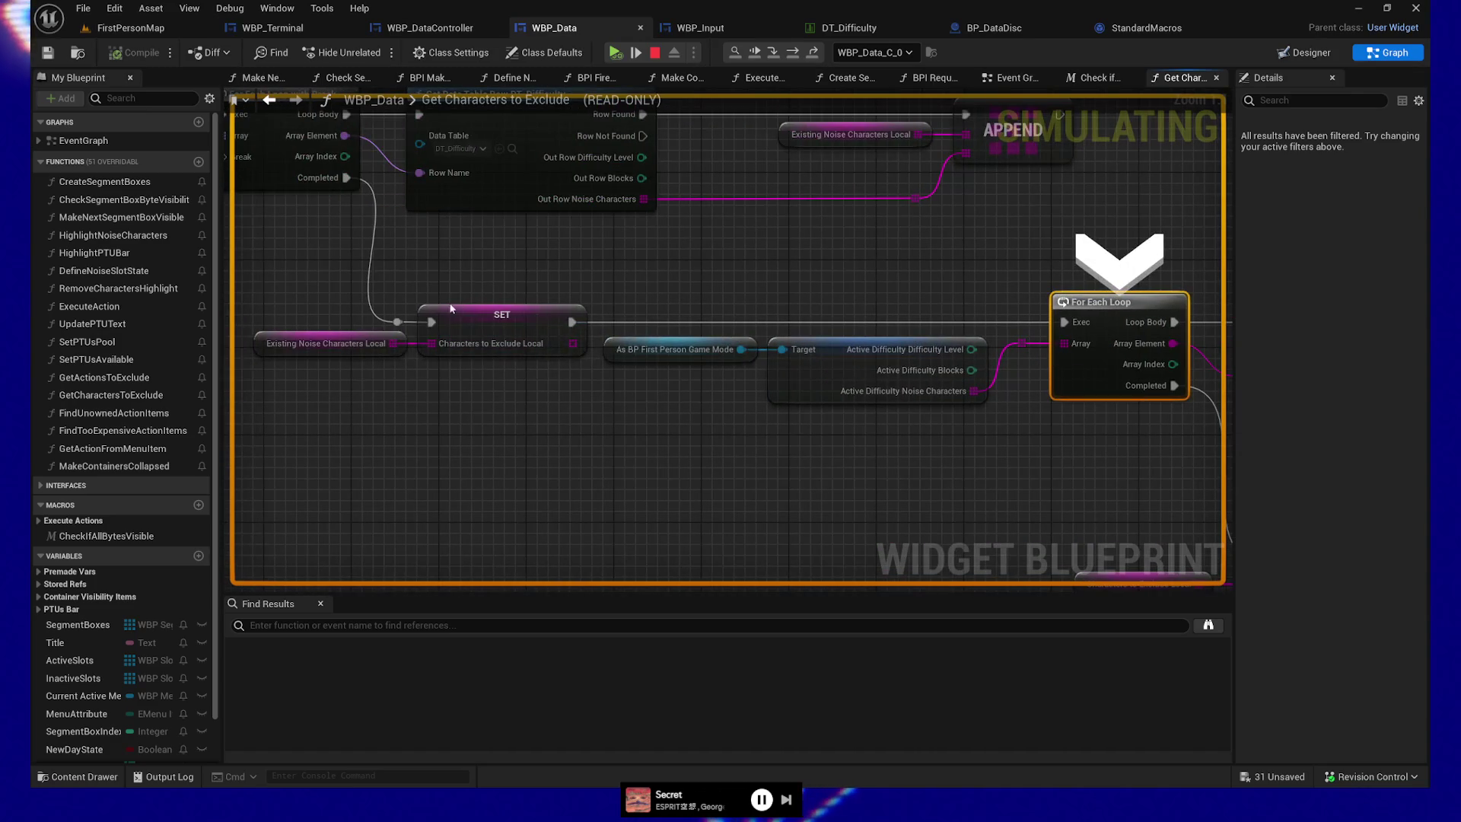
- Breakpoint the Characters to Exclude Local SET node and check the game mode's values (difficulty 3, six noise characters)
left_click(474, 313)
key("F9")
left_click_drag(841, 467, 652, 450)
mouse_move(537, 332)
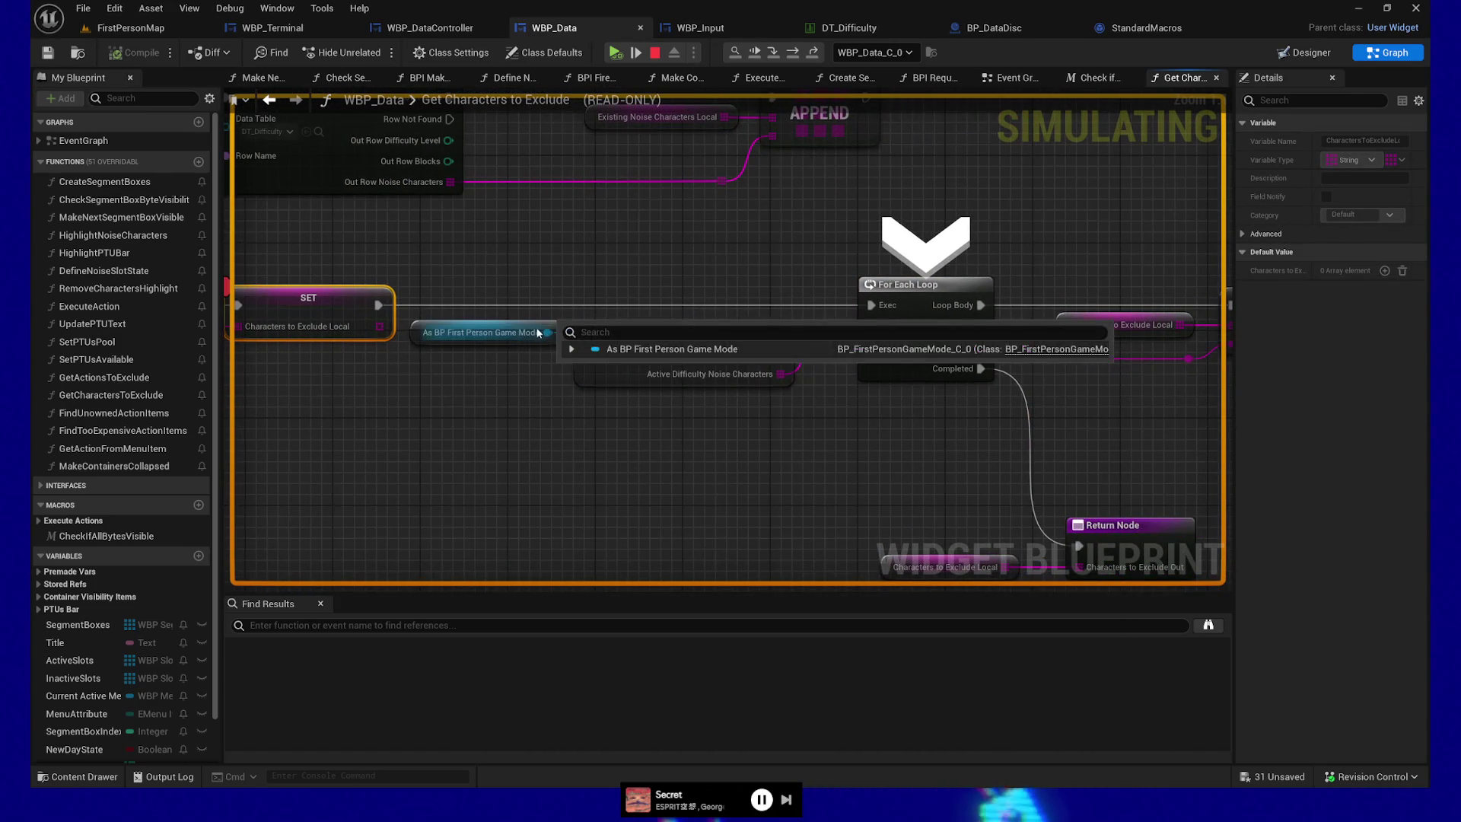
mouse_move(574, 349)
left_mouse_down()
mouse_move(548, 447)
mouse_move(505, 449)
left_mouse_up()
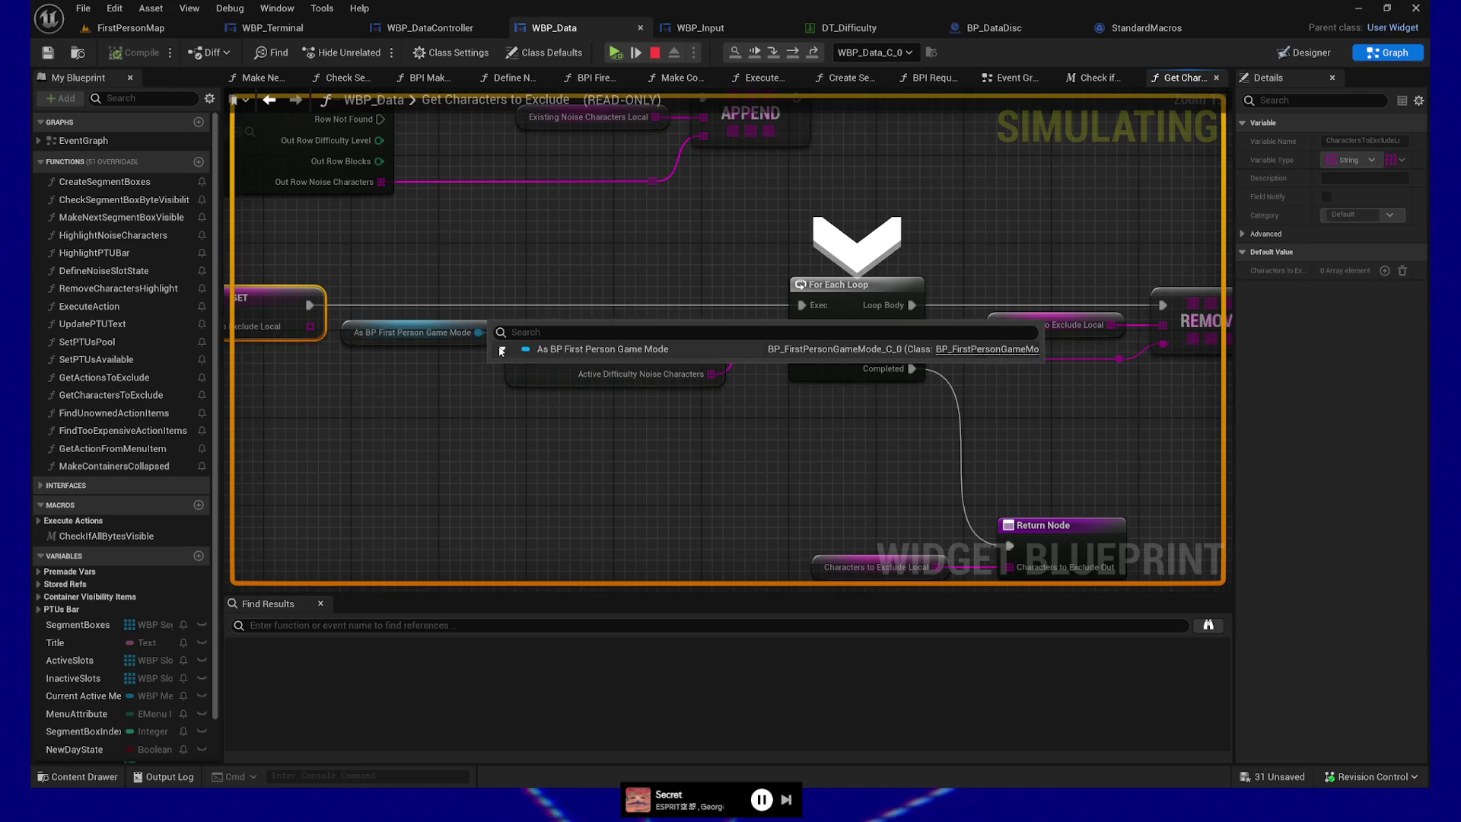
left_click(502, 349)
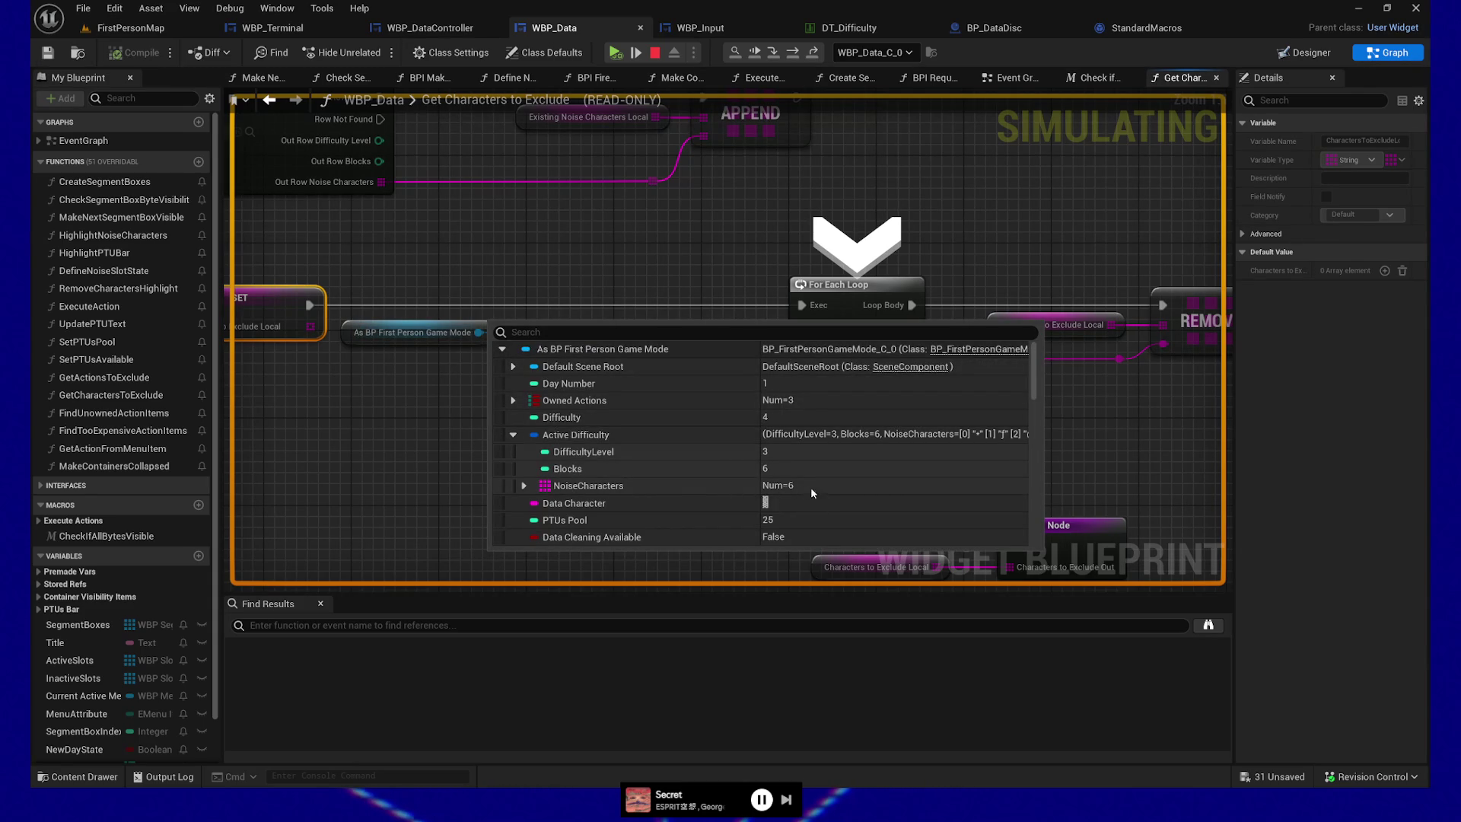
left_click(363, 435)
left_click_drag(769, 467, 565, 462)
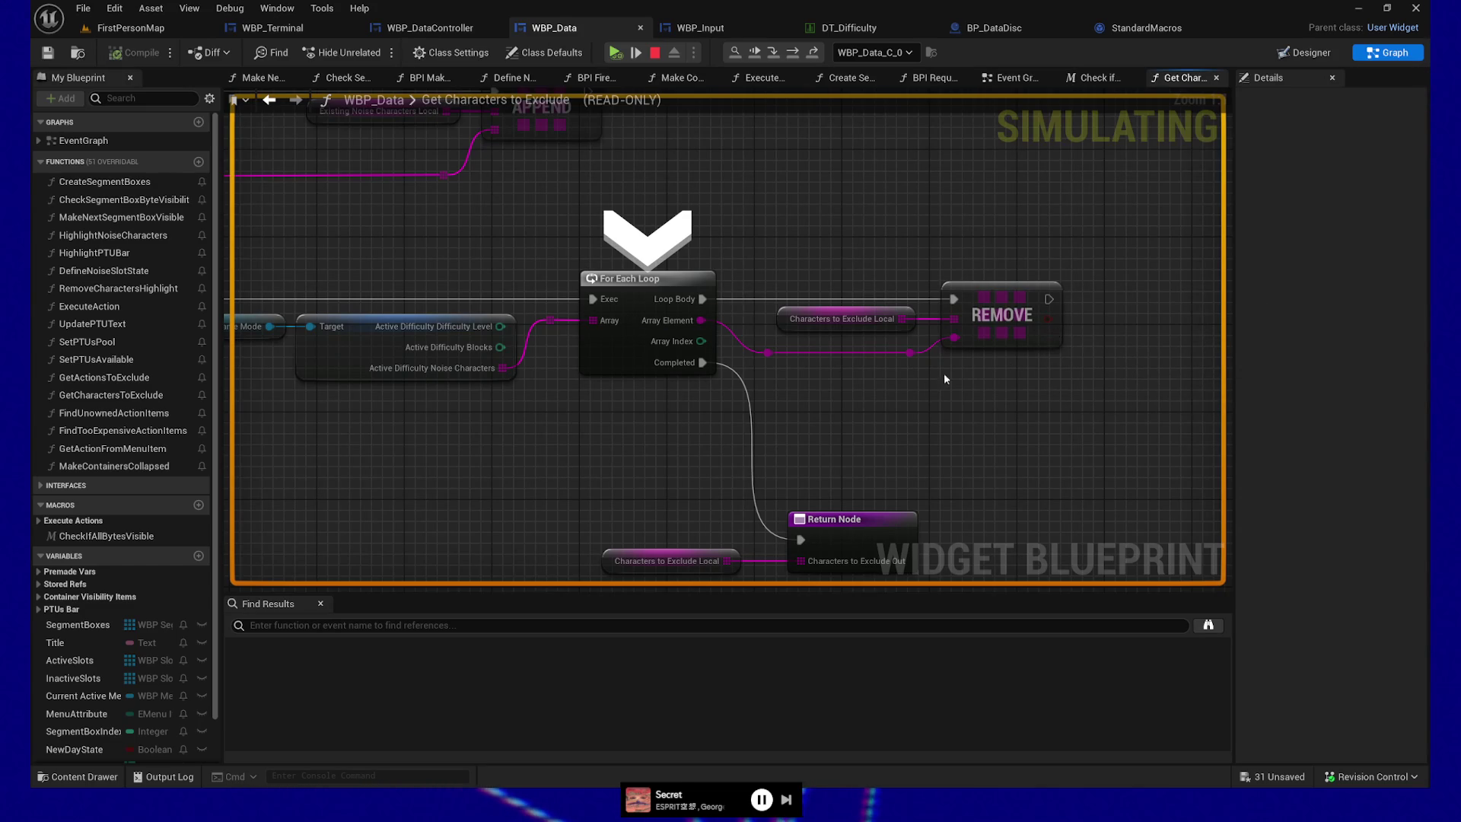
- Check Characters to Exclude Local, then step execution onto REMOVE and through the loop macro once
left_click_drag(788, 256, 881, 395)
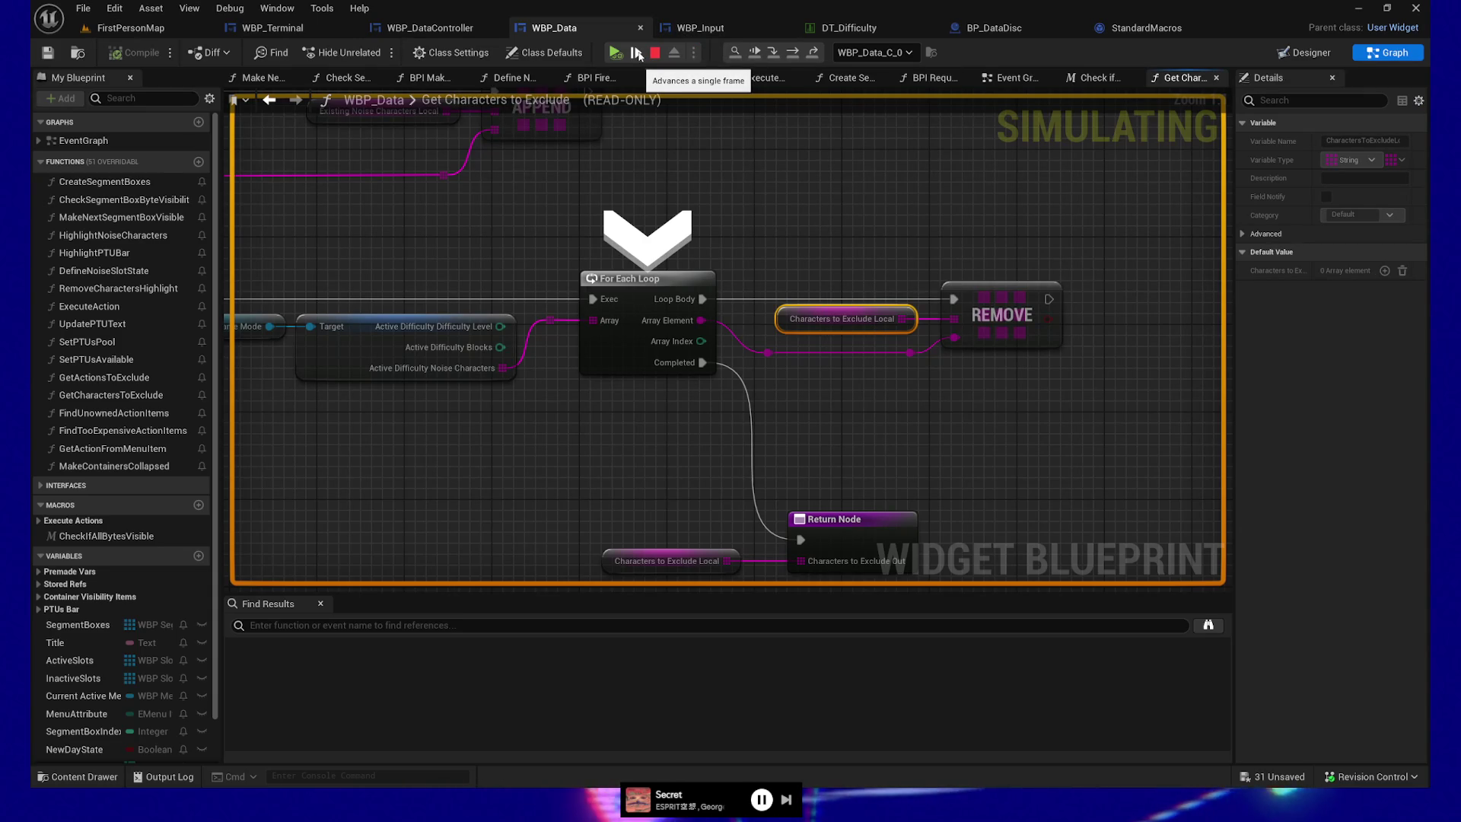
left_click_drag(793, 208, 742, 166)
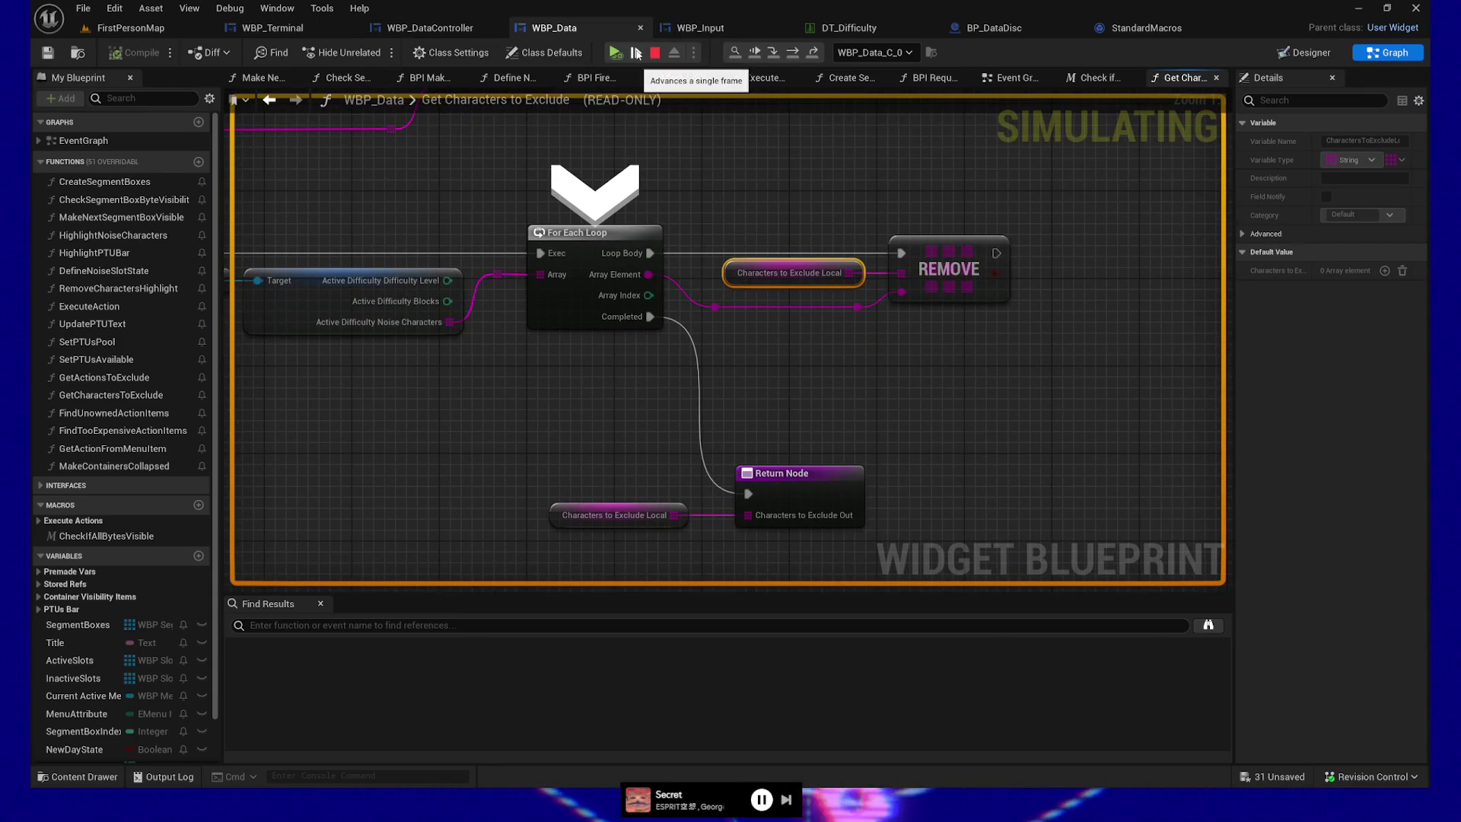
left_click(709, 152)
key("F10")
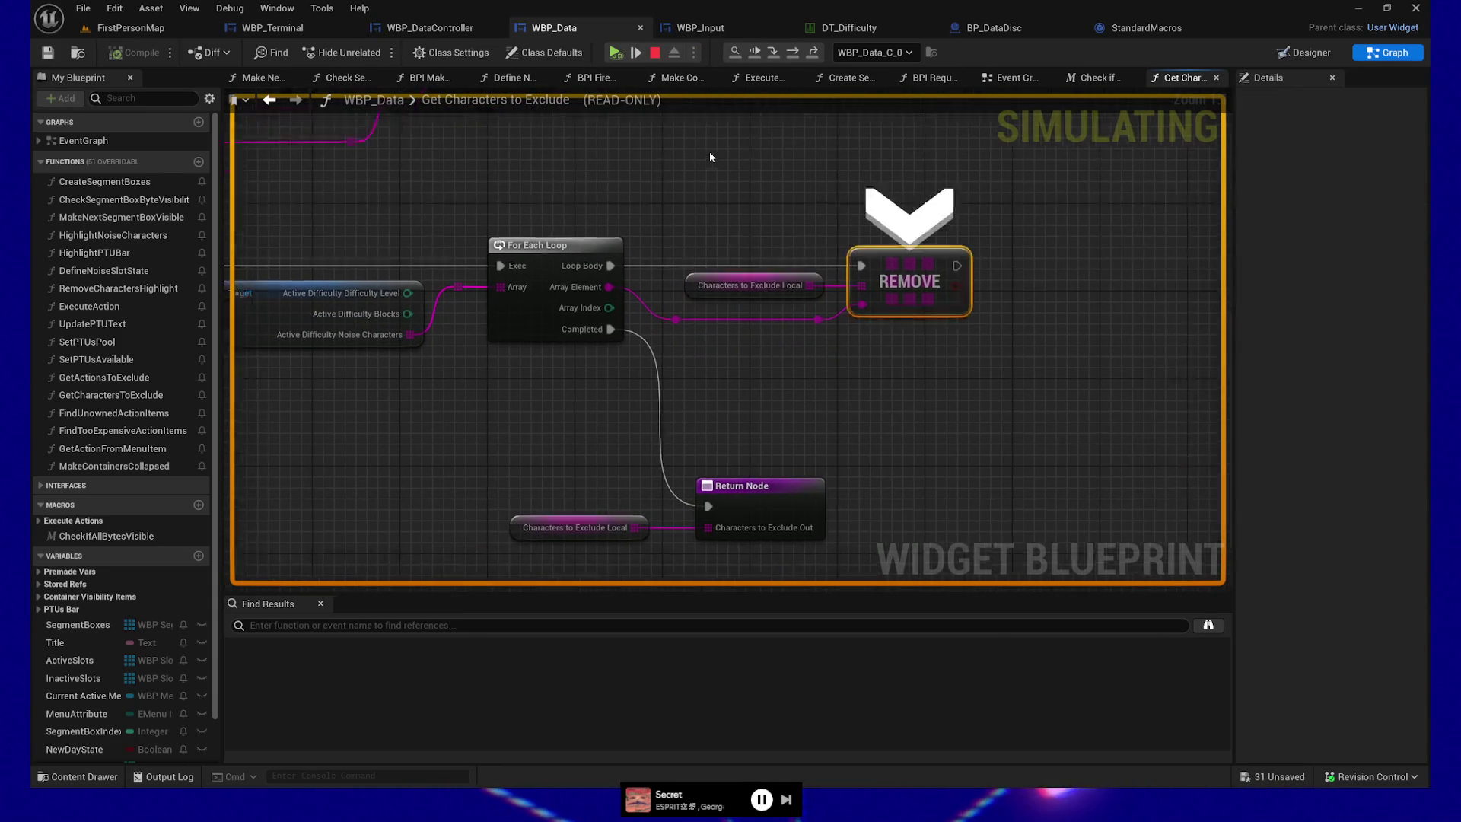
key("F10")
key("F10")
key("F10")
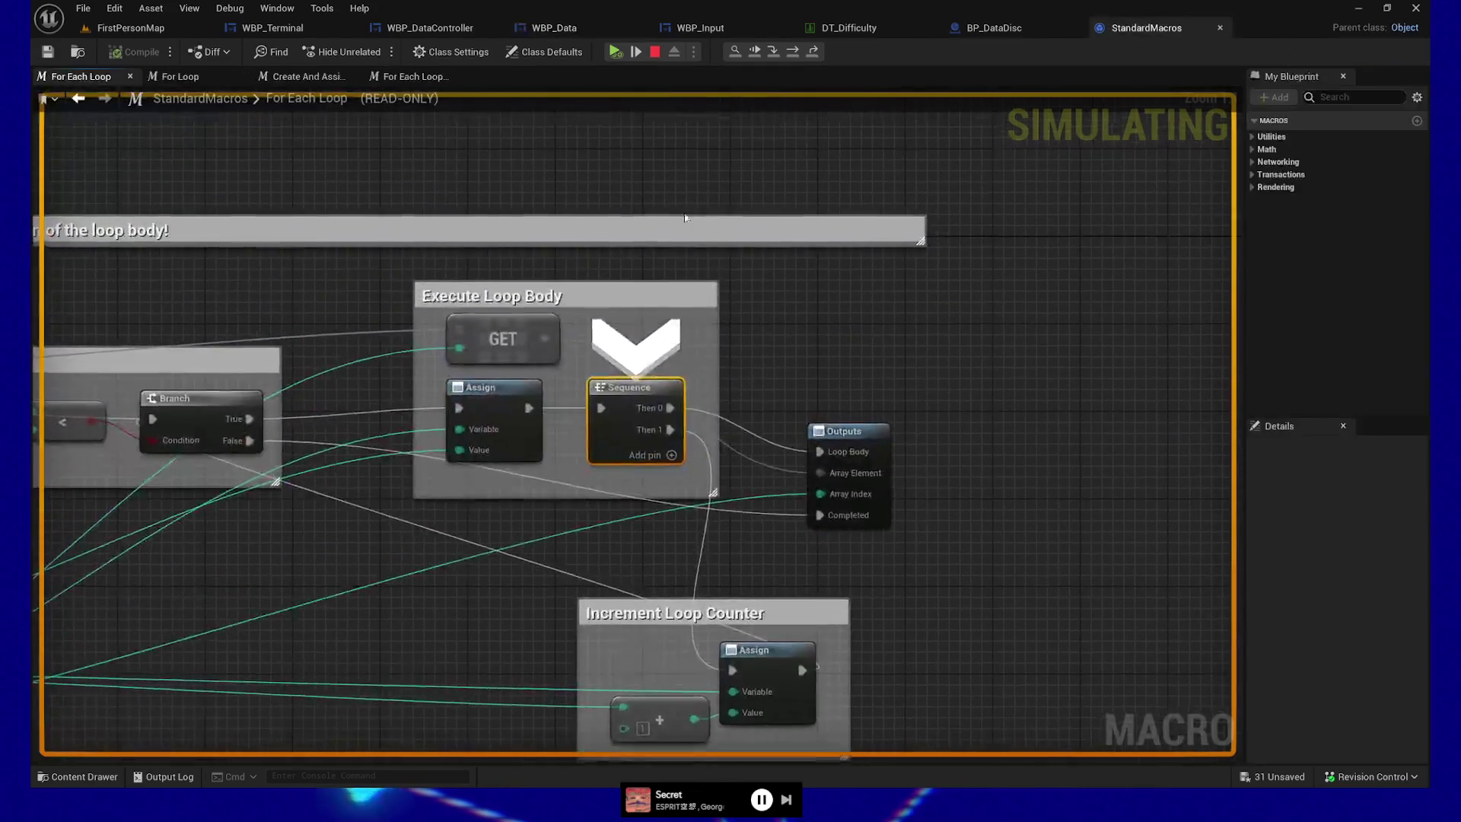
key("F10")
key("F10")
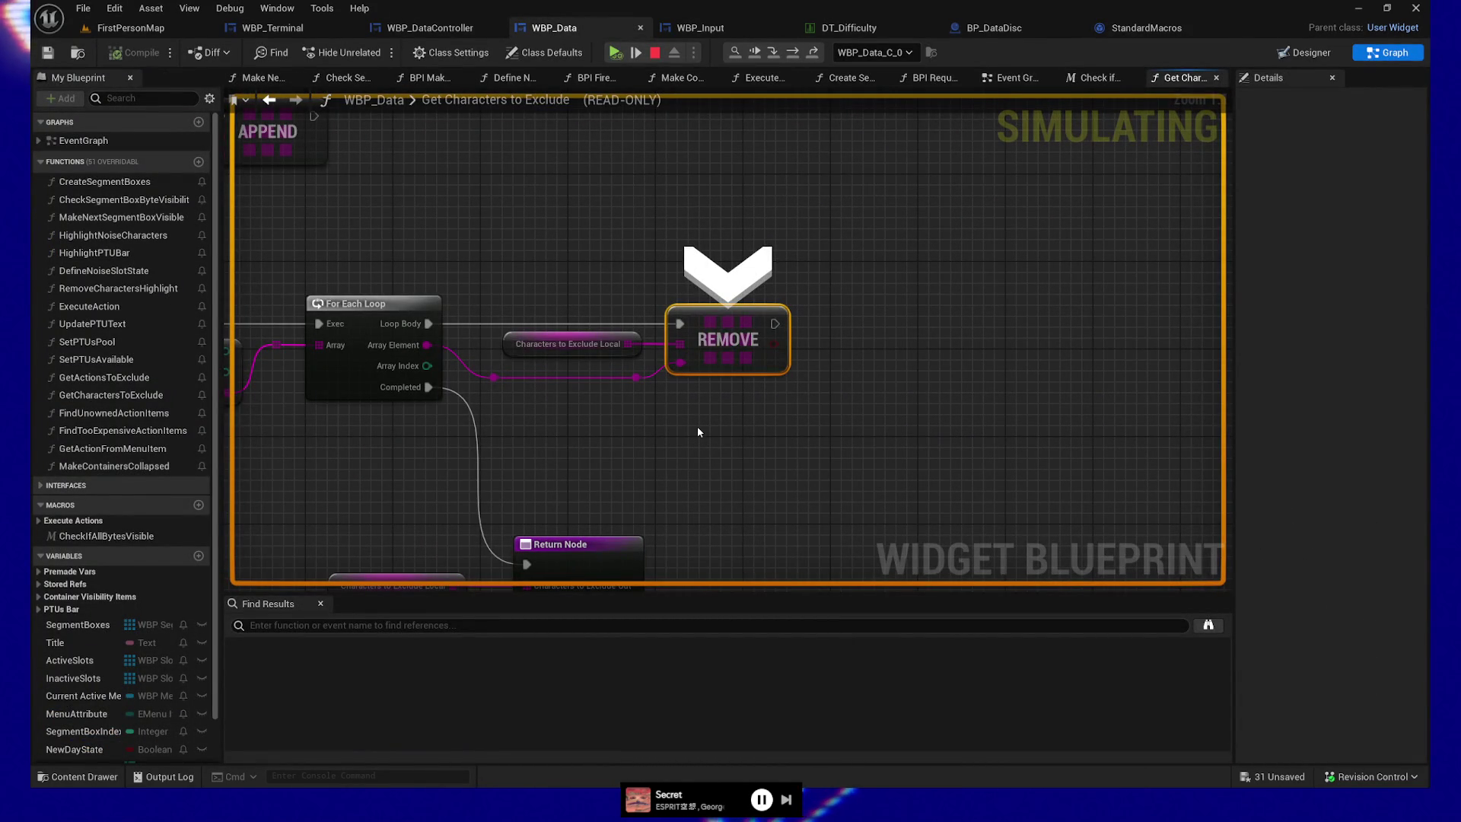
- Keep stepping through the For Each Loop iterations to the loop's exit condition check
key("F10")
key("F10")
key("F10")
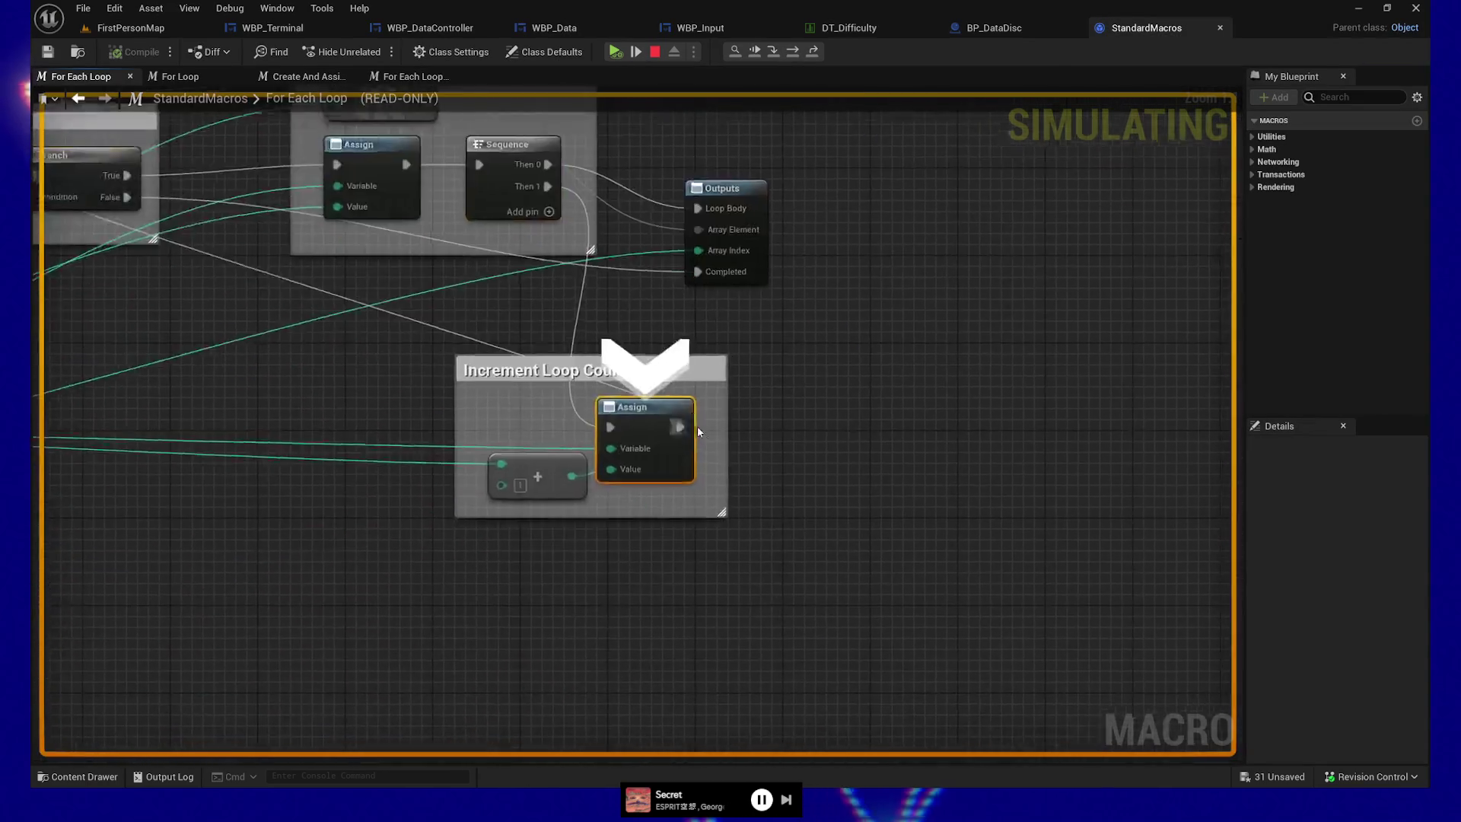
key("F10")
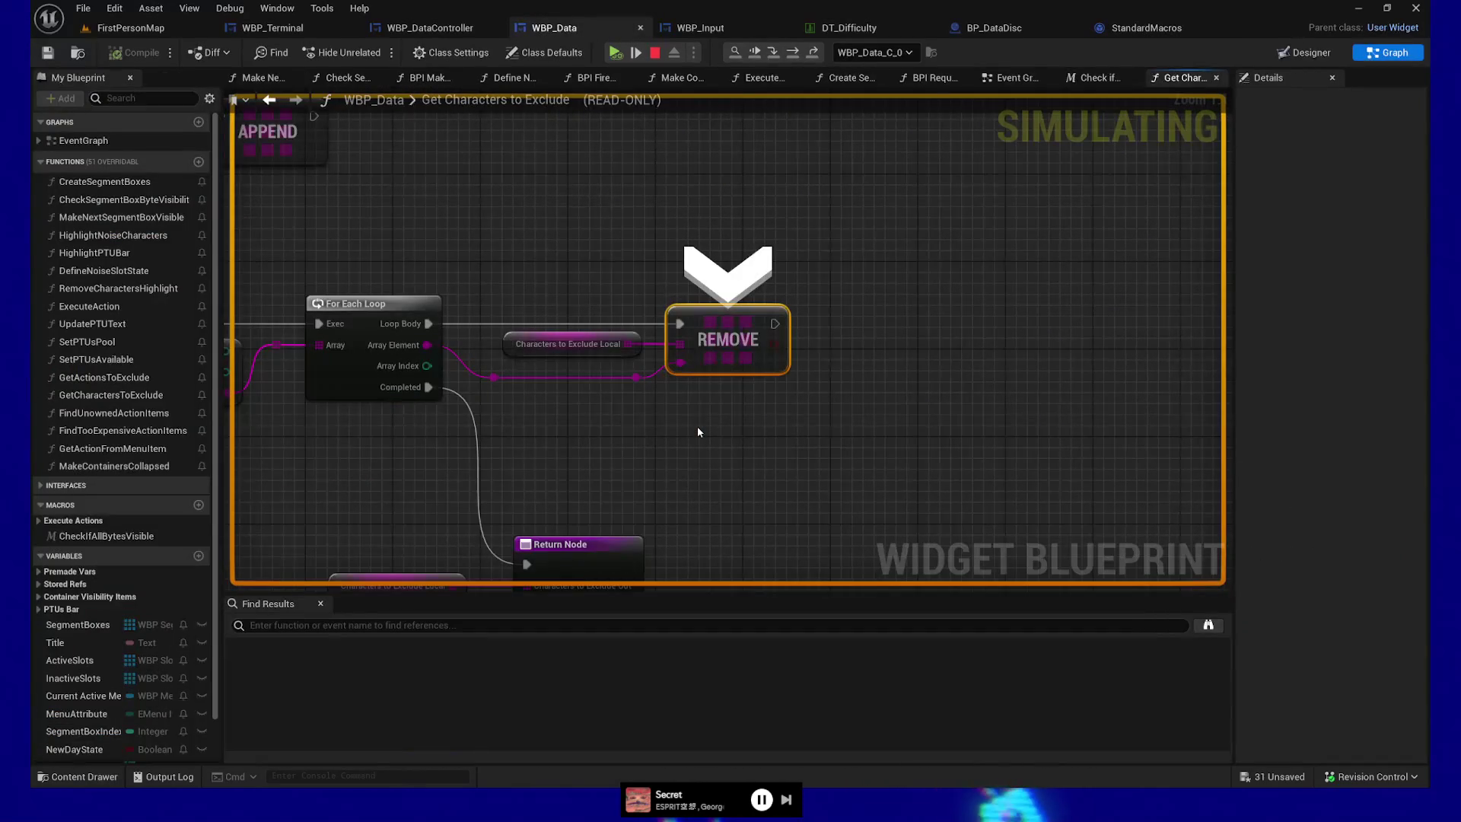
mouse_move(624, 344)
key("F10")
key("F10")
key("F10")
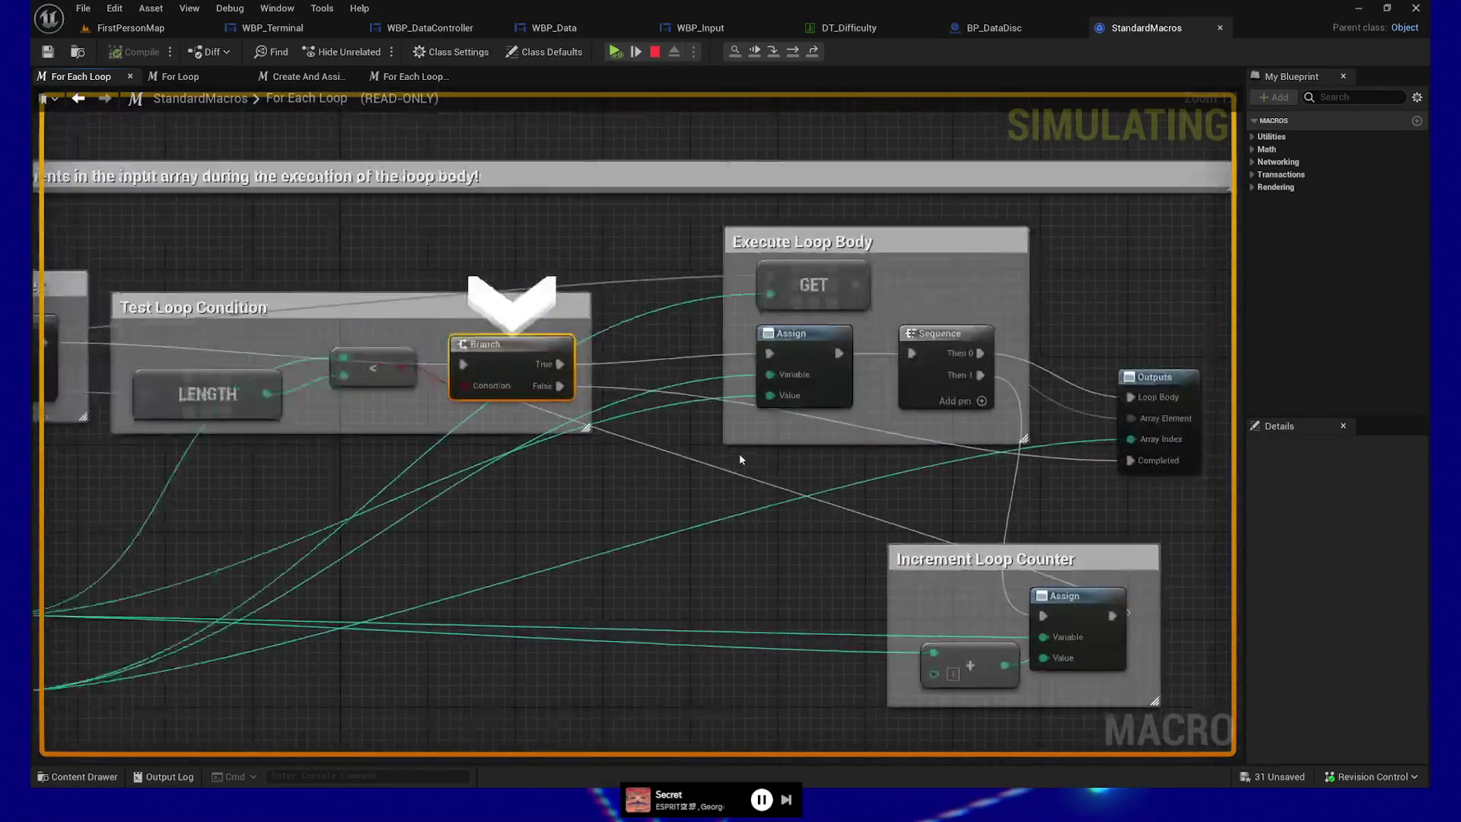
key("F10")
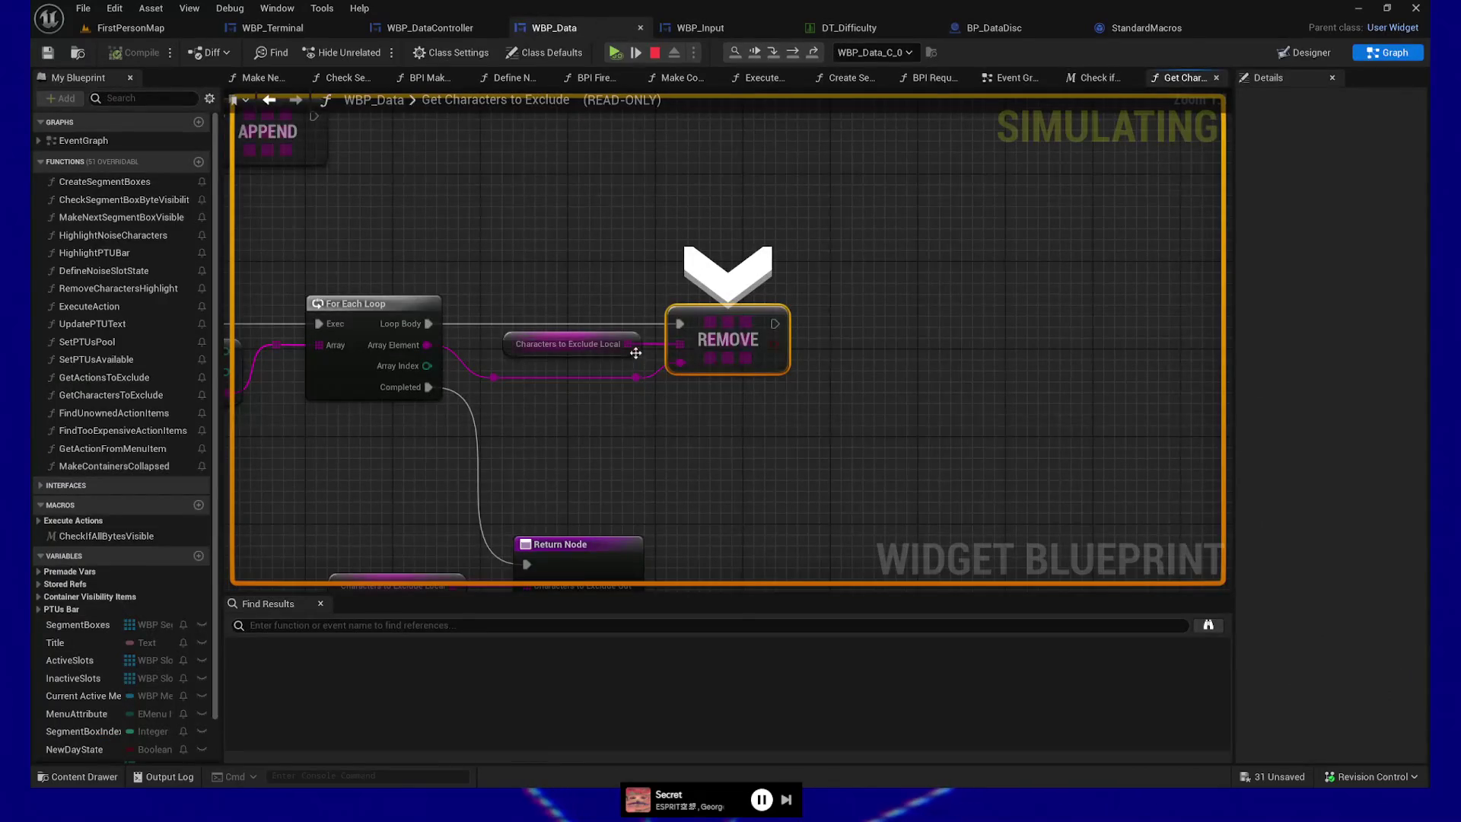
key("F10")
key("F10")
key("F10")
key("F10")
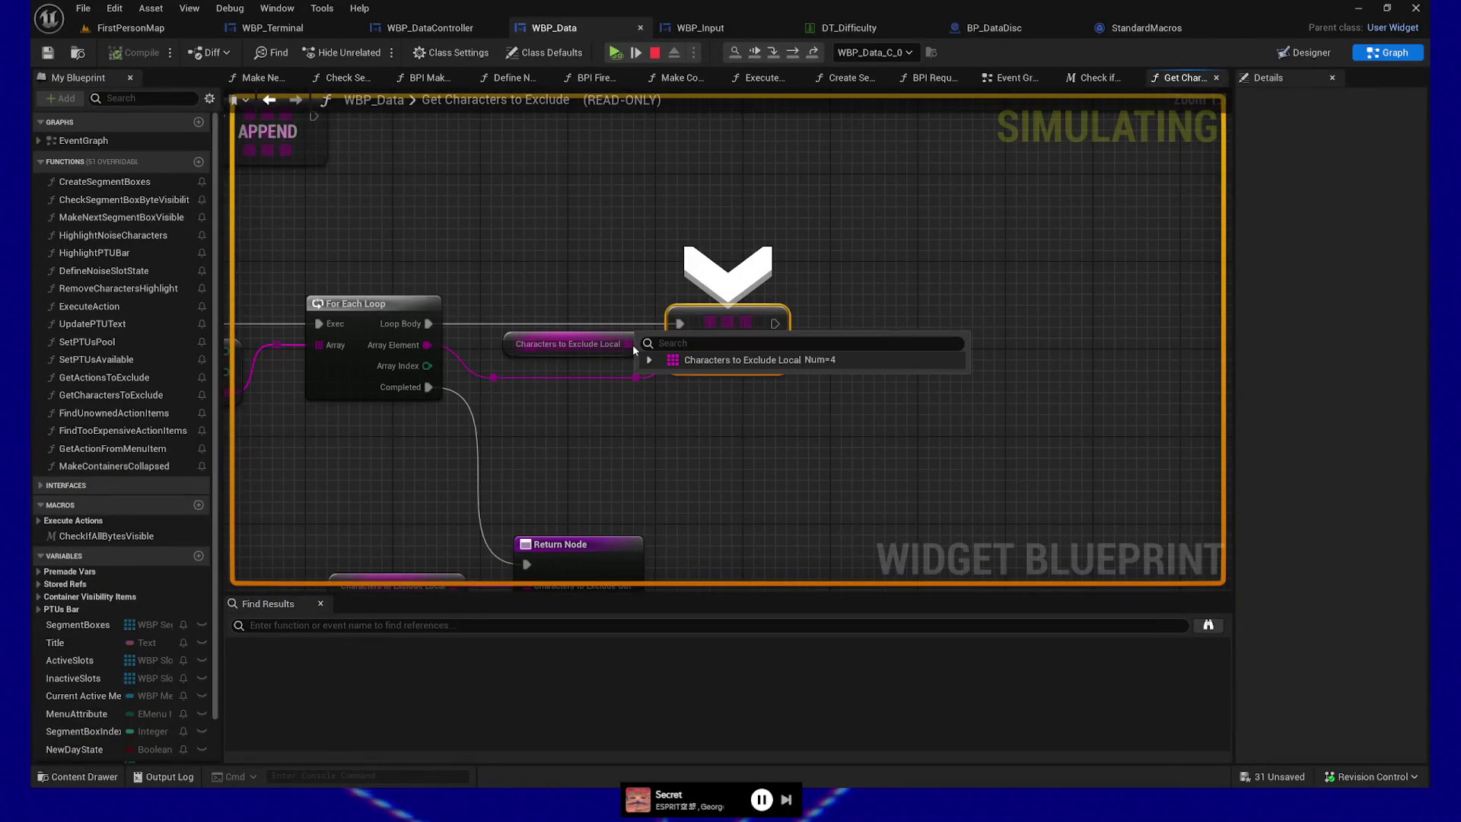
key("F10")
key("F10")
key("F10")
key("F10")
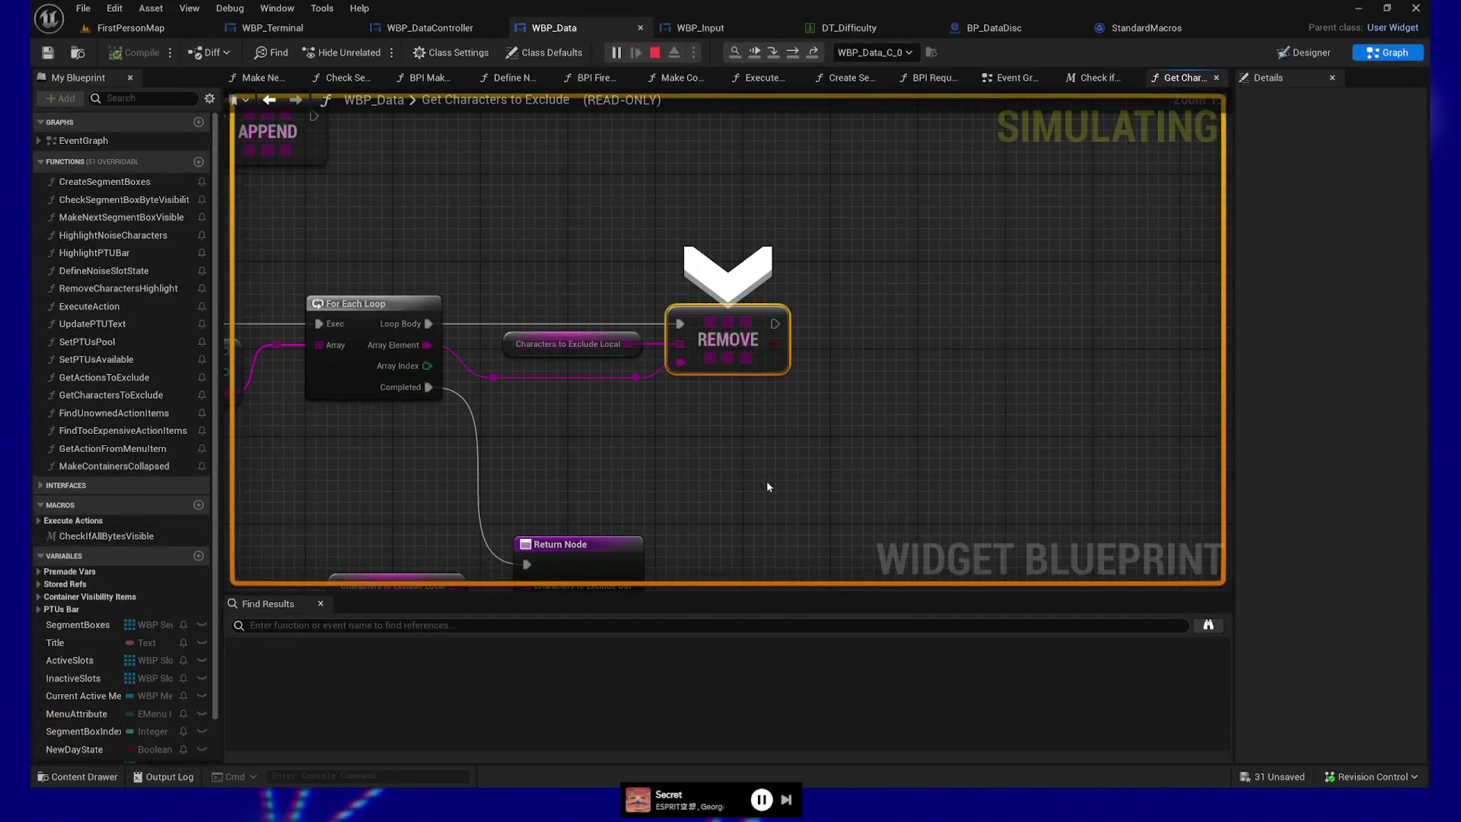
key("F10")
key("F10")
key("F10")
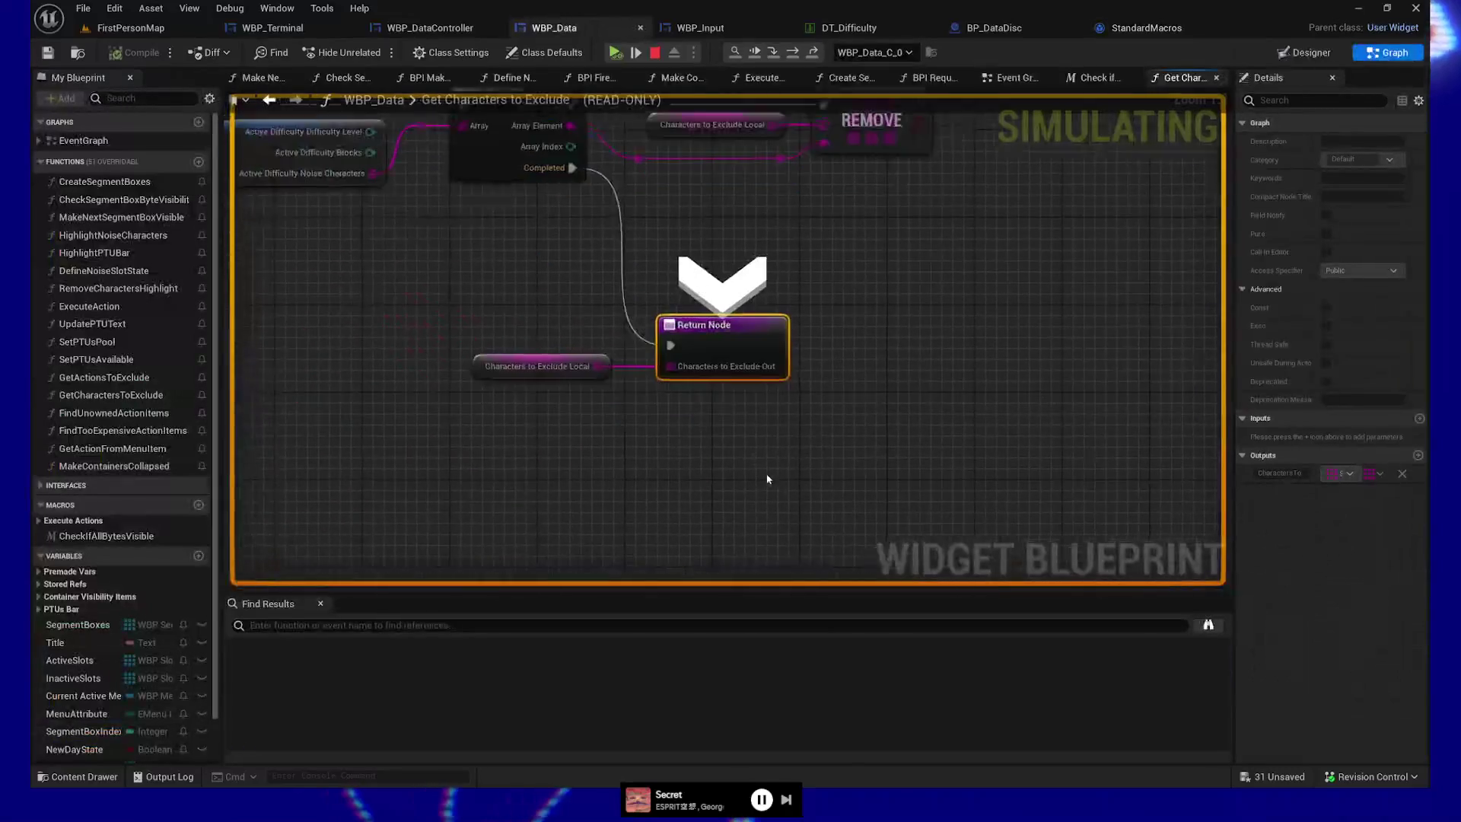
- Expand and collapse the excluded characters array to see its elements
mouse_move(588, 360)
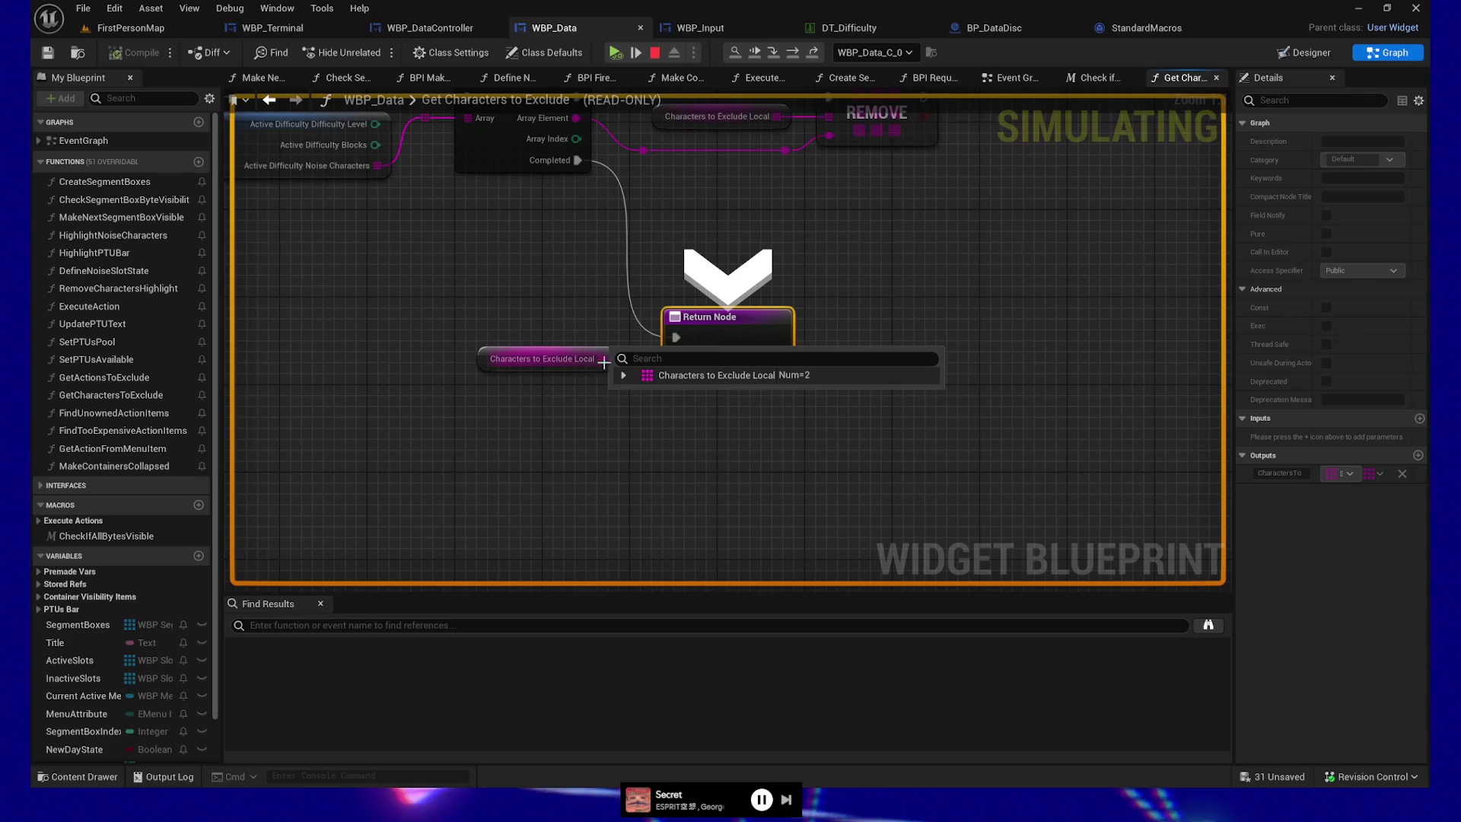
left_click(625, 376)
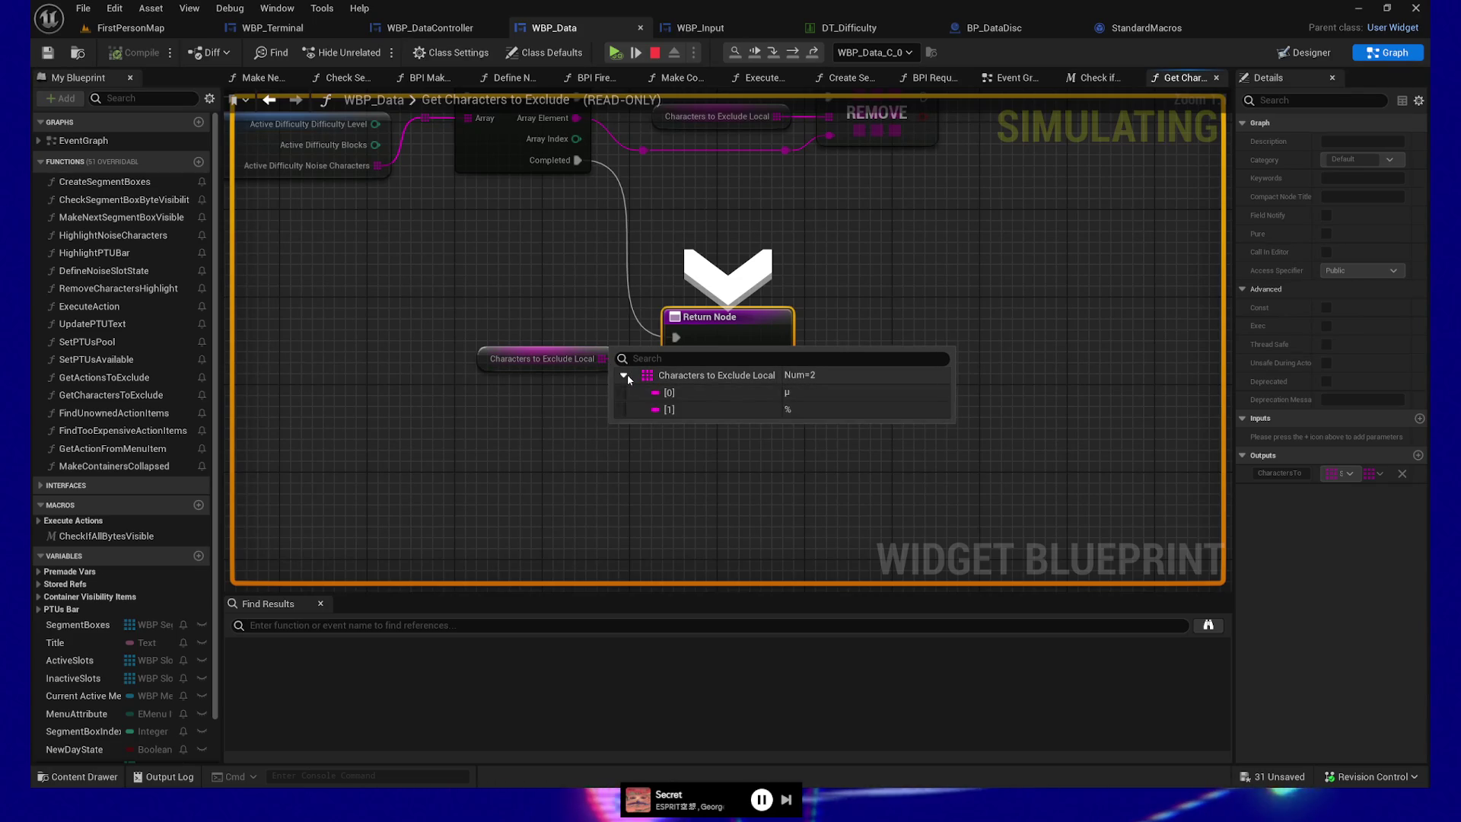
left_click(624, 375)
- Step out to BPI Request Menu Logic's Return Node and back into BPI Calculate Menu
key("F10")
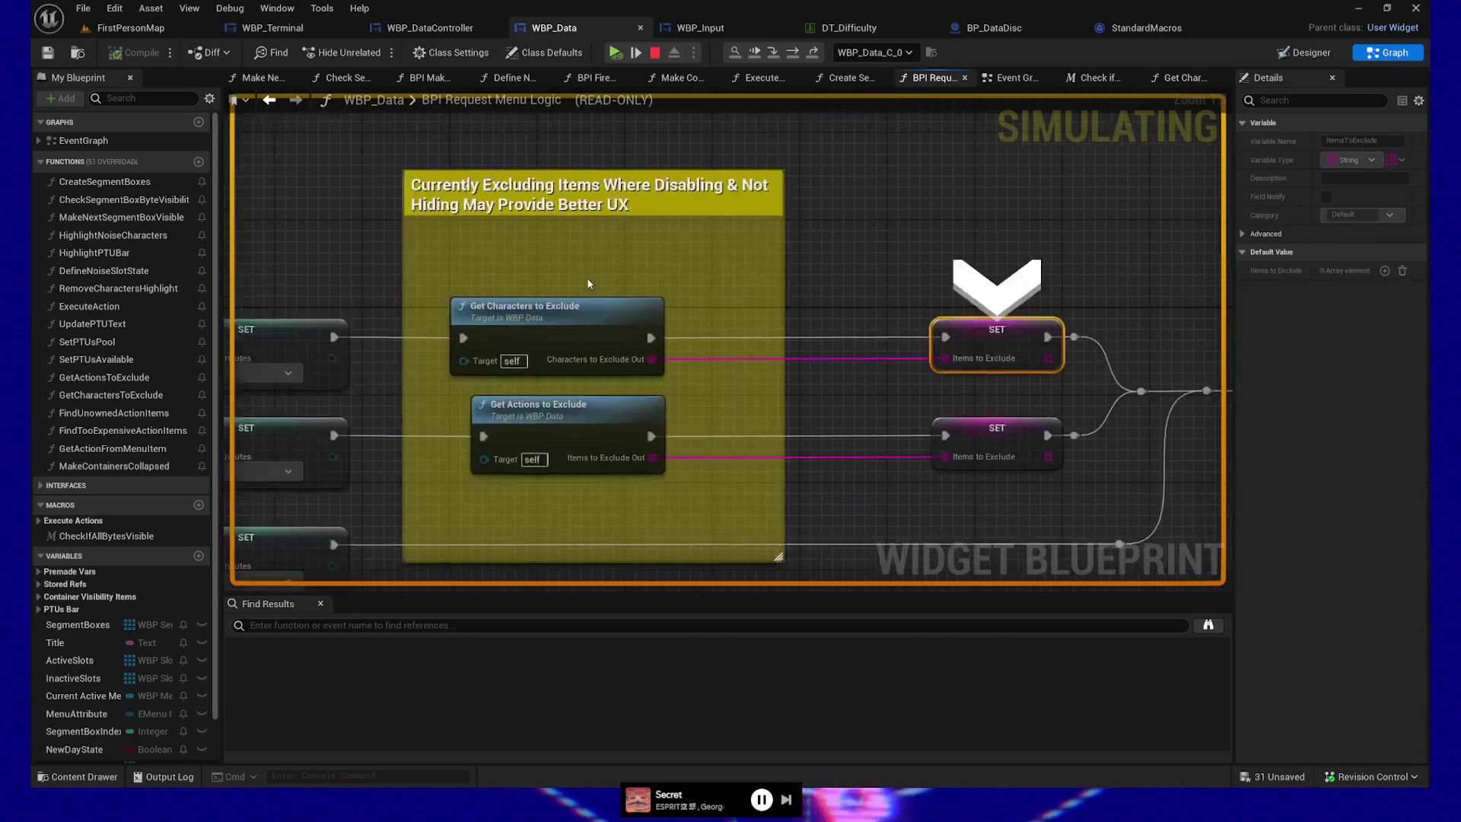
mouse_move(728, 360)
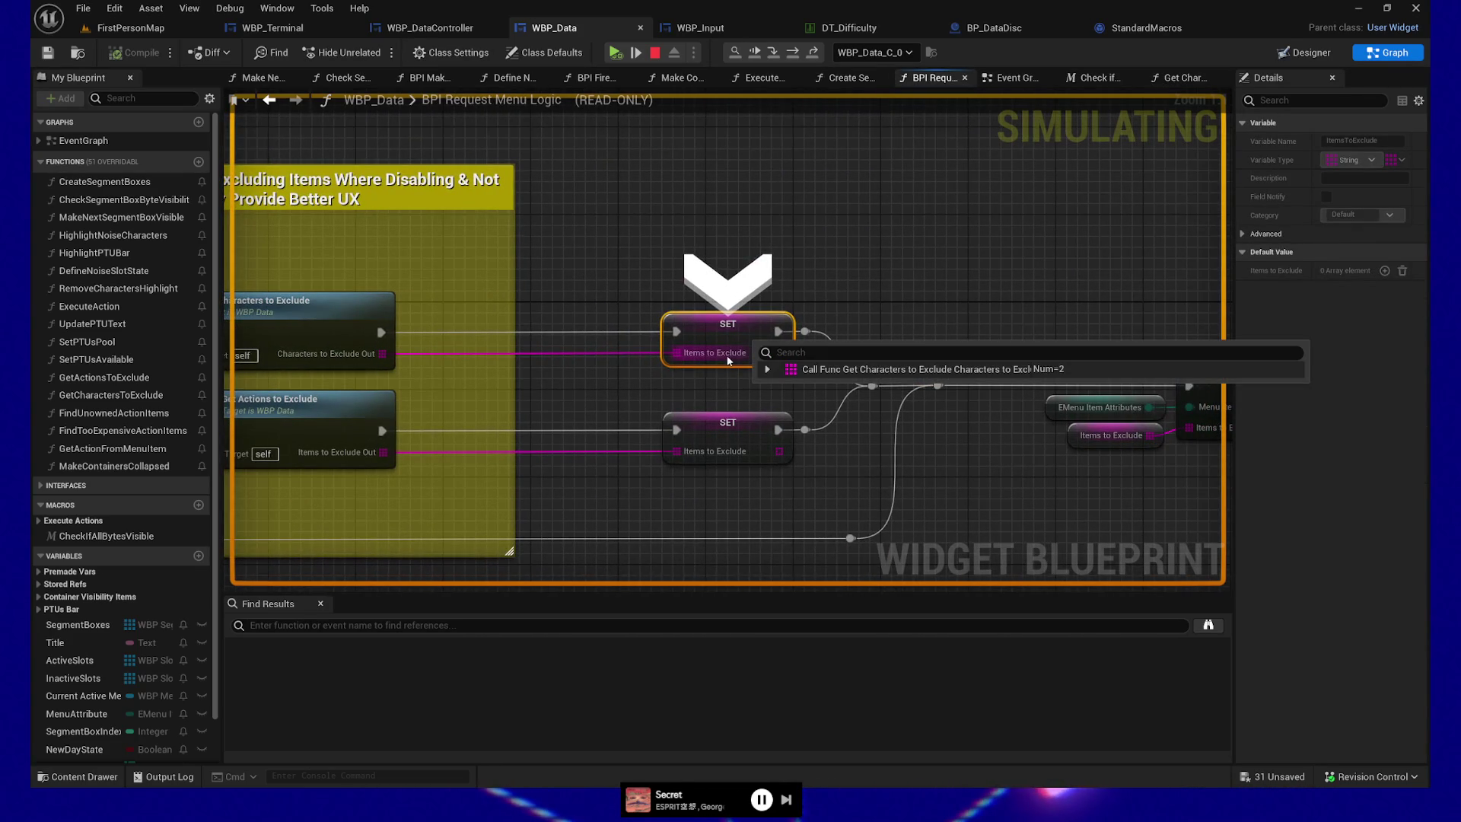
key("F10")
mouse_move(637, 379)
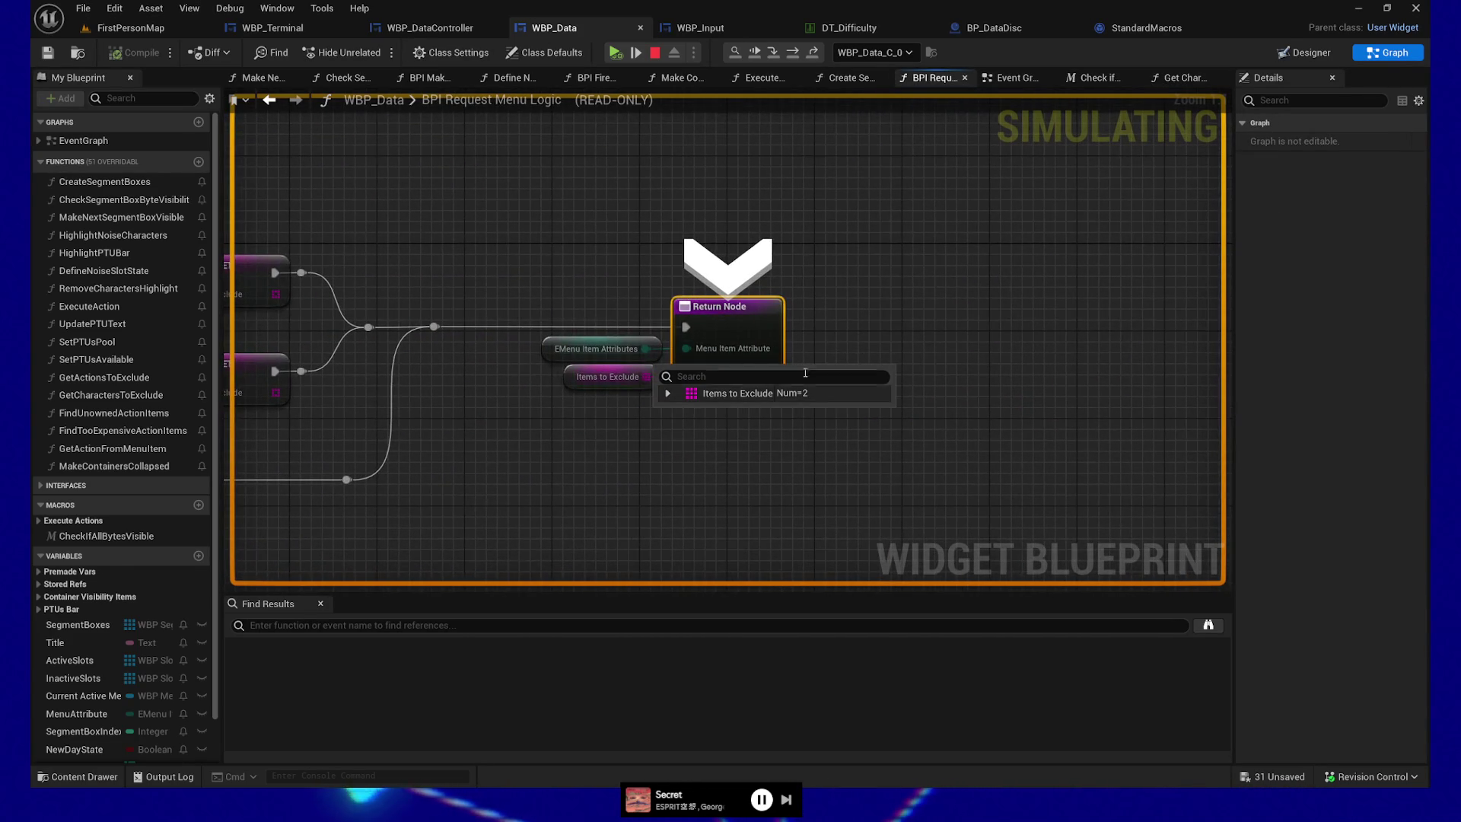
key("F10")
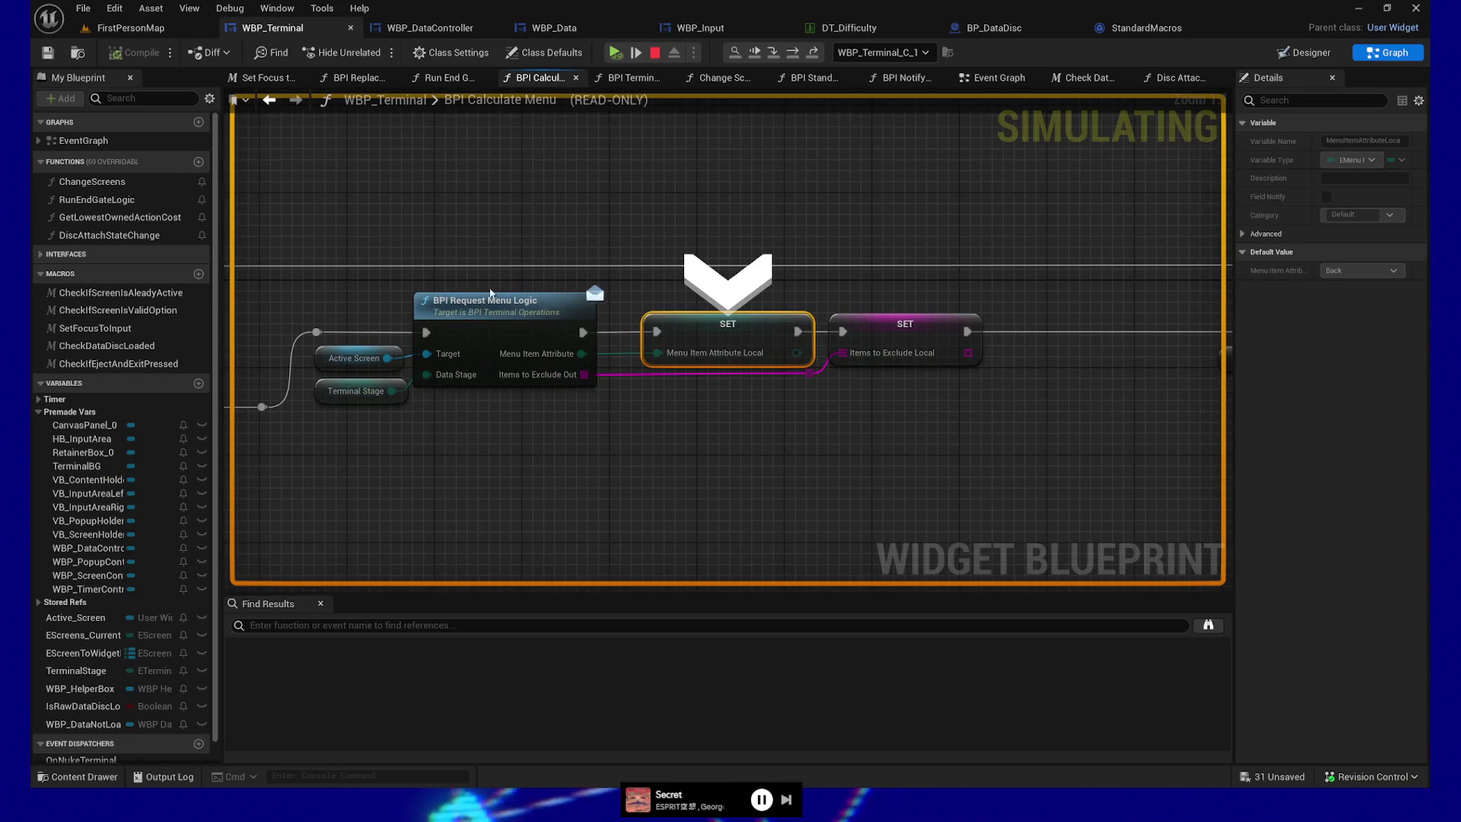
- Step past both SET nodes into Create Active Menu and on to the Branch node
key("F10")
key("F10")
key("F10")
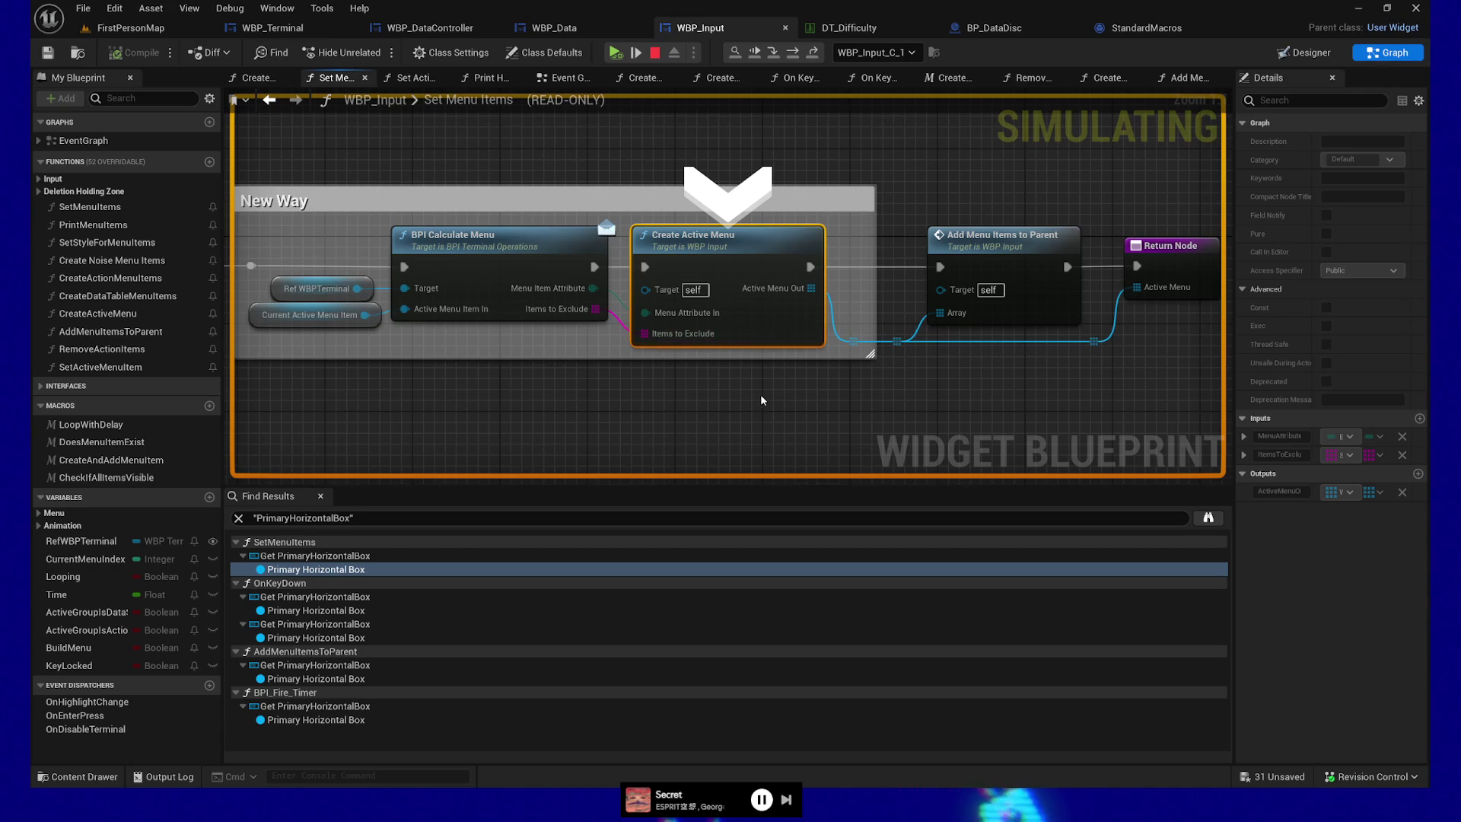
left_click(635, 52)
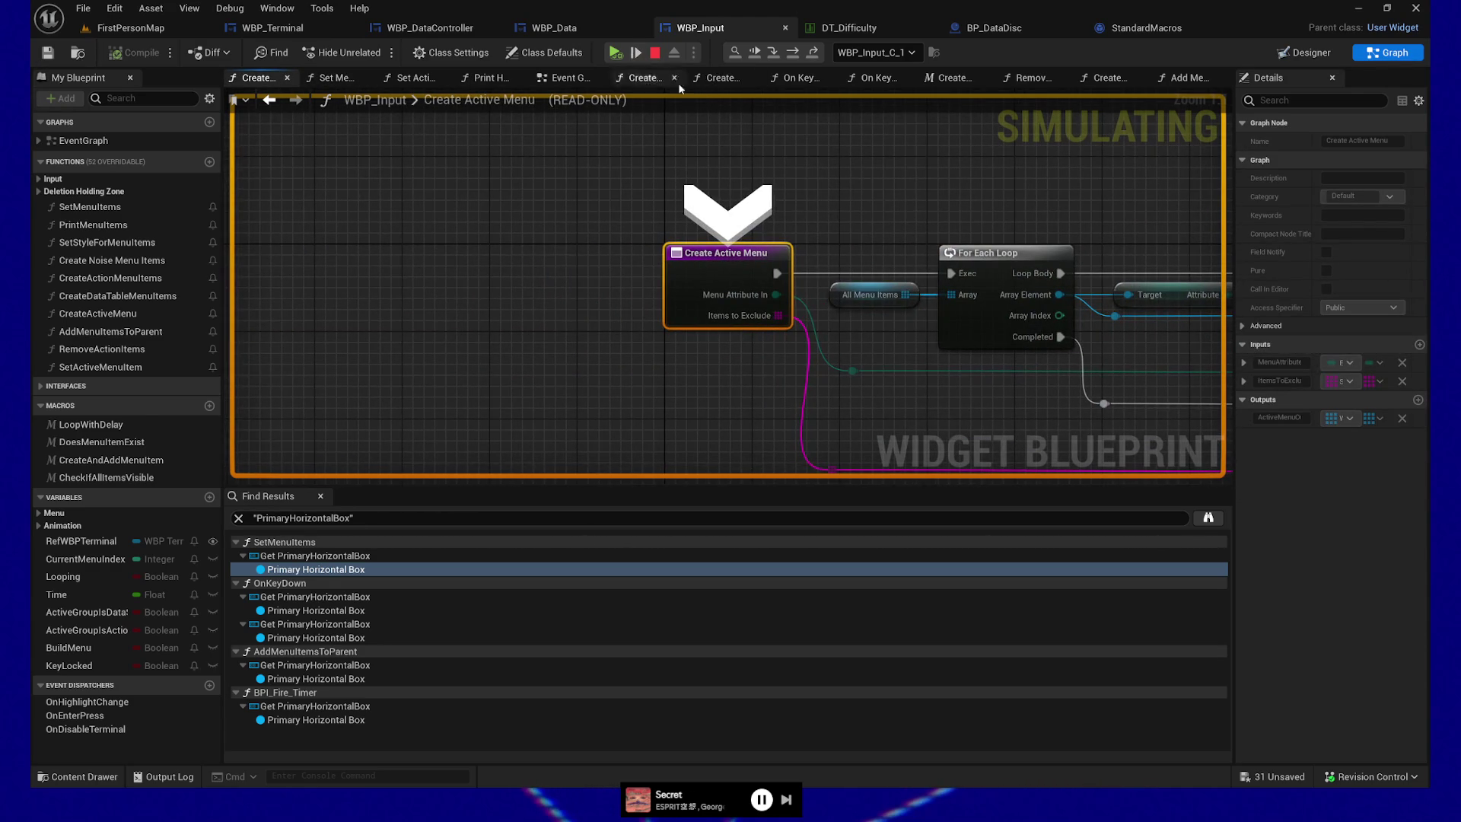
key("F10")
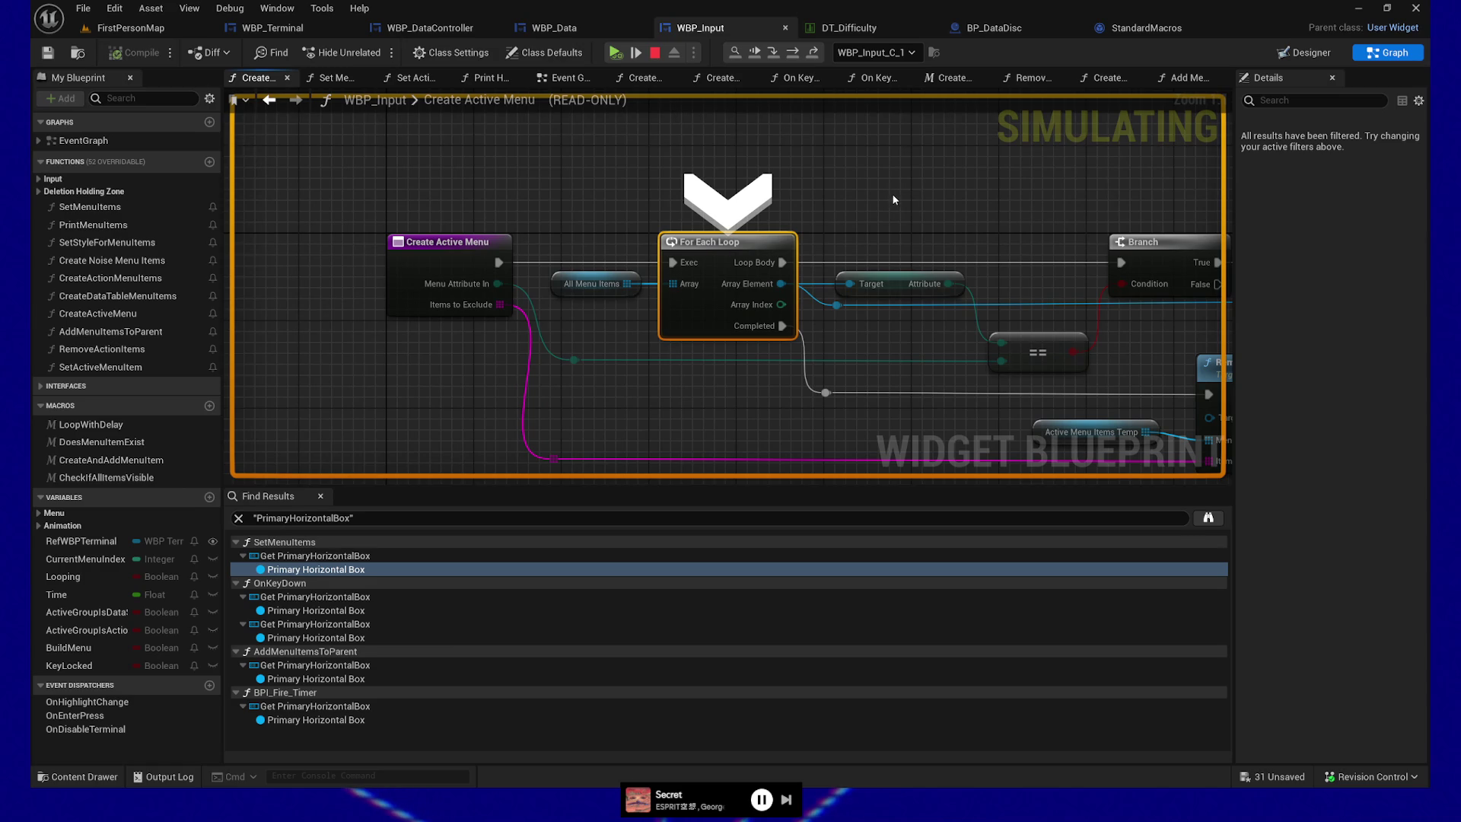
key("F10")
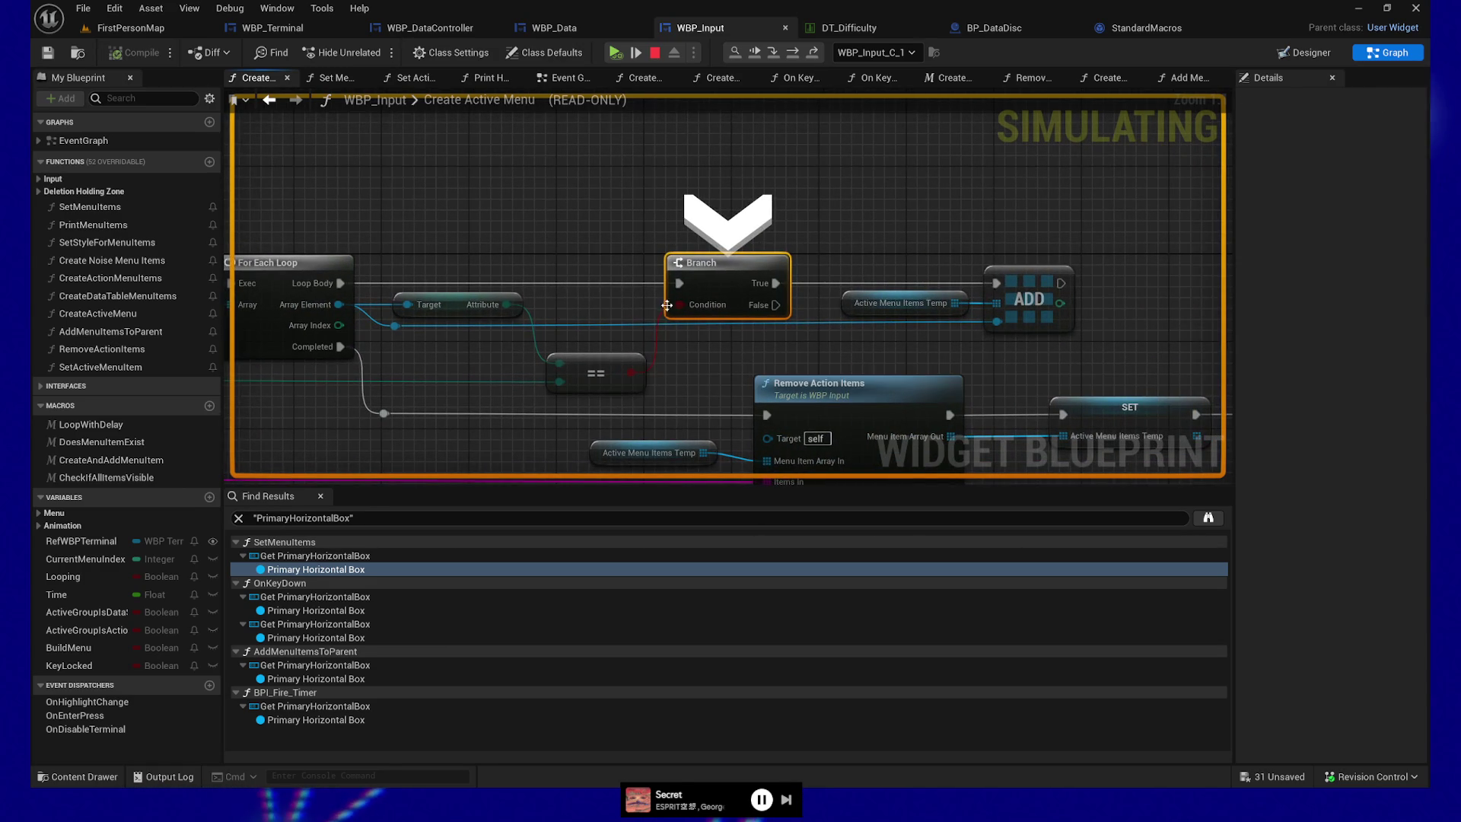
- Step through the For Each Loop macro's iterations and back to WBP_Input's Branch node
key("F10")
key("F10")
key("F10")
key("F10")
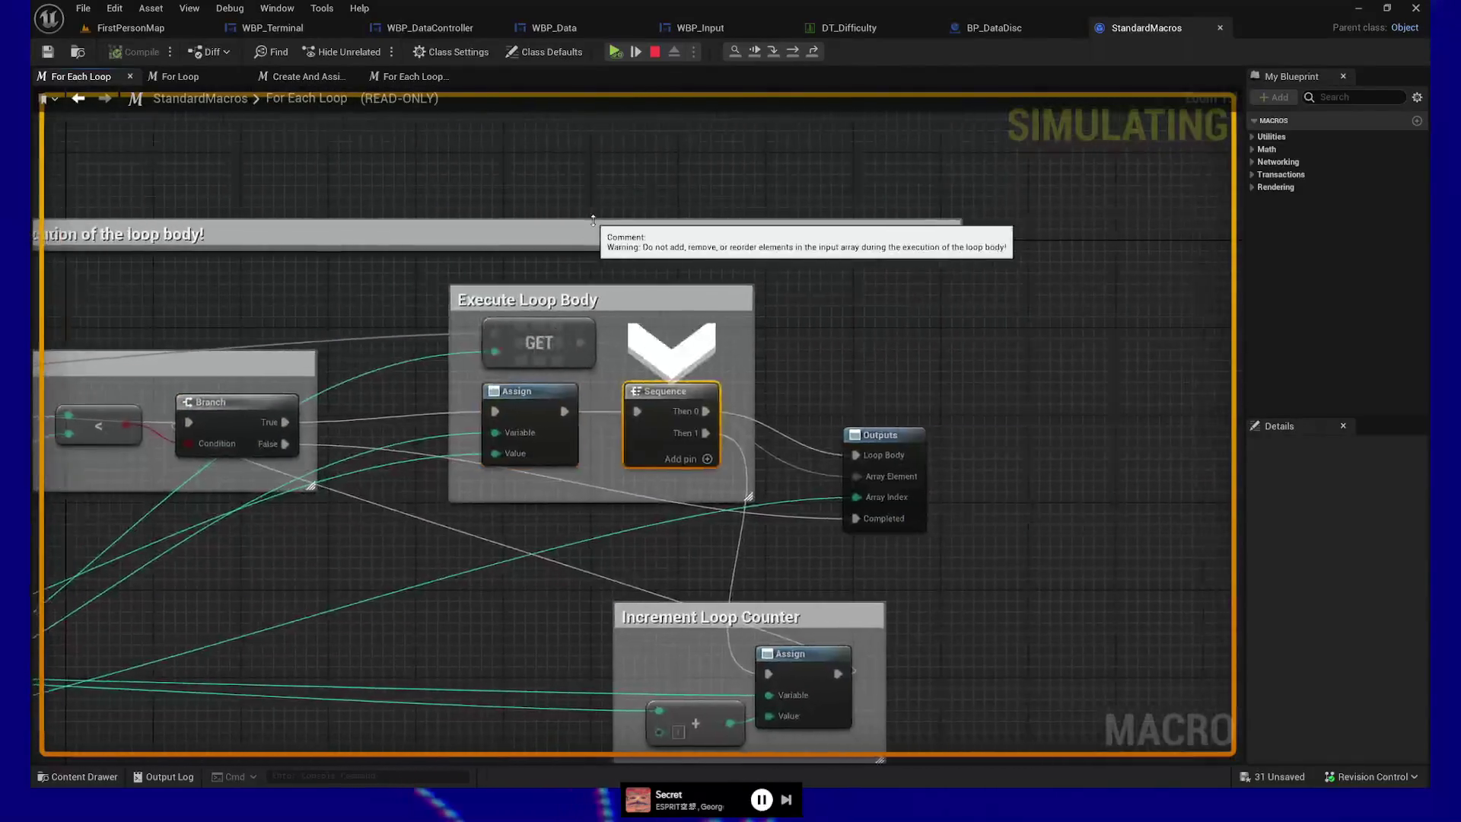
key("F10")
key("F10")
key("F10")
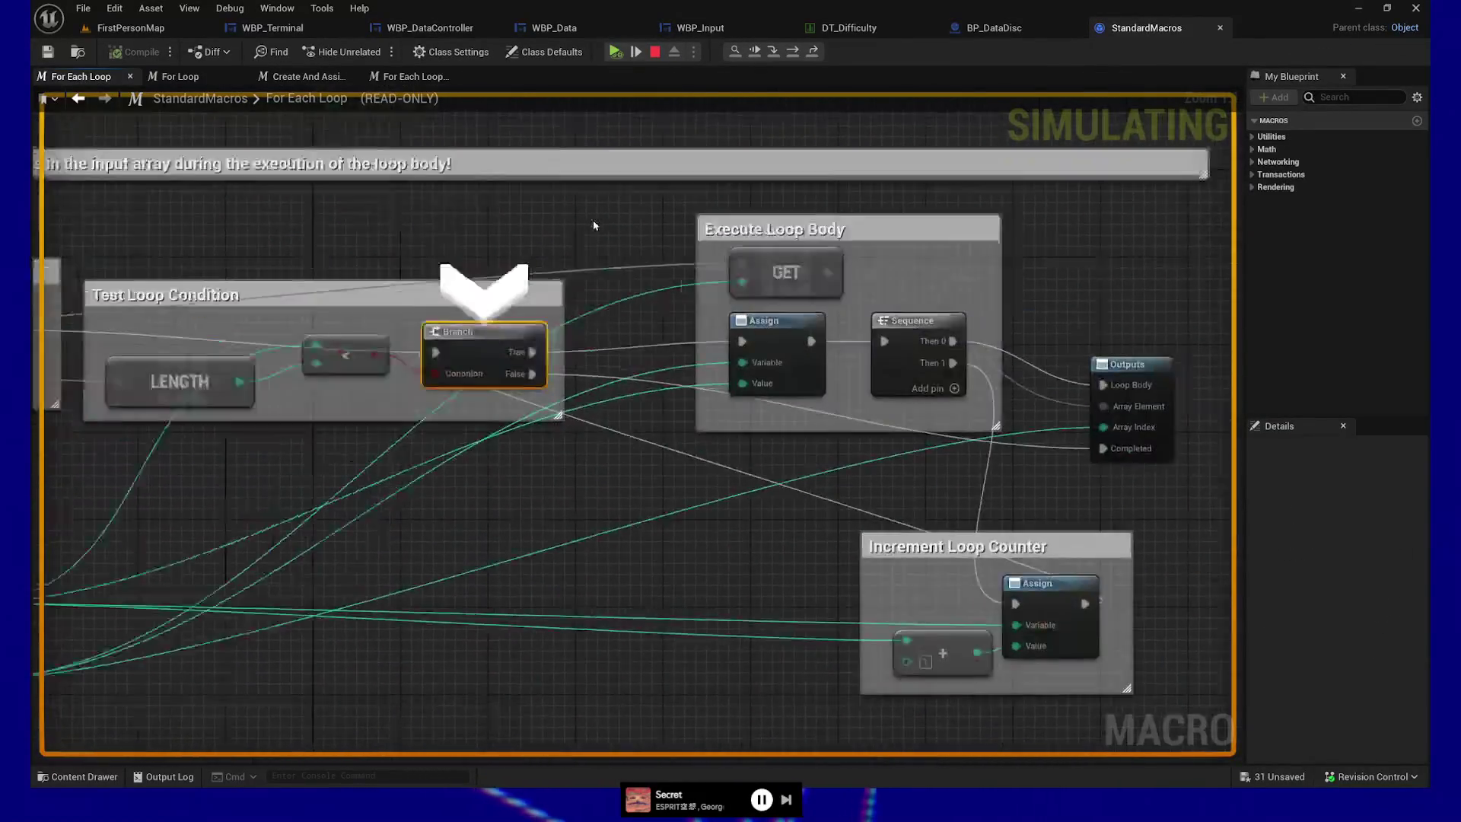
key("F10")
key("F10")
key("F10")
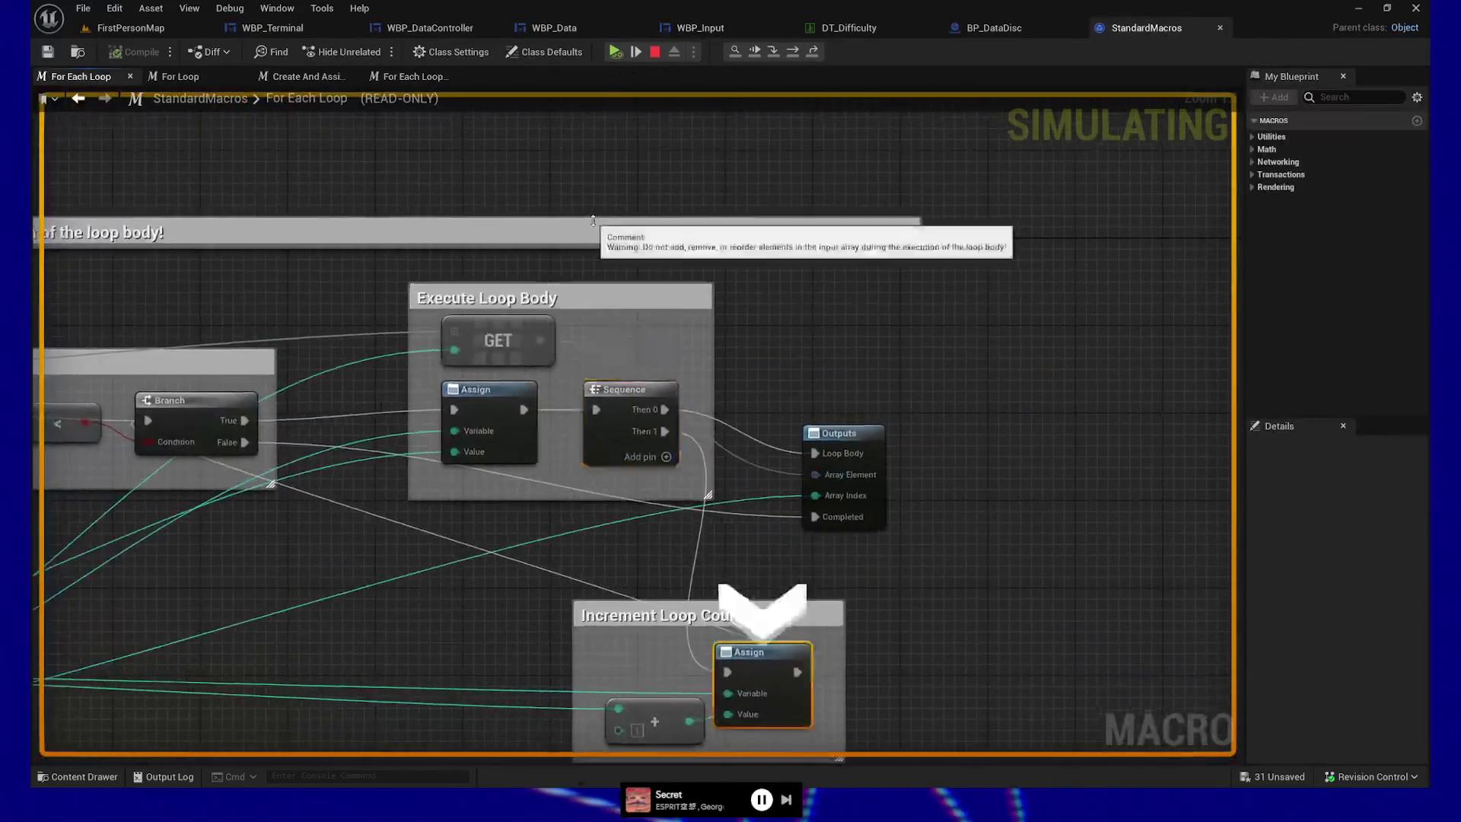
key("F10")
key("F10")
key("F10")
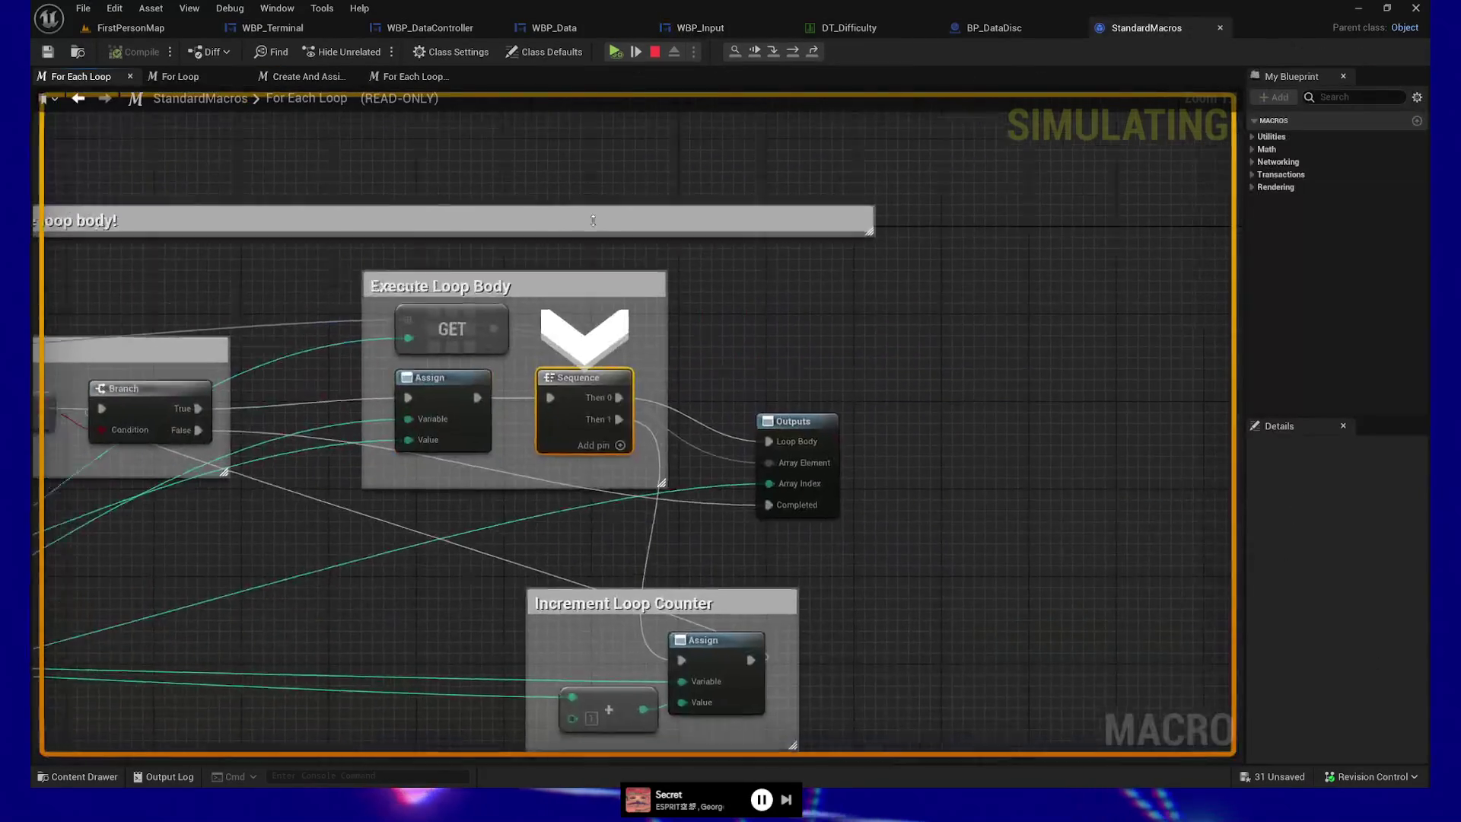
key("F10")
key("F10")
key("F10")
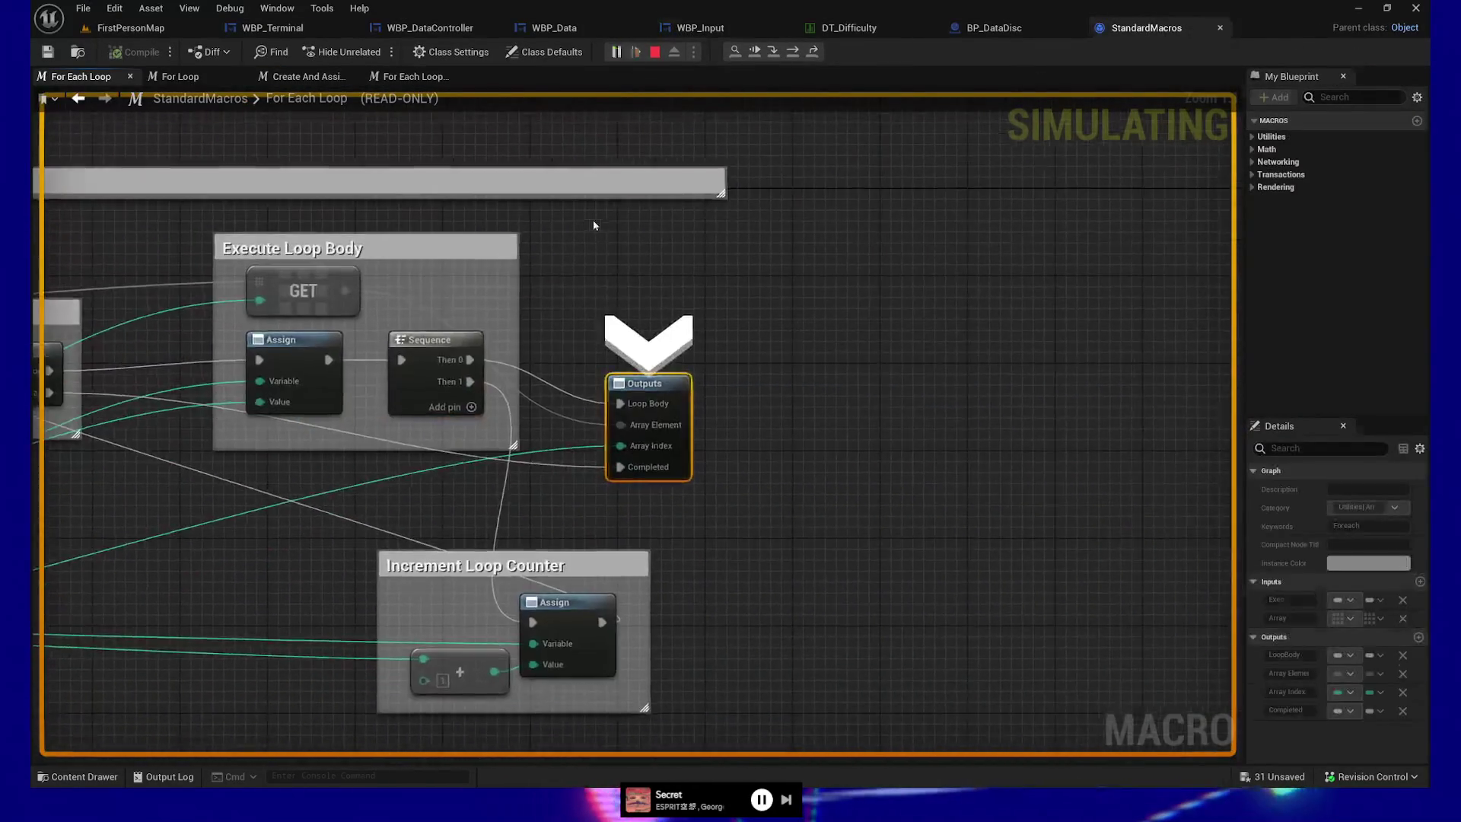
key("F10")
key("F10")
key("F10")
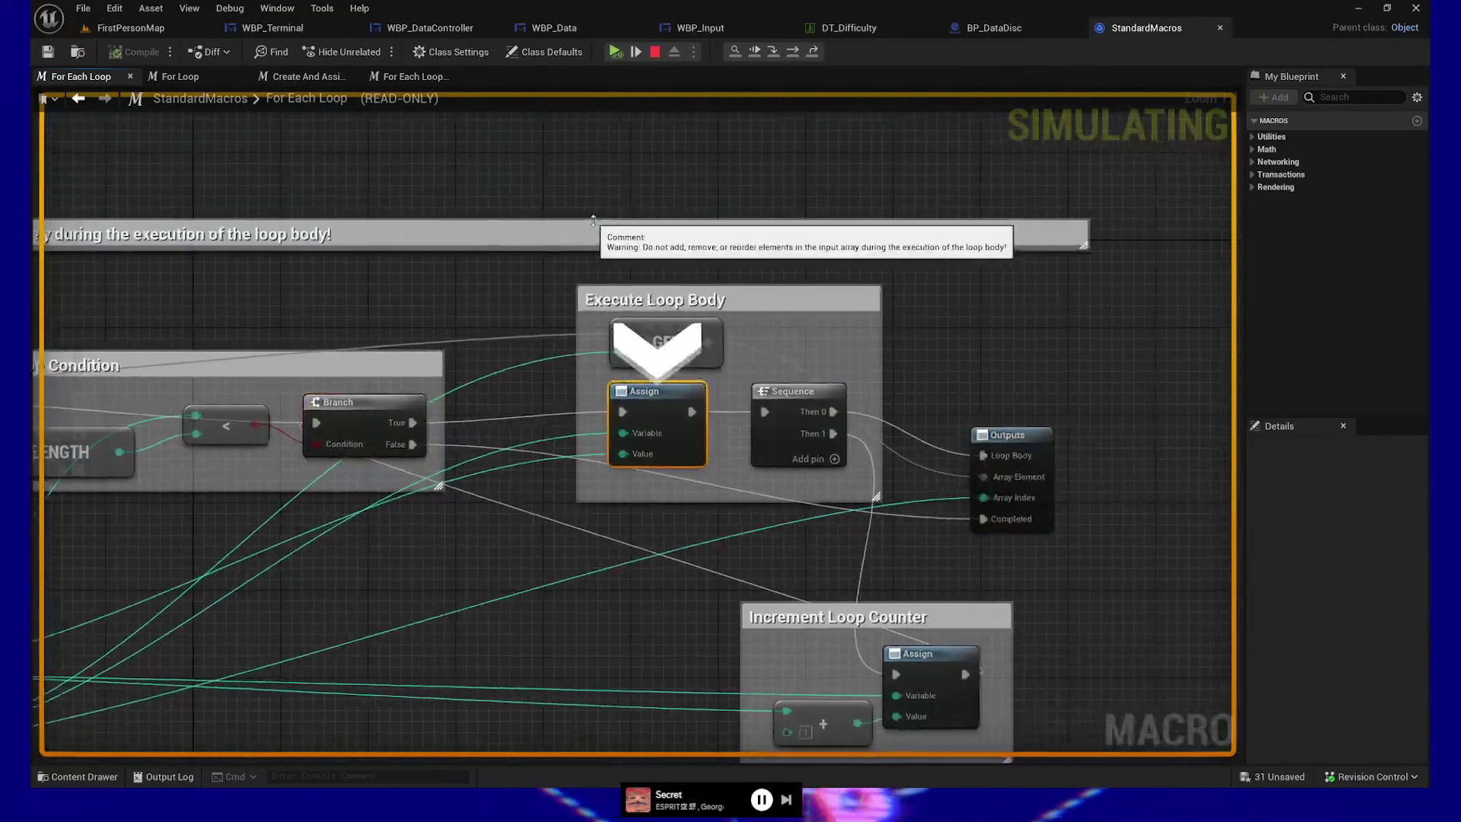
key("F10")
key("F10")
key("F10")
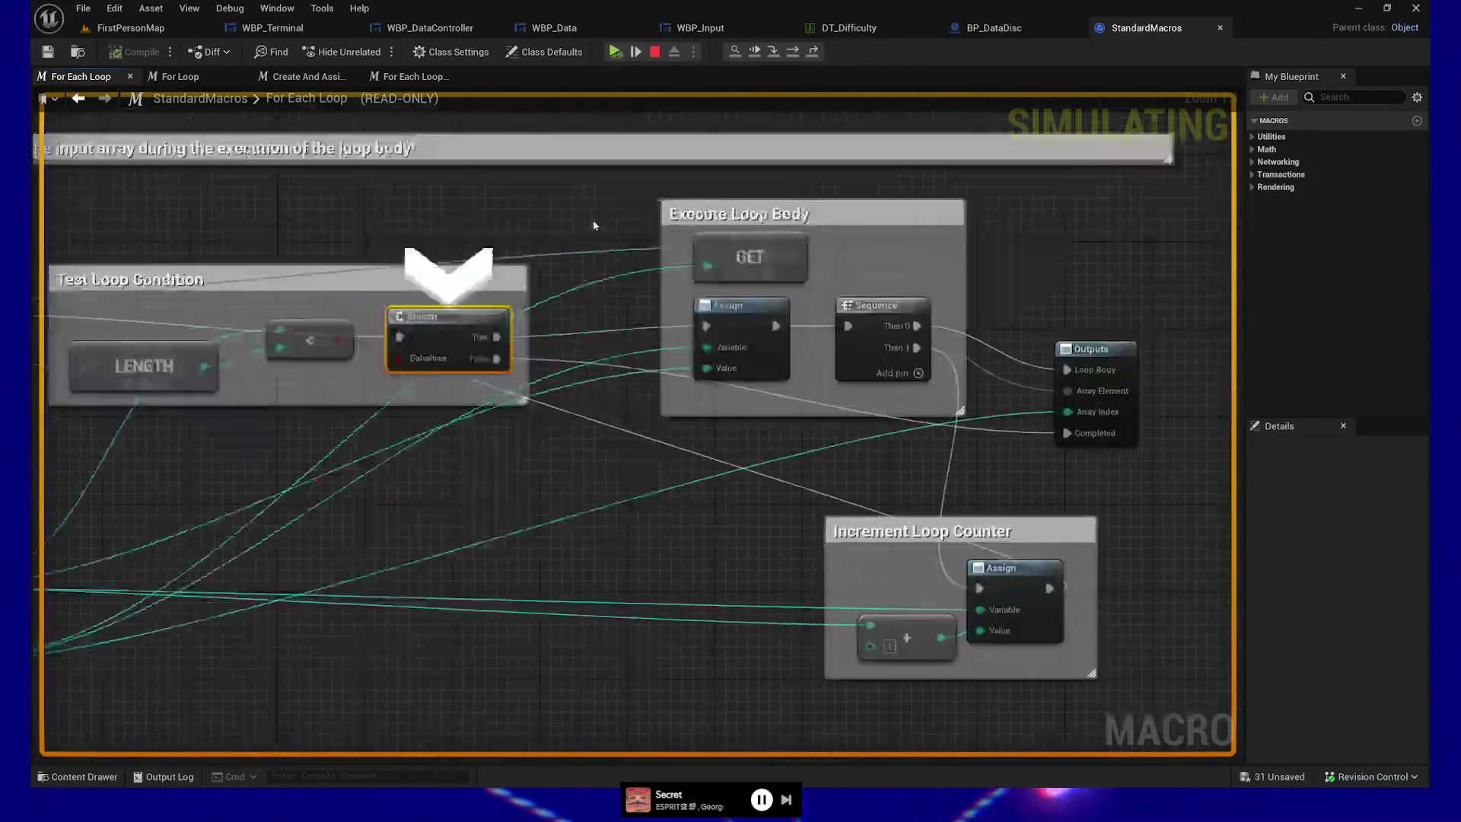
key("F10")
key("F10")
key("F10")
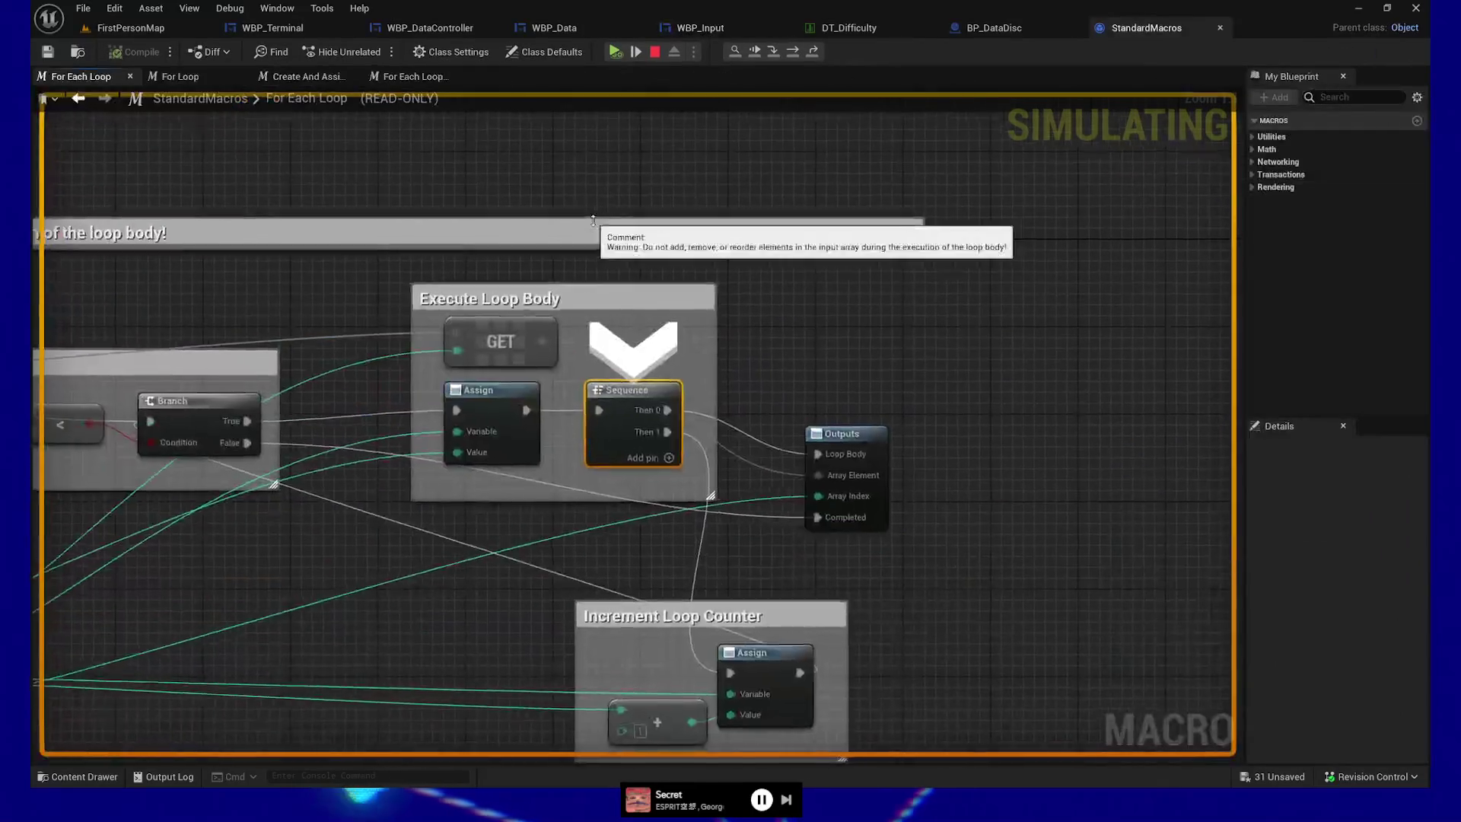
key("F10")
key("F10")
key("F10")
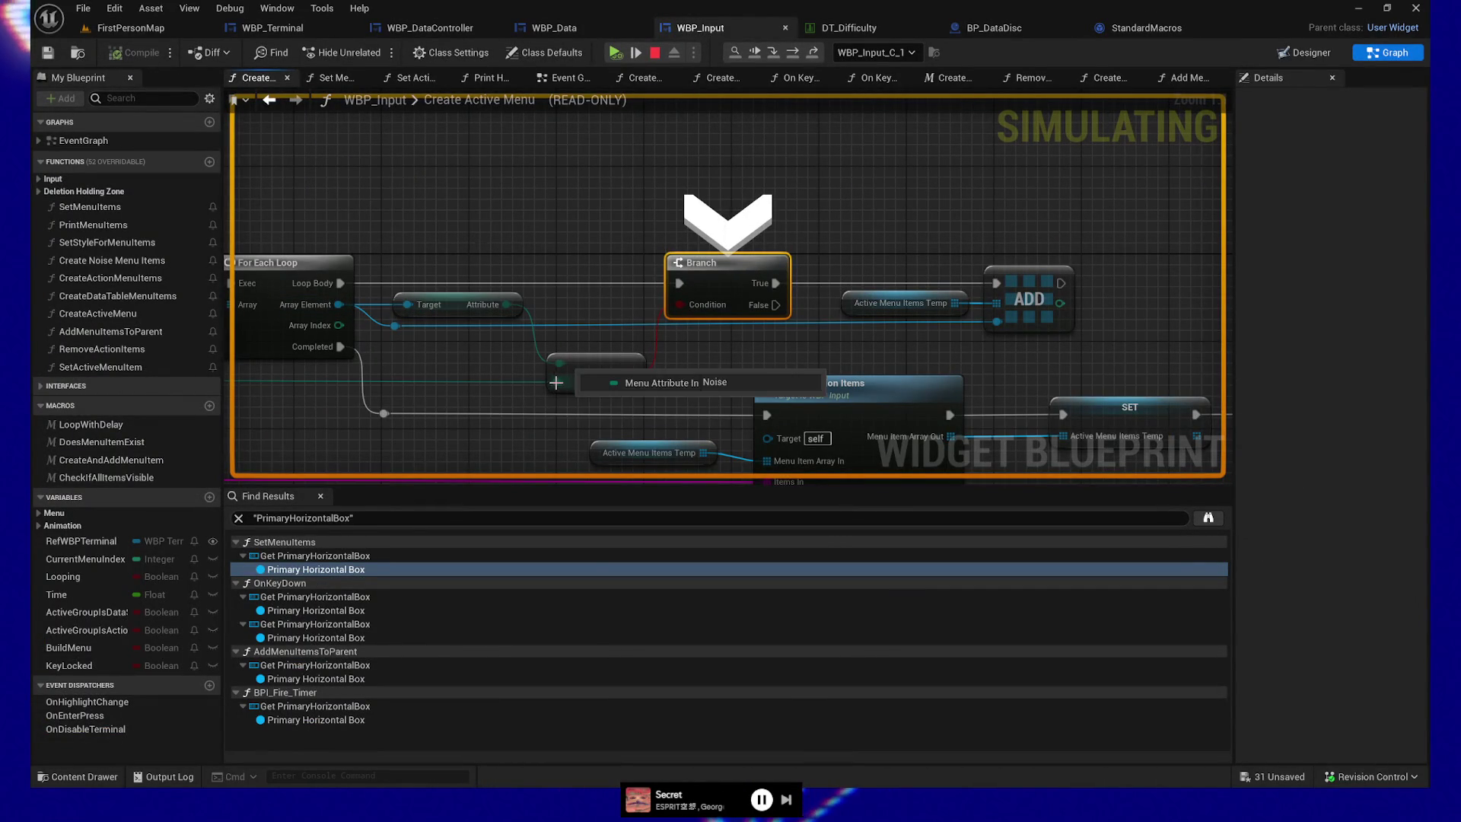
- Step into the For Each Loop macro and back out to the Branch, then select Remove Action Items
mouse_move(957, 304)
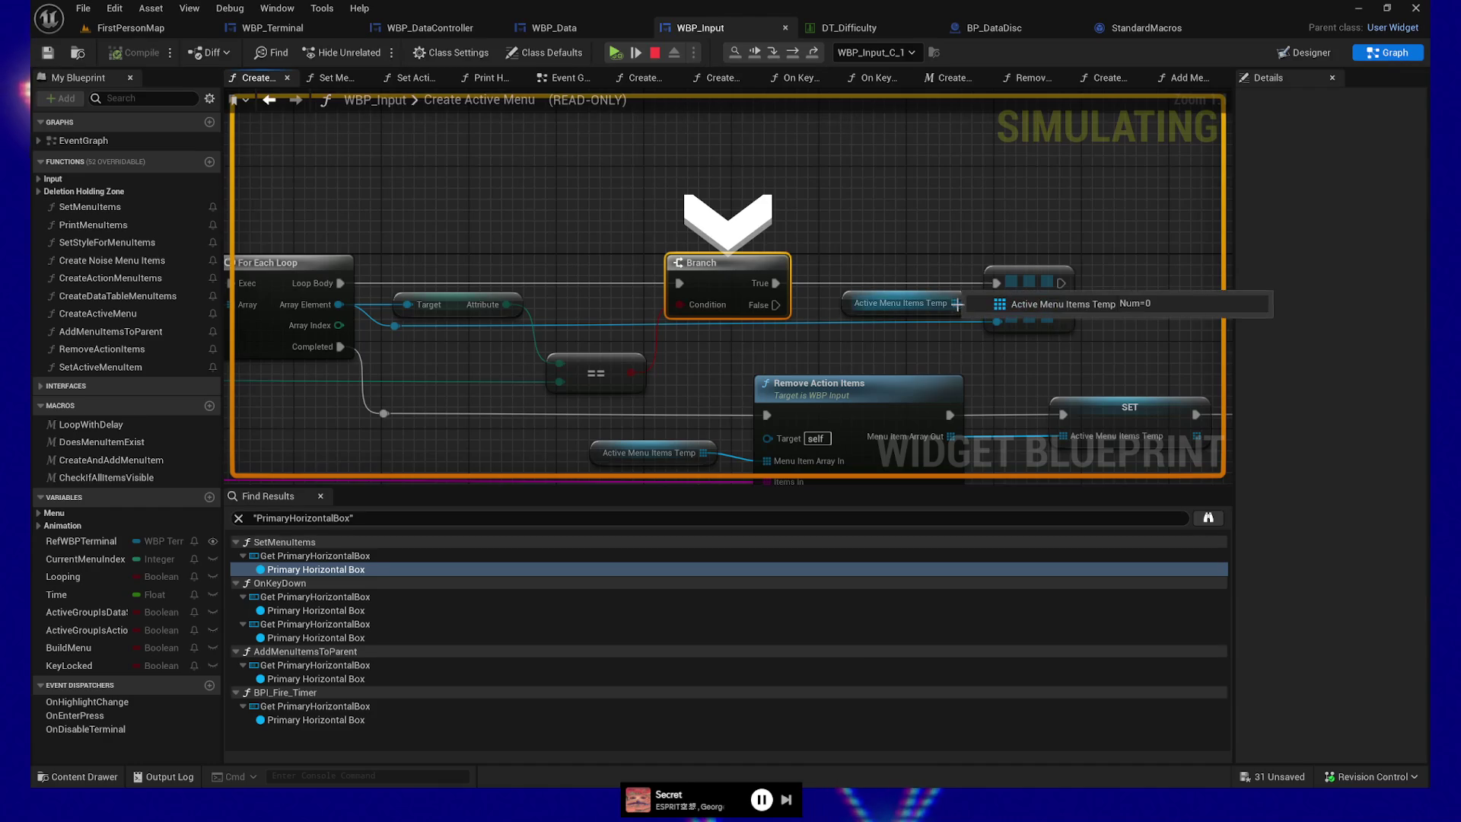
key("F11")
key("F11")
key("F11")
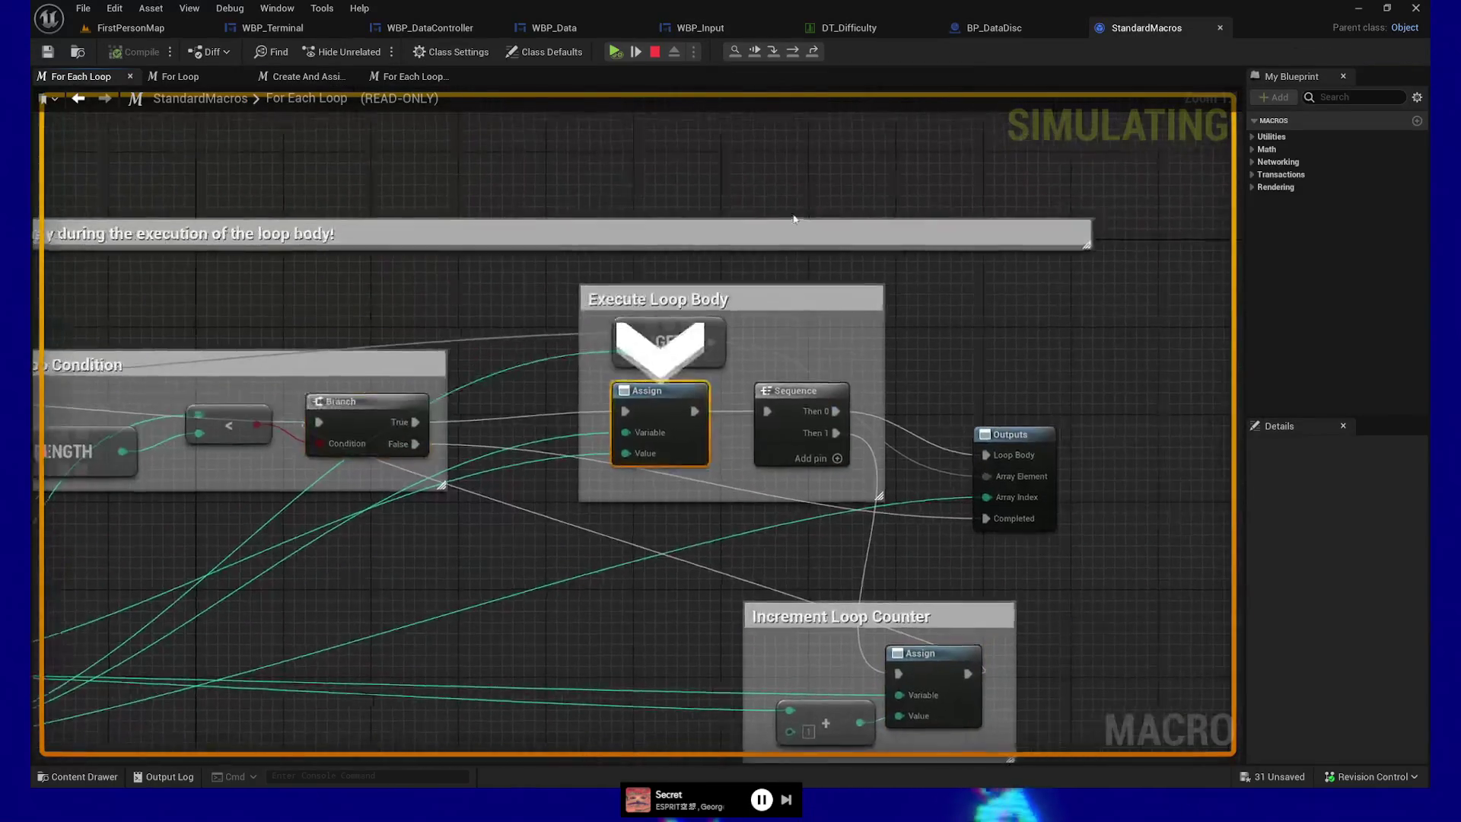
key("F11")
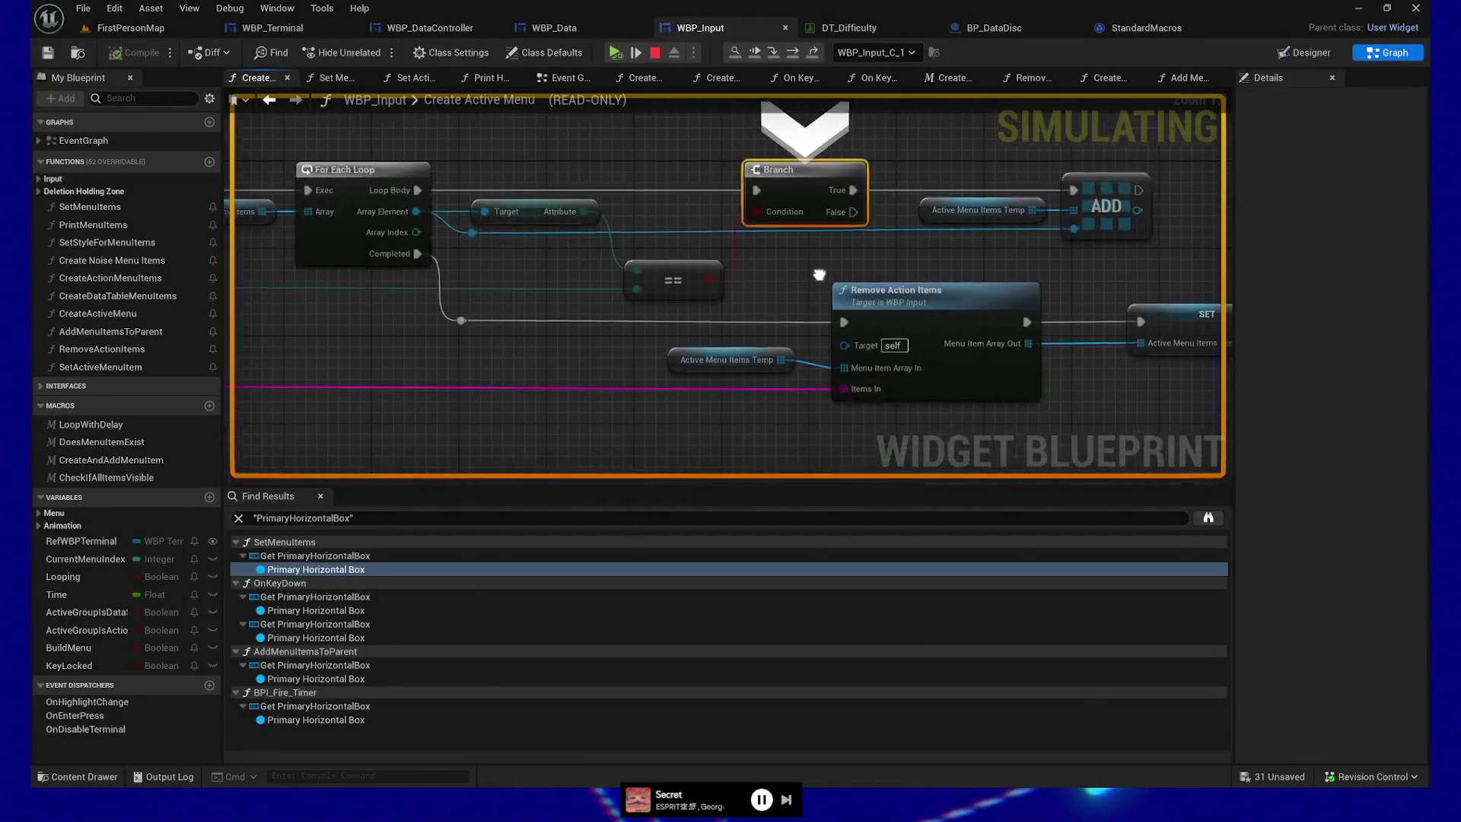
left_click(1009, 300)
- Set a breakpoint on Remove Action Items and center the graph around it
key("F9")
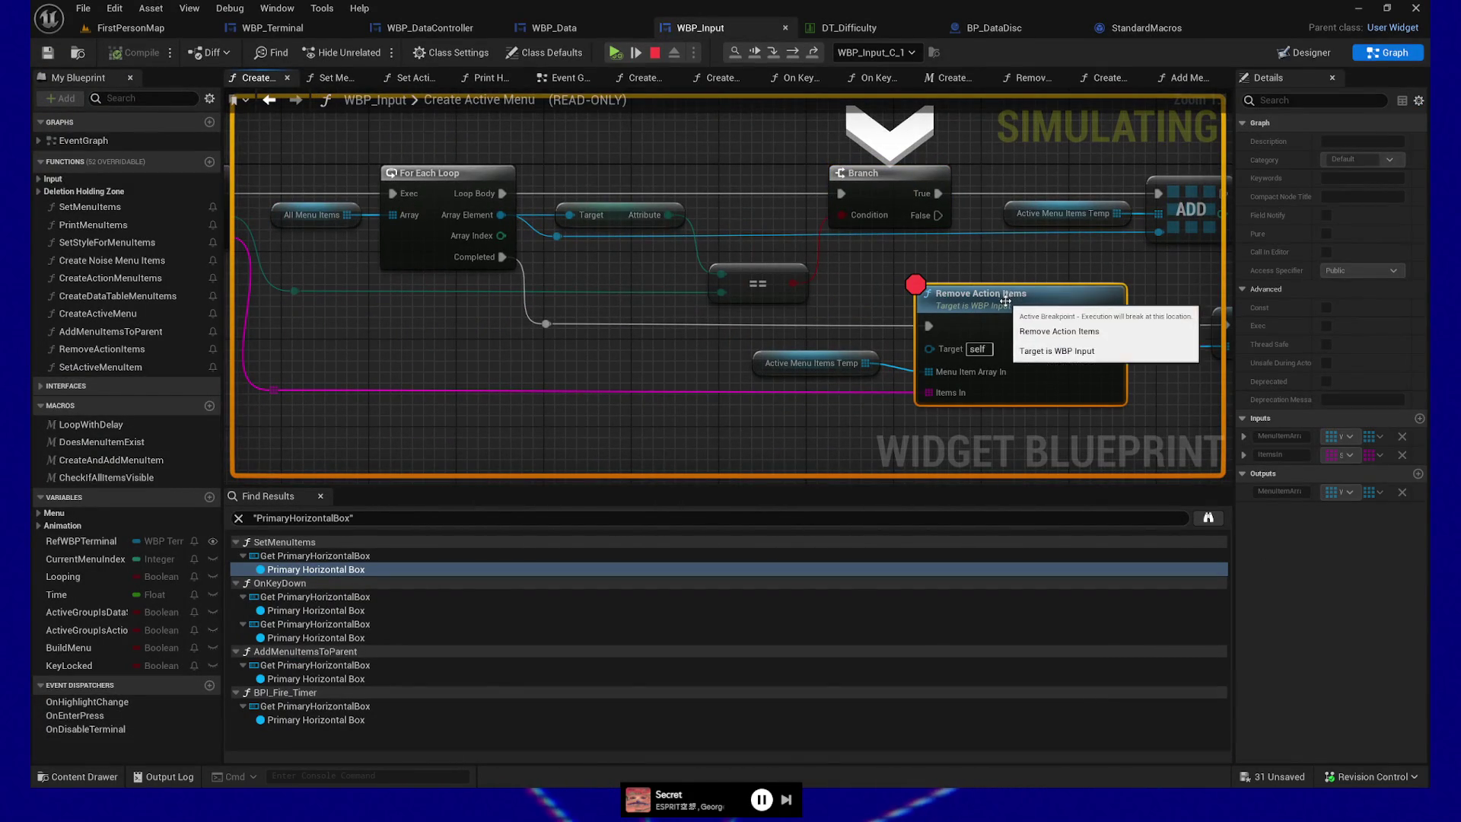
left_click_drag(718, 448, 797, 425)
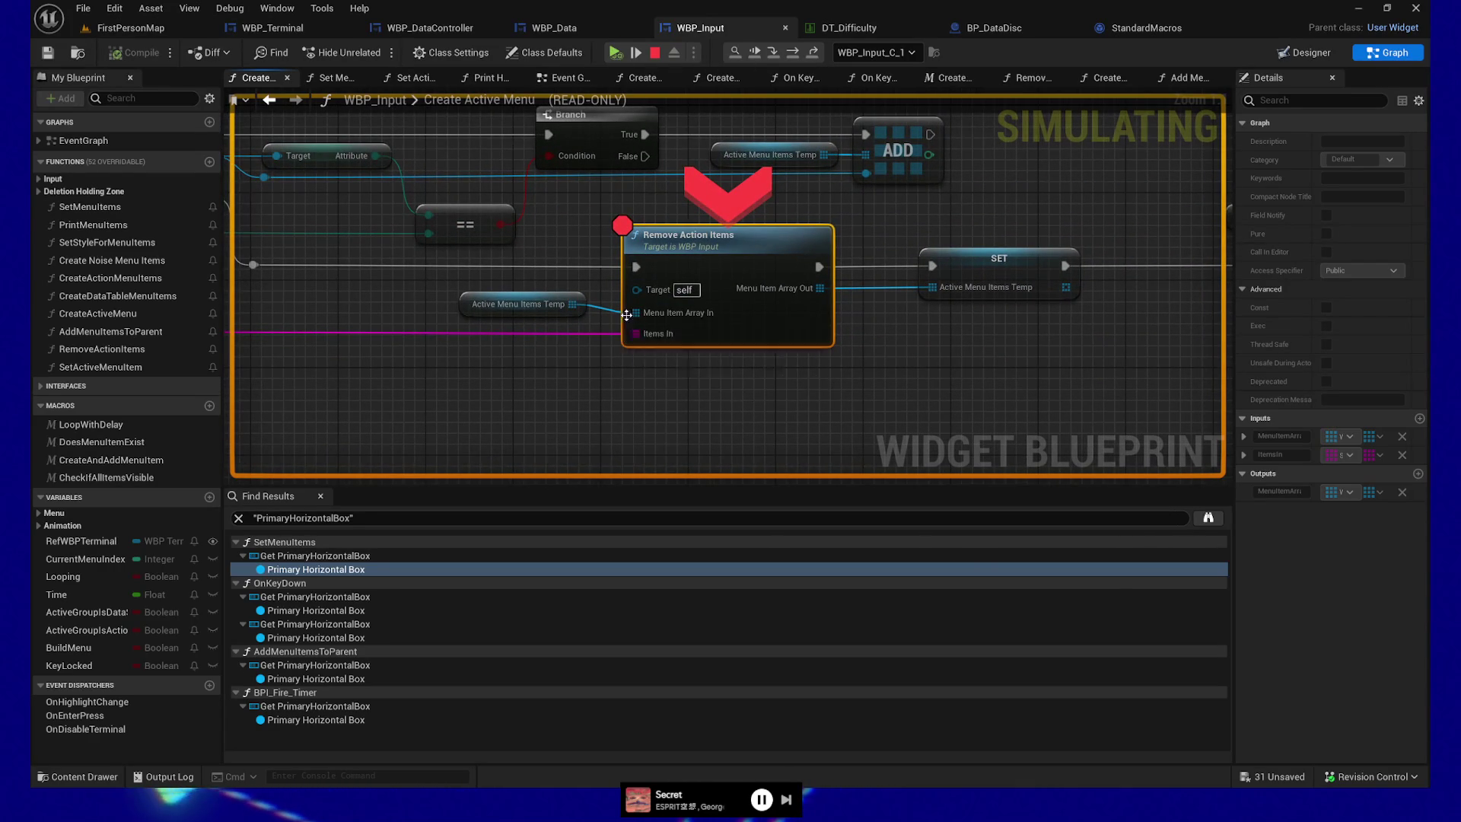
mouse_move(570, 303)
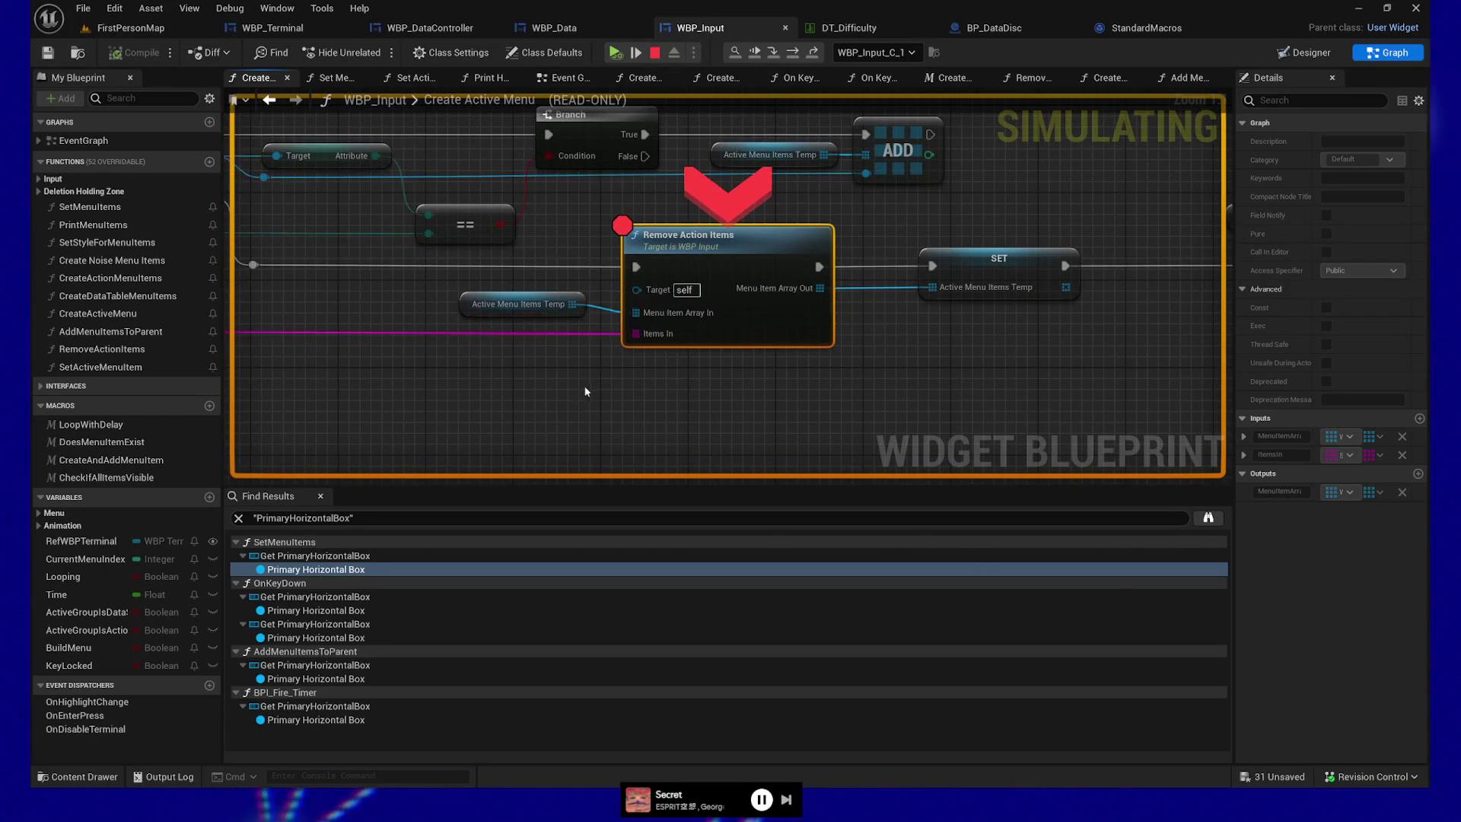
left_click_drag(583, 385, 797, 415)
- Expand the Active Menu Items Temp array and inspect entry [0]'s fields
mouse_move(766, 337)
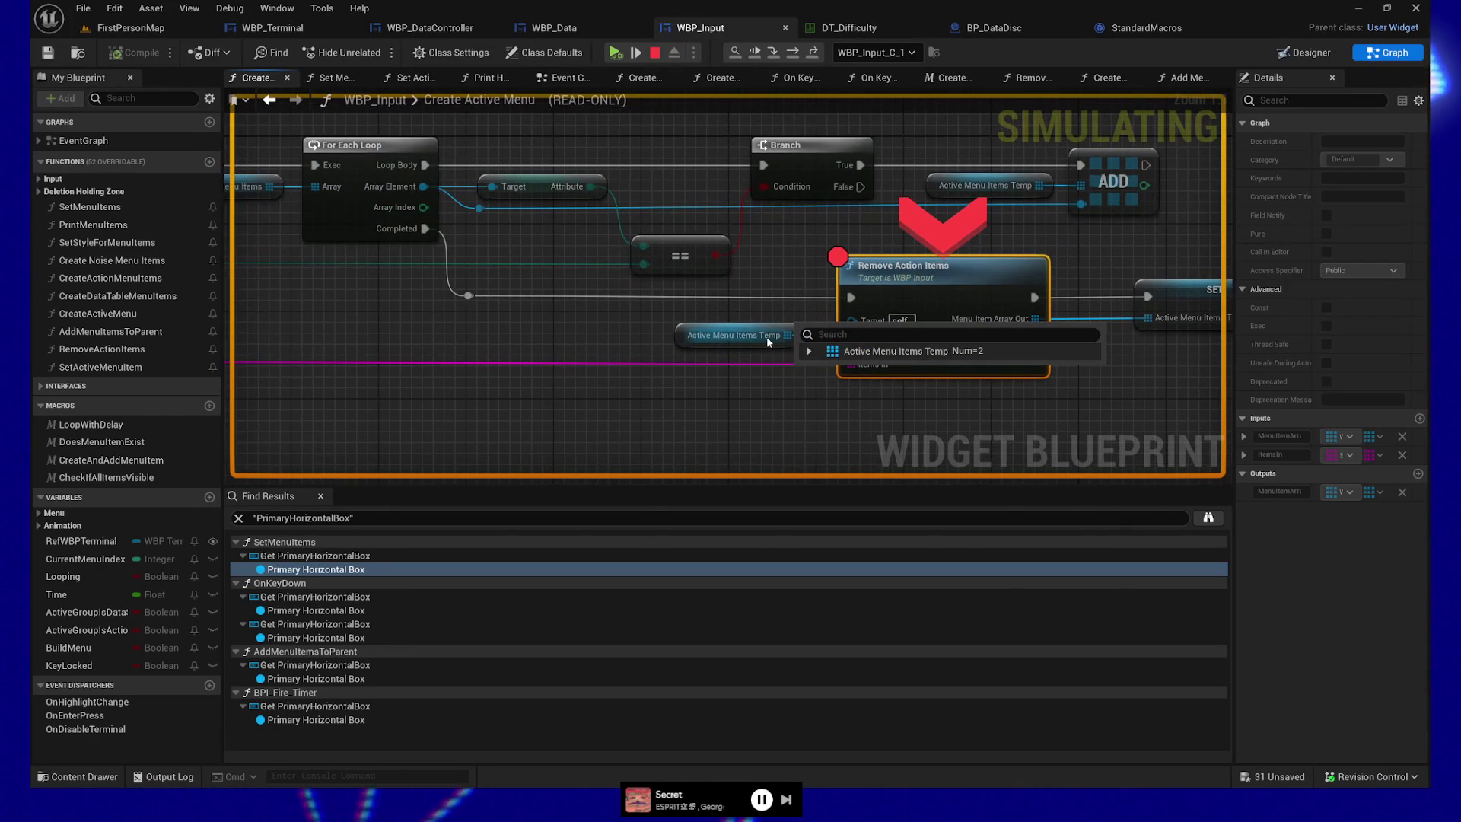
left_click(809, 351)
left_click(821, 369)
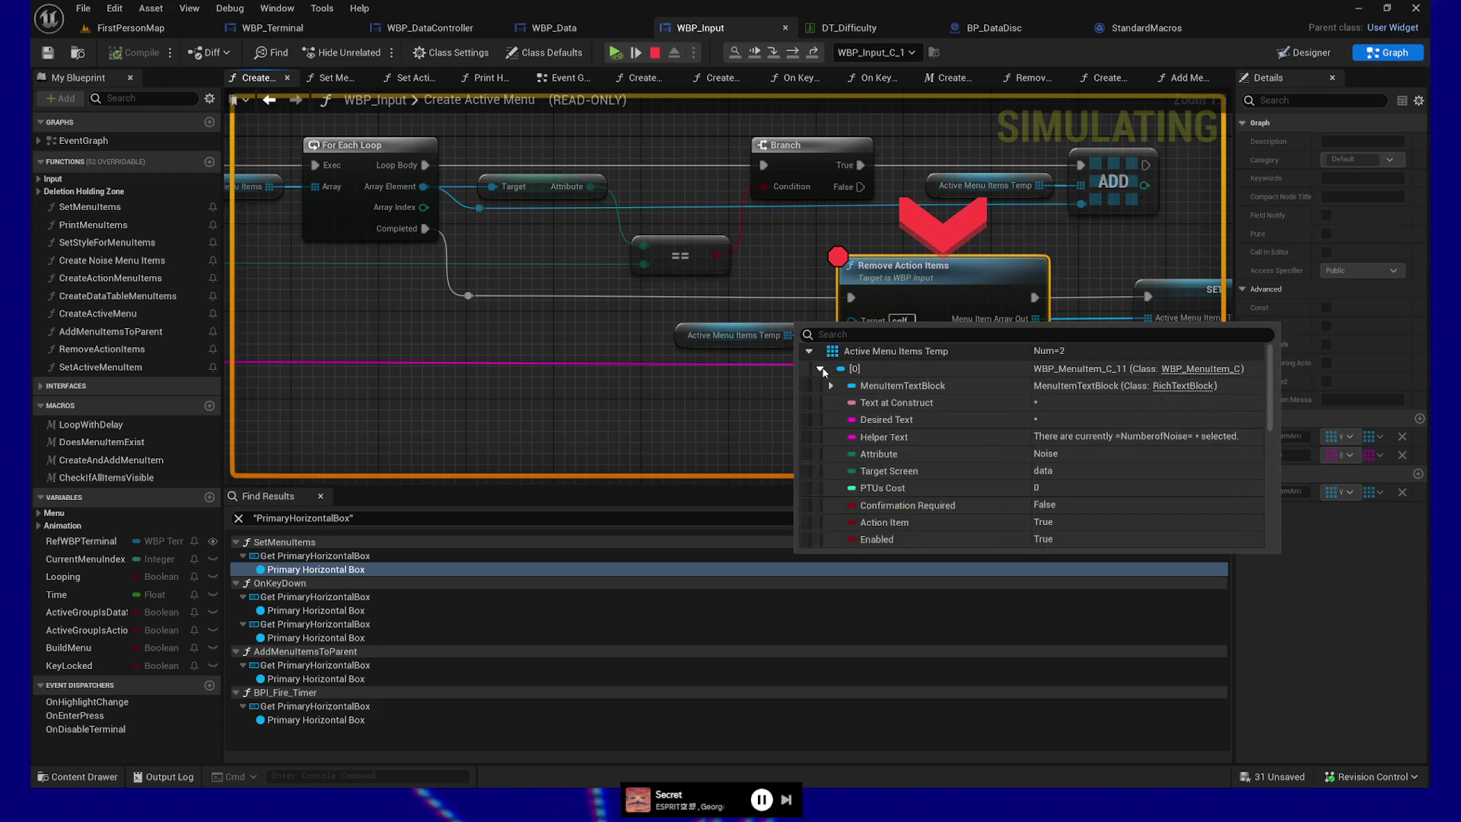
left_click(821, 369)
left_click(821, 369)
left_click(821, 369)
mouse_move(627, 407)
left_mouse_down()
mouse_move(647, 411)
mouse_move(524, 281)
left_mouse_up()
left_click(622, 344)
- Confirm Active Menu Items Temp holds 2 entries, then select All Menu Items to inspect it
left_click_drag(608, 353, 329, 345)
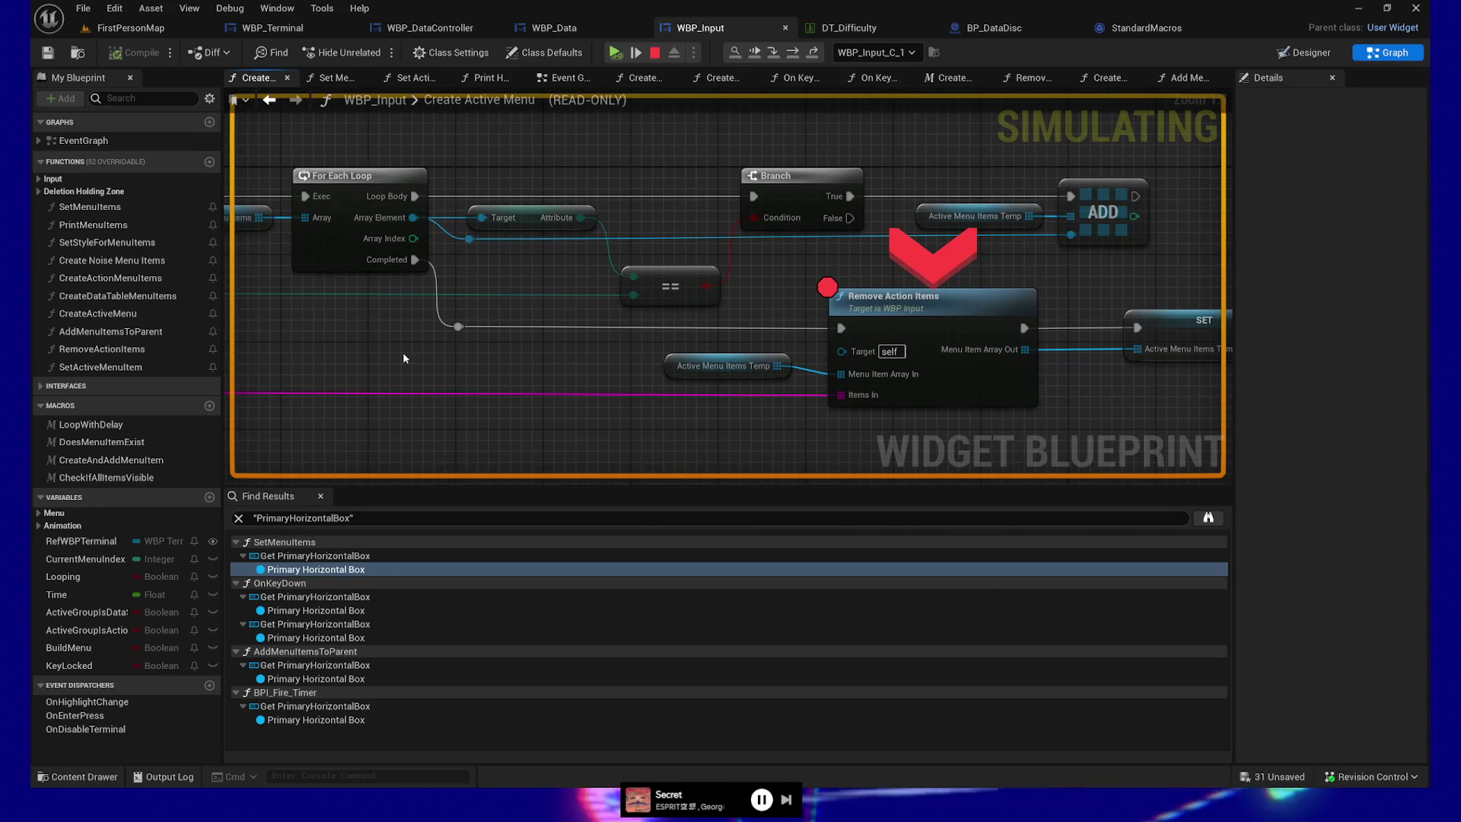
scroll(449, 362, "down", 1)
left_click_drag(451, 365, 551, 352)
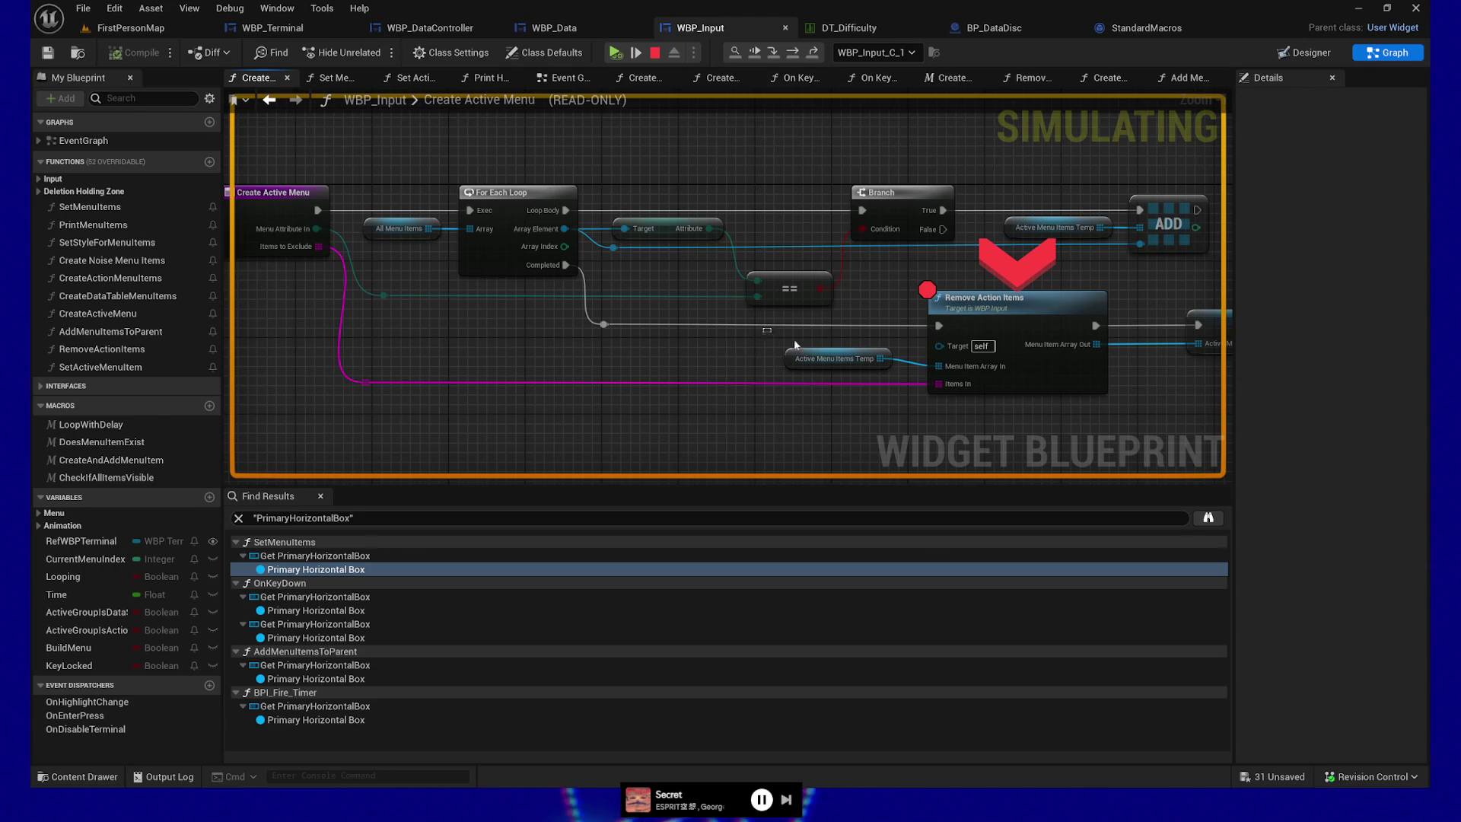
left_click_drag(907, 378, 905, 377)
mouse_move(847, 364)
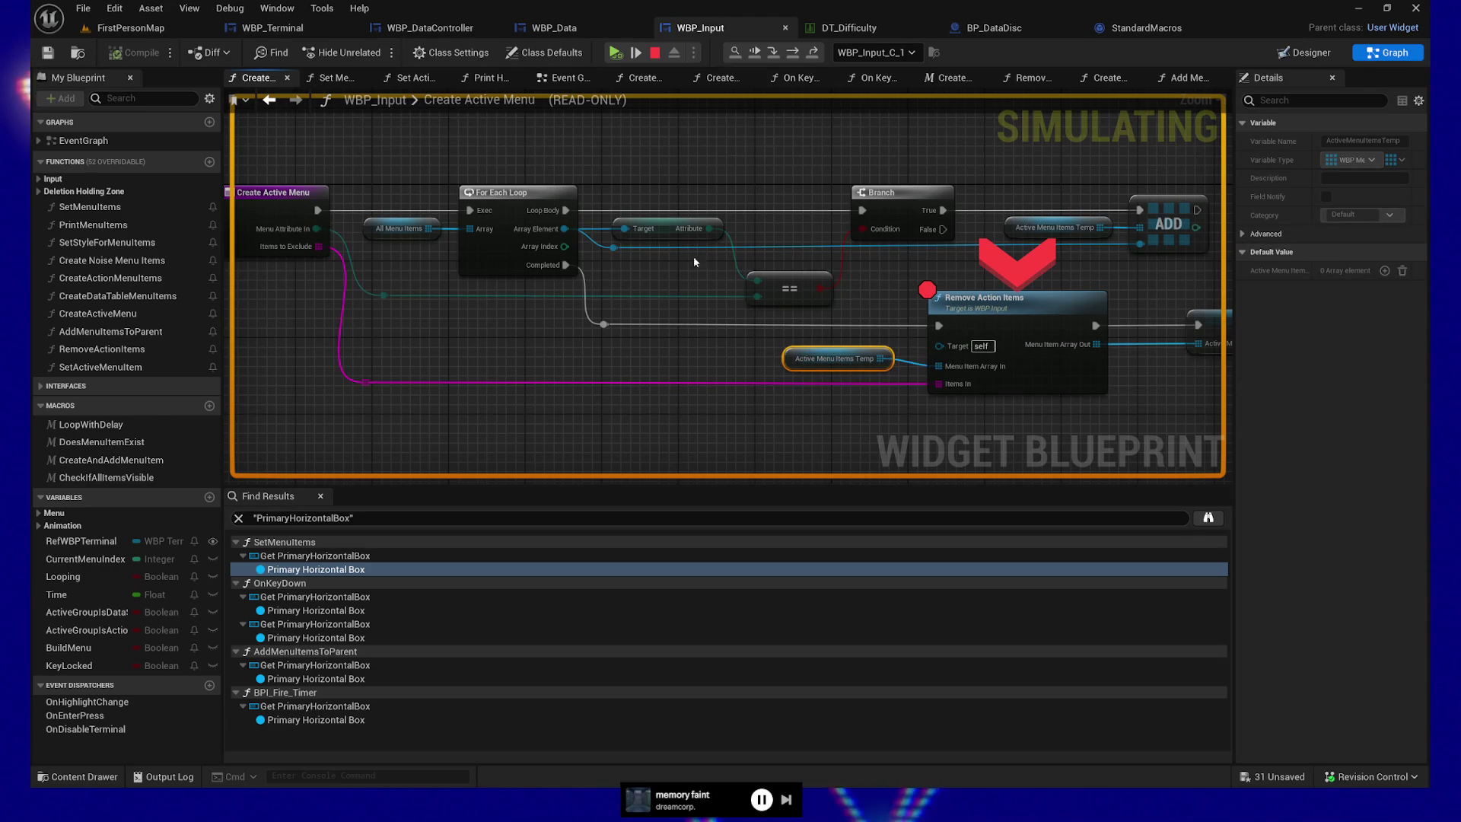
left_click(426, 237)
mouse_move(427, 238)
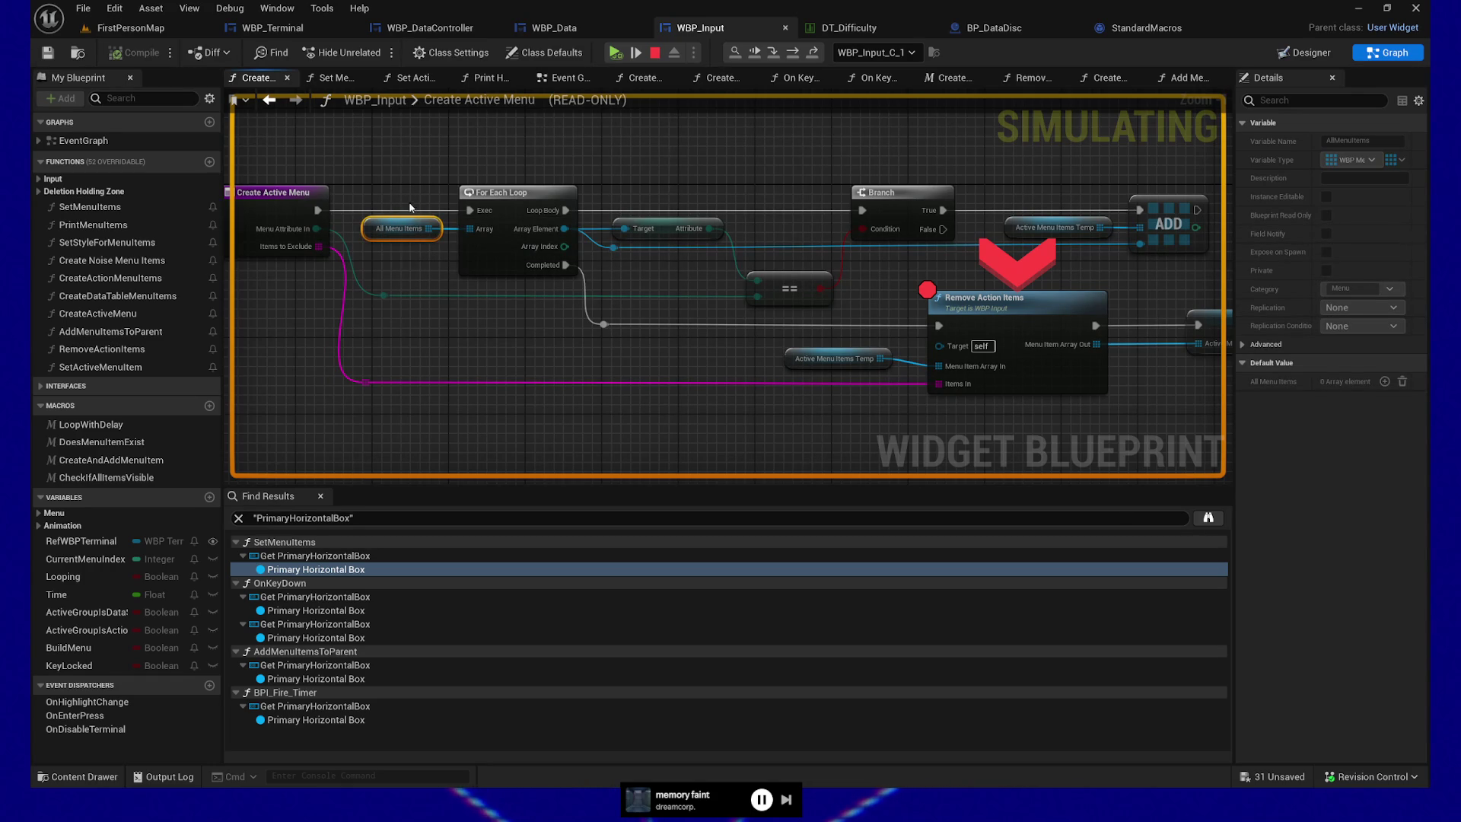
- Expand the 16-entry All Menu Items array and inspect entries [0] to [8], including list emails
left_click(449, 247)
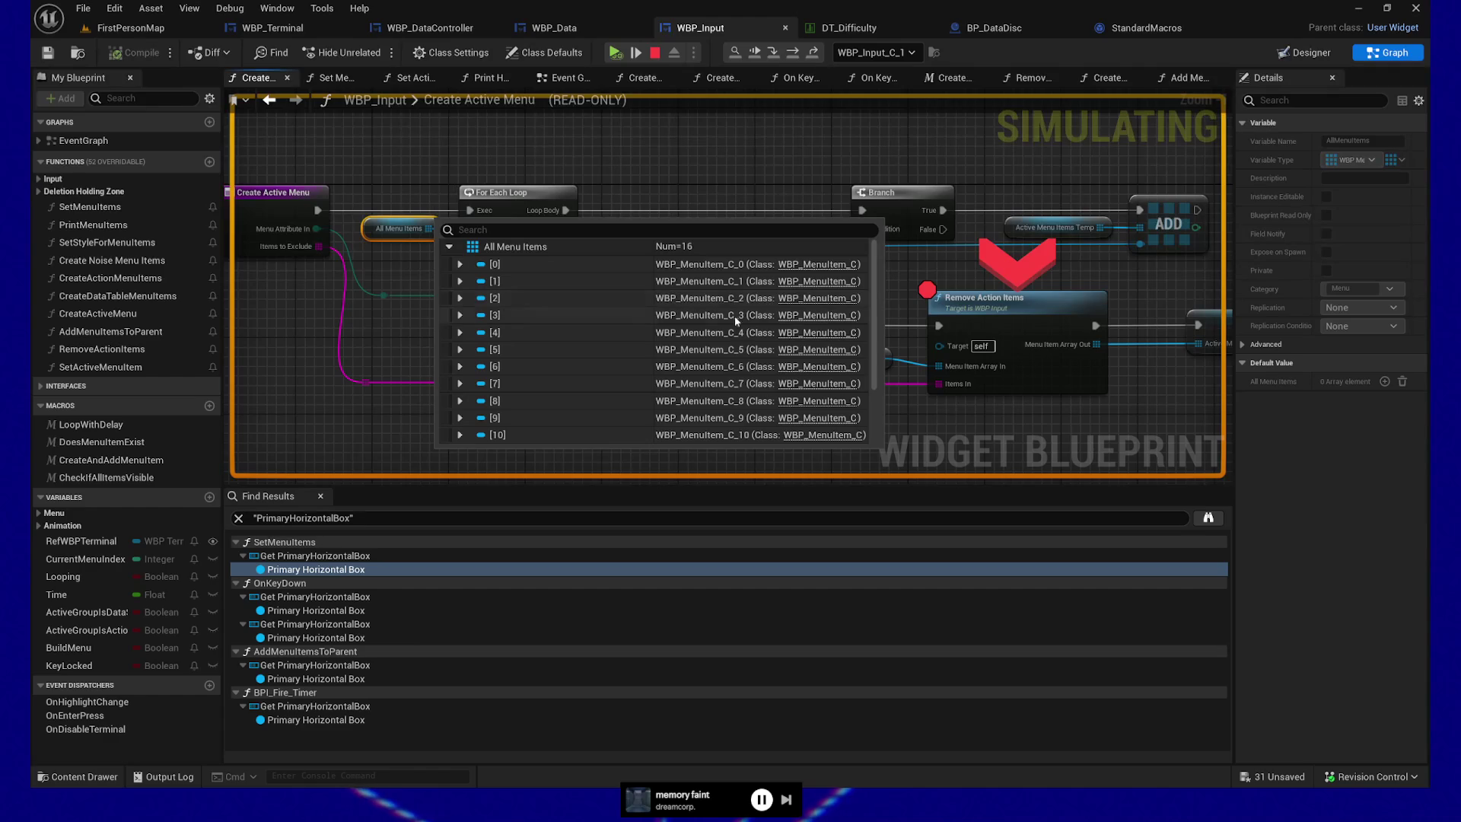
scroll(583, 365, "down", 2)
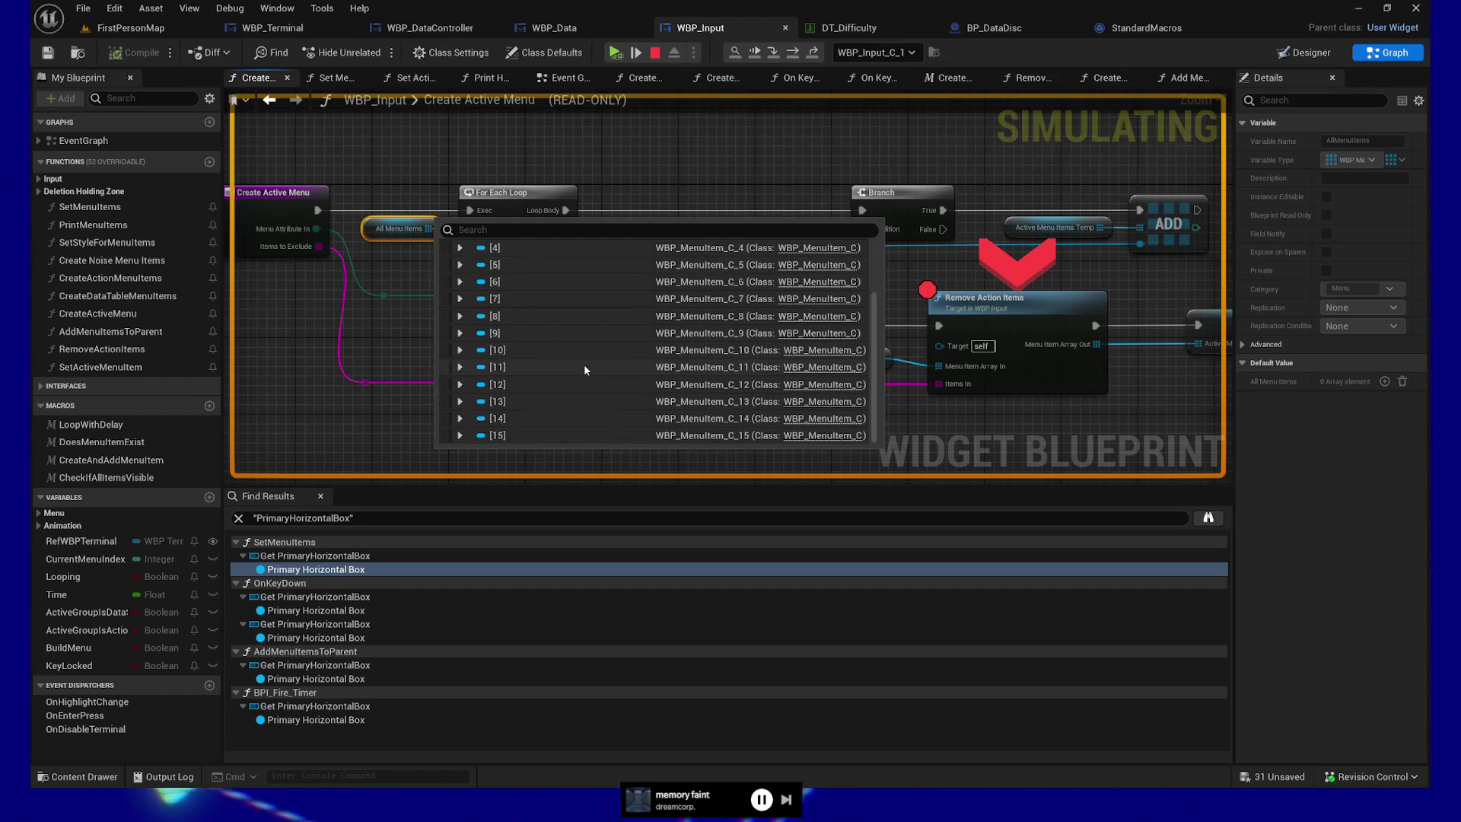
scroll(583, 366, "up", 3)
left_click(460, 265)
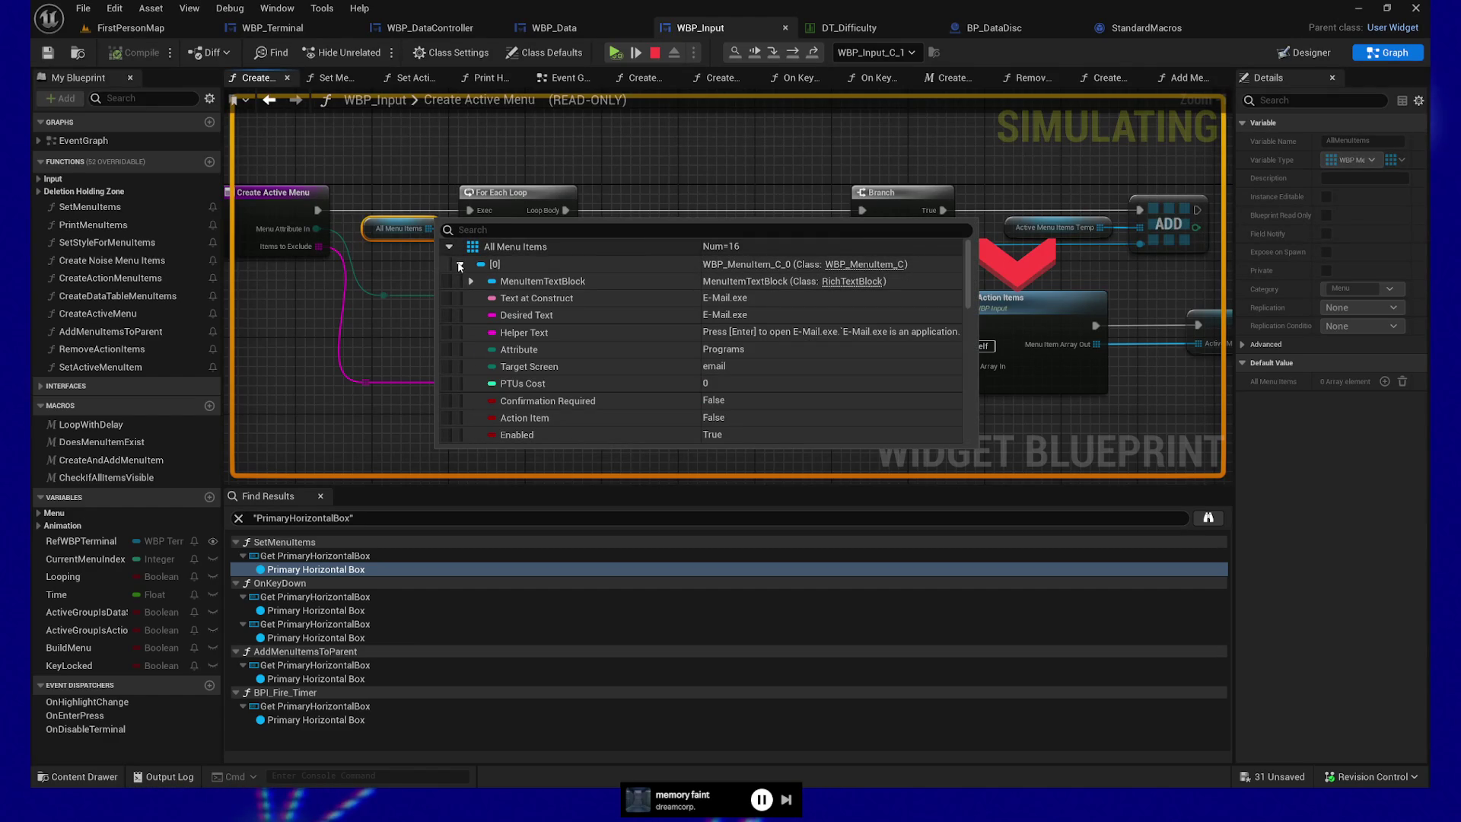
left_click(459, 265)
left_click(460, 265)
left_click(460, 265)
left_click(460, 297)
left_click(461, 297)
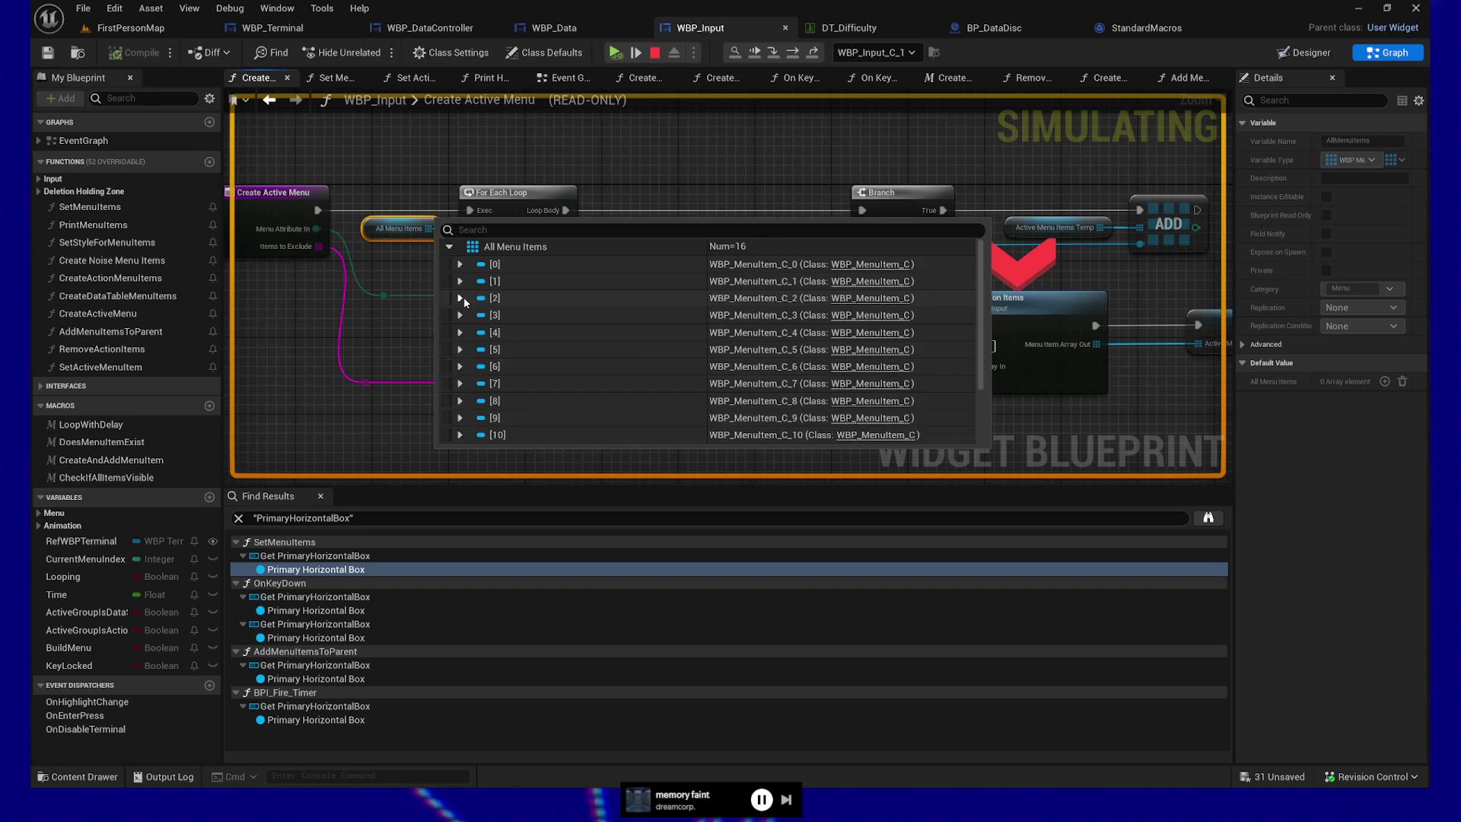
left_click(461, 315)
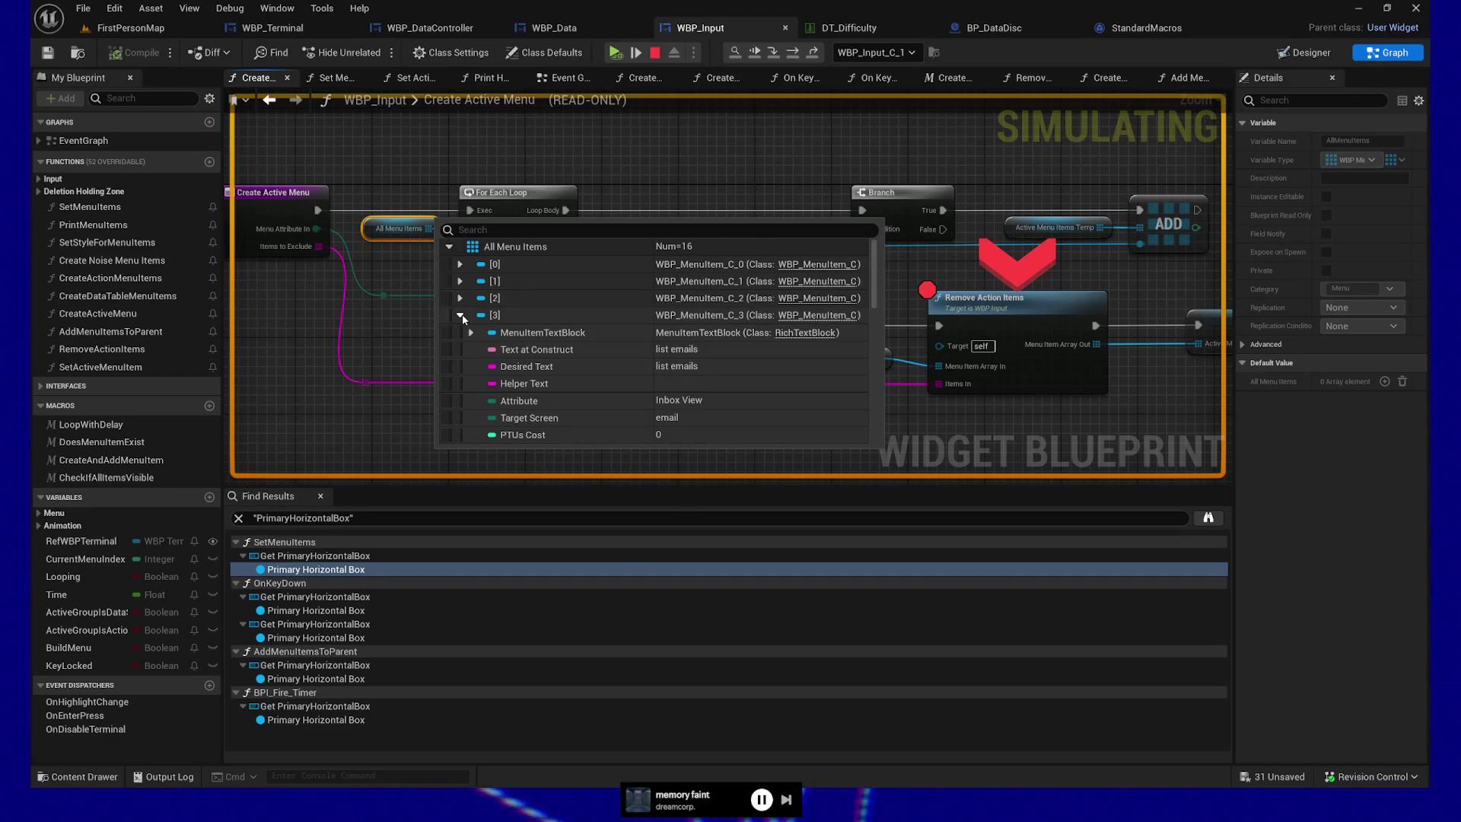
left_click(461, 315)
left_click(461, 333)
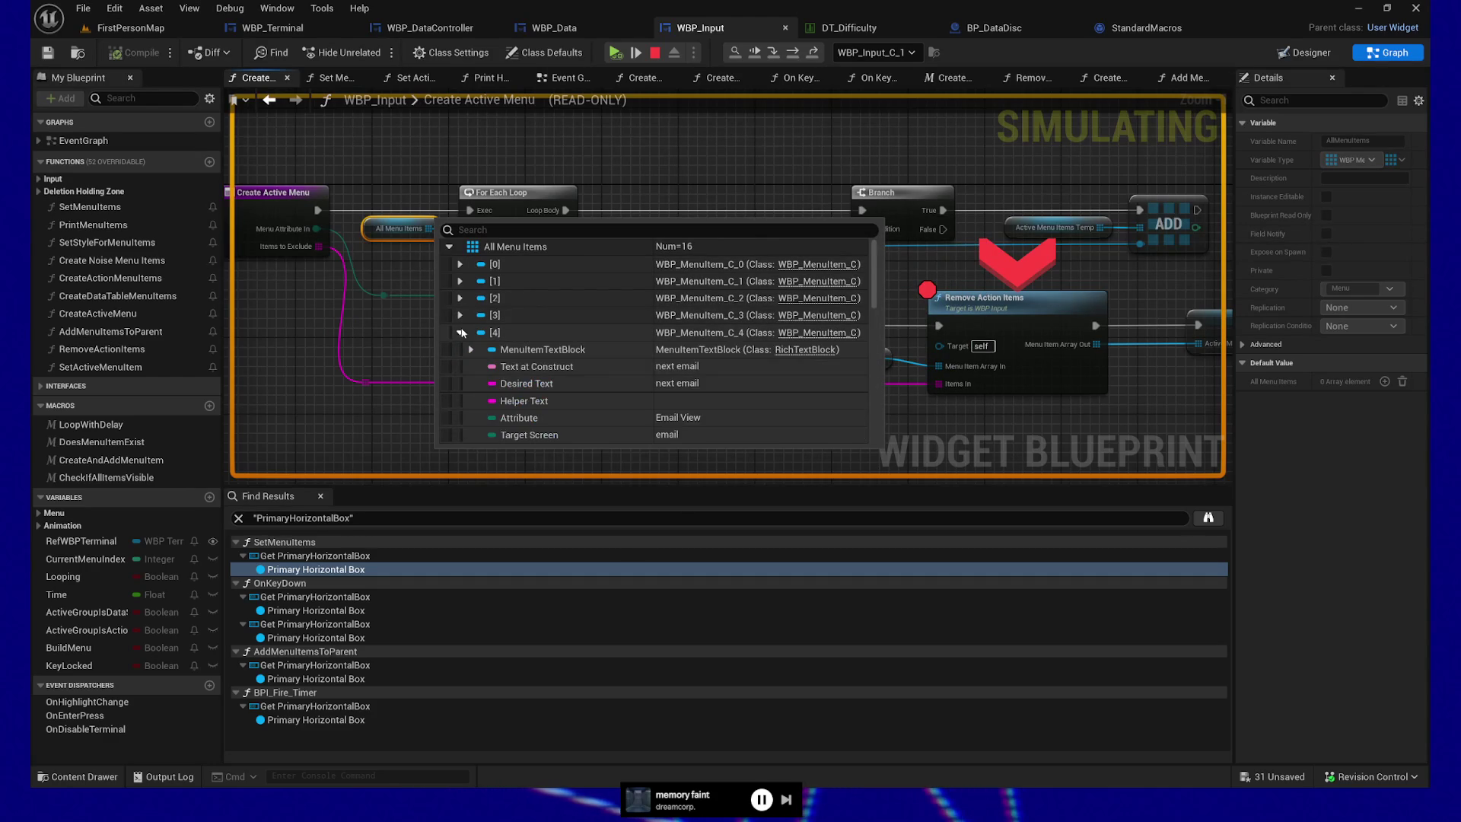
left_click(461, 333)
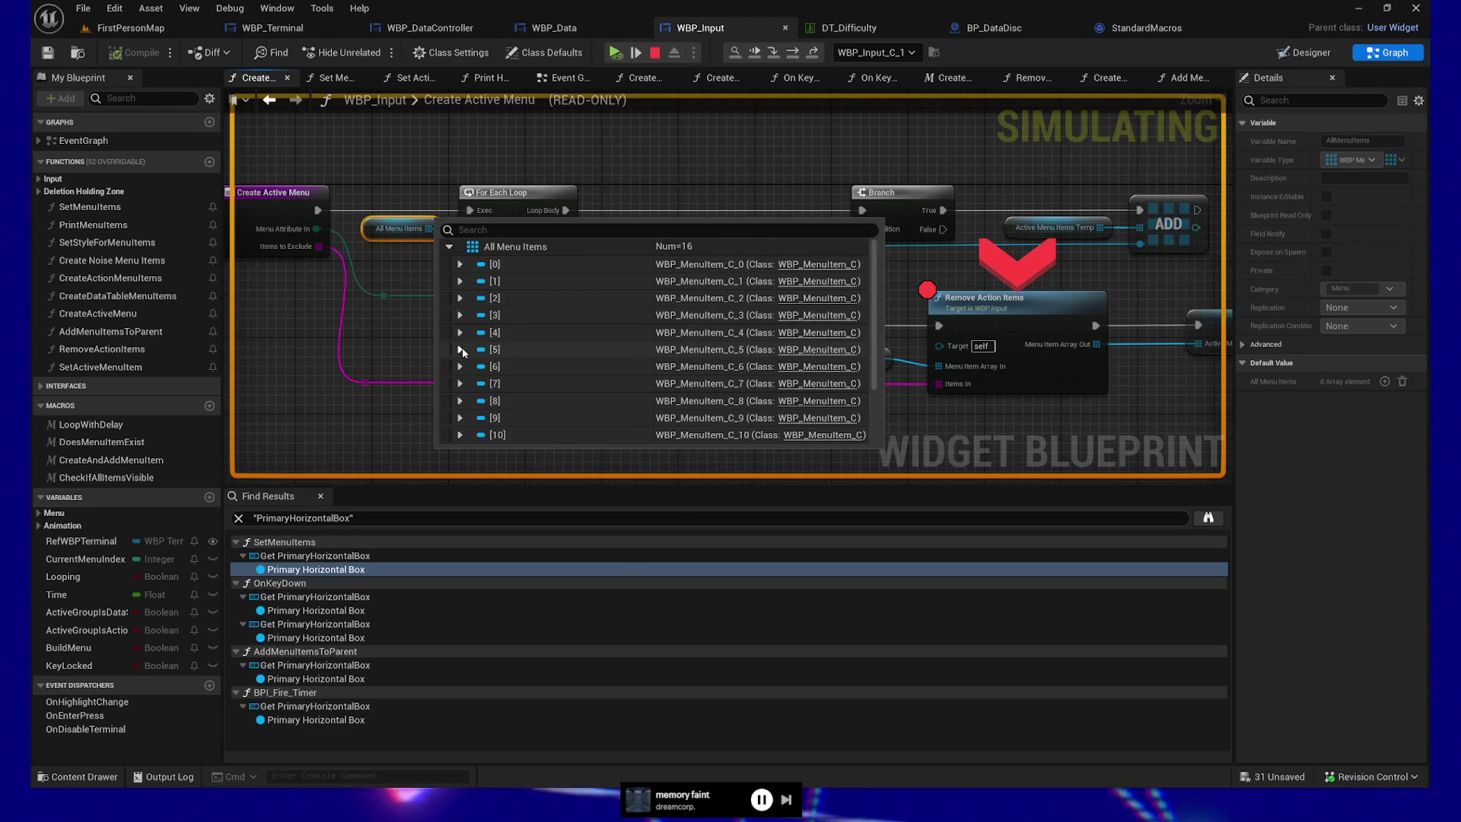
left_click(461, 349)
left_click(460, 366)
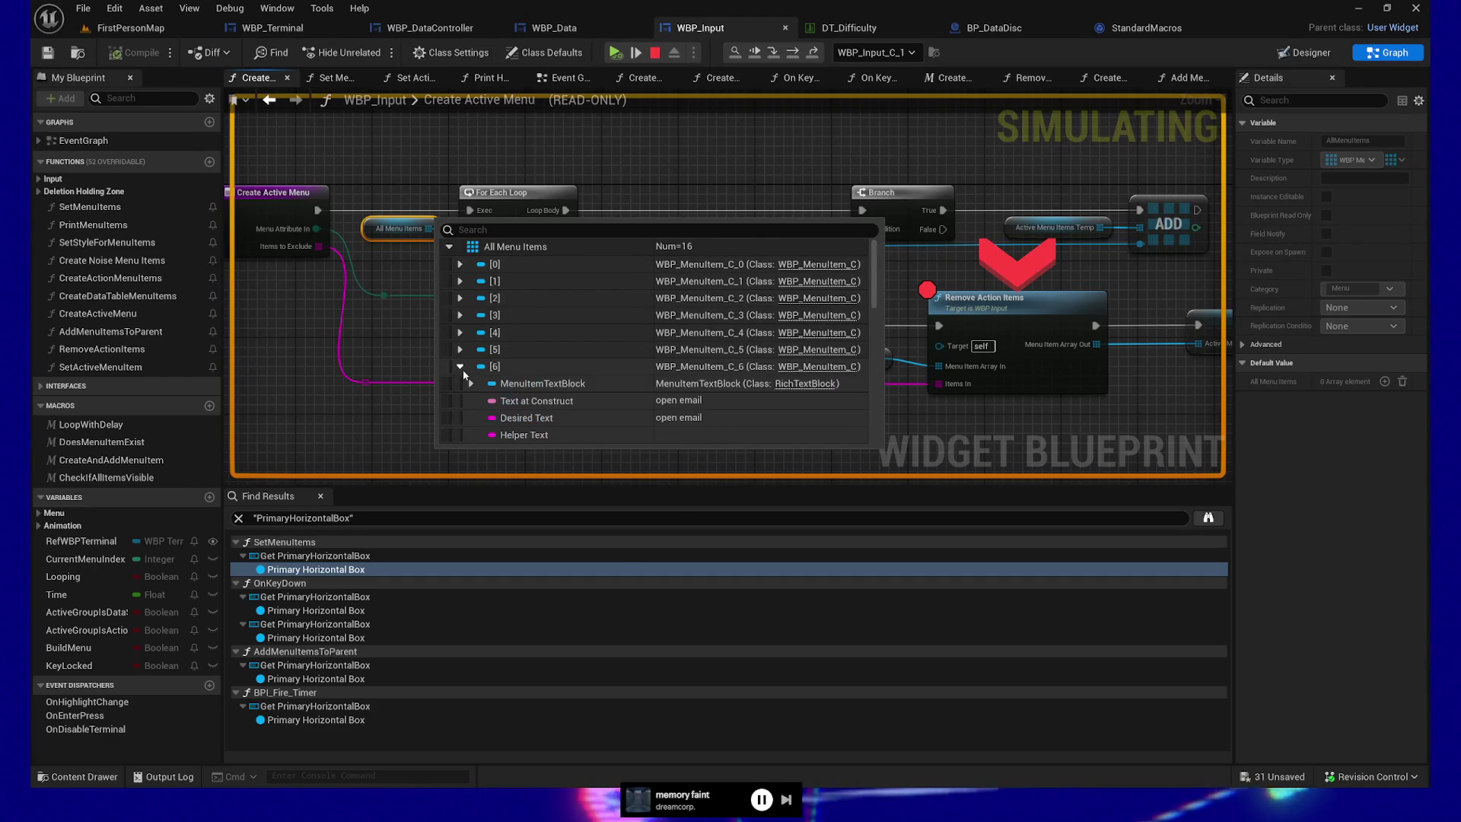
left_click(461, 367)
left_click(462, 385)
left_click(462, 385)
left_click(462, 402)
- Recheck entries [5] to [9], including open email, close & eject disc and continue
scroll(503, 333, "down", 3)
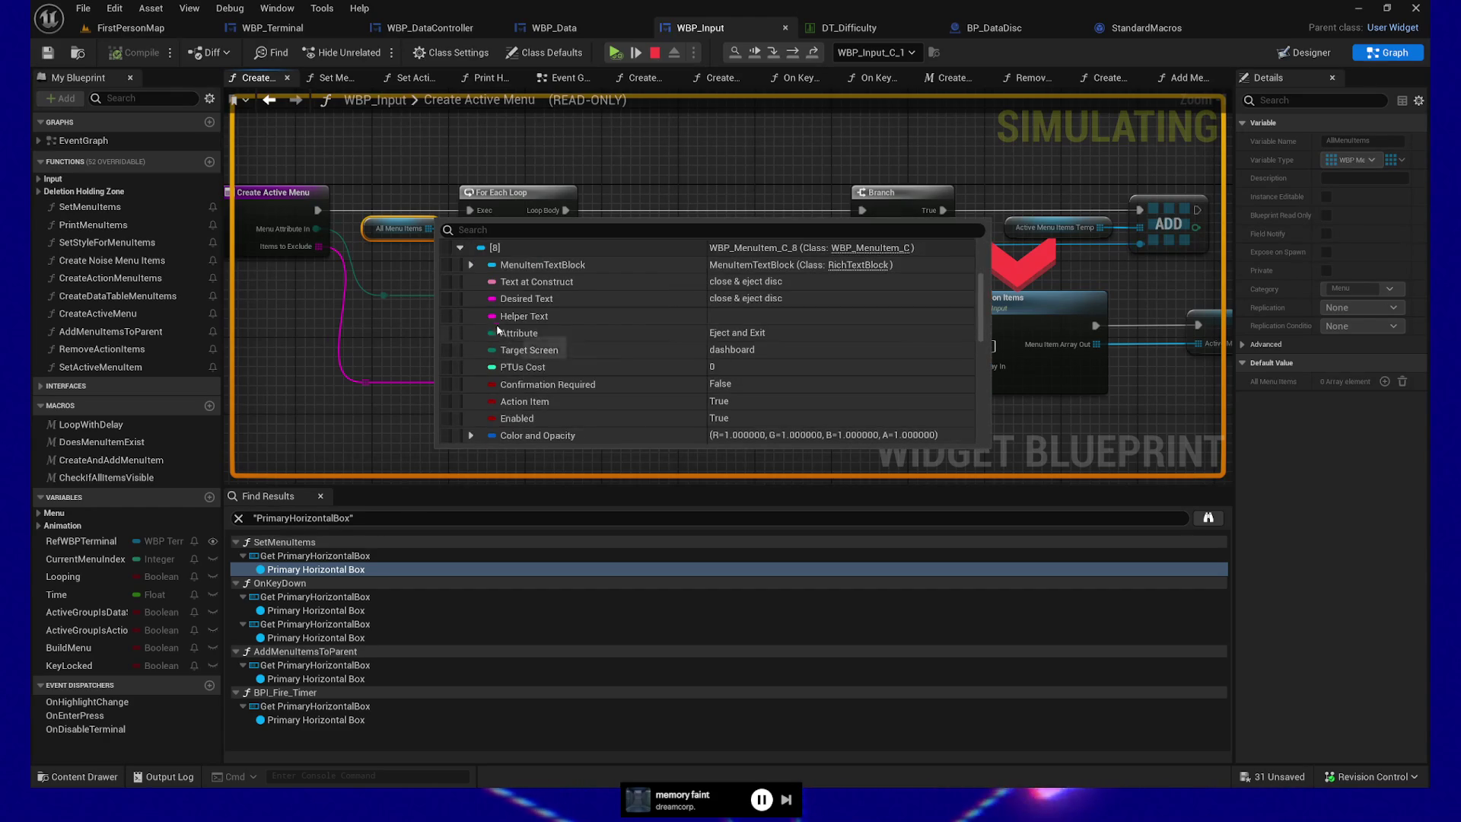
left_click(460, 249)
left_click(461, 265)
left_click(461, 265)
left_click(461, 283)
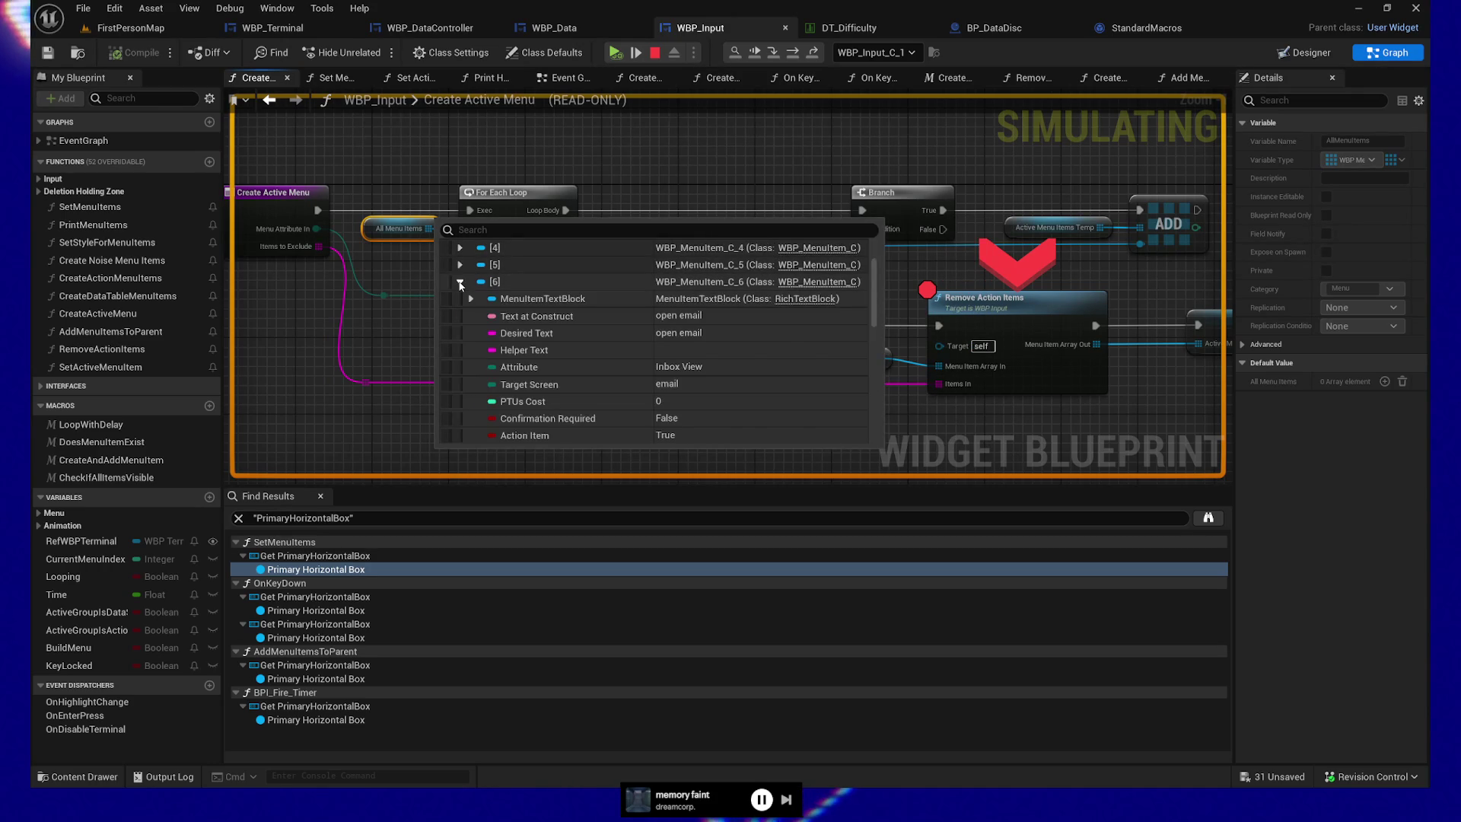
left_click(460, 283)
left_click(459, 299)
left_click(459, 299)
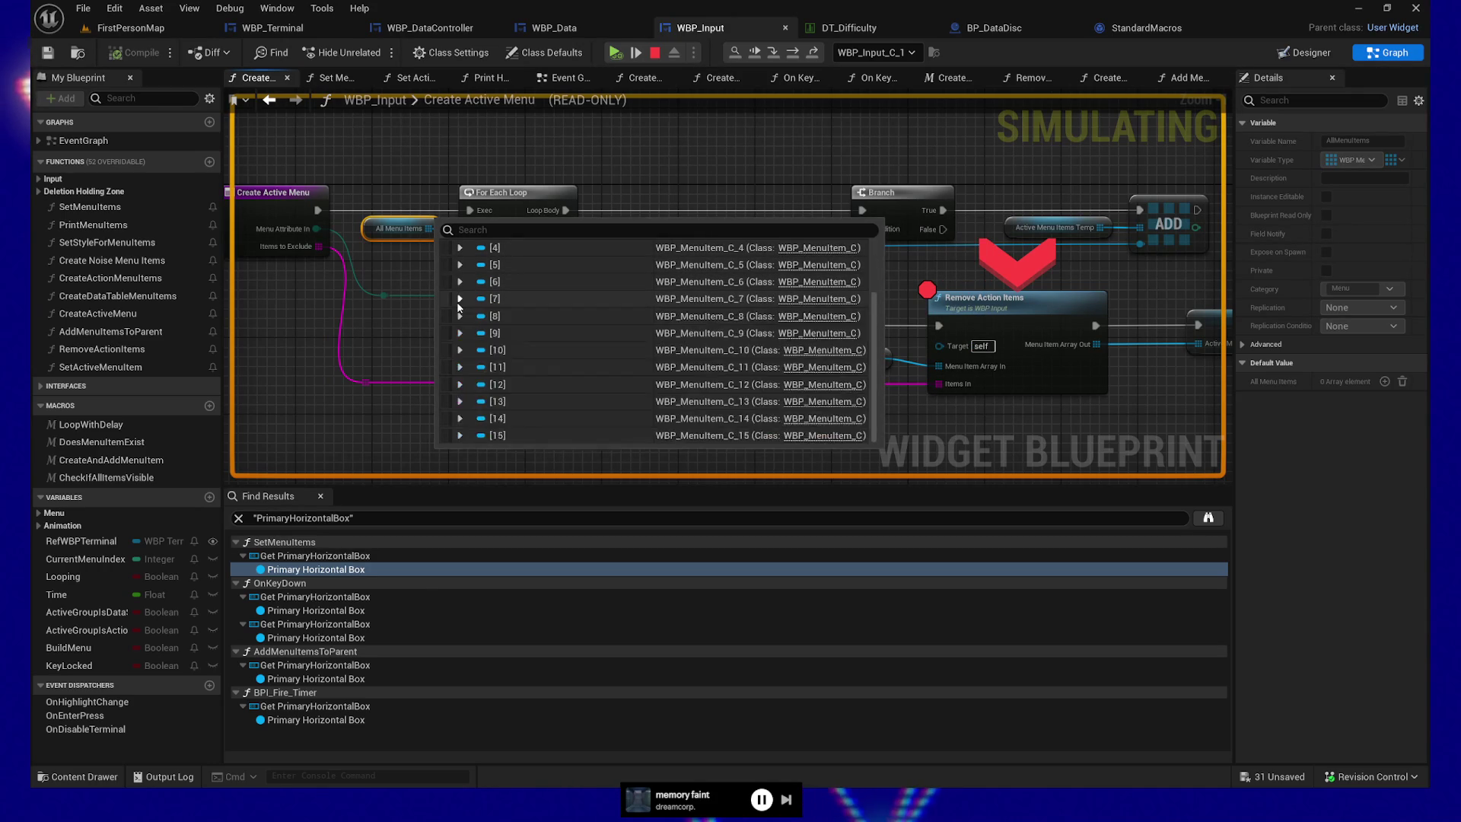
left_click(460, 316)
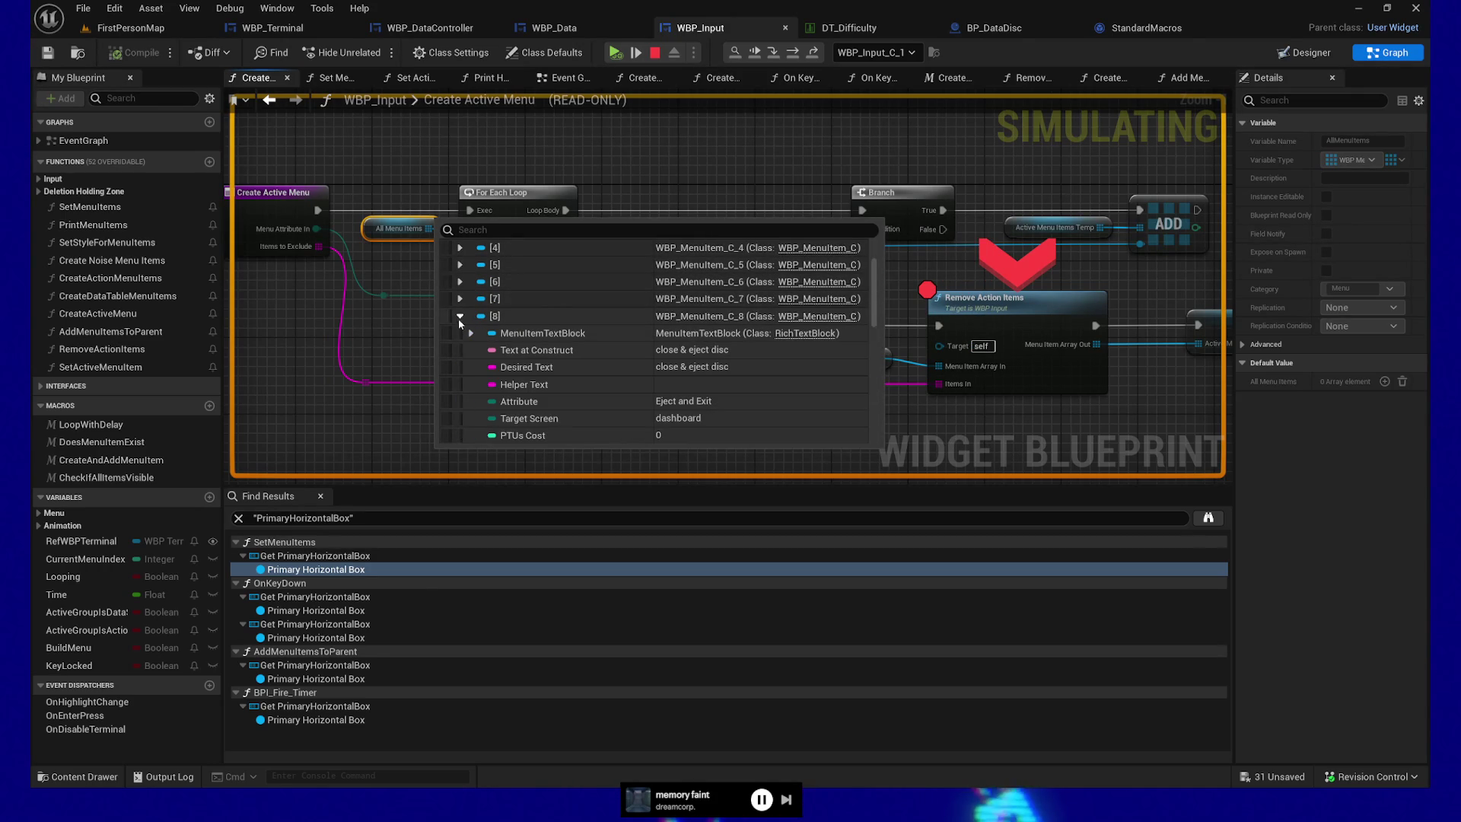
scroll(458, 321, "down", 10)
scroll(471, 361, "down", 3)
left_click(461, 327)
scroll(463, 323, "down", 3)
scroll(467, 329, "up", 5)
left_click(469, 354)
left_click(460, 355)
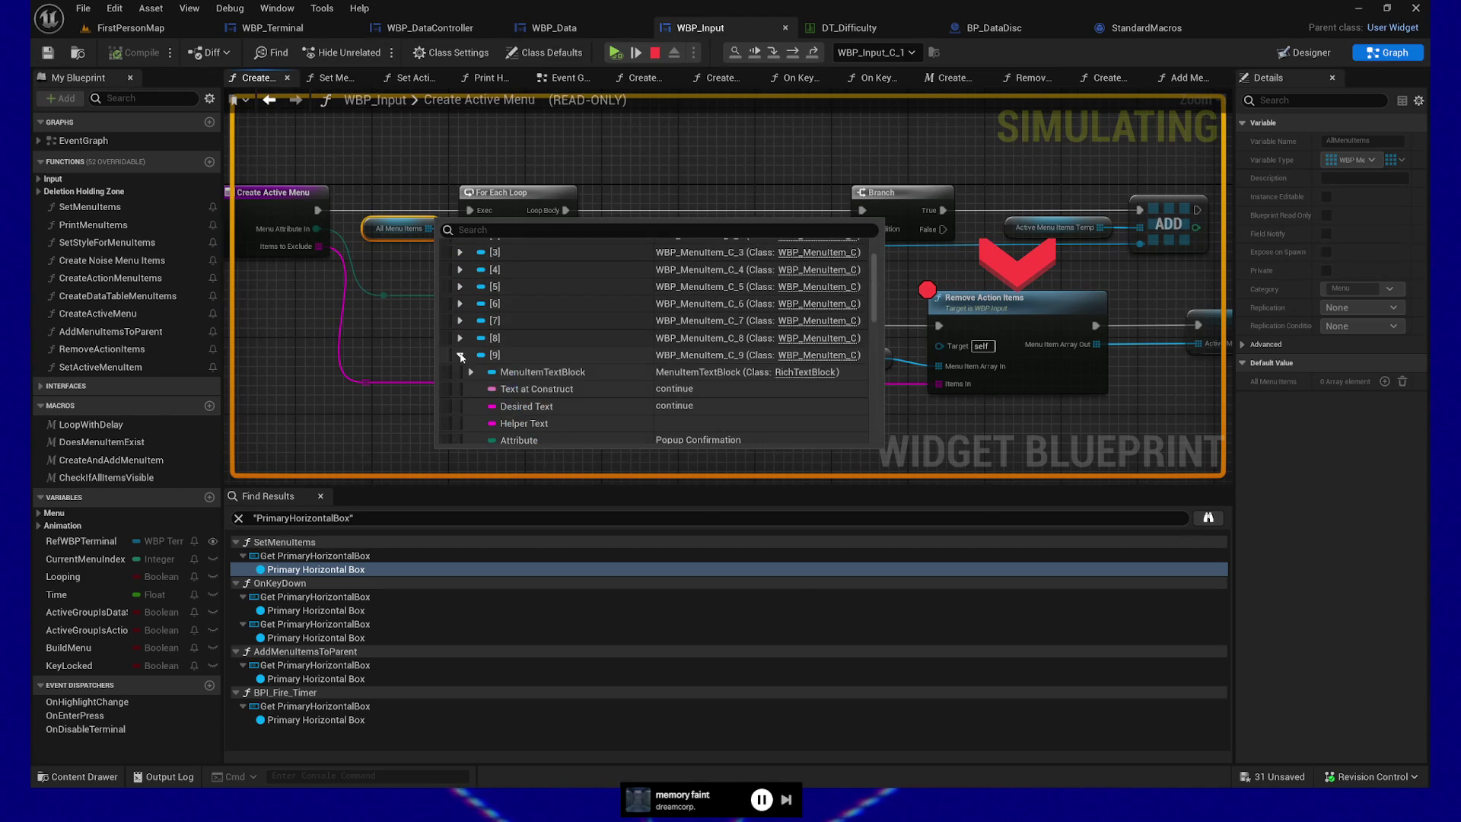
left_click(460, 355)
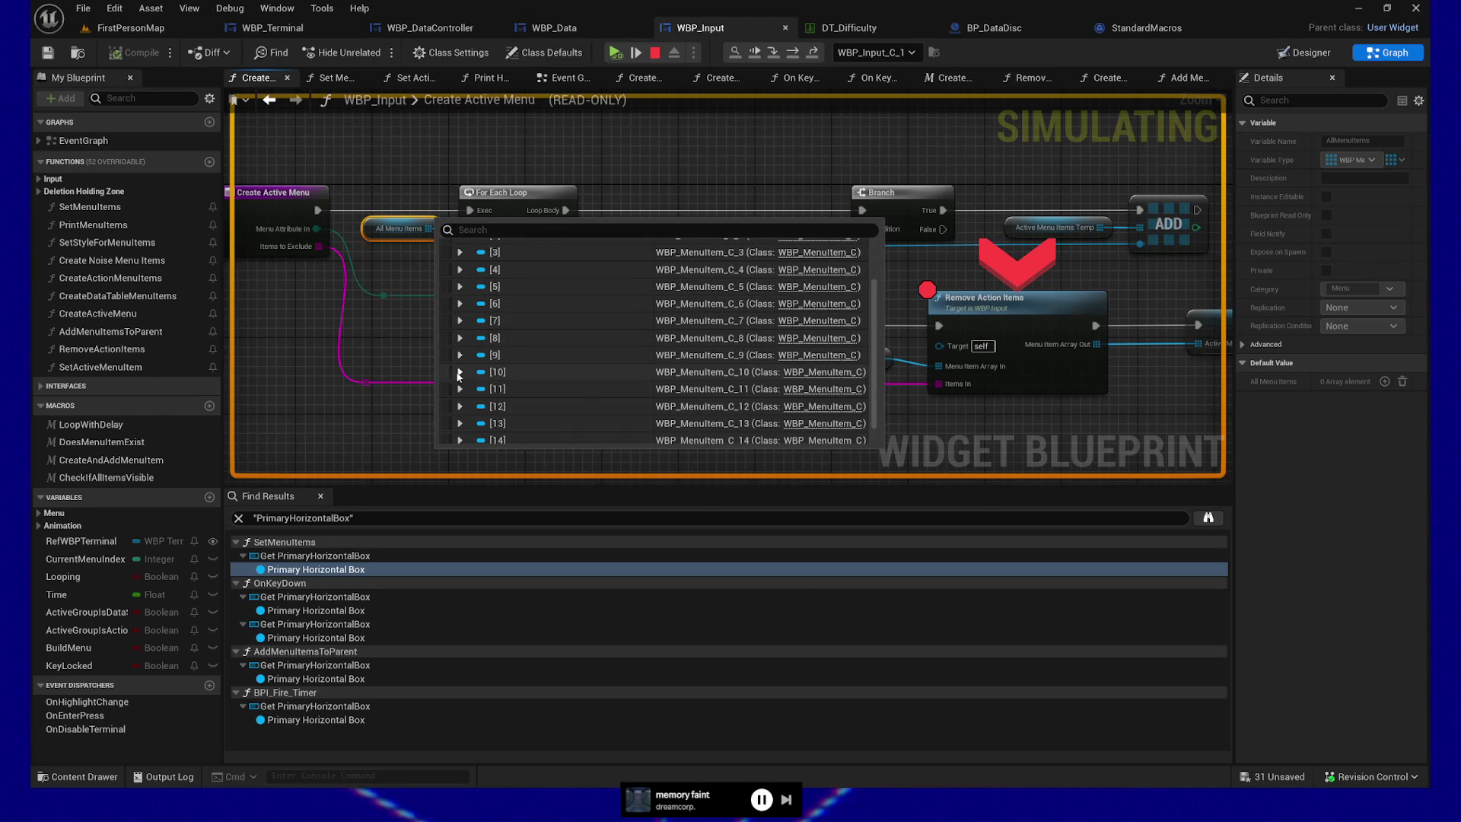
- Inspect entries [11] to [15], including each slot / random, then close the list and reselect All Menu Items
left_click(459, 388)
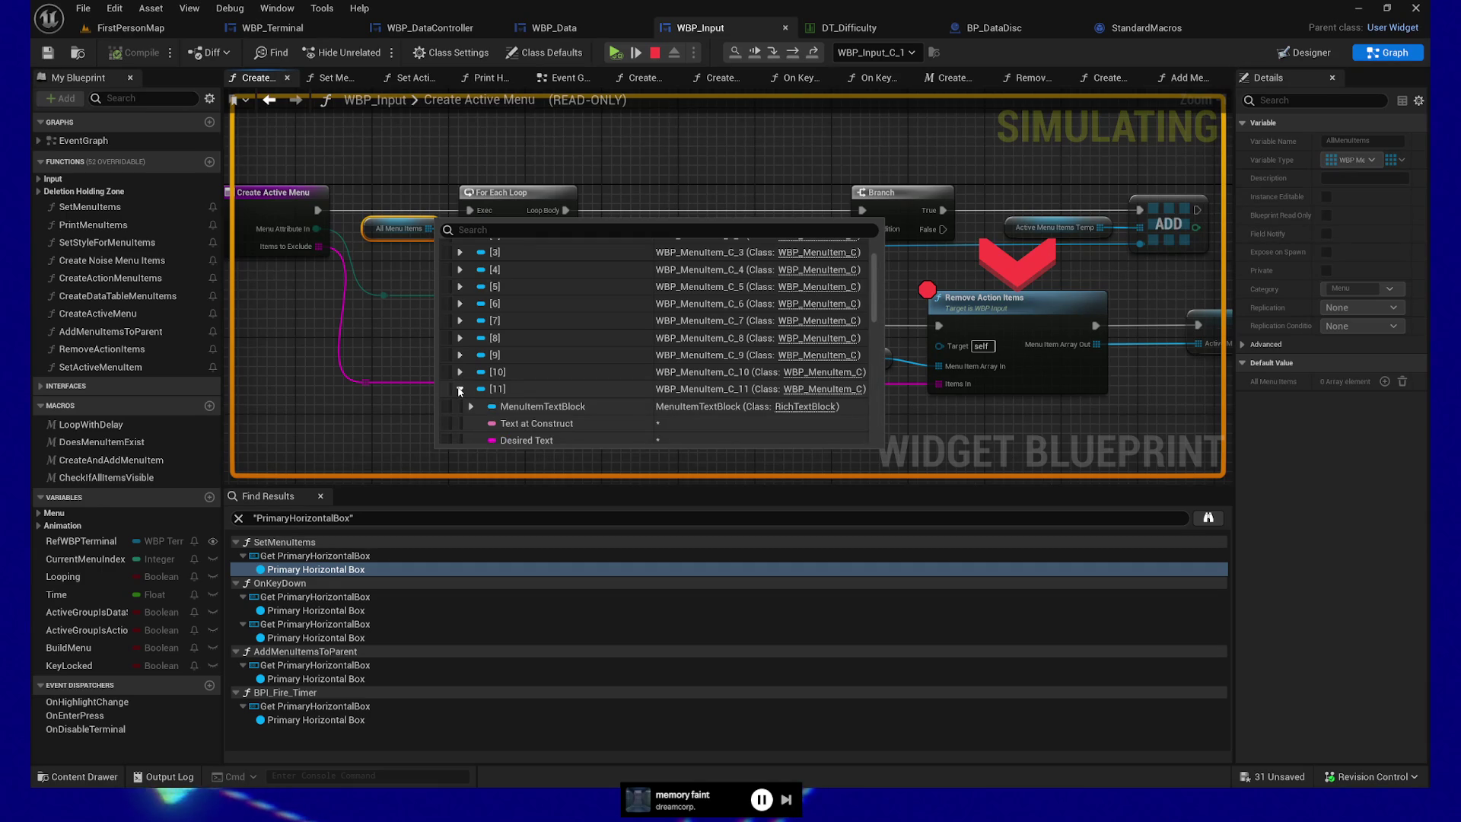
scroll(457, 322, "down", 2)
left_click(460, 302)
left_click(460, 385)
left_click(460, 386)
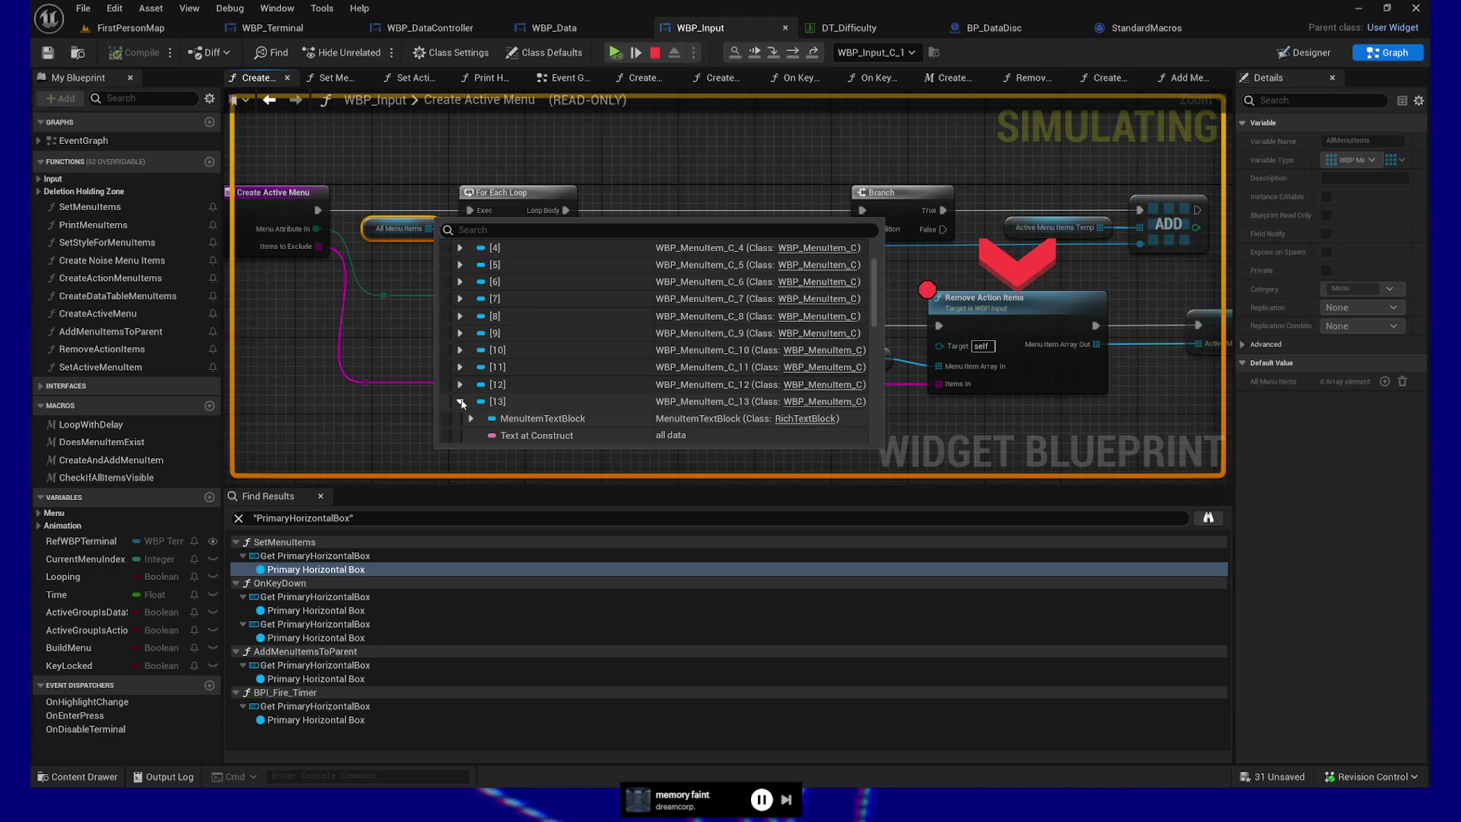
left_click(460, 402)
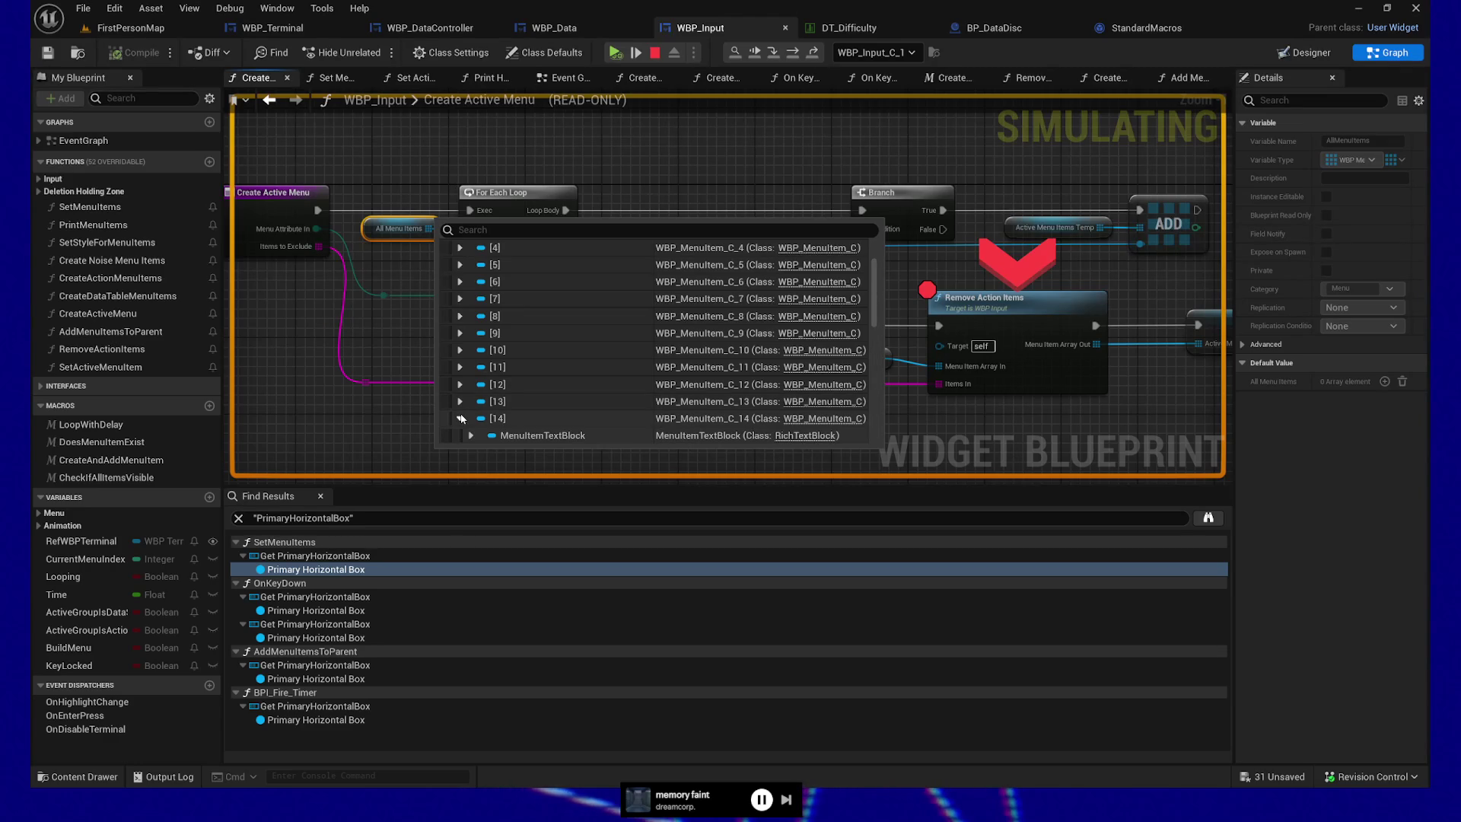
left_click(461, 436)
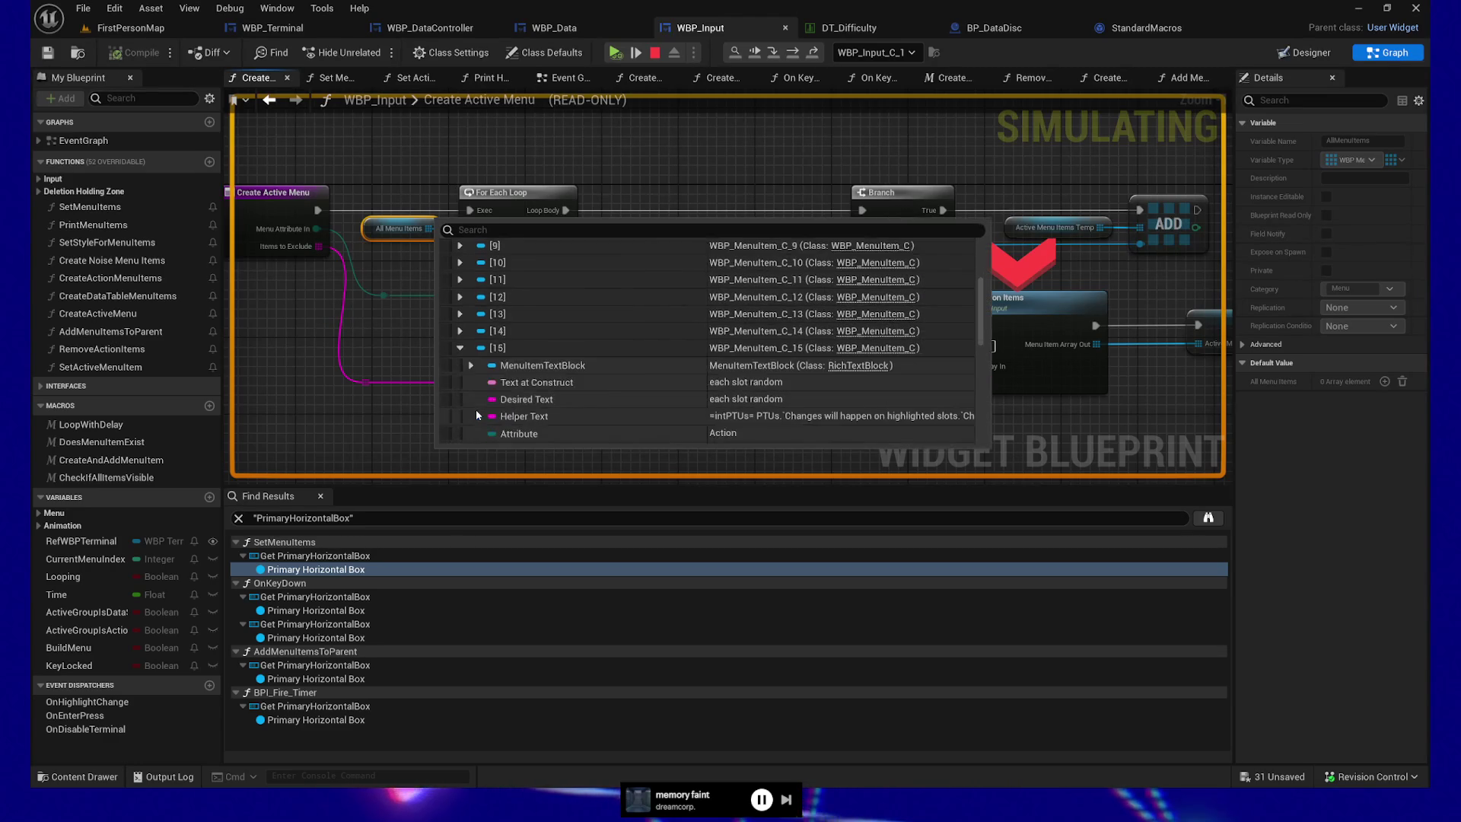
left_click(461, 349)
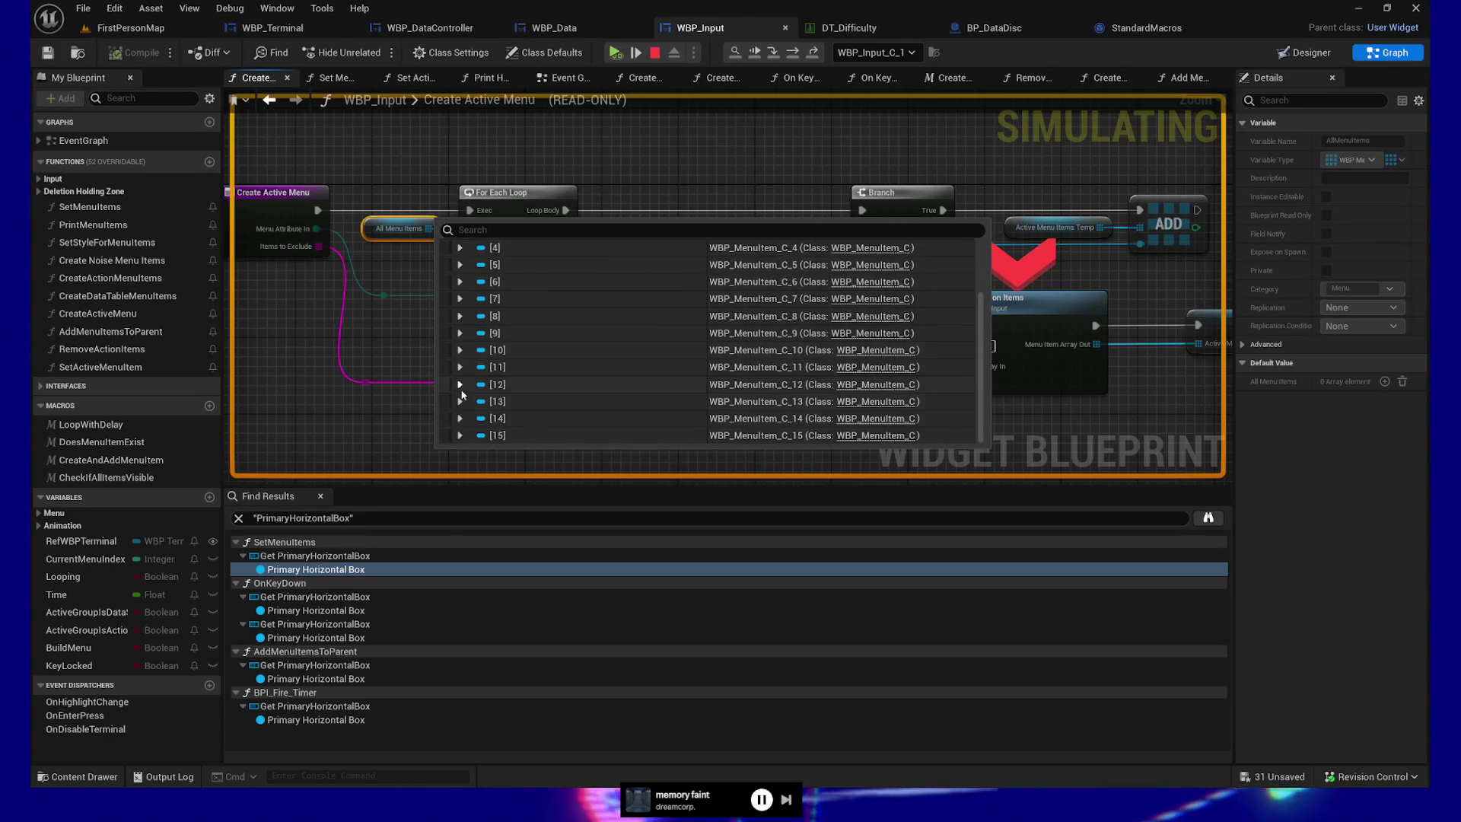
scroll(587, 392, "up", 2)
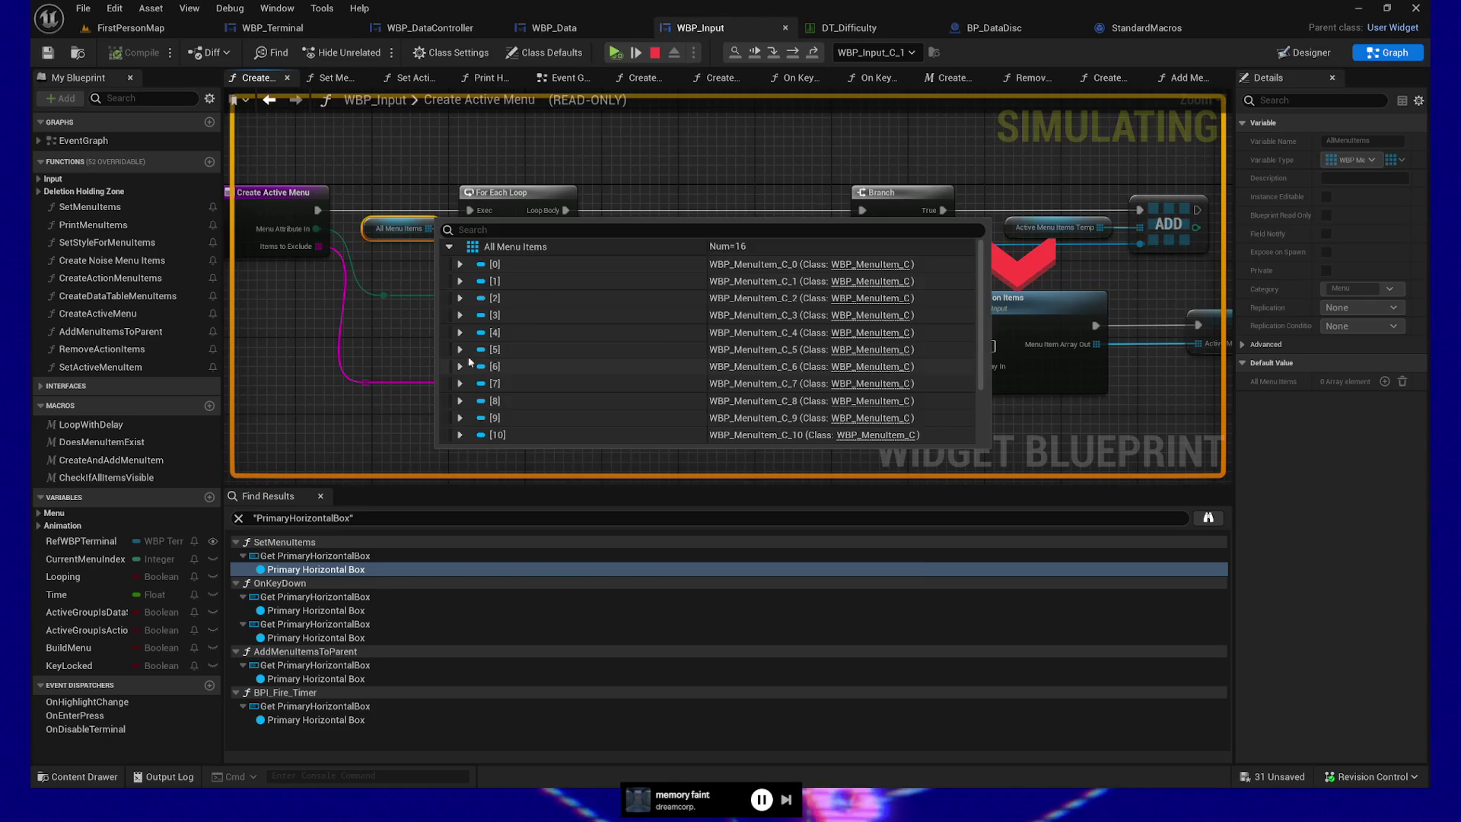
left_click(390, 302)
left_click(403, 228)
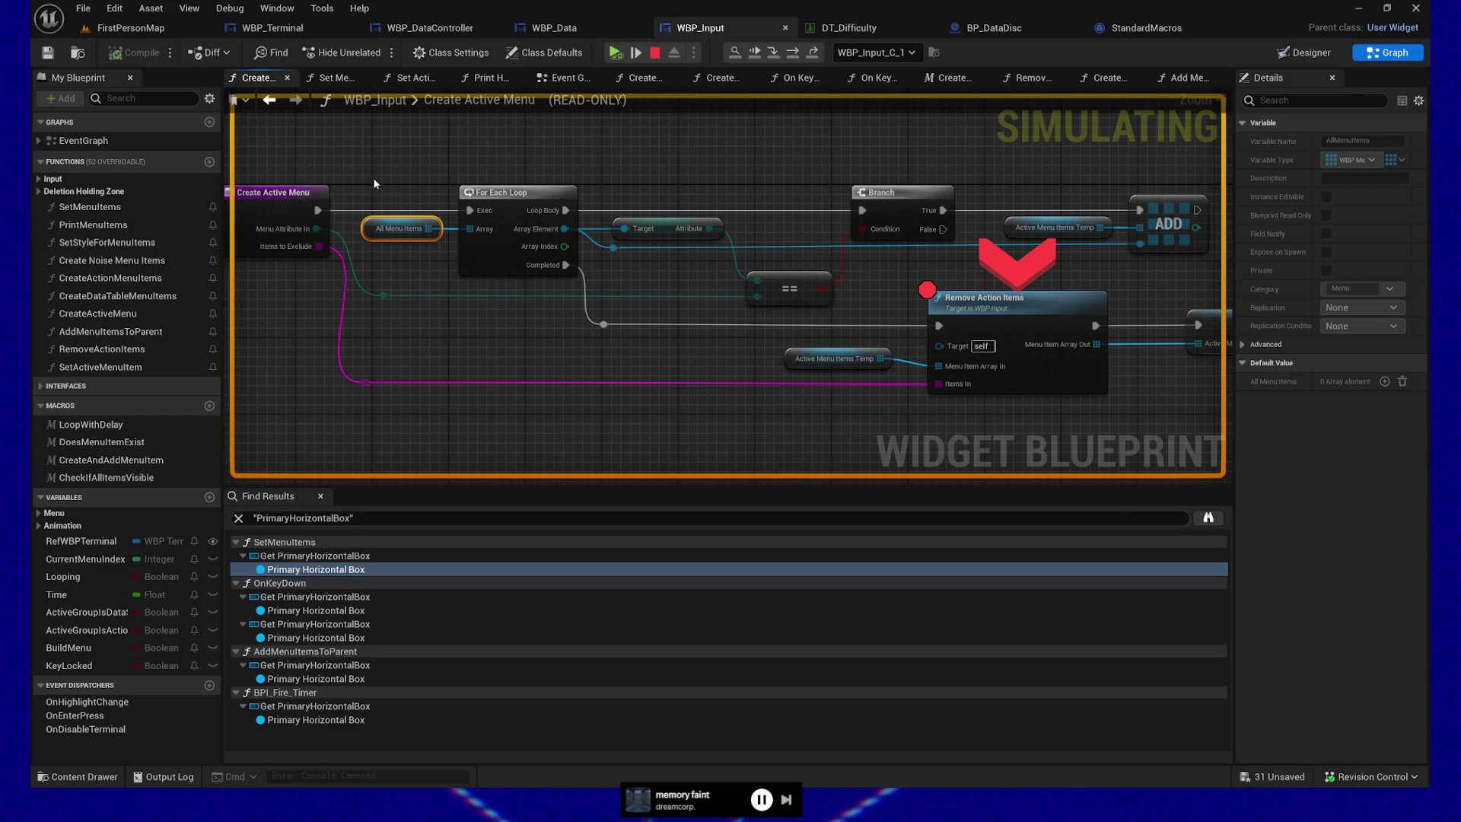
mouse_move(402, 233)
left_click(448, 246)
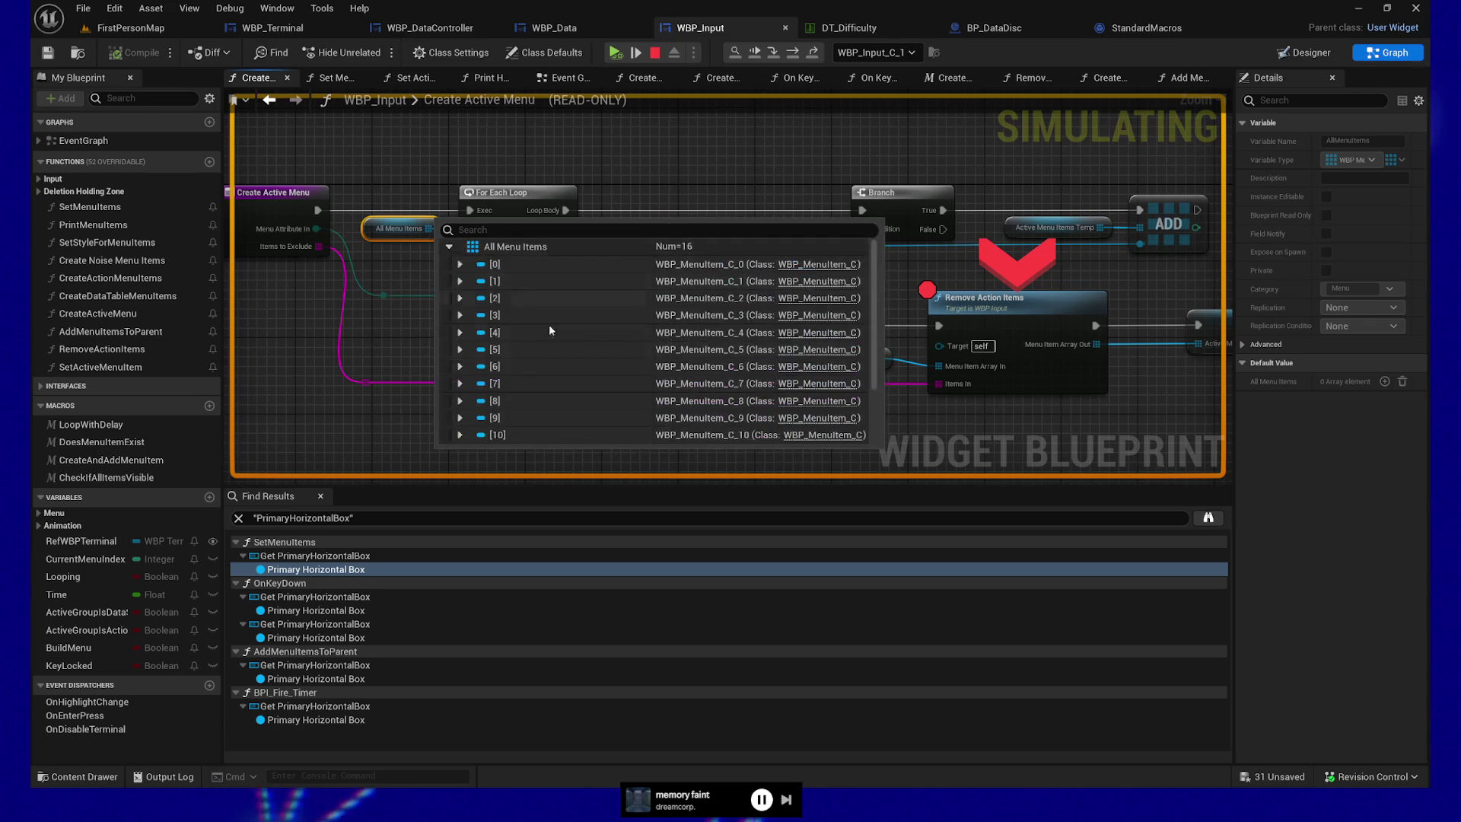
scroll(576, 346, "down", 3)
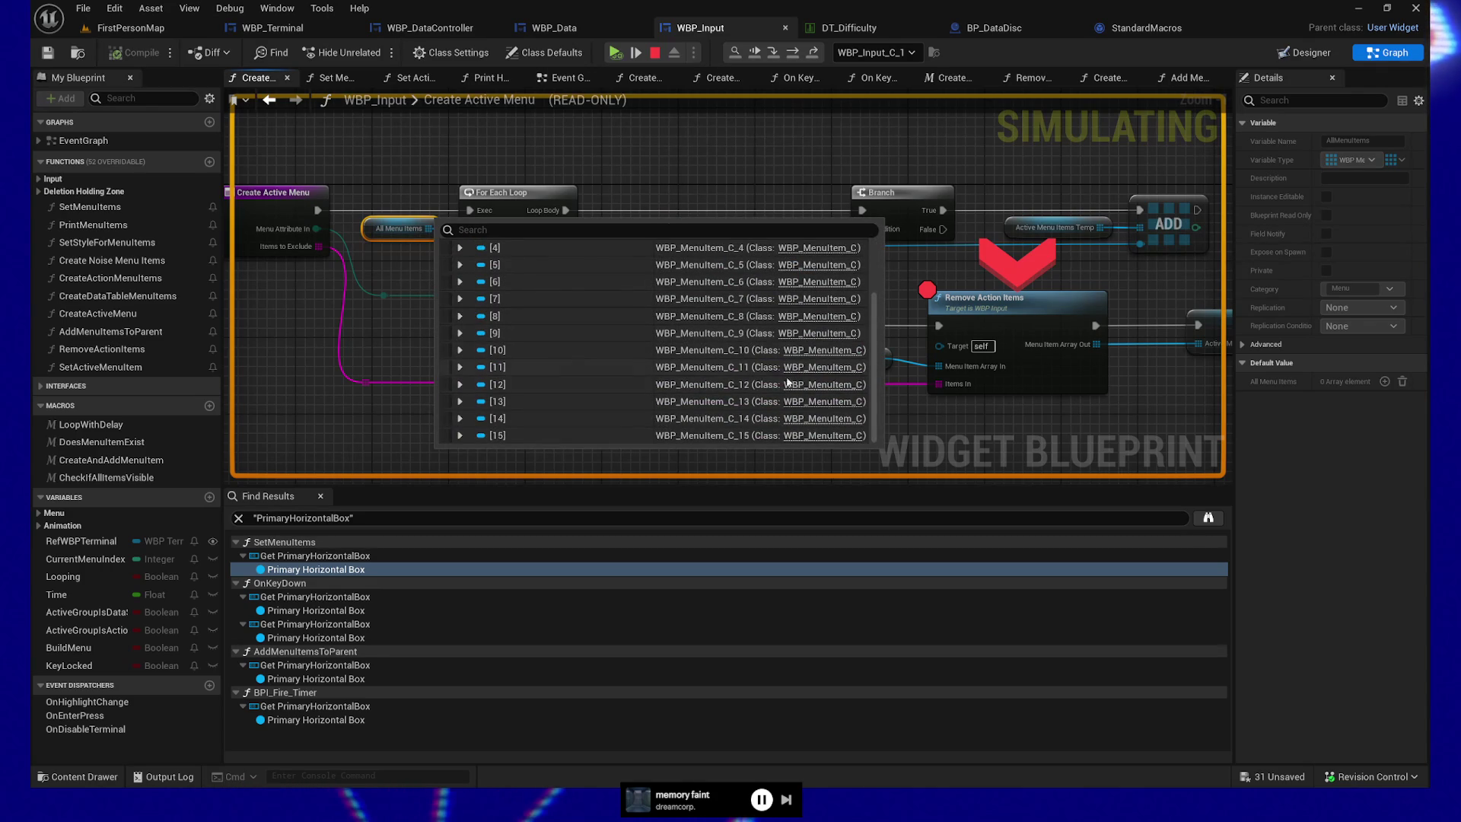
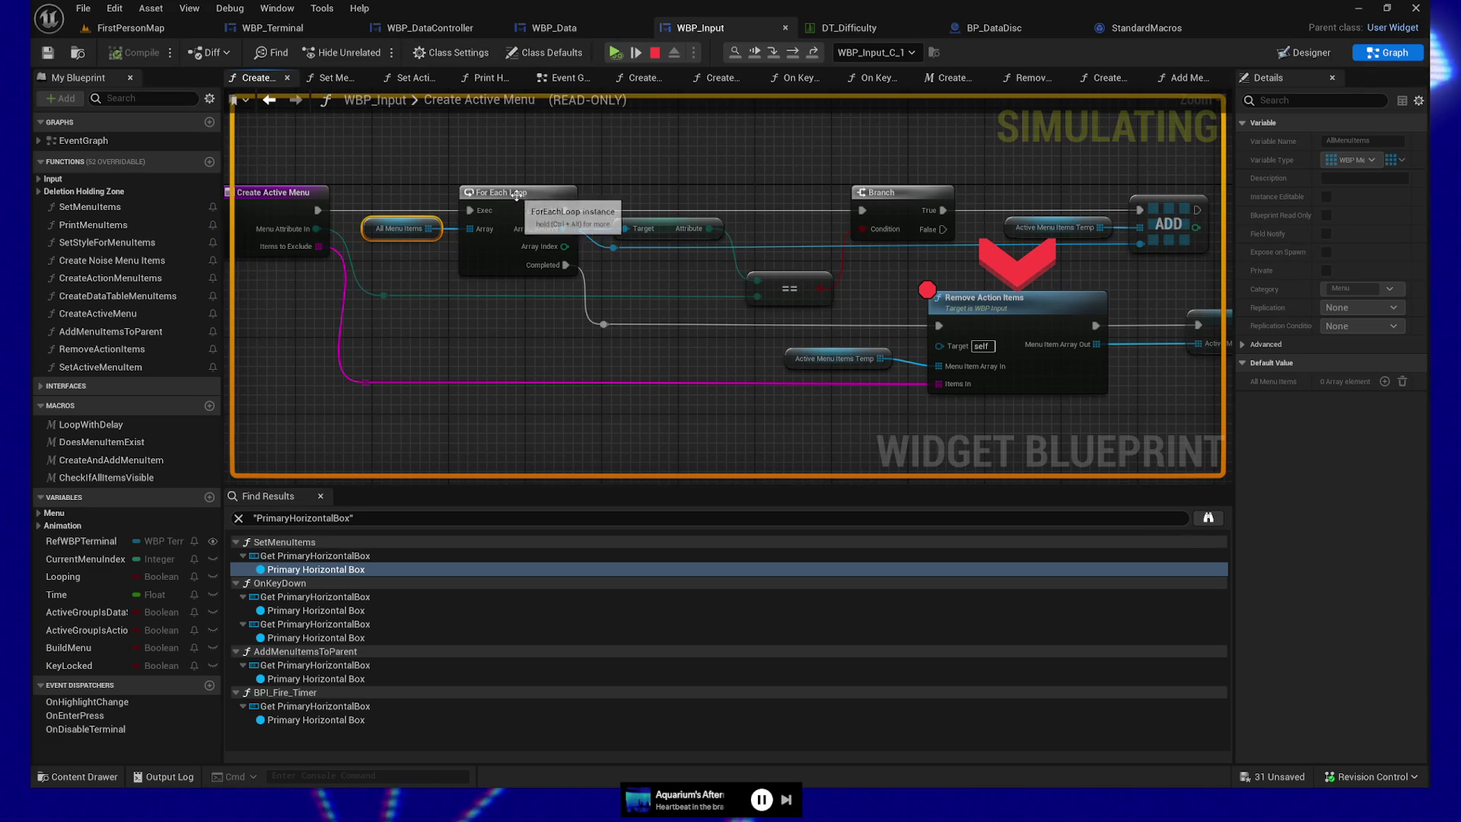
- Pan the Create Active Menu graph and select the reroute knot and For Each Loop node
mouse_move(669, 163)
left_mouse_down()
mouse_move(597, 159)
mouse_move(653, 142)
left_mouse_up()
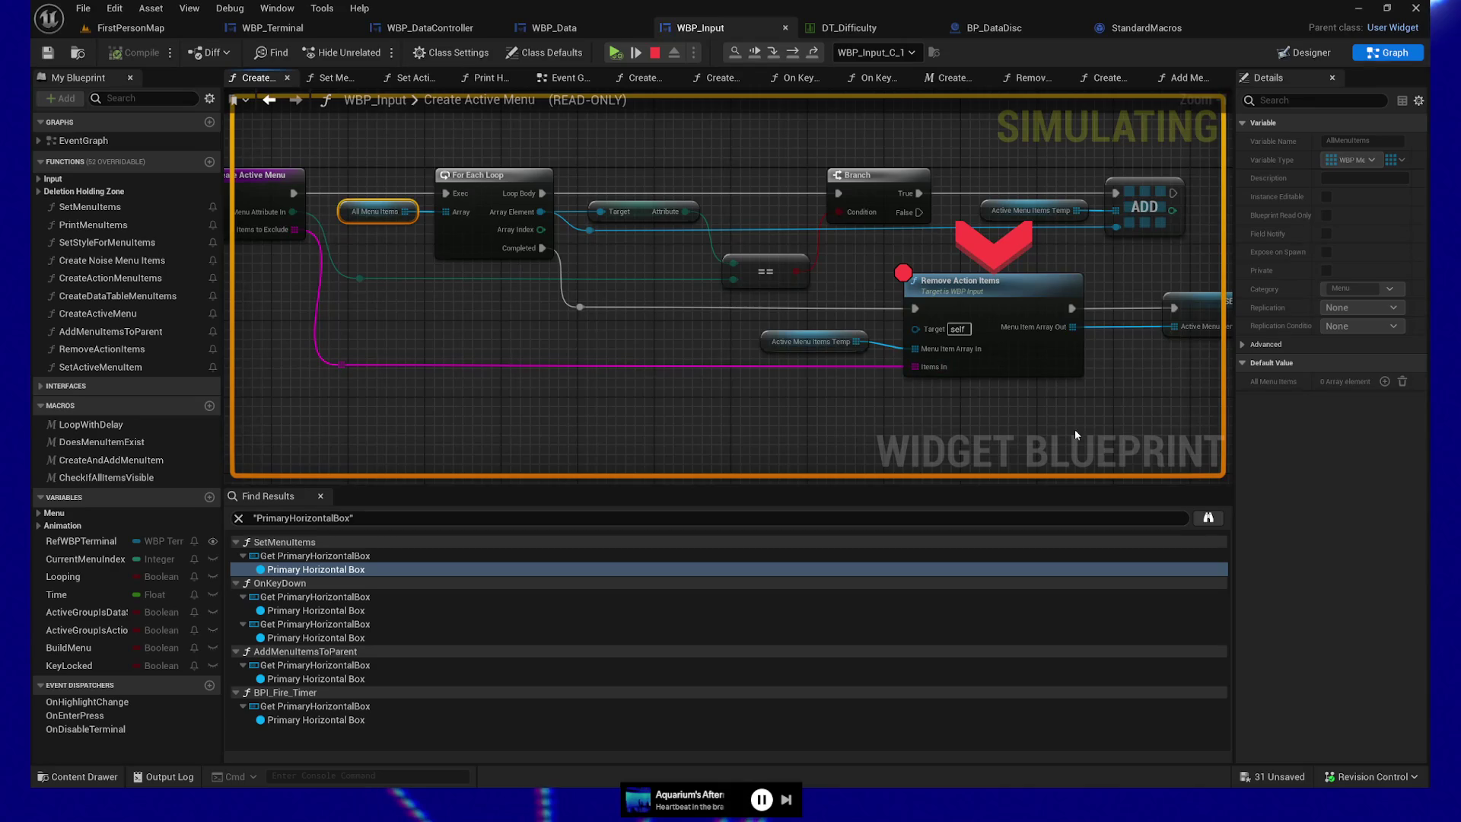
left_click(361, 279, "ctrl")
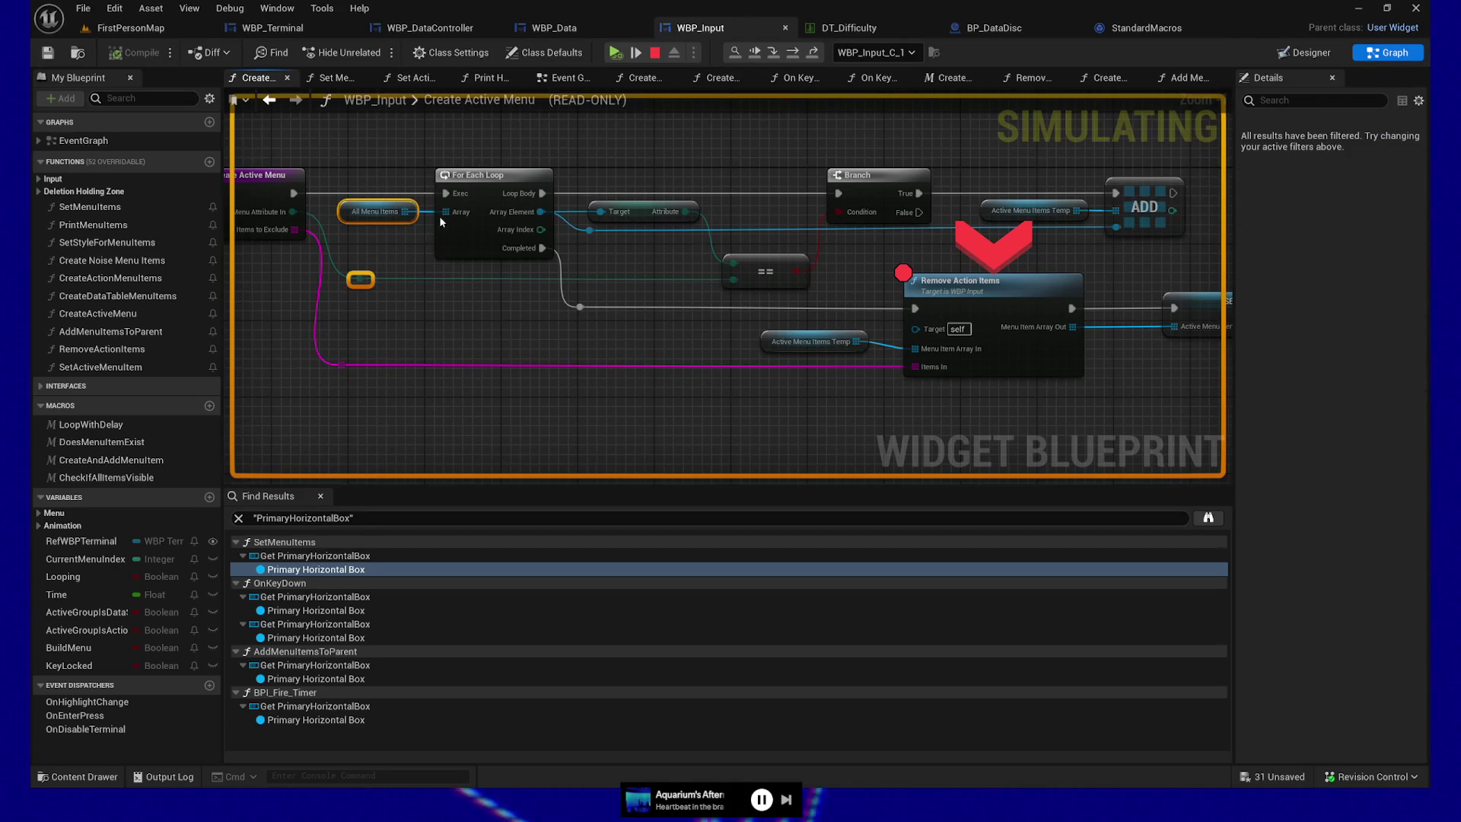
left_click(486, 169)
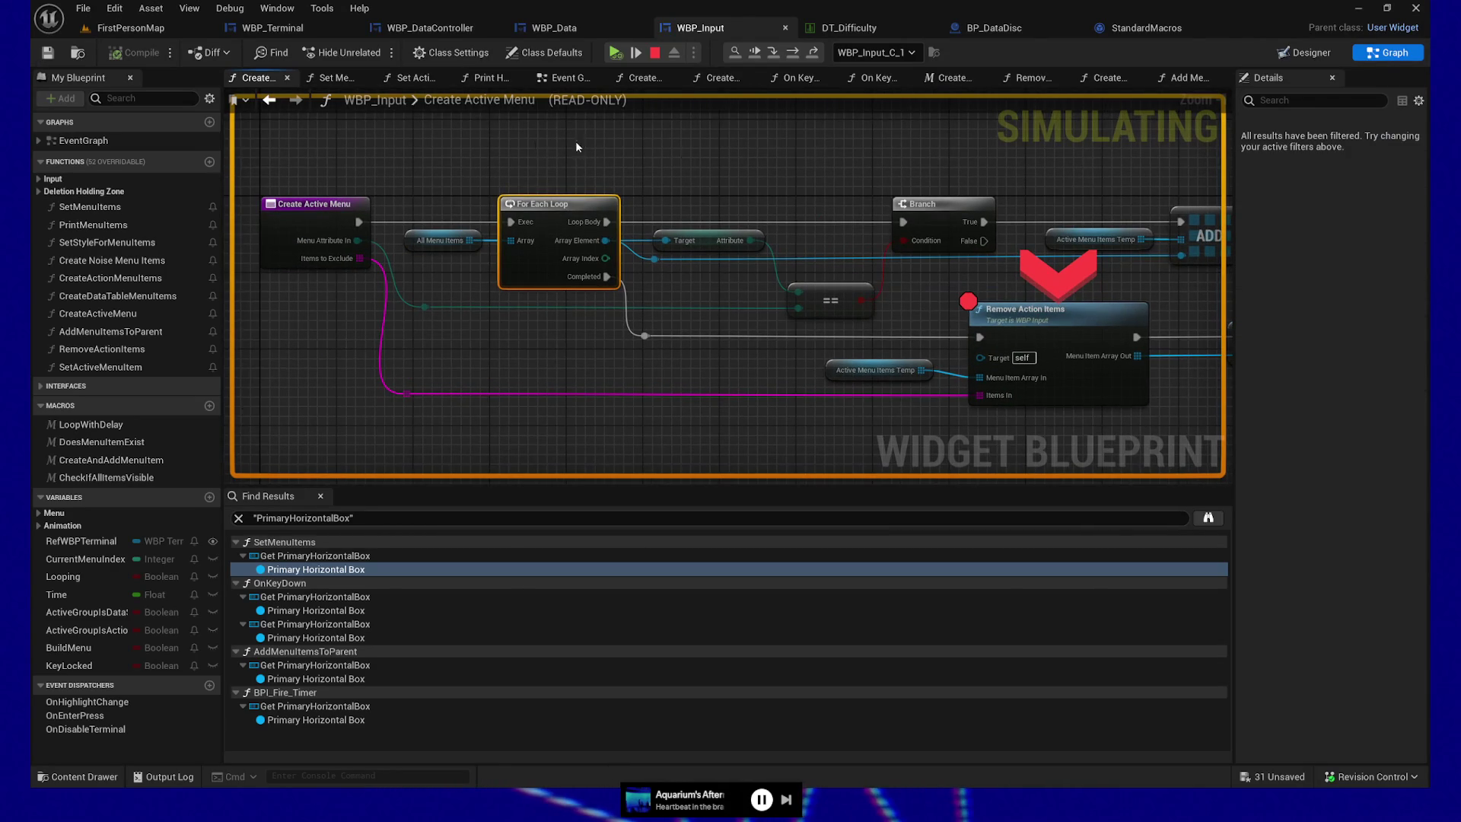
- Stop the simulation and fly the camera across the FirstPersonMap room
left_click(655, 52)
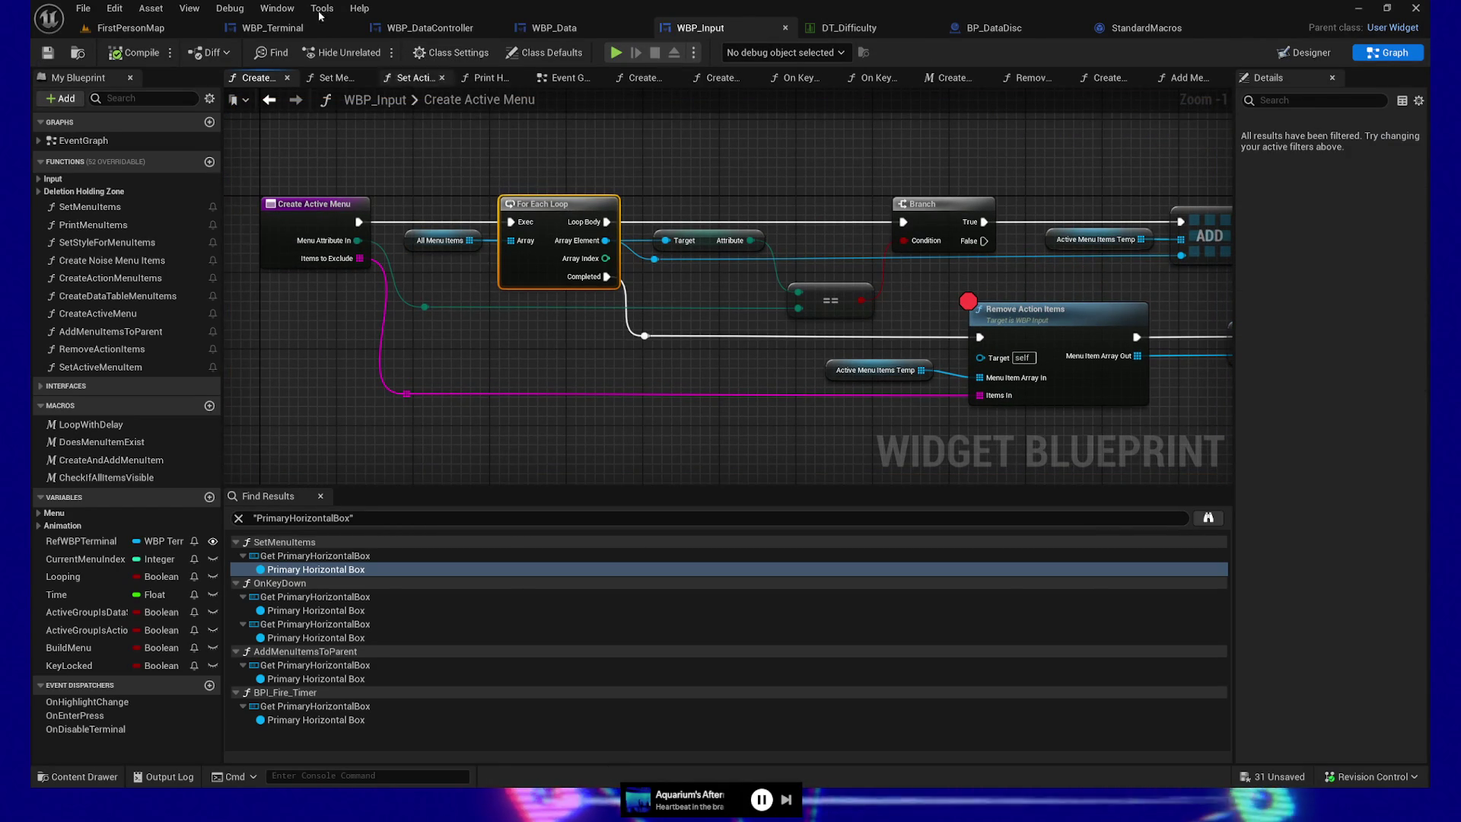
left_click(149, 31)
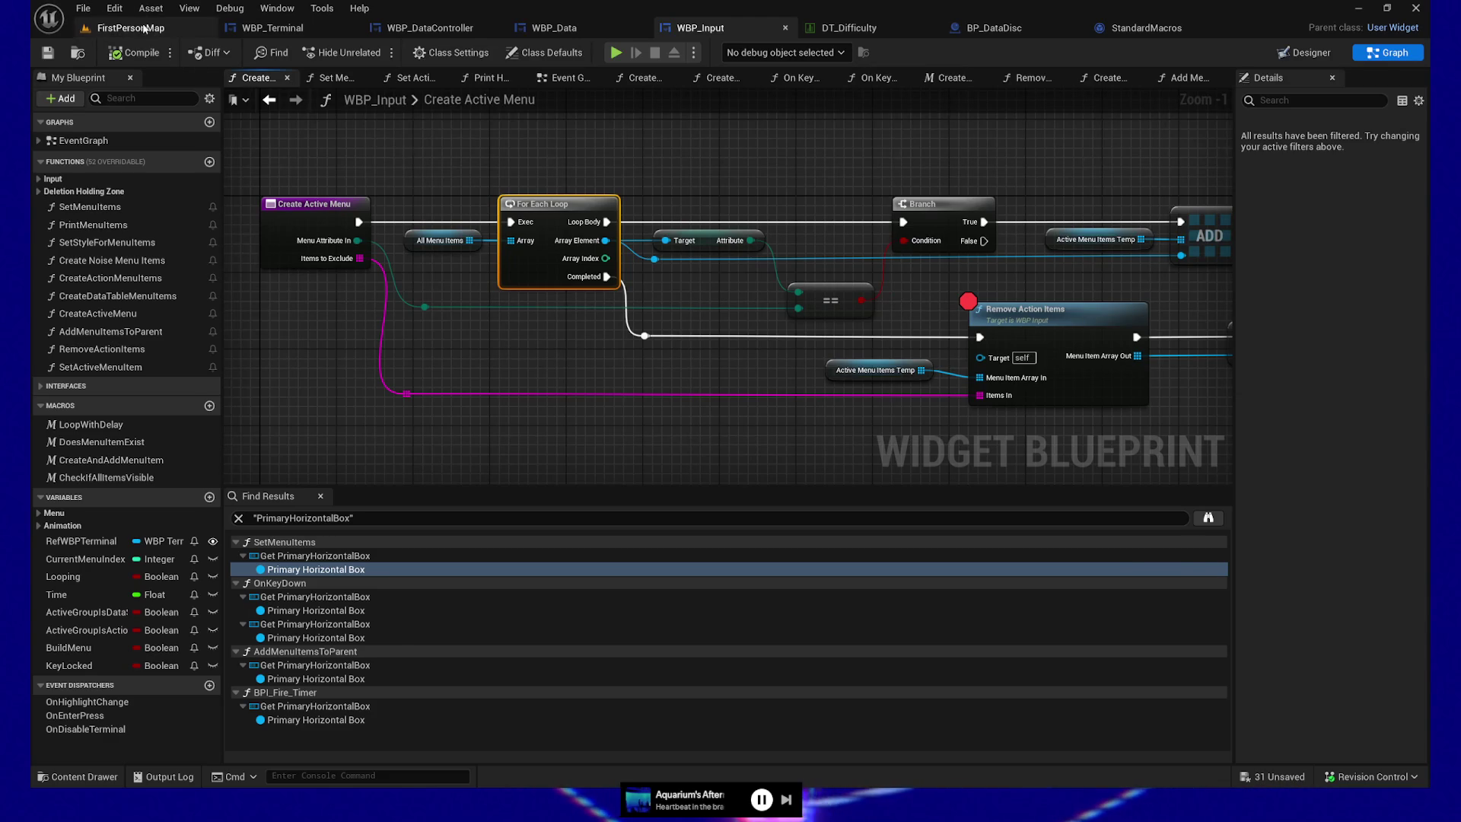
mouse_move(628, 227)
left_mouse_down()
mouse_move(601, 251)
mouse_move(533, 247)
left_mouse_up()
- Swing the viewport toward the star-picture wall, then bring up the WBP_Terminal blueprint
mouse_move(1007, 547)
left_mouse_down()
mouse_move(921, 548)
mouse_move(967, 548)
mouse_move(977, 525)
mouse_move(993, 556)
left_mouse_up()
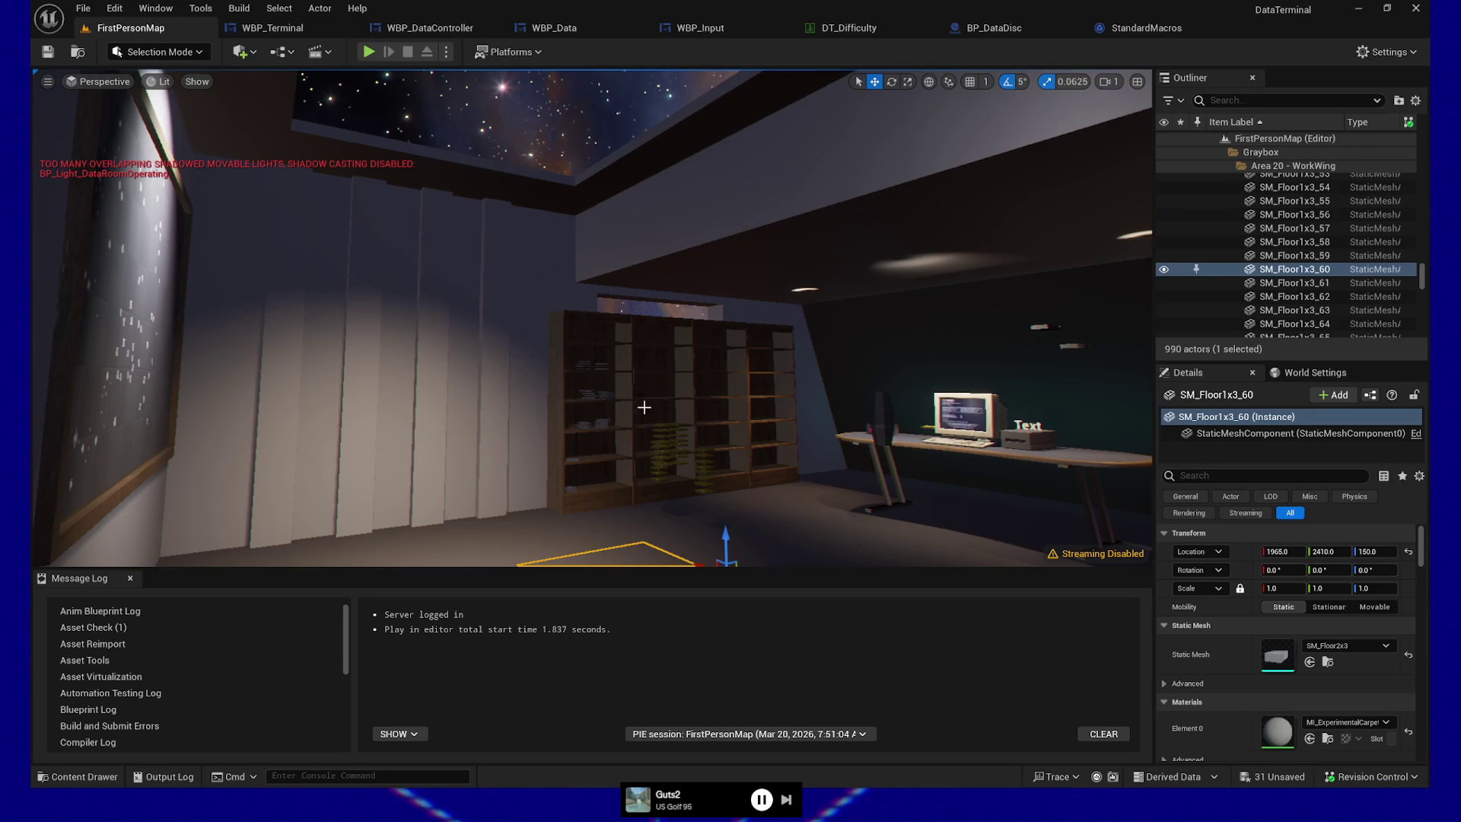
left_click(304, 28)
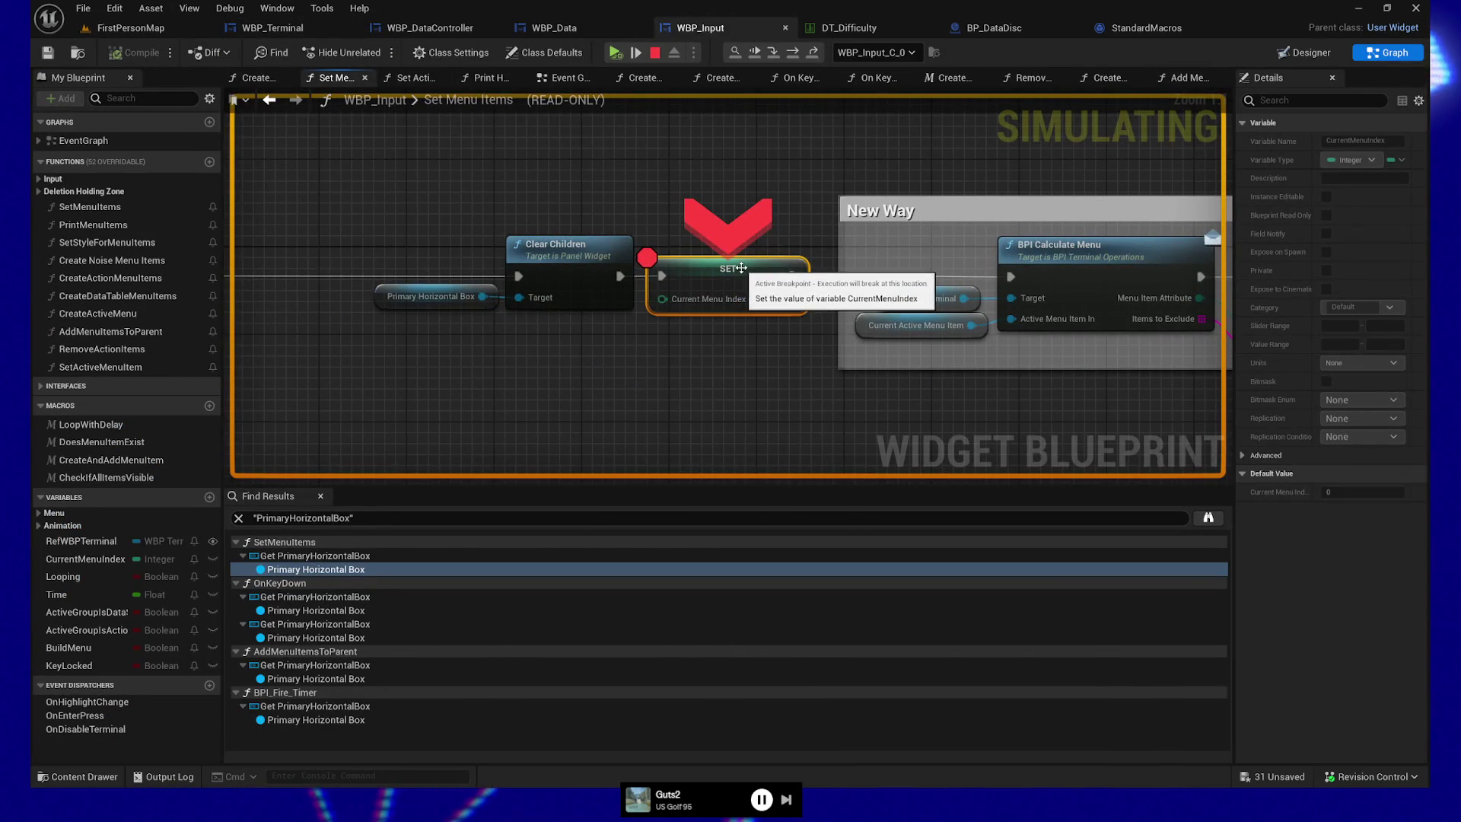
- Resume past the breakpoint into the game preview and walk toward the star-map board
left_click(616, 52)
left_click(616, 52)
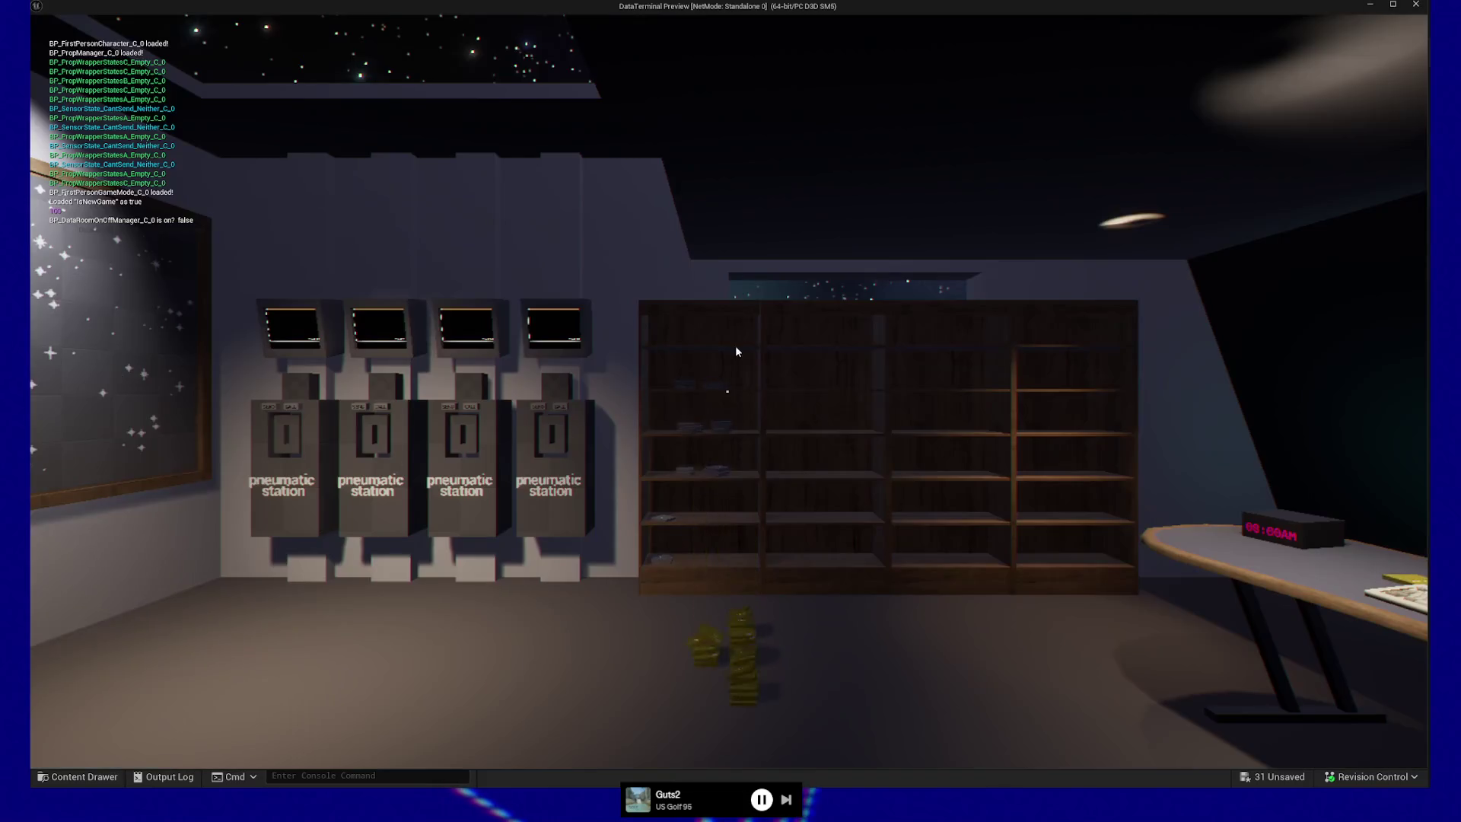
left_click(735, 344)
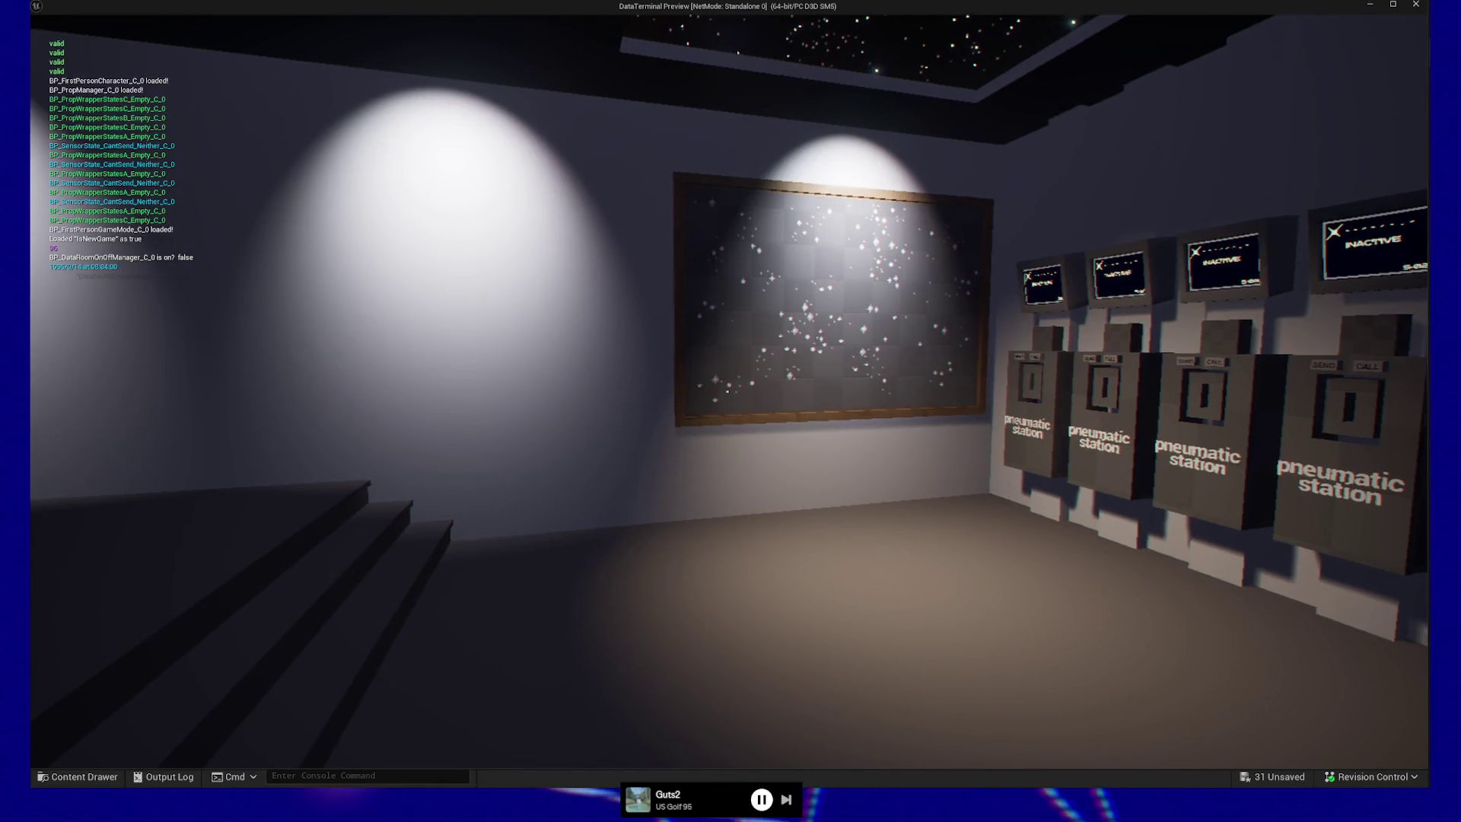
mouse_move(727, 390)
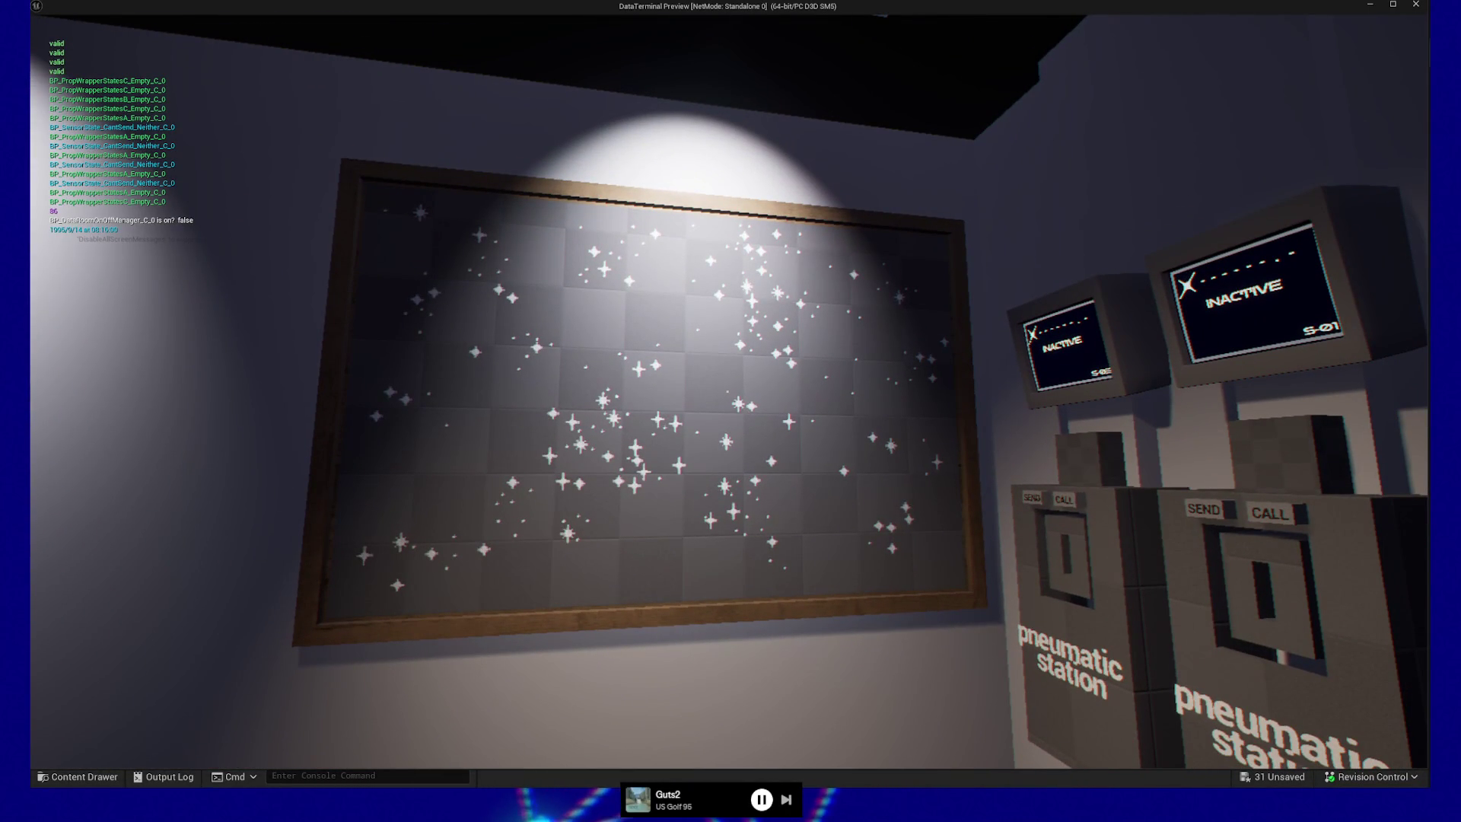
key("w")
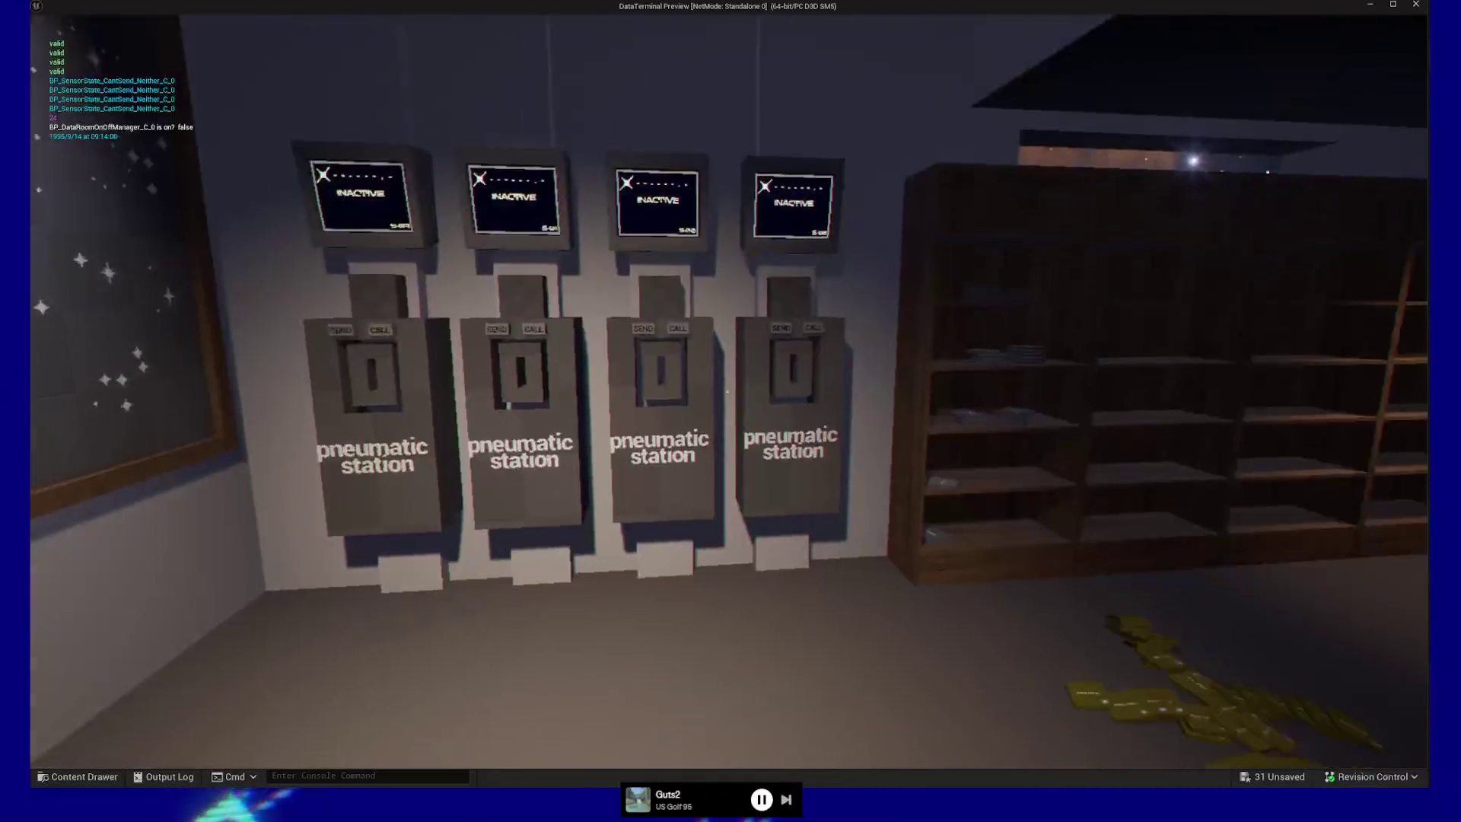
- Walk to the pneumatic stations and insert the No Data card into station S-03
key("w")
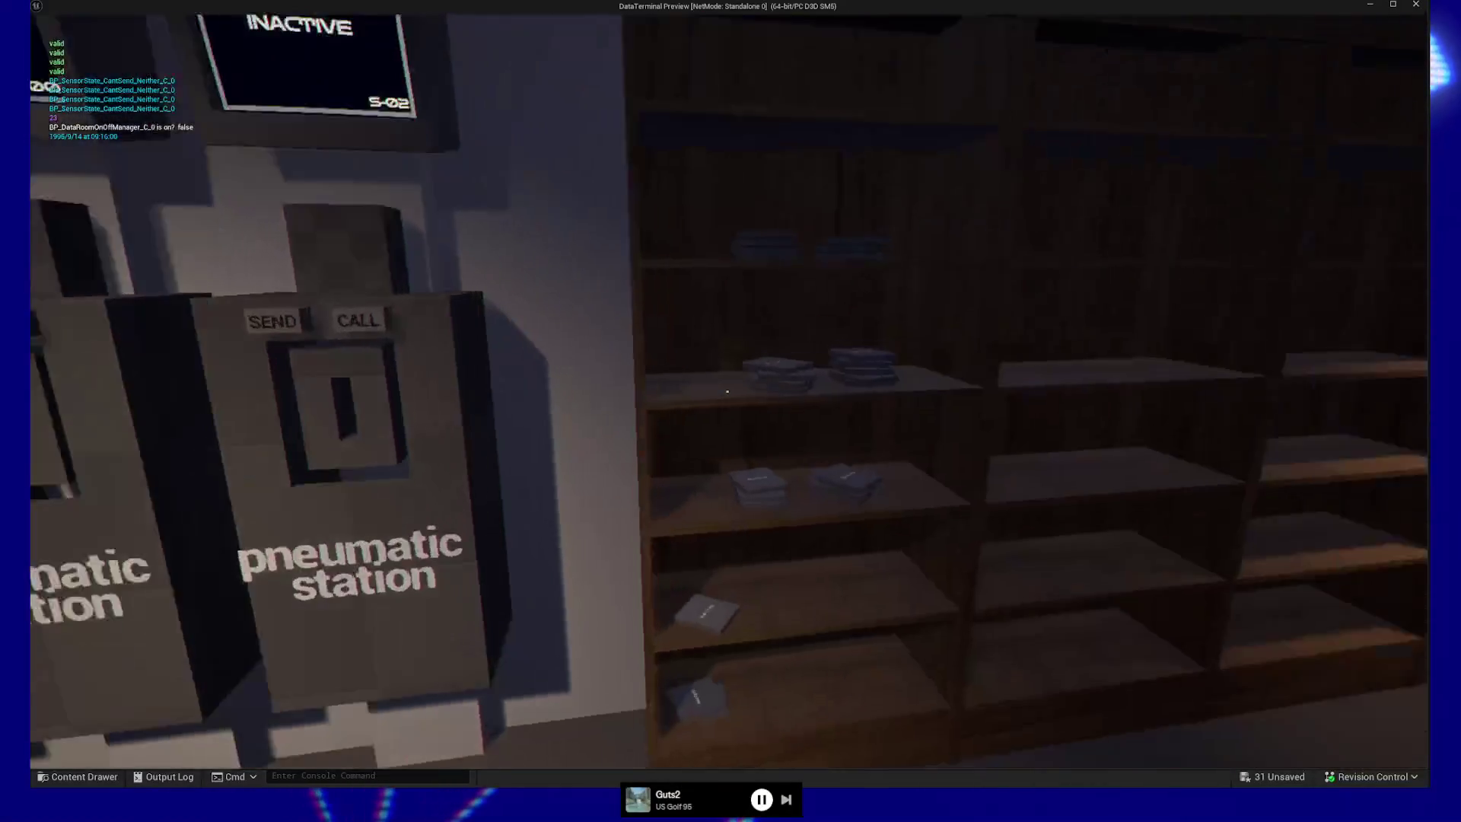
key("s")
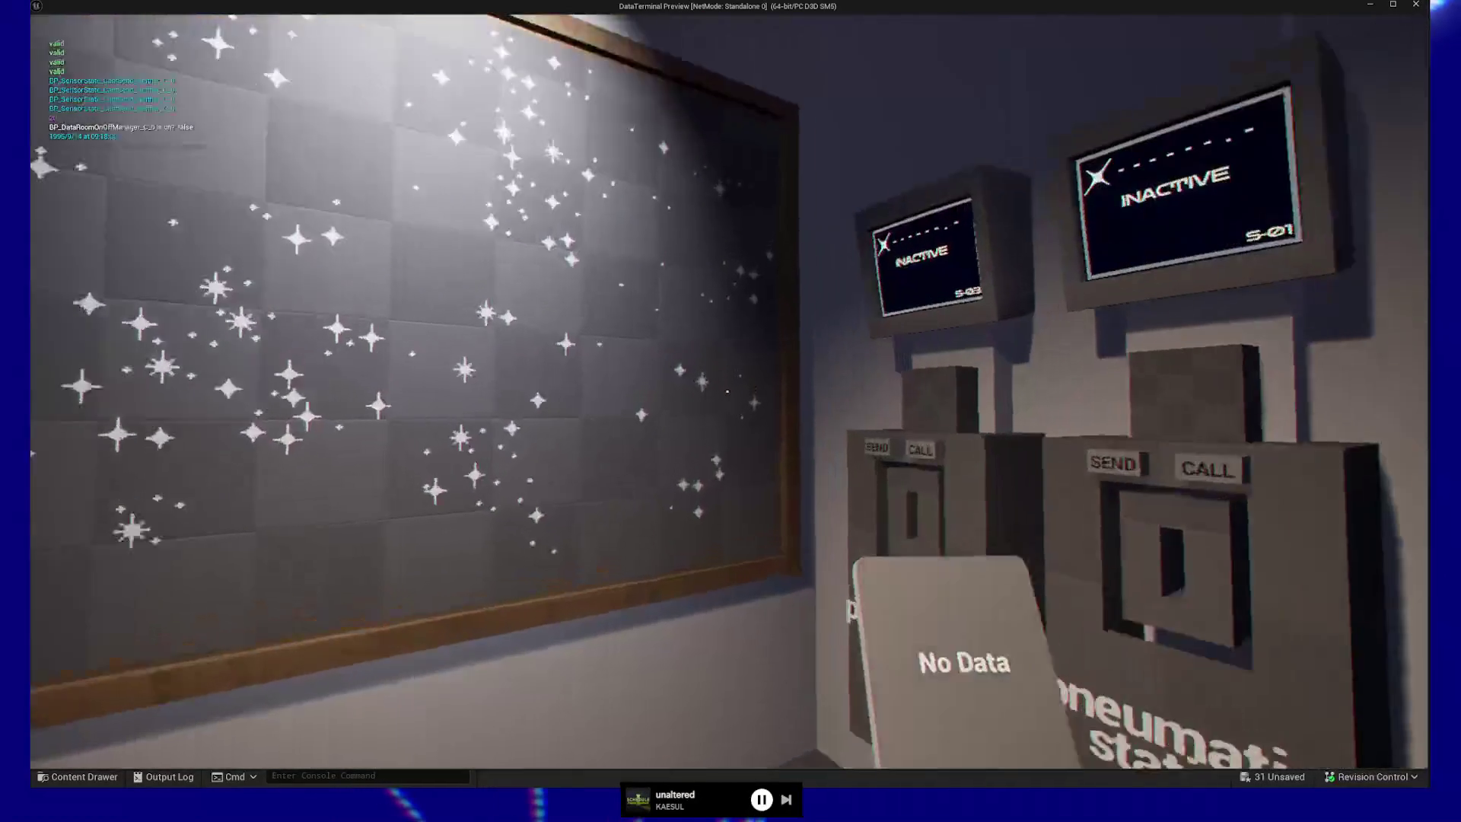
key("w")
left_click(727, 392)
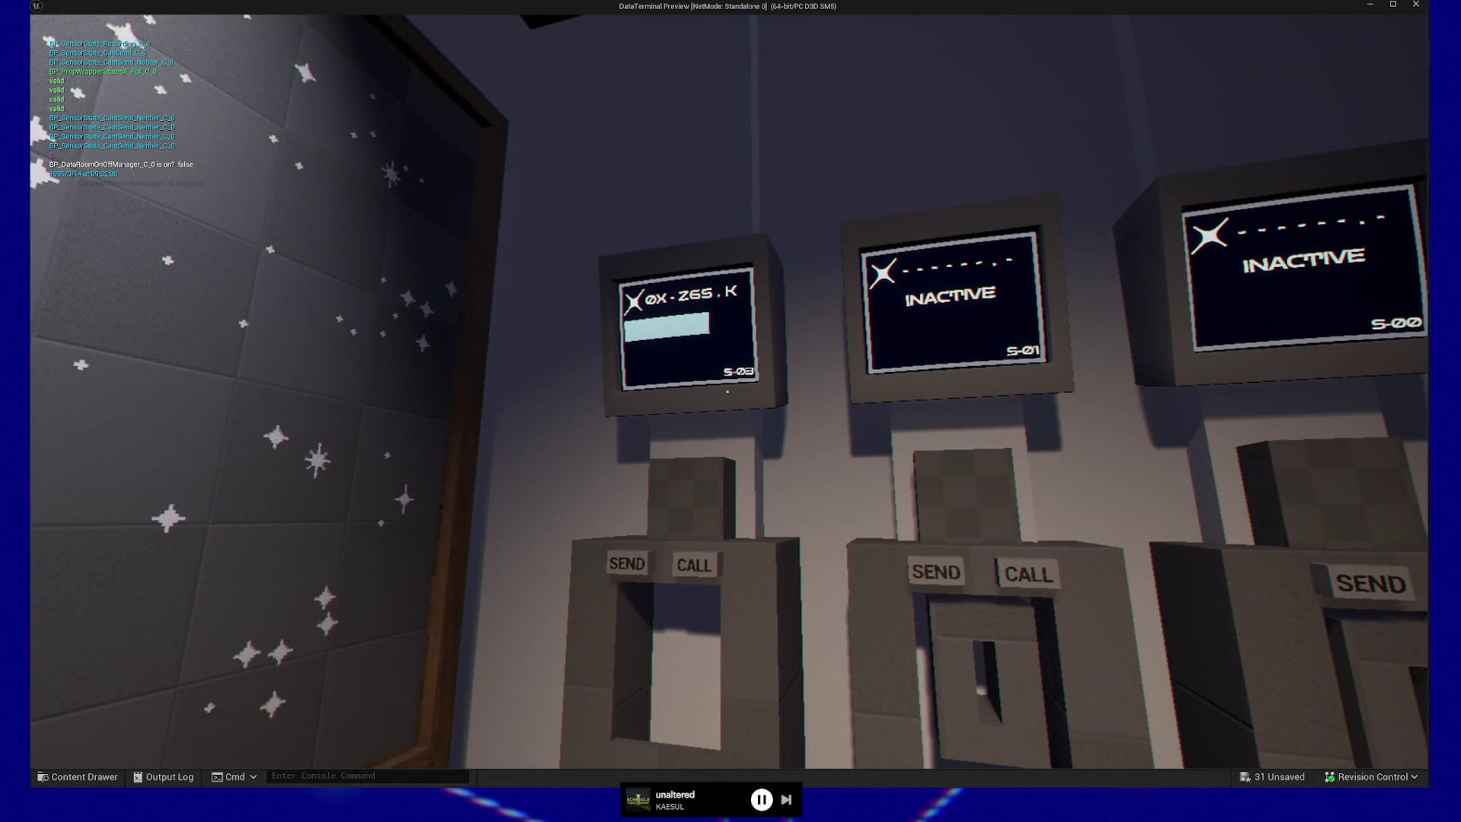
- Call a data disc, take it from the slot, and back away holding the Raw Data card
key("w")
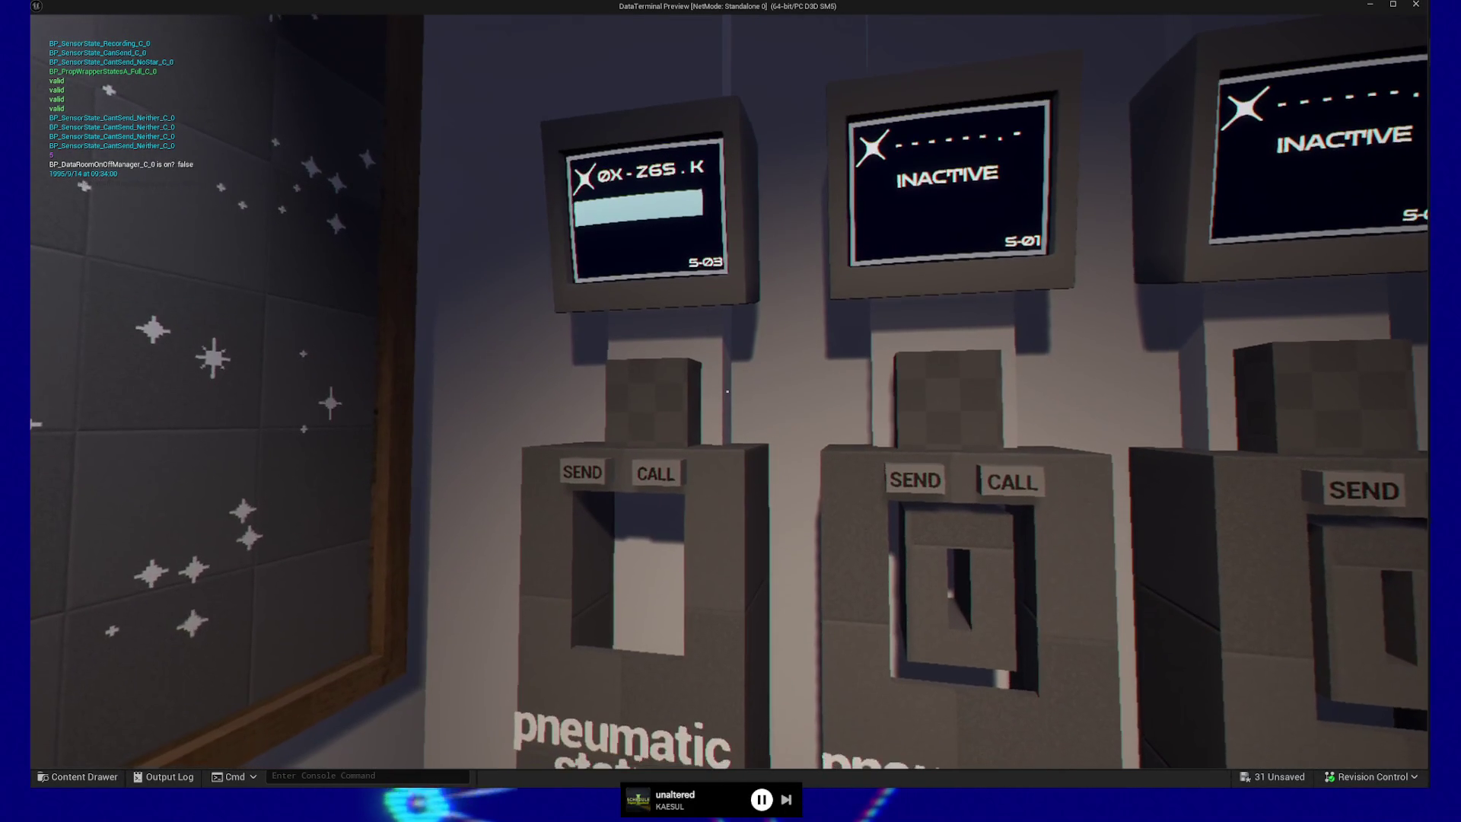
key("w")
left_click(727, 391)
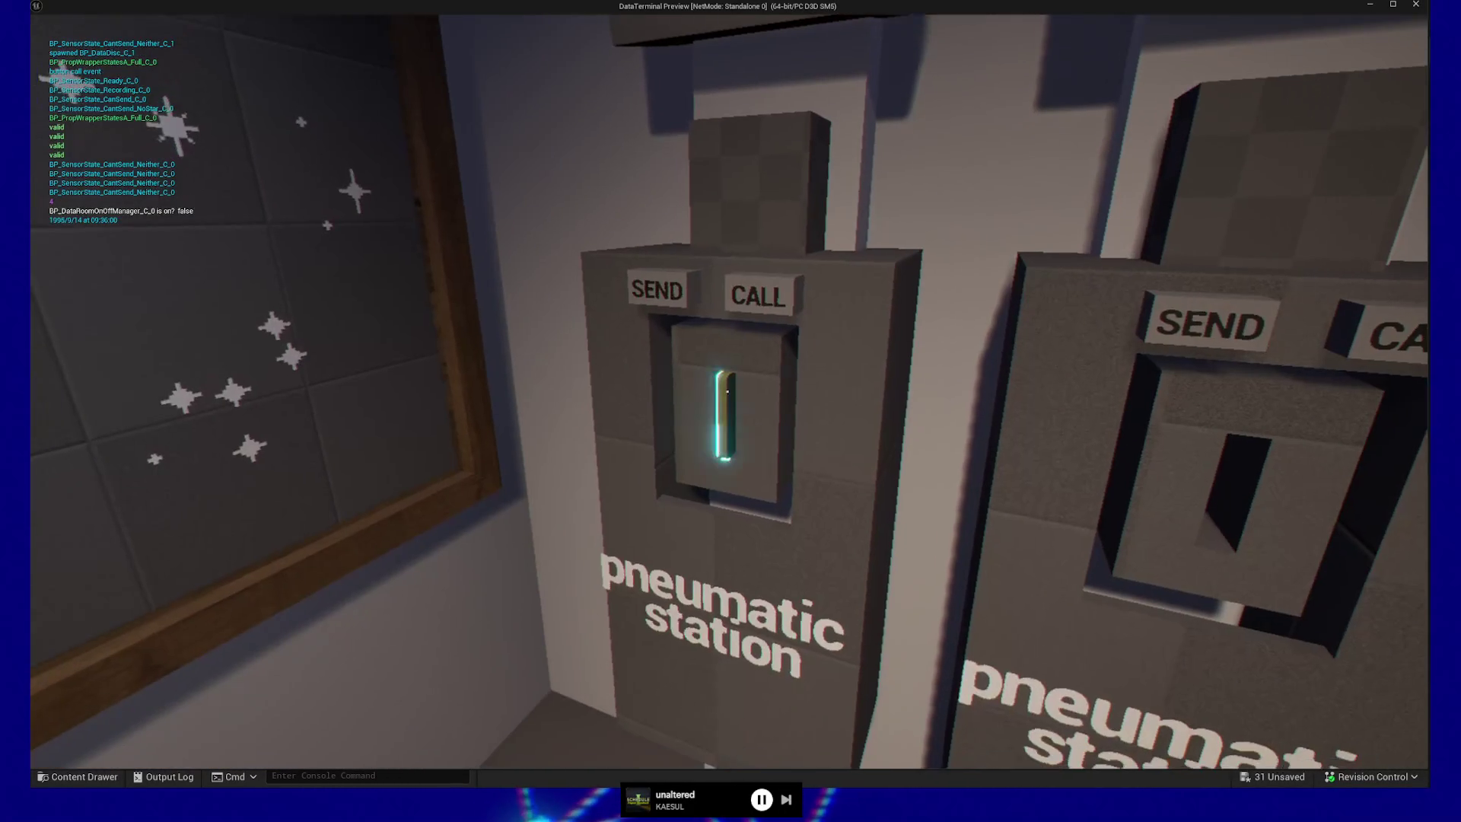
left_click(727, 391)
key("s")
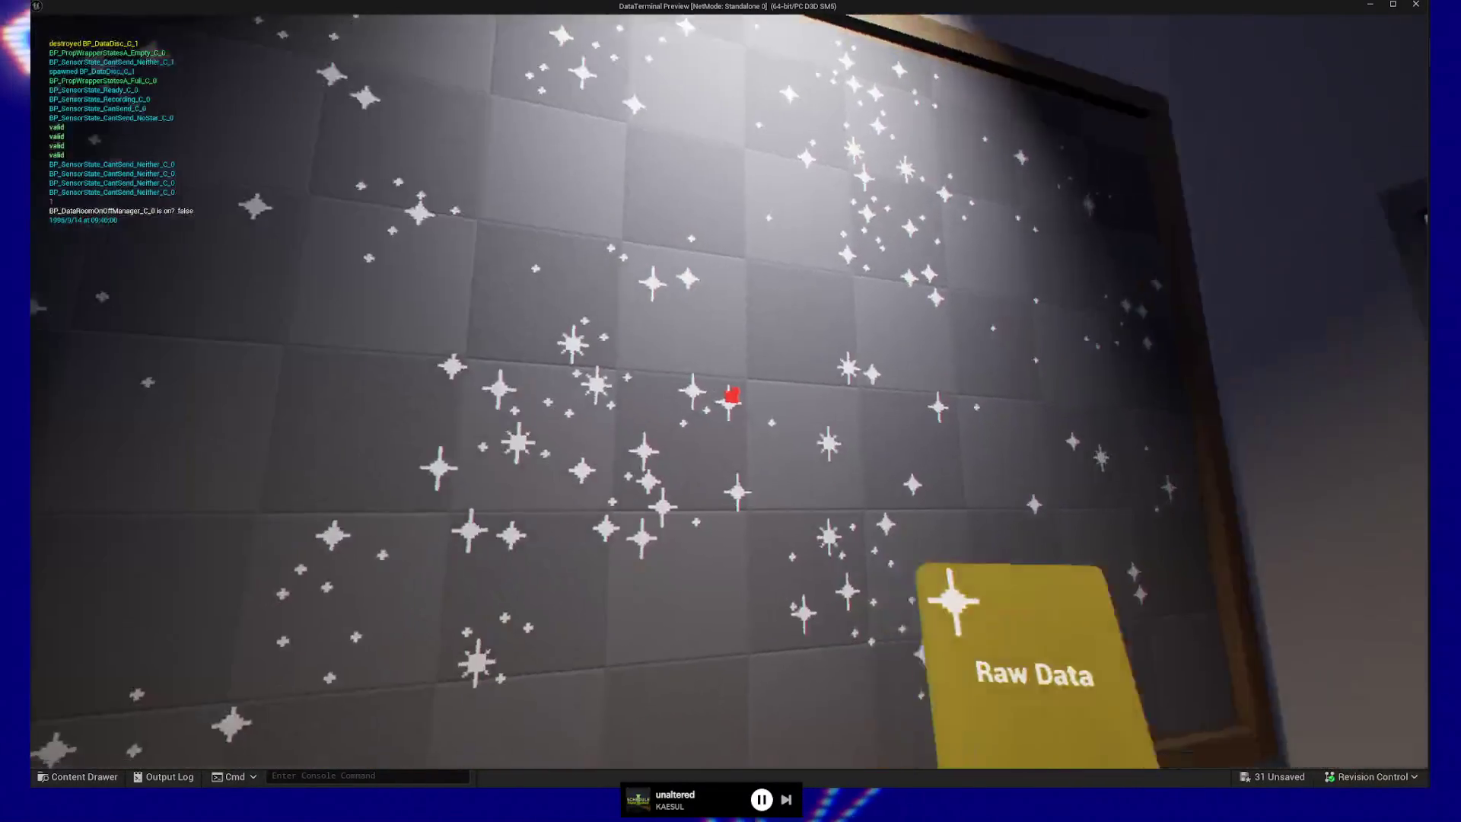
mouse_move(728, 392)
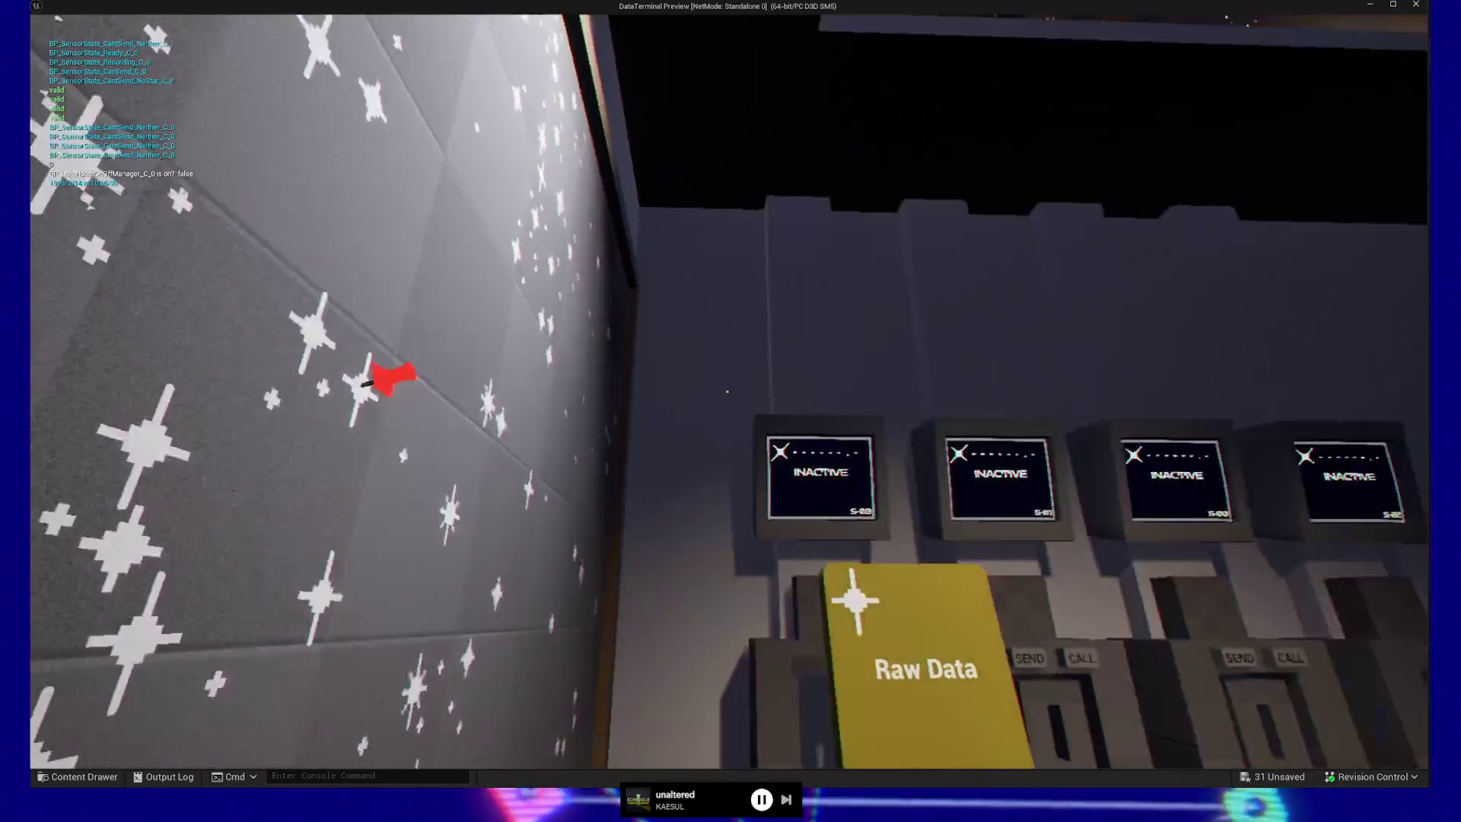
- Insert the Raw Data disc into the desk drive and launch MEGA-data-util.exe from the dashboard
key("w")
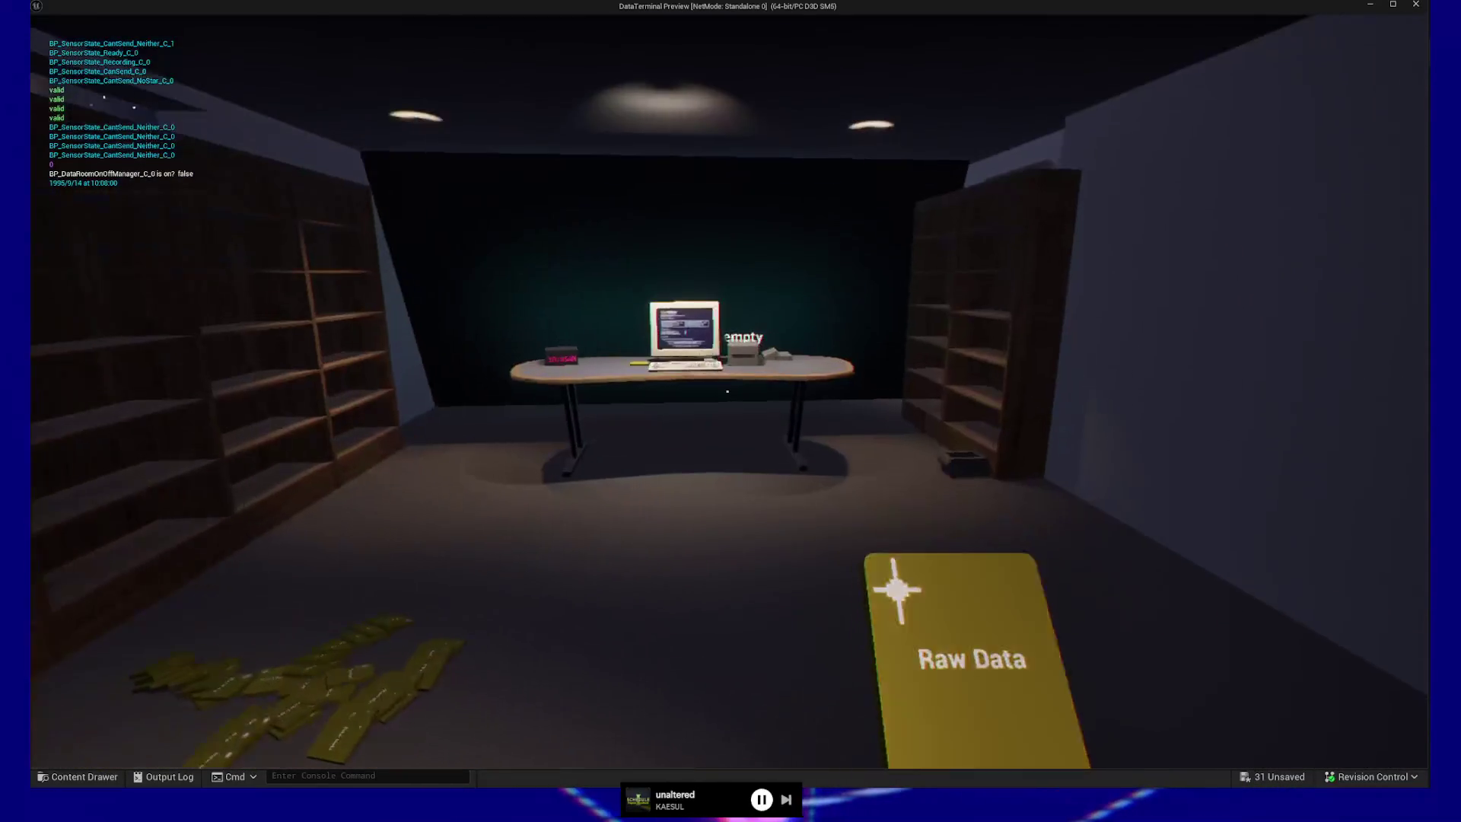
key("w")
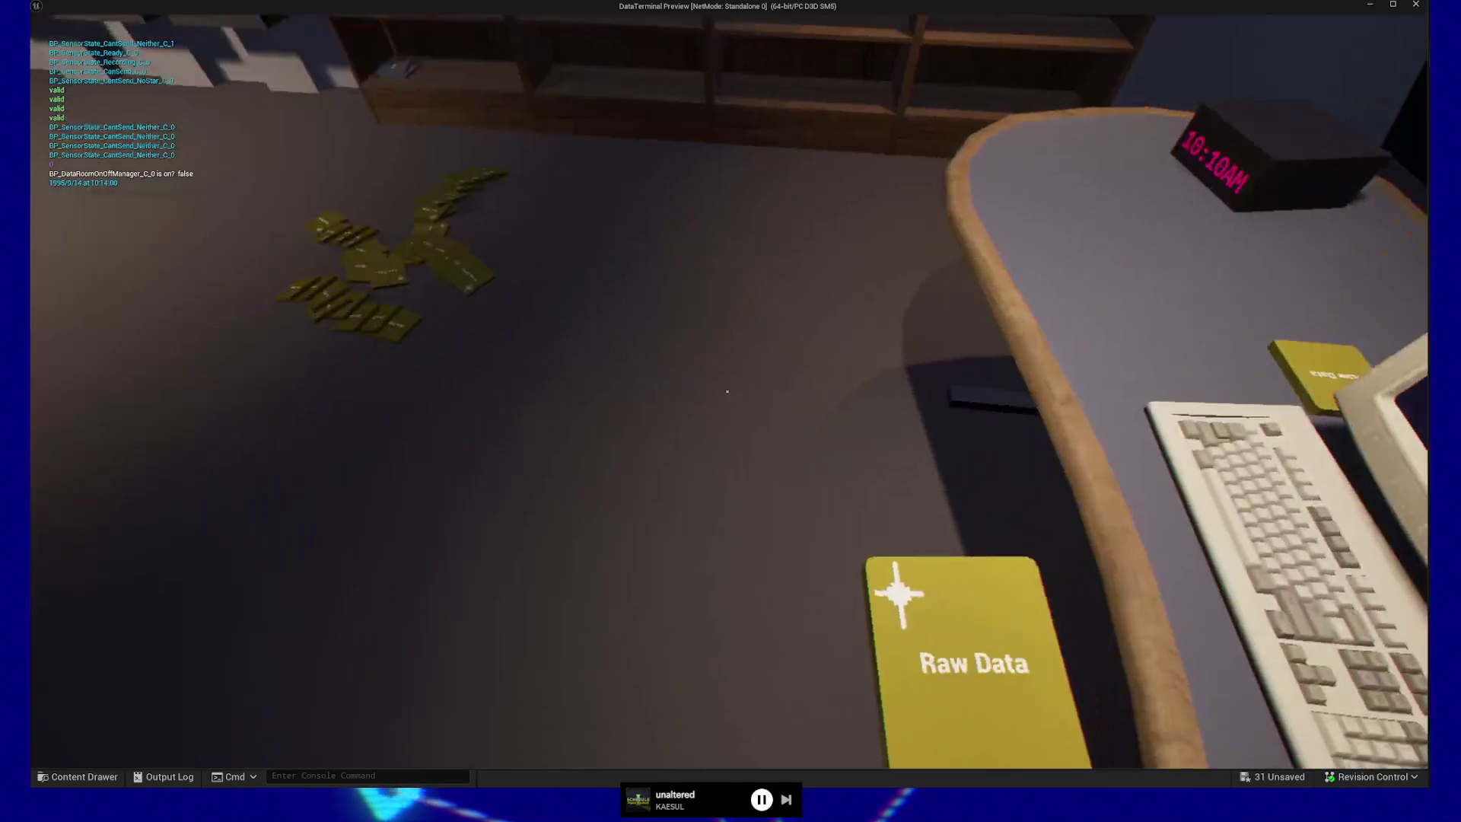
left_click(727, 391)
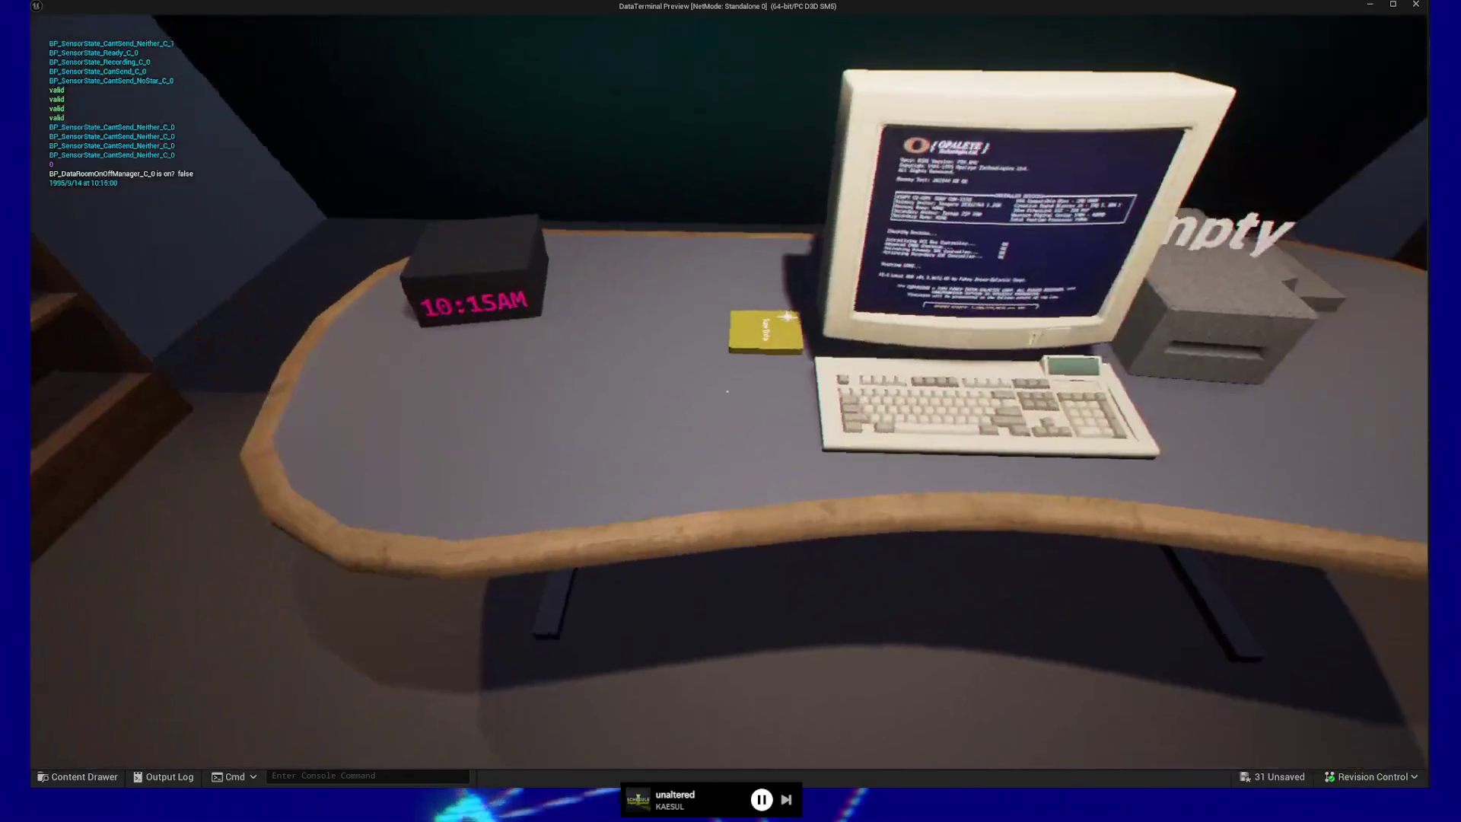
left_click(726, 391)
left_click(727, 391)
left_click(726, 391)
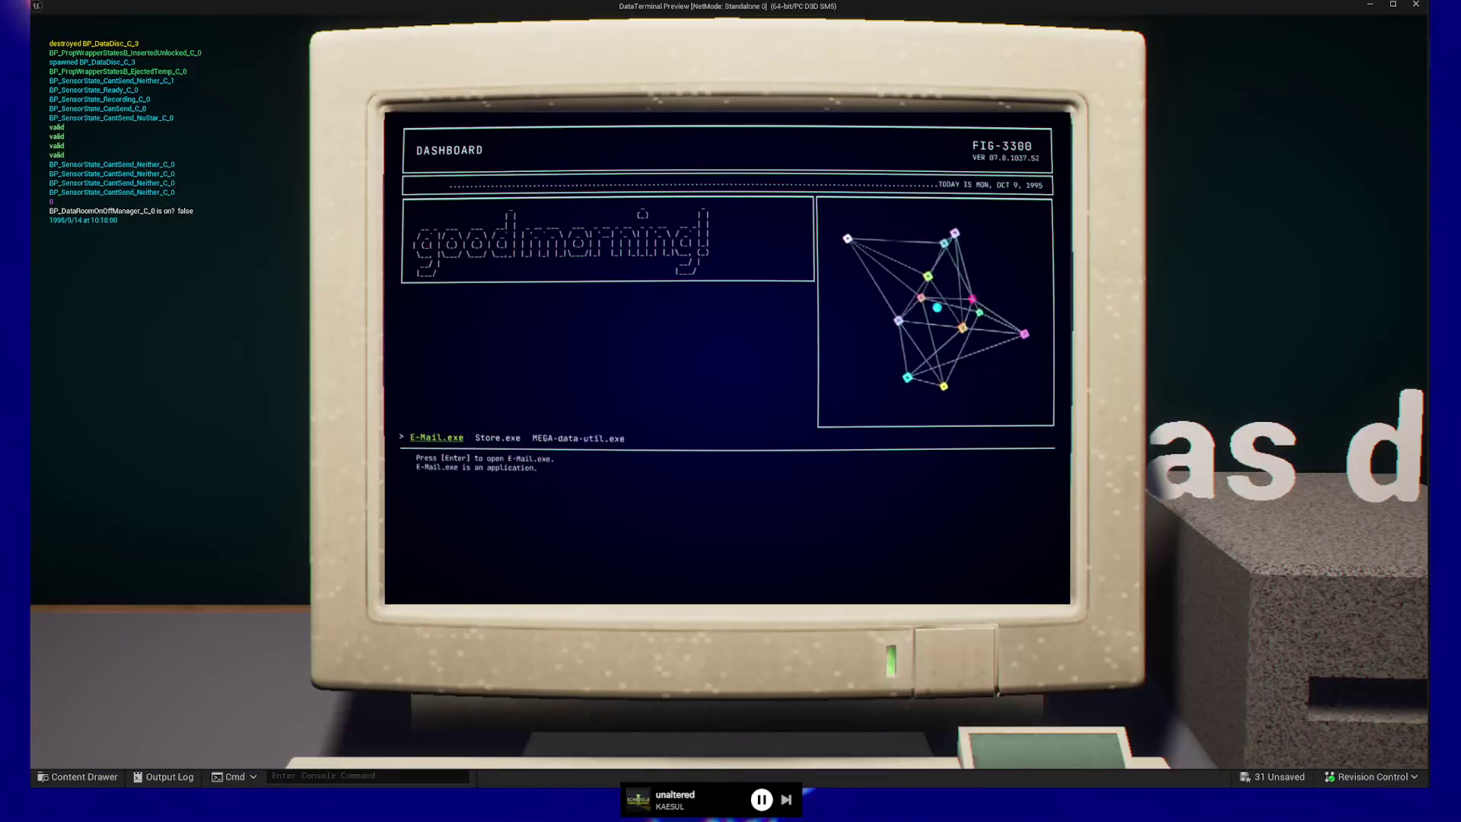
key("Return")
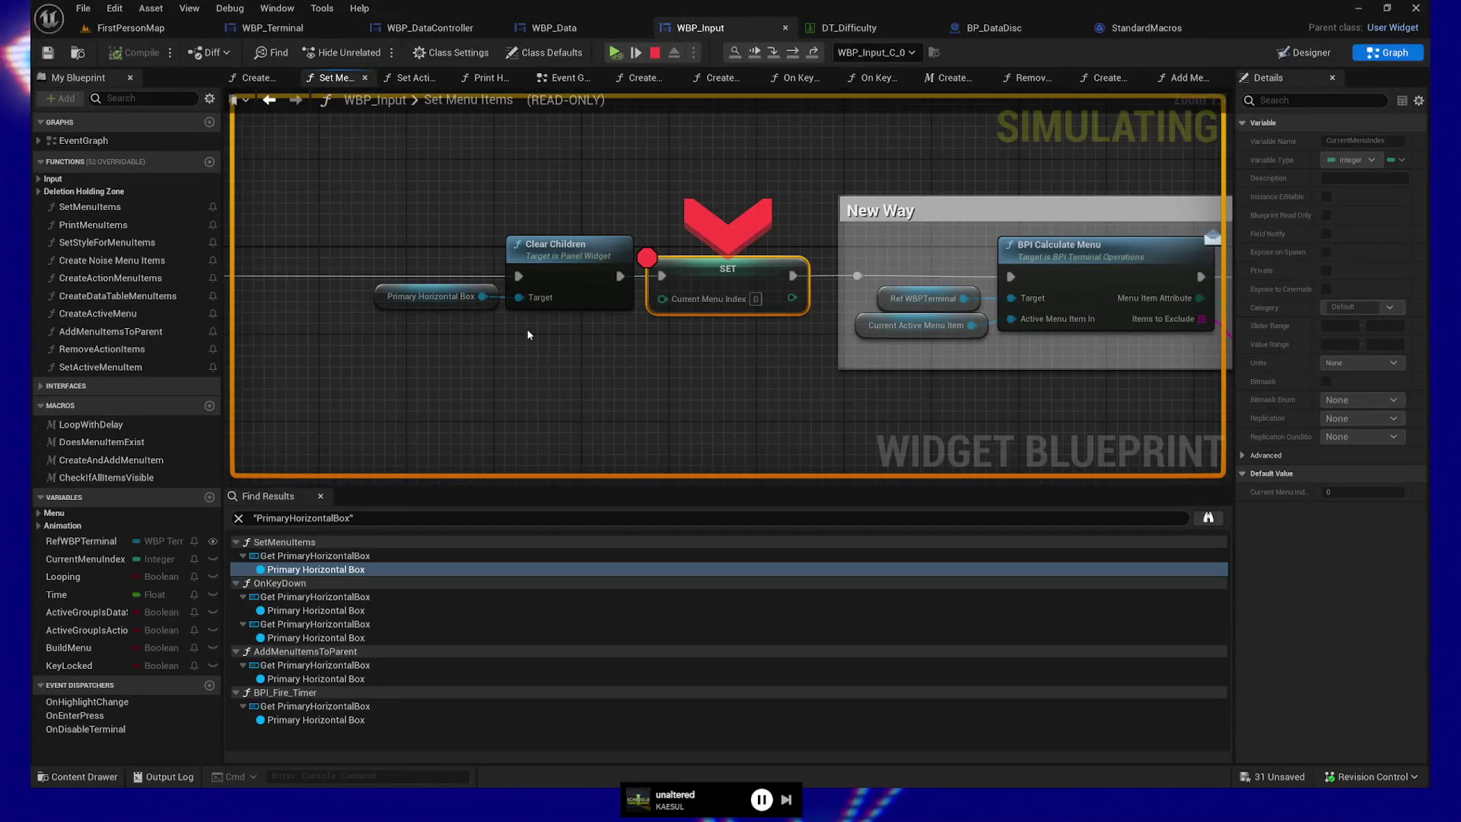
- Resume past each SET and Remove Action Items breakpoint until cleaning shows 17 complete data bytes
left_click(617, 52)
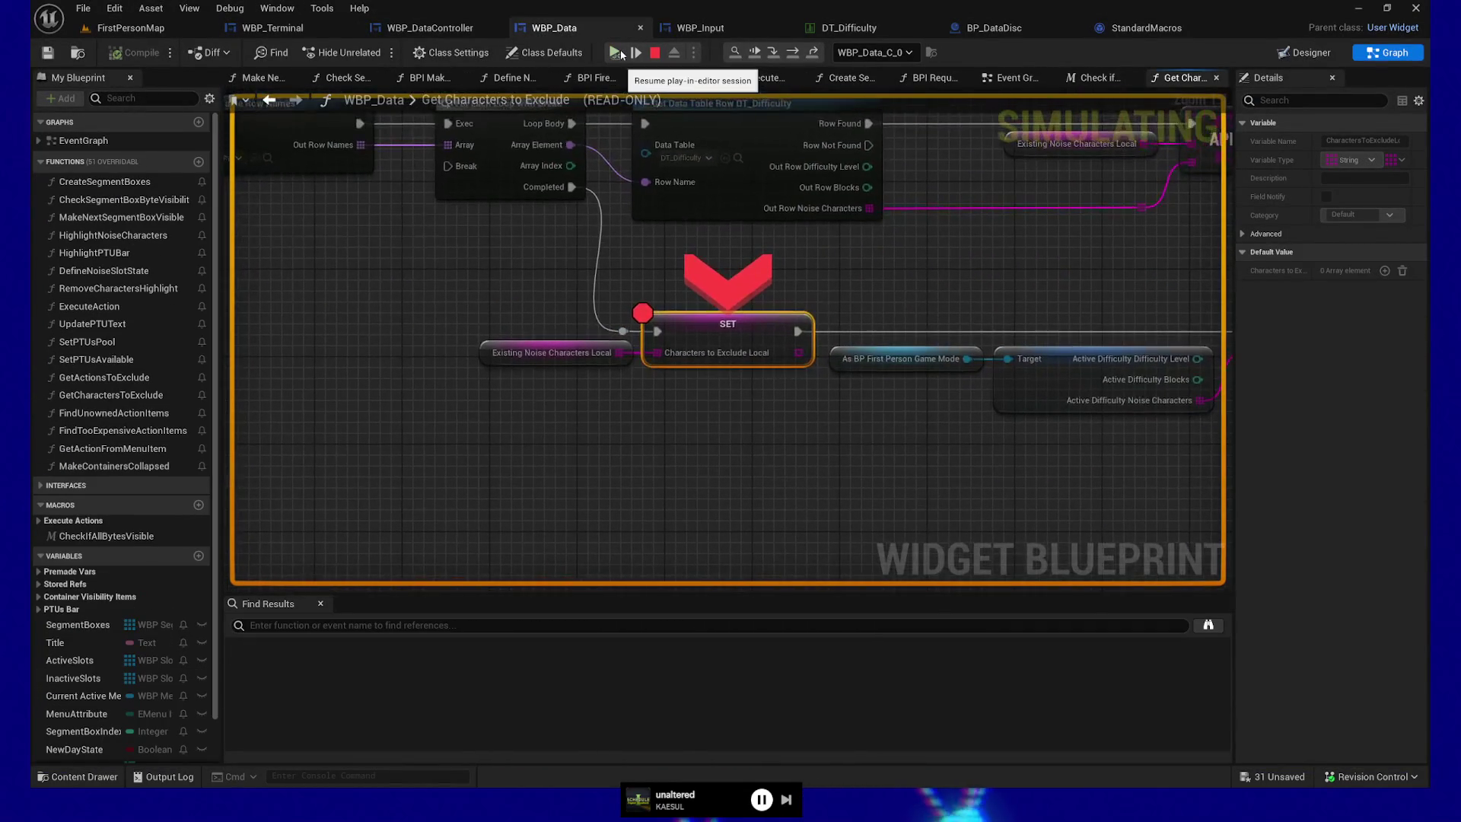
left_click(617, 53)
left_click(617, 53)
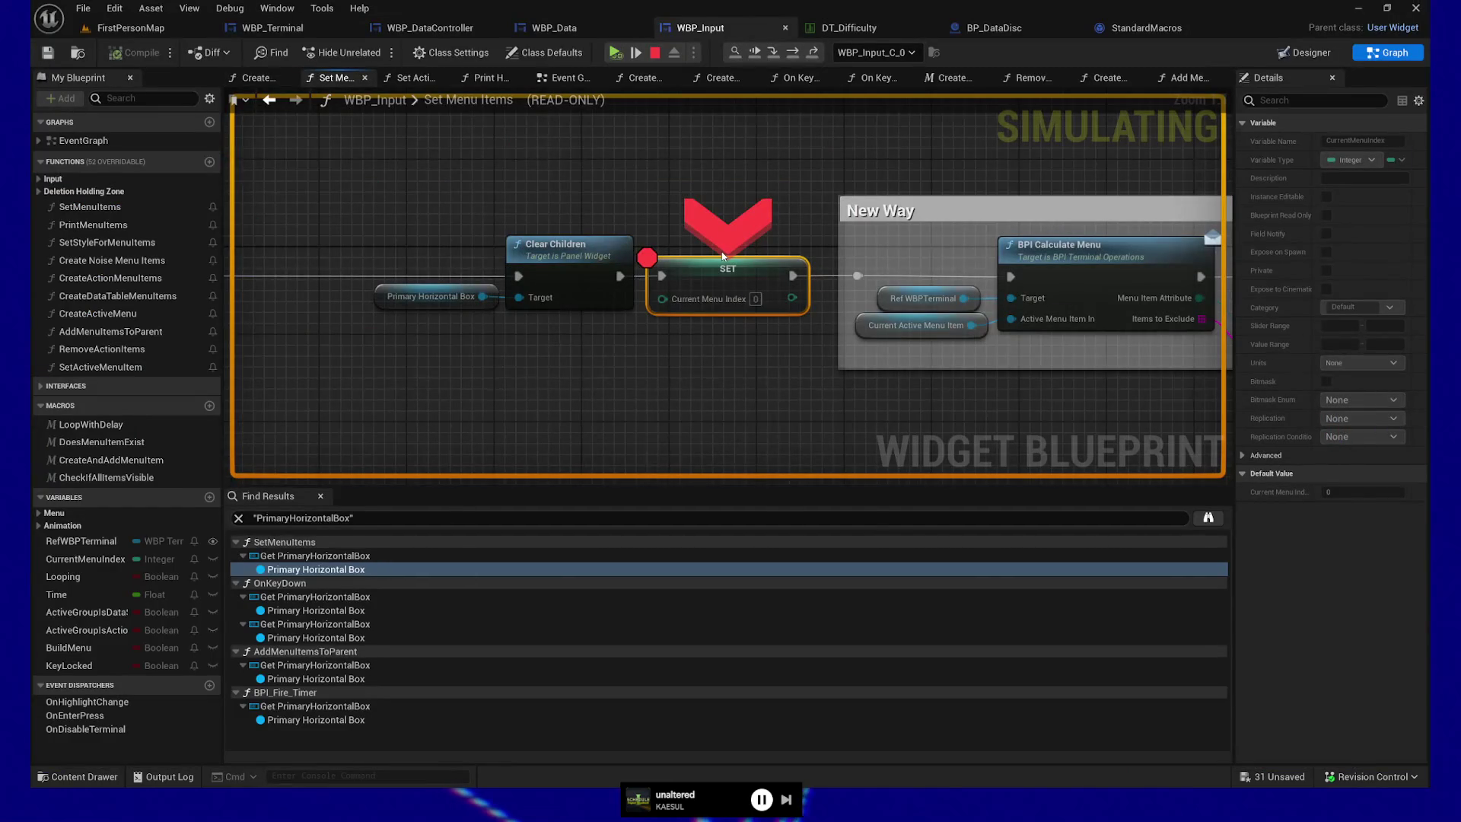
left_click(613, 53)
left_click(613, 53)
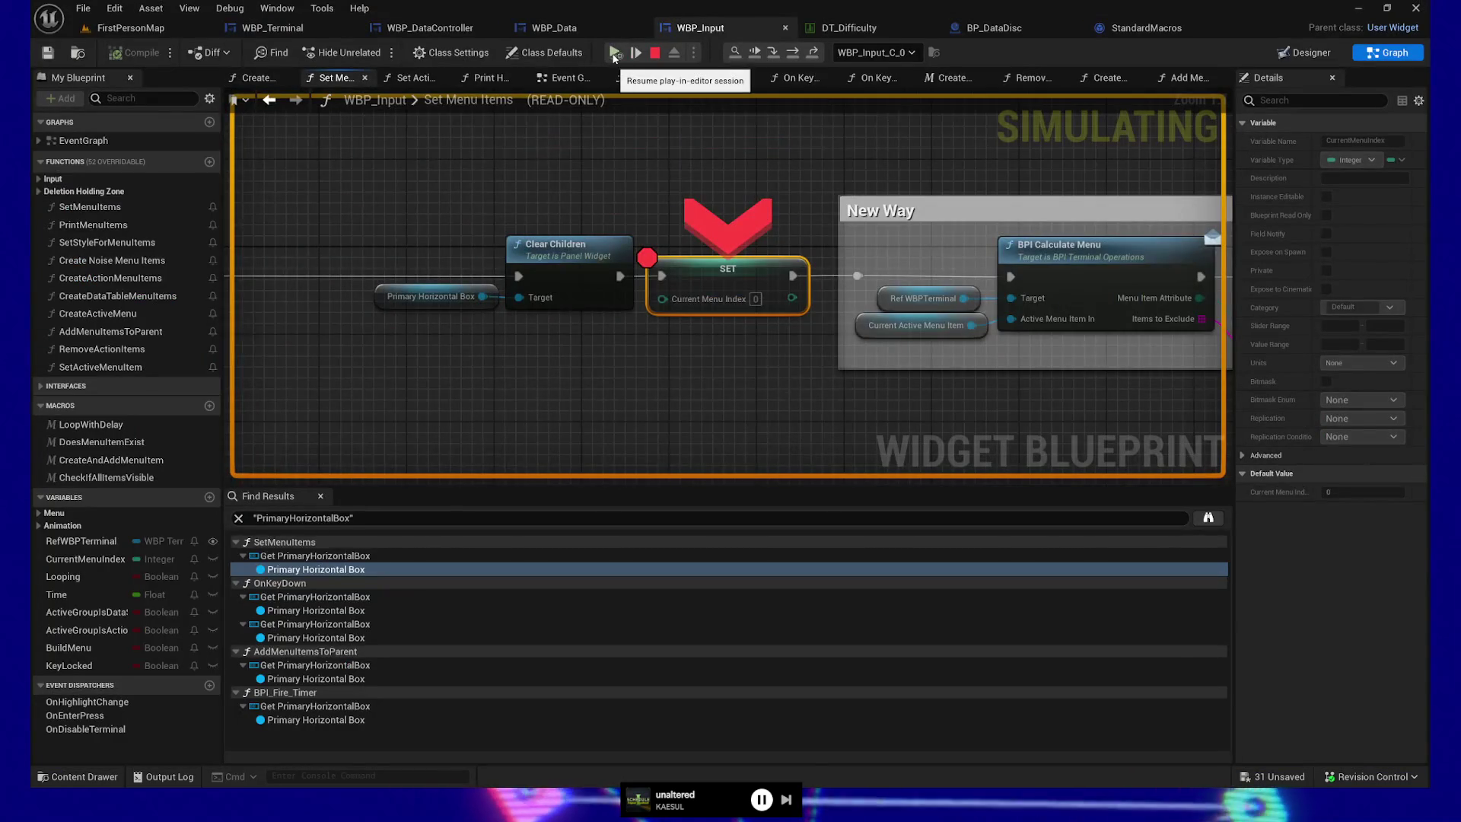
left_click(614, 53)
left_click(613, 53)
left_click(613, 53)
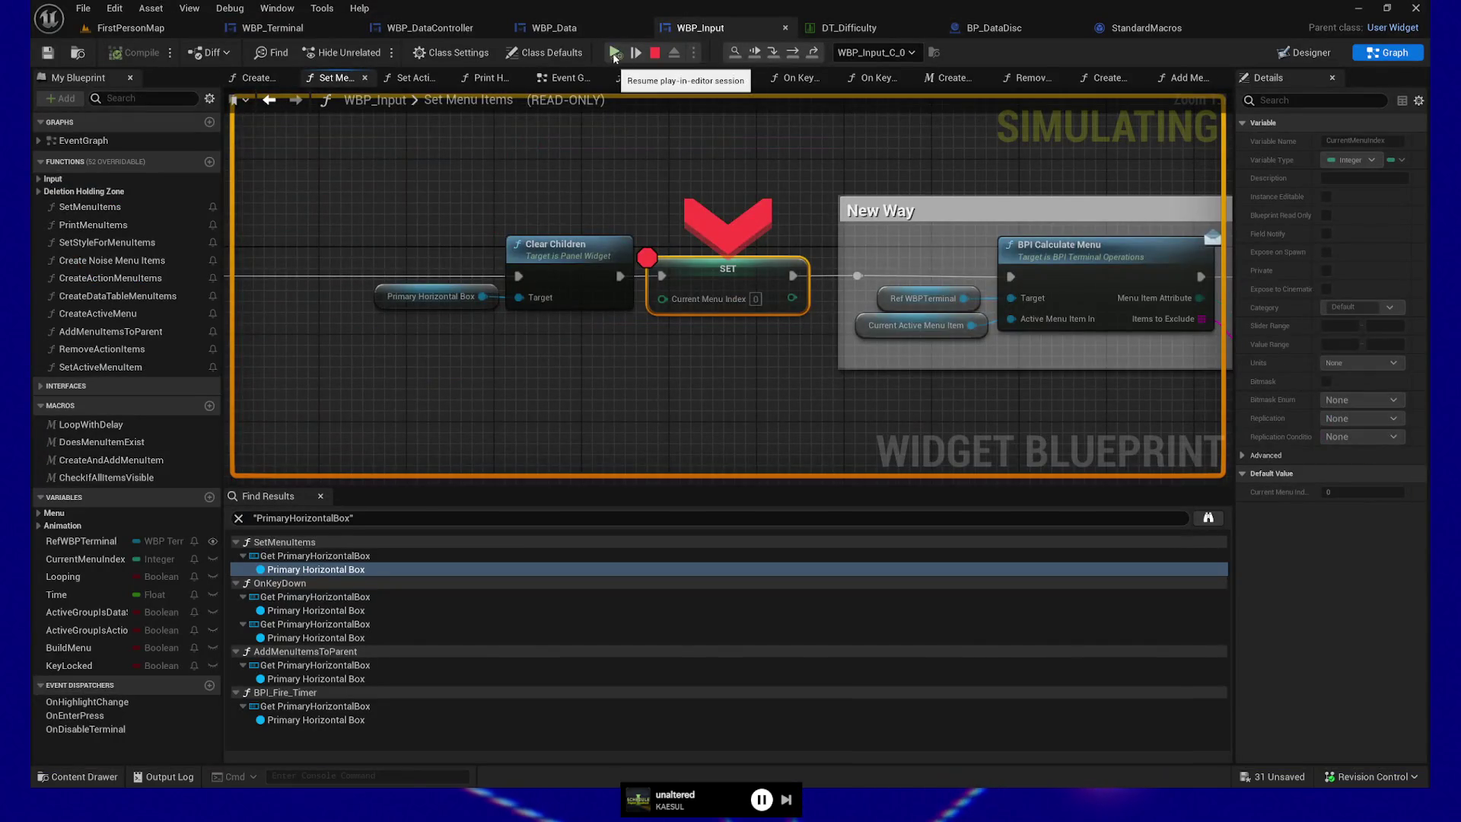
left_click(613, 53)
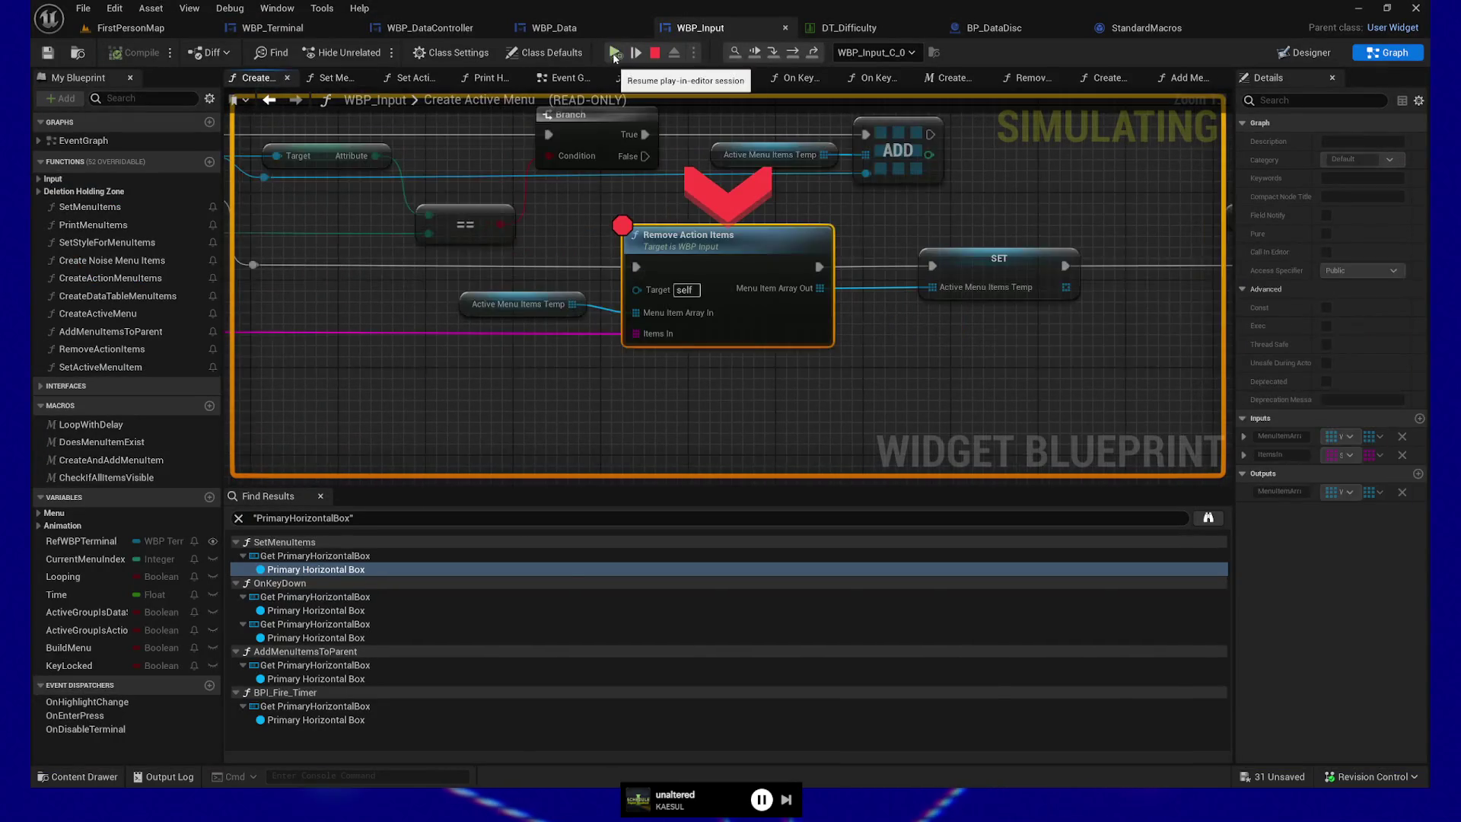
left_click(613, 53)
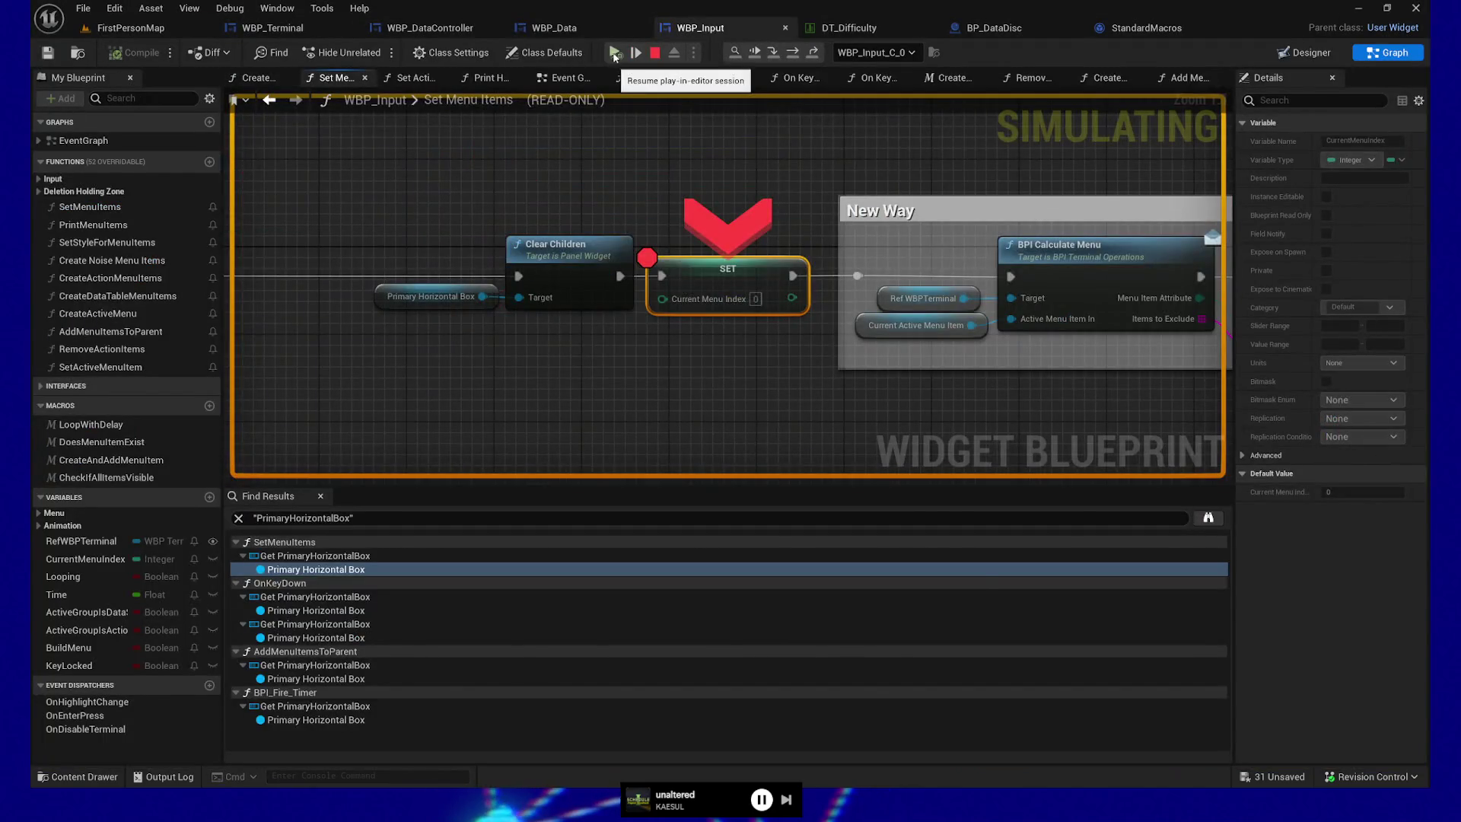
left_click(613, 53)
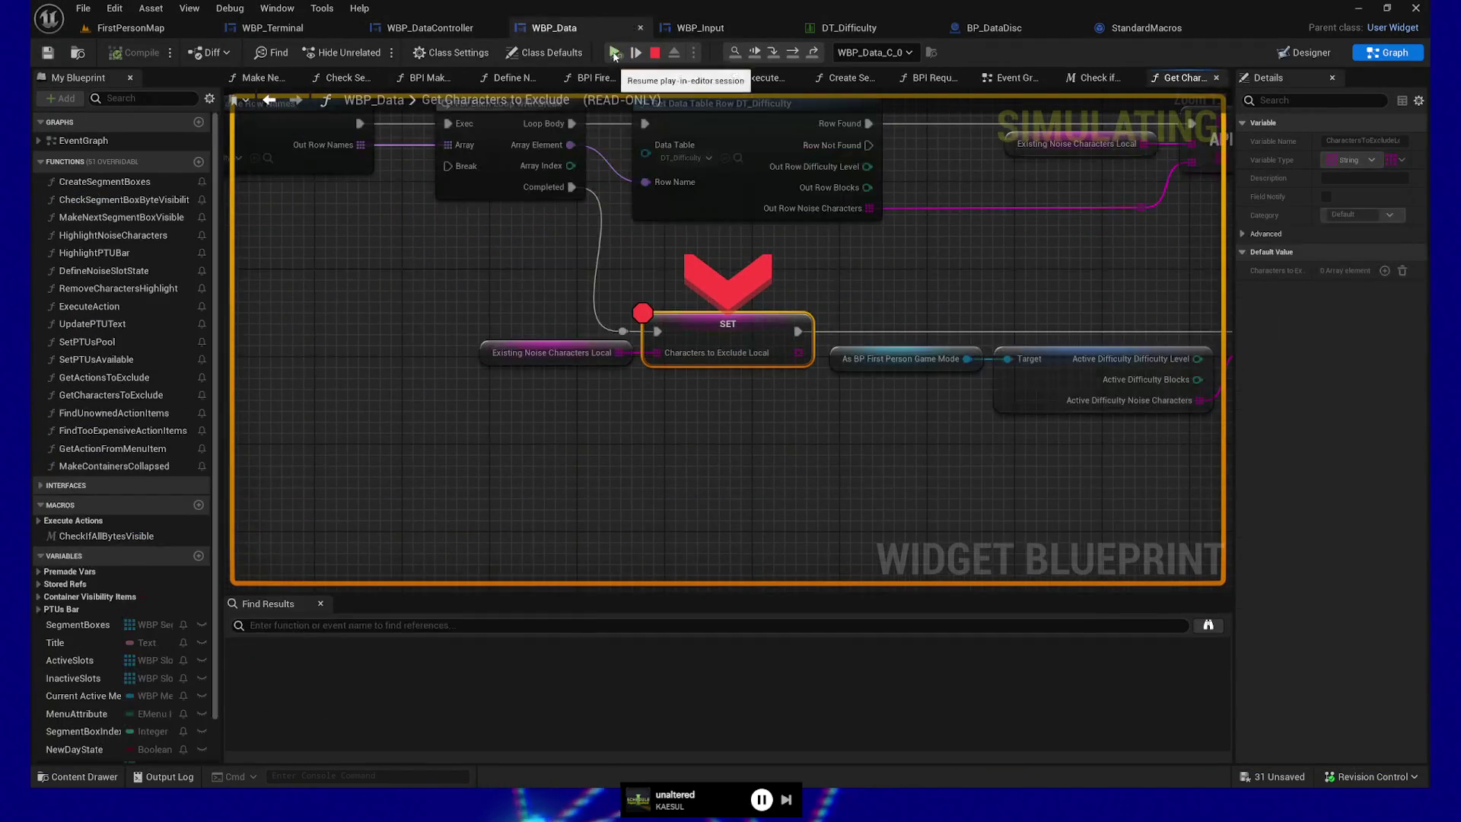
left_click(613, 54)
left_click(614, 53)
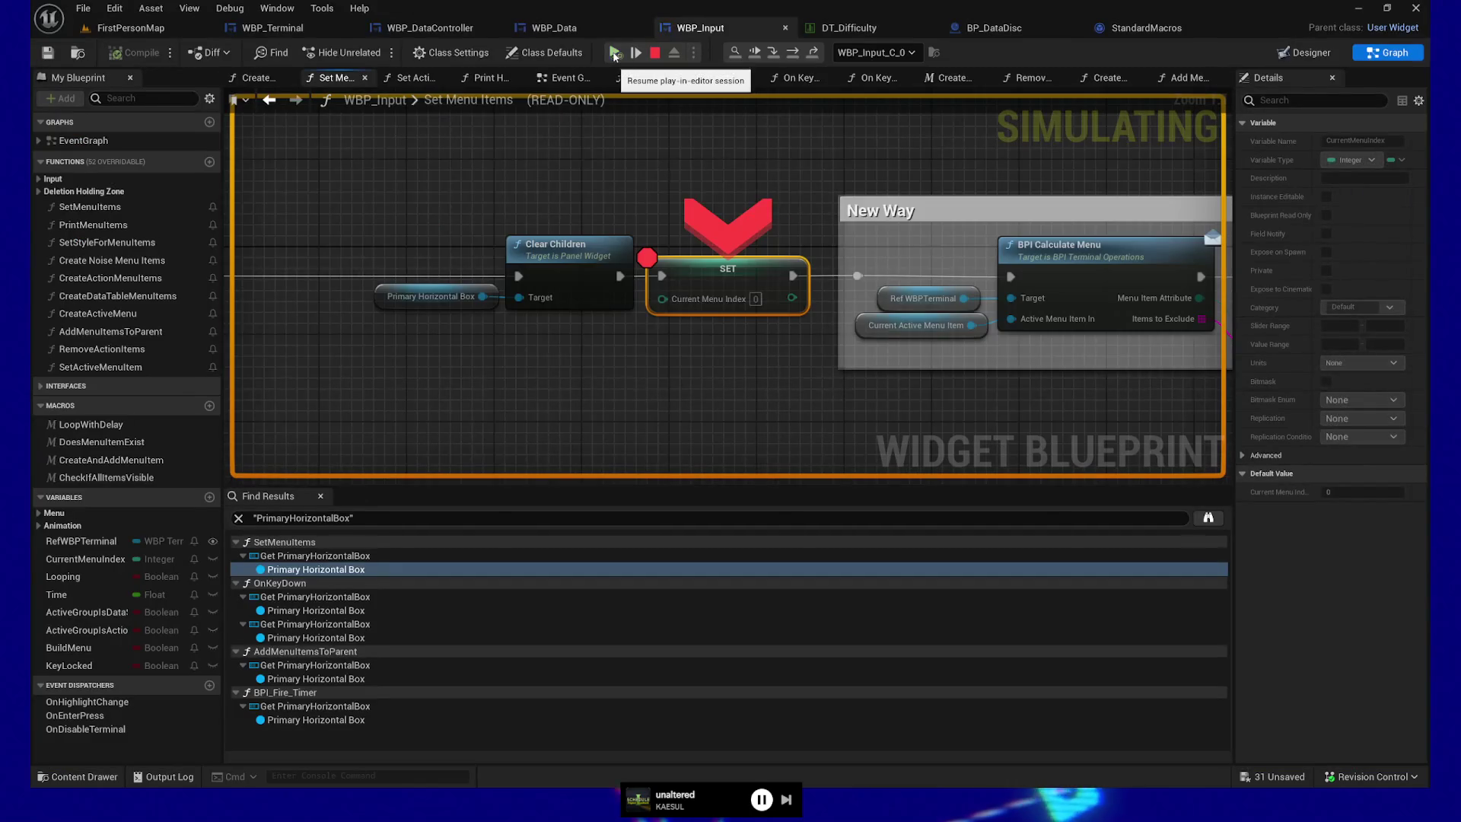
left_click(615, 53)
left_click(615, 54)
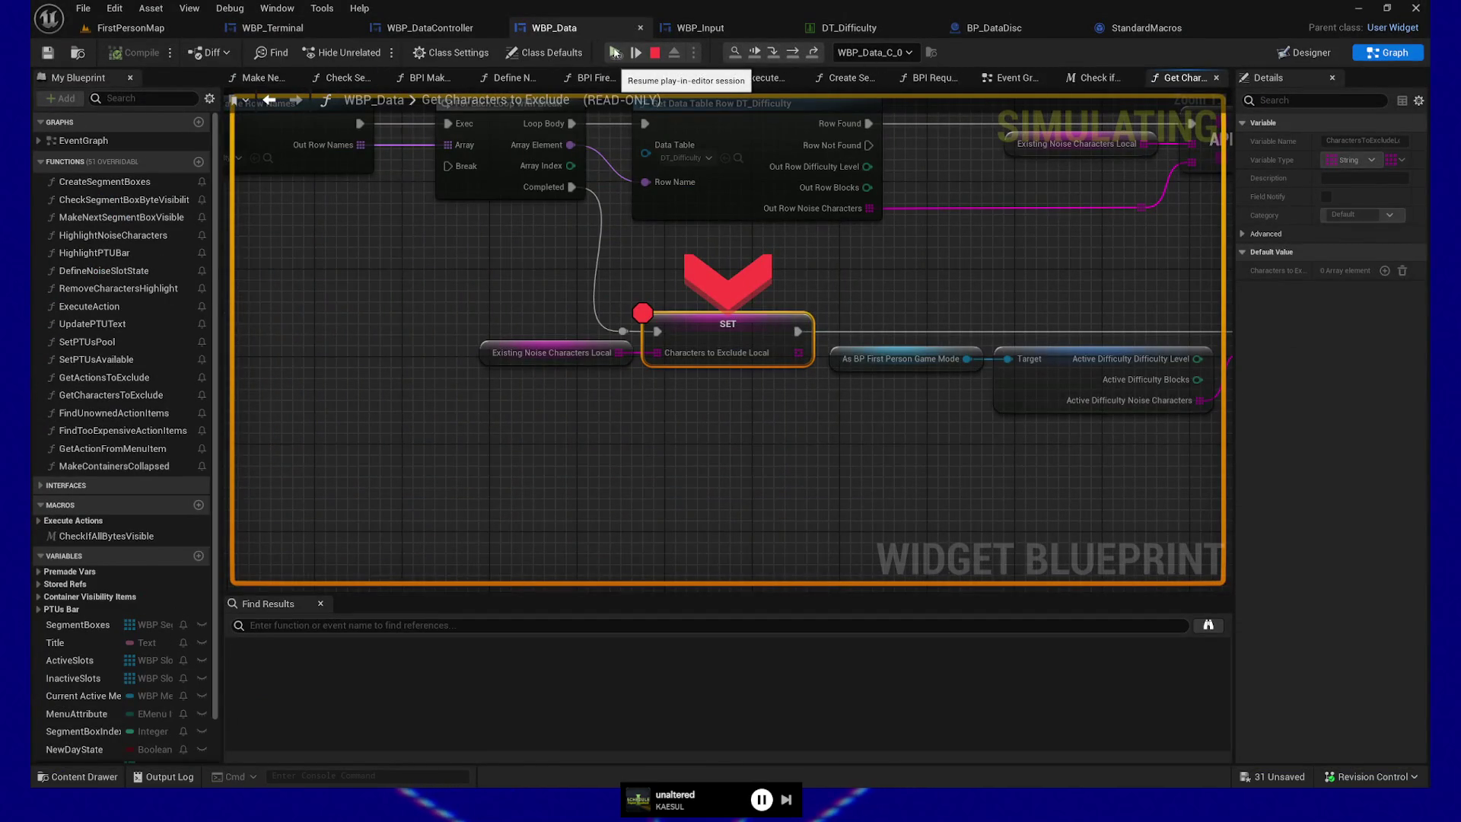
left_click(615, 54)
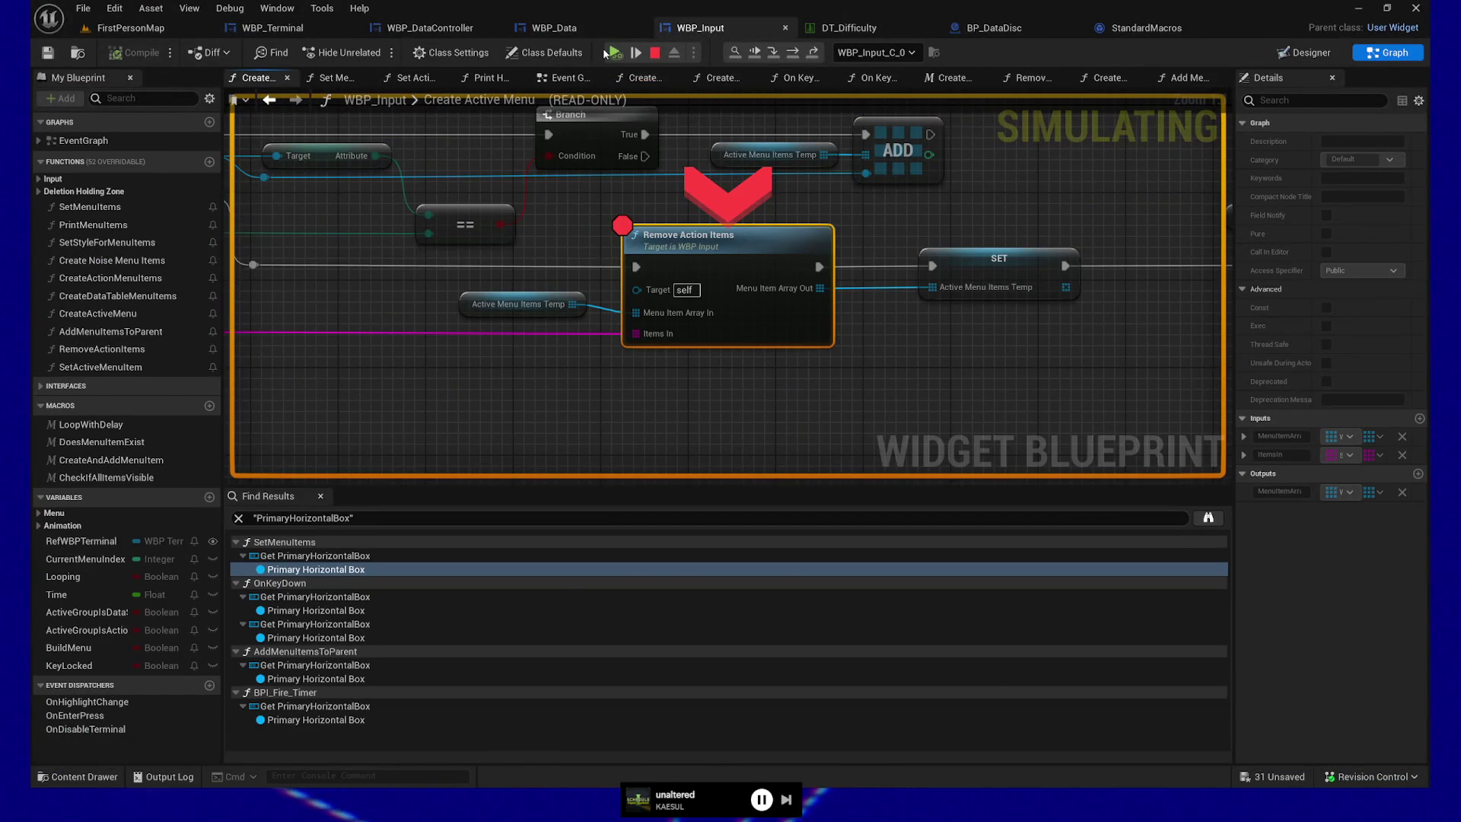
left_click(606, 53)
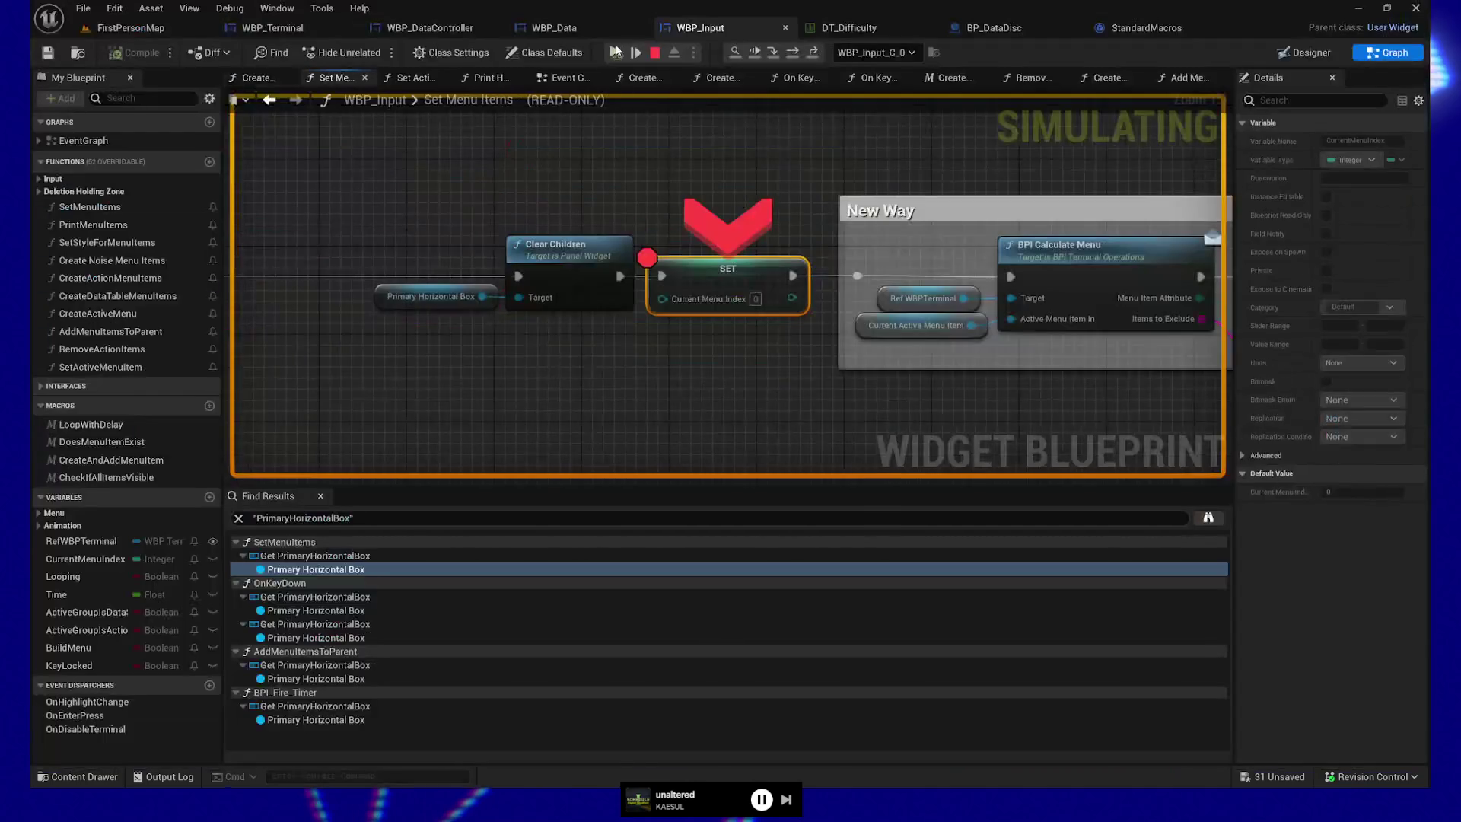
left_click(614, 53)
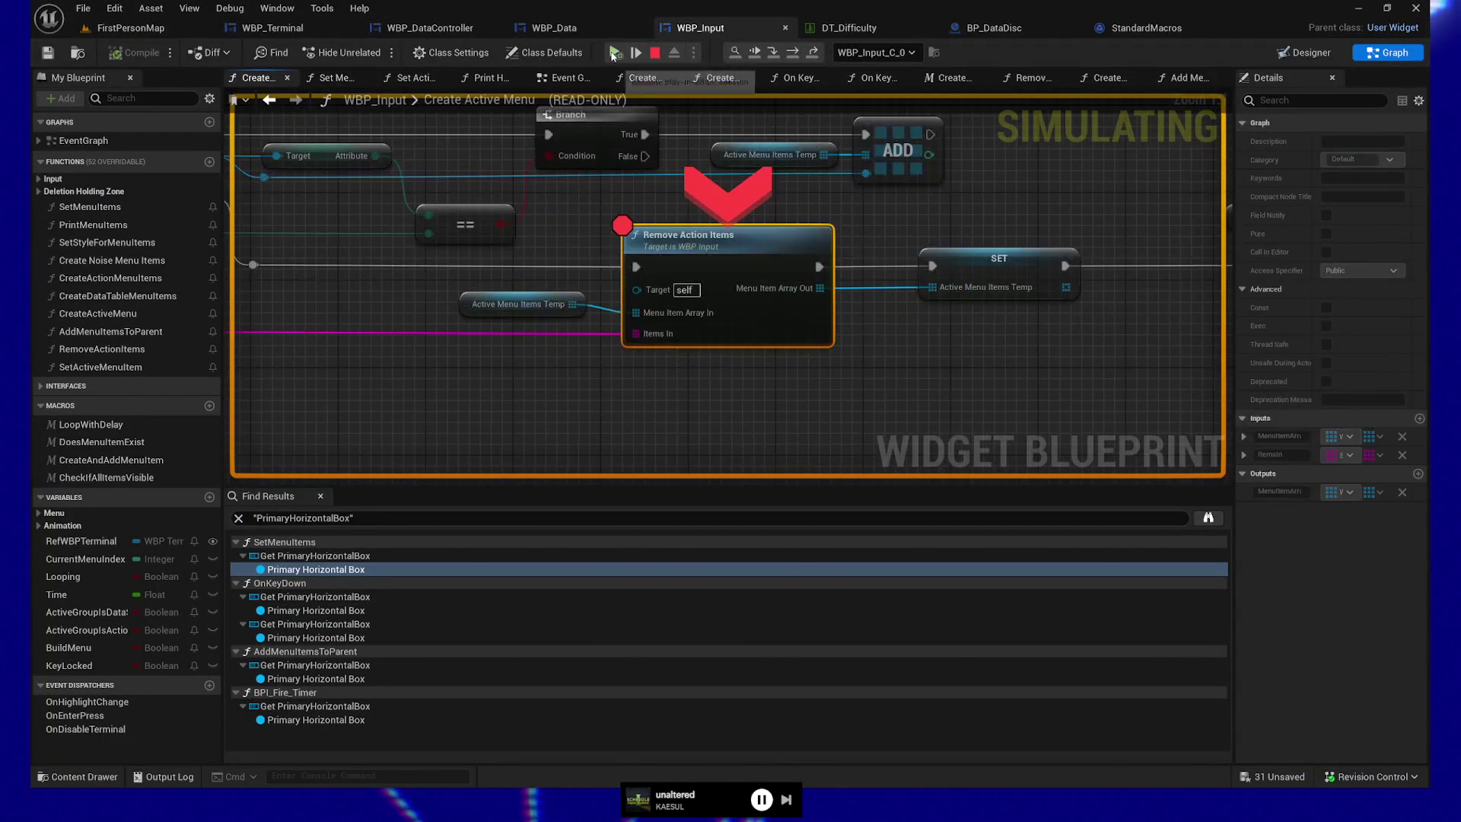
left_click(614, 54)
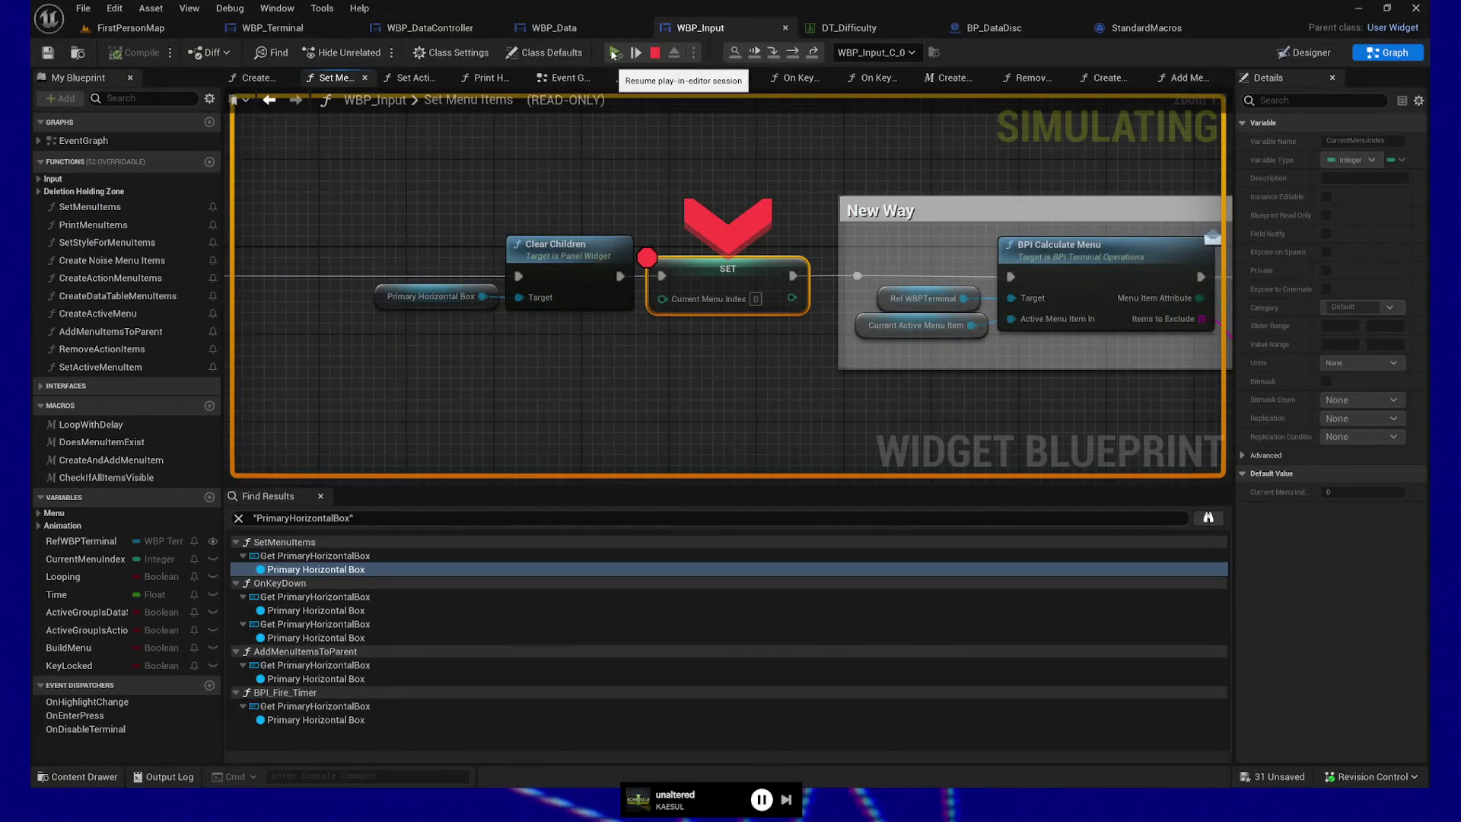
left_click(614, 54)
left_click(614, 53)
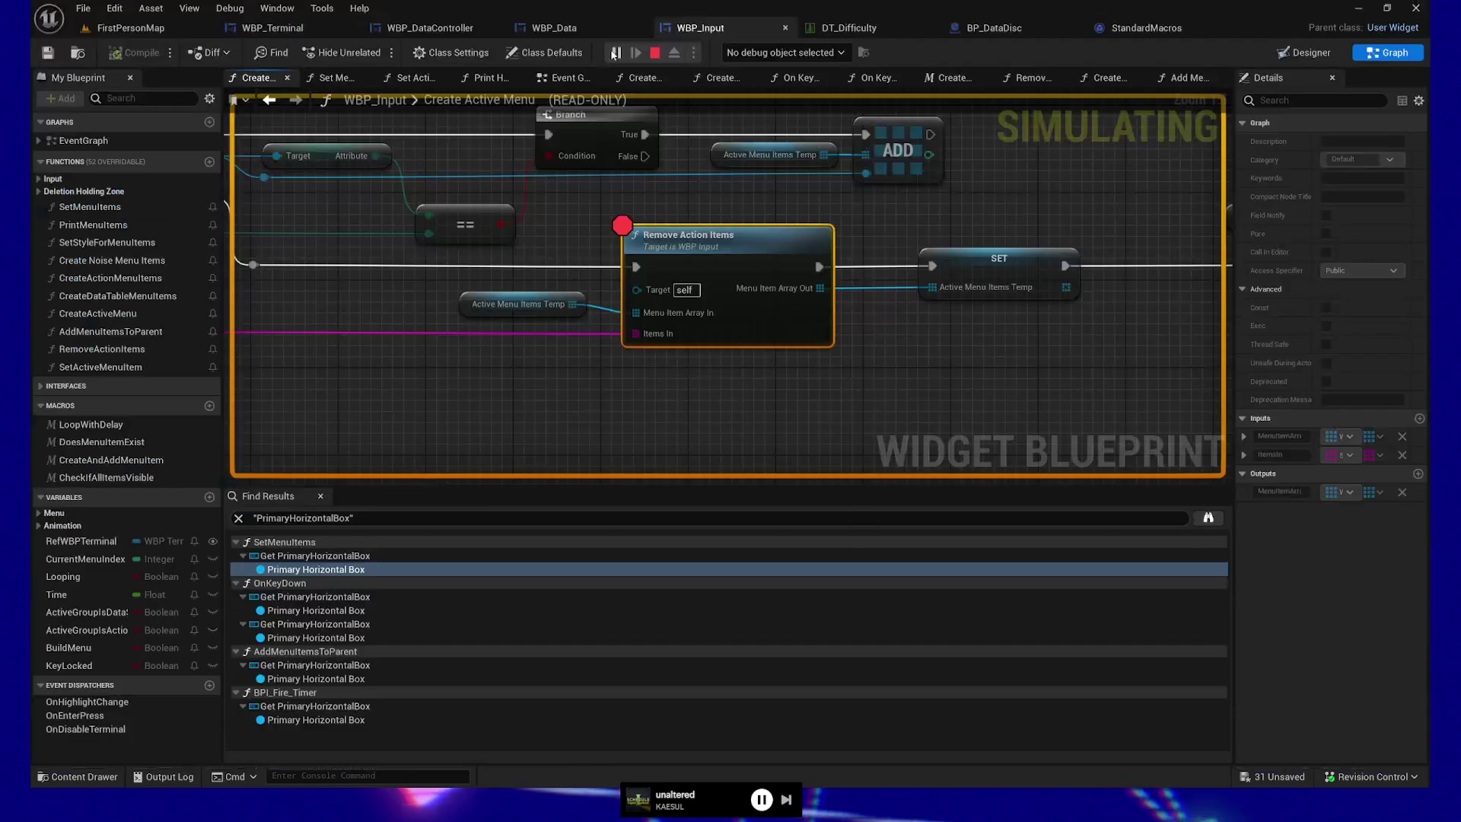
left_click(614, 53)
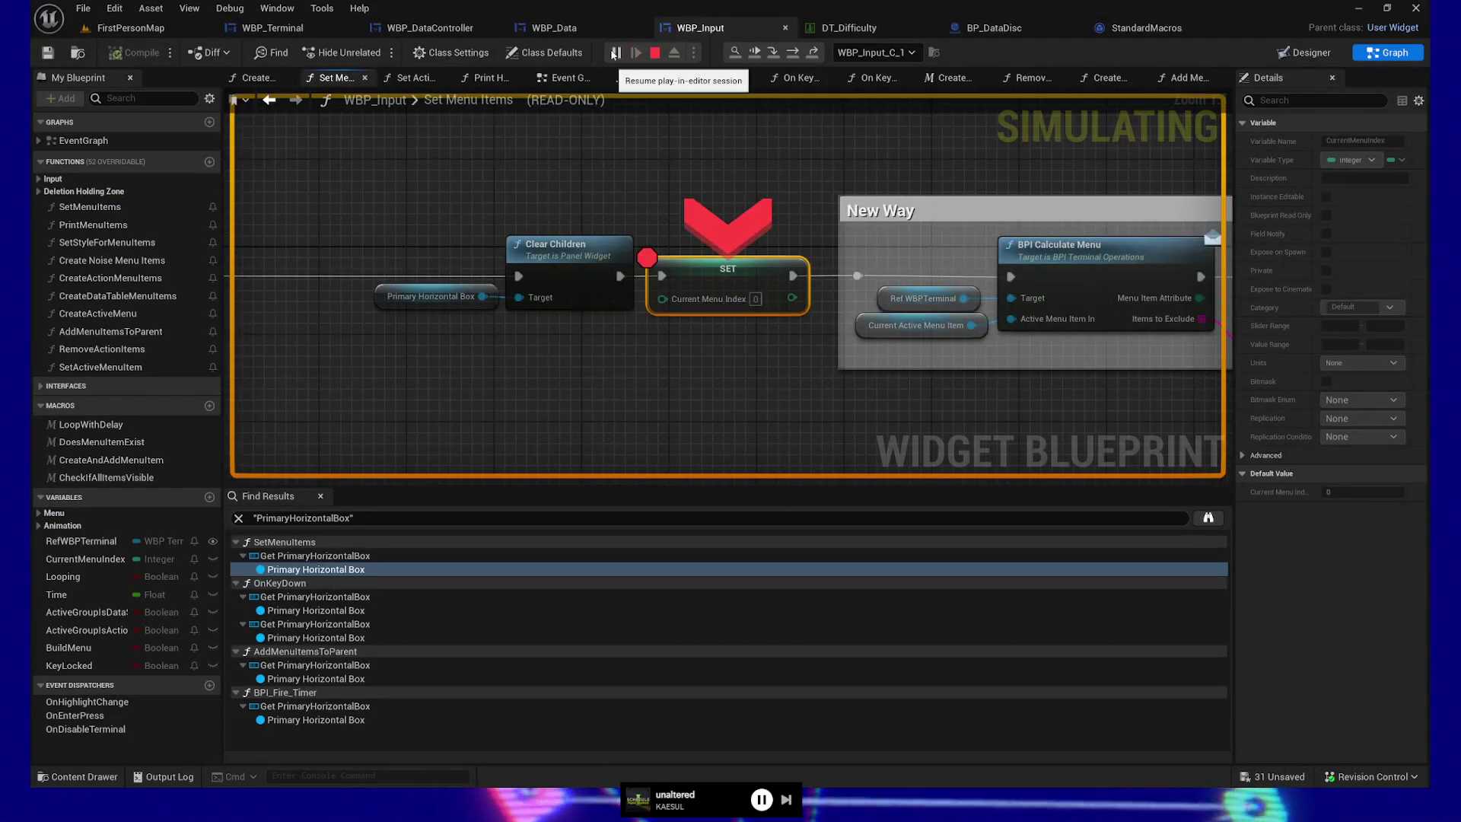
left_click(614, 54)
left_click(614, 53)
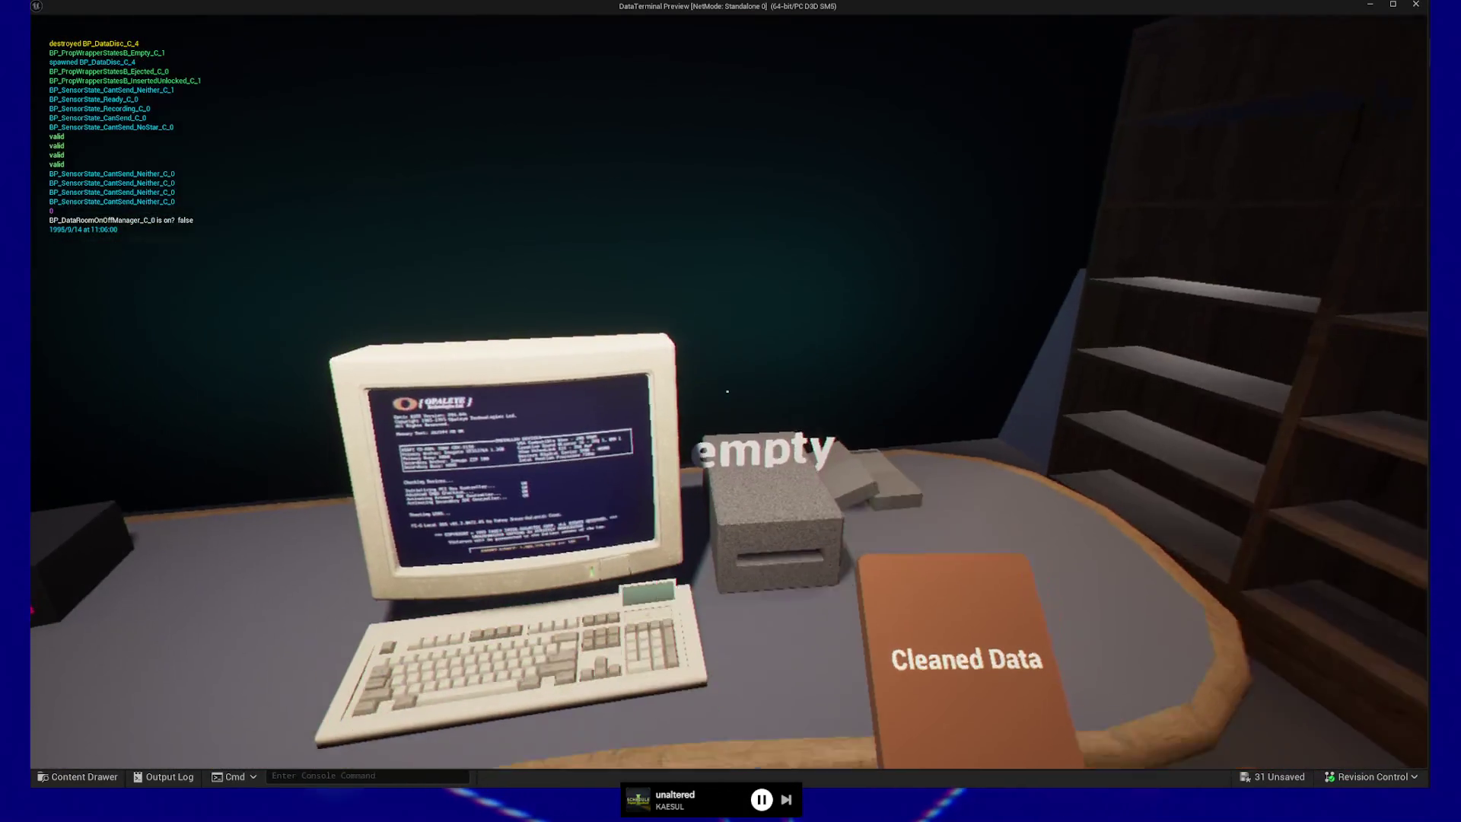
- Walk along the corridor, up the steps, and through the door into the data room
key("w")
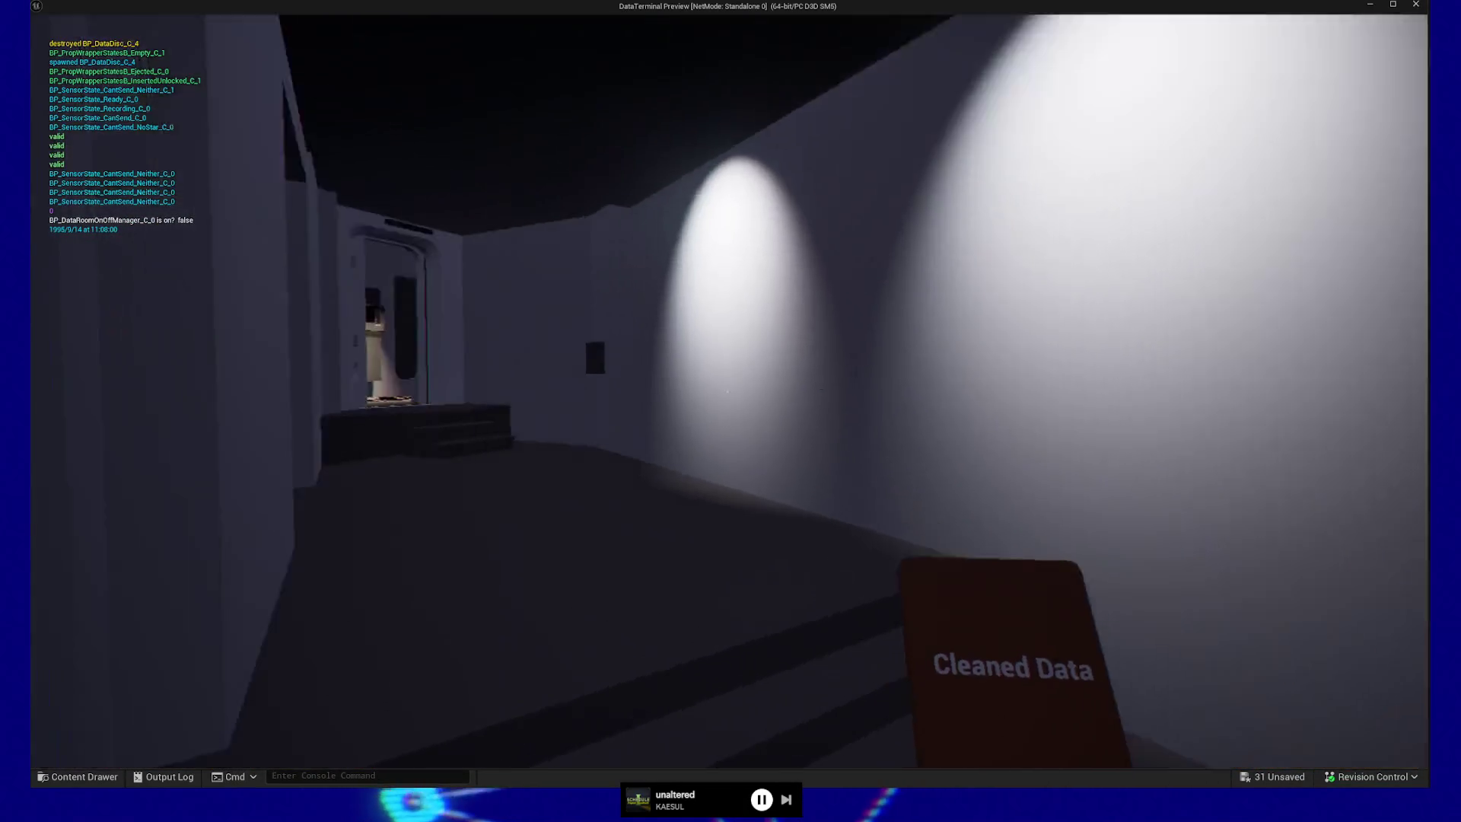
key("w")
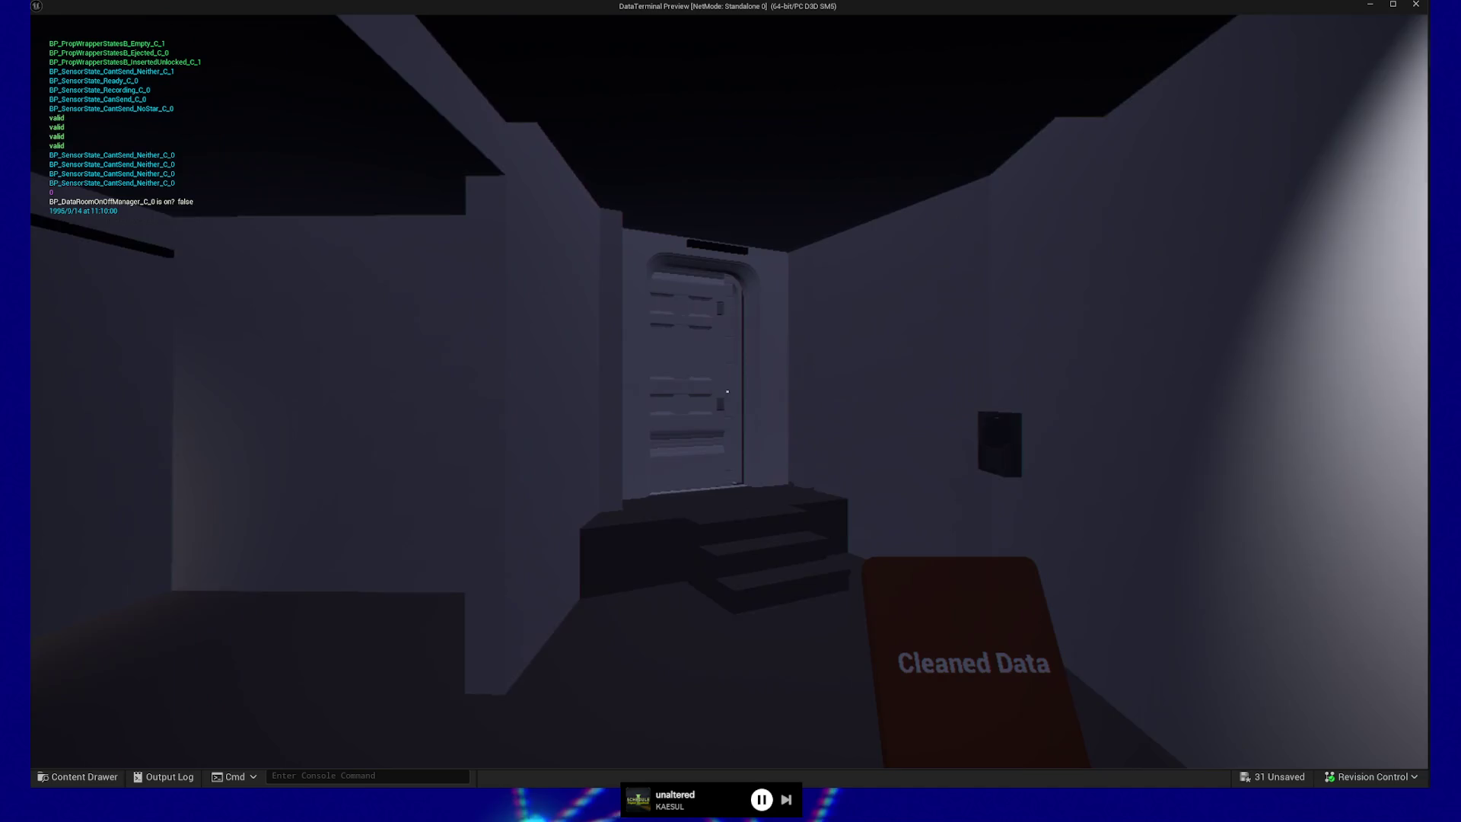
key("w")
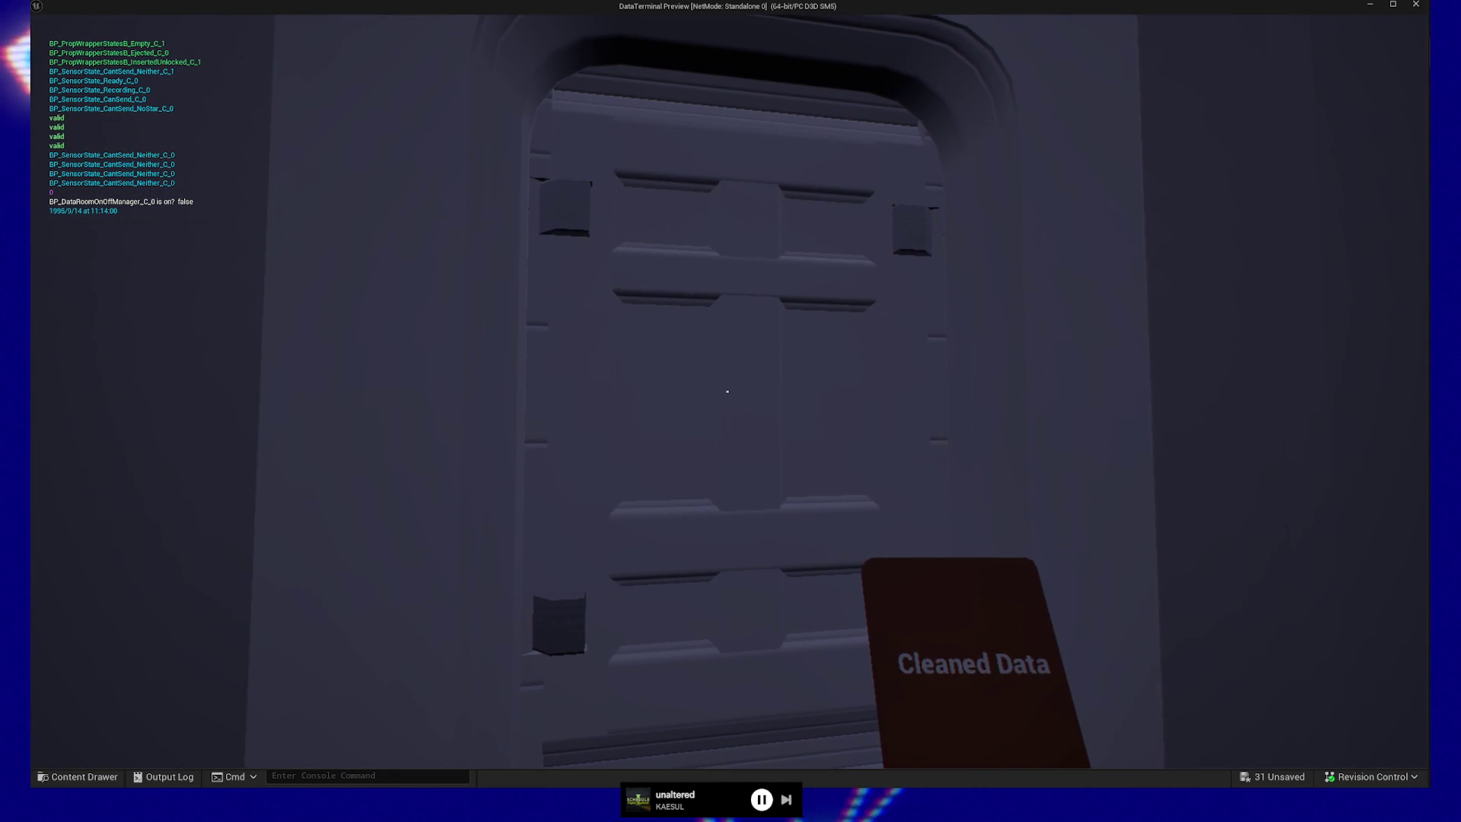
key("d")
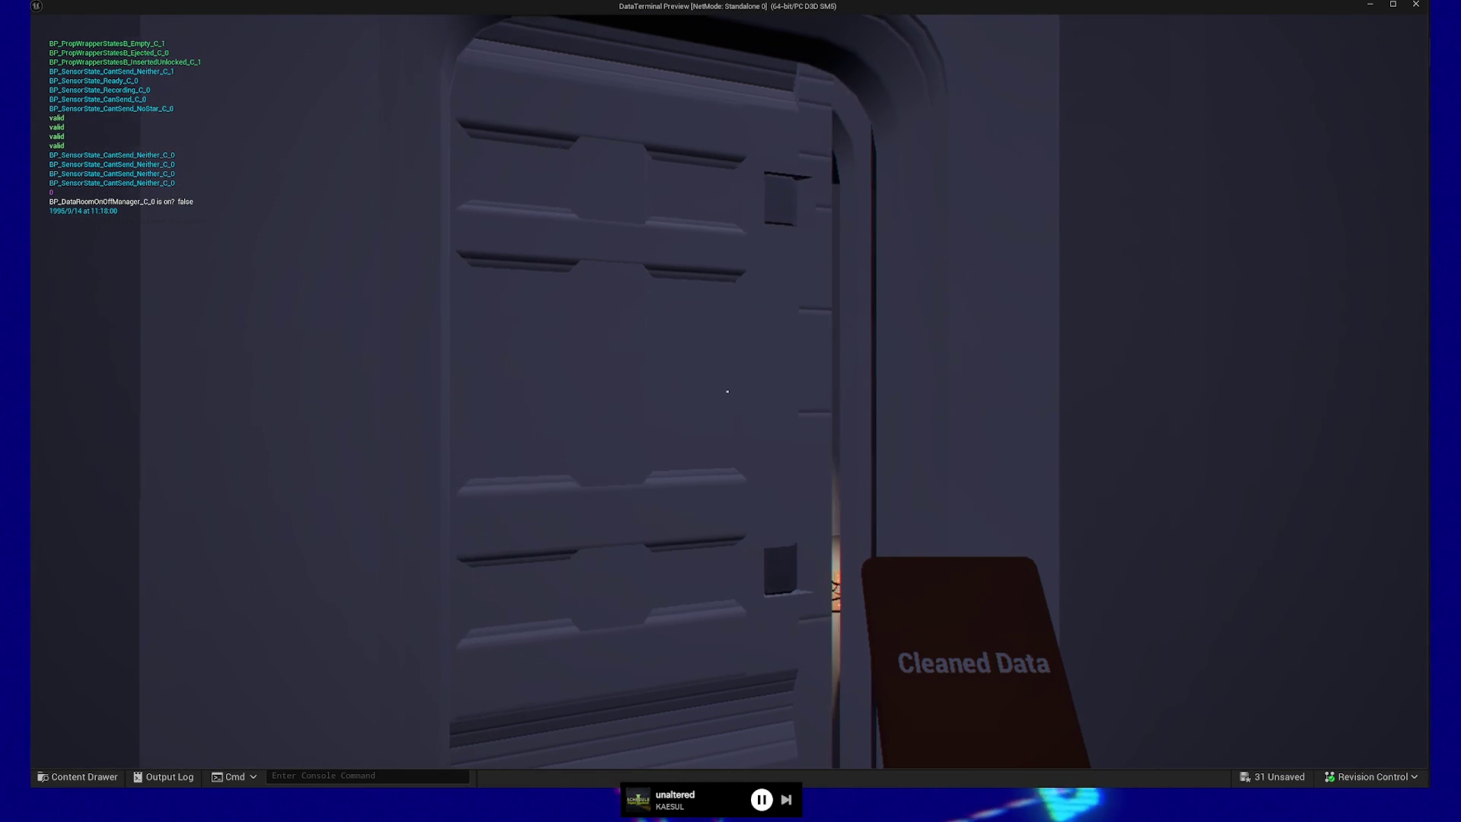
key("w")
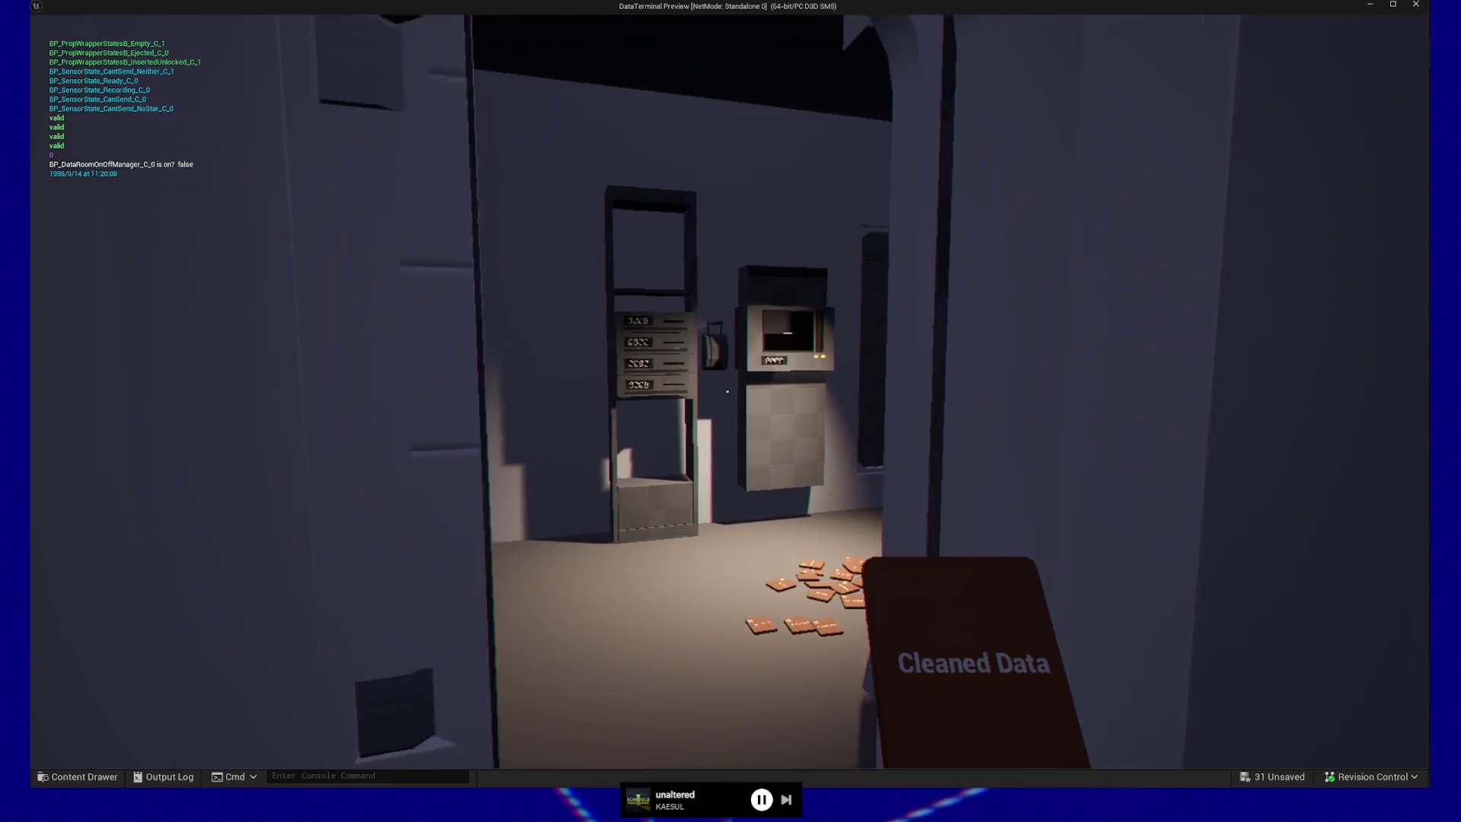
key("w")
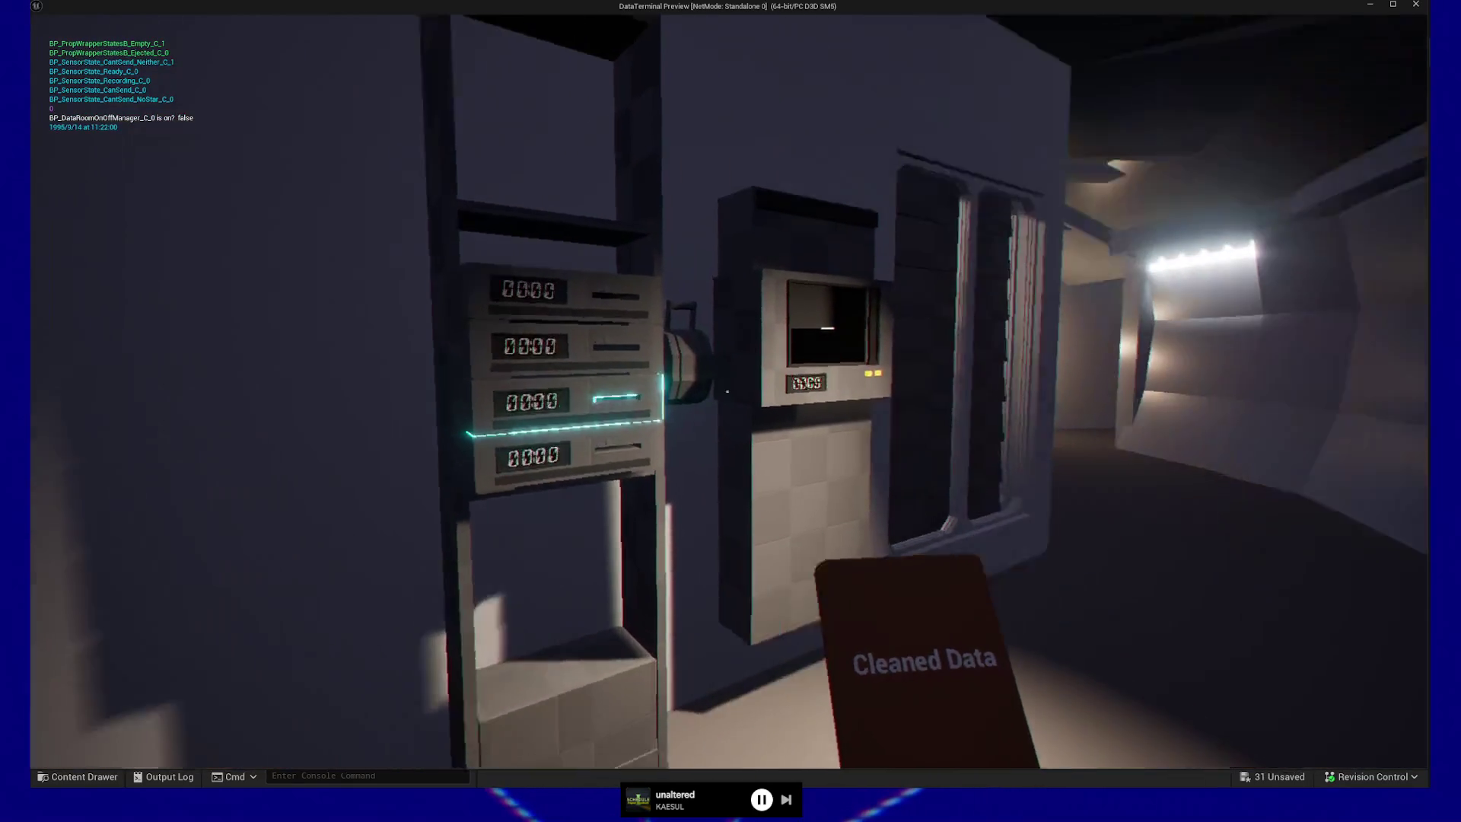
- Insert the Cleaned Data disc into the second drive bay, then load another into the top slot
mouse_move(727, 391)
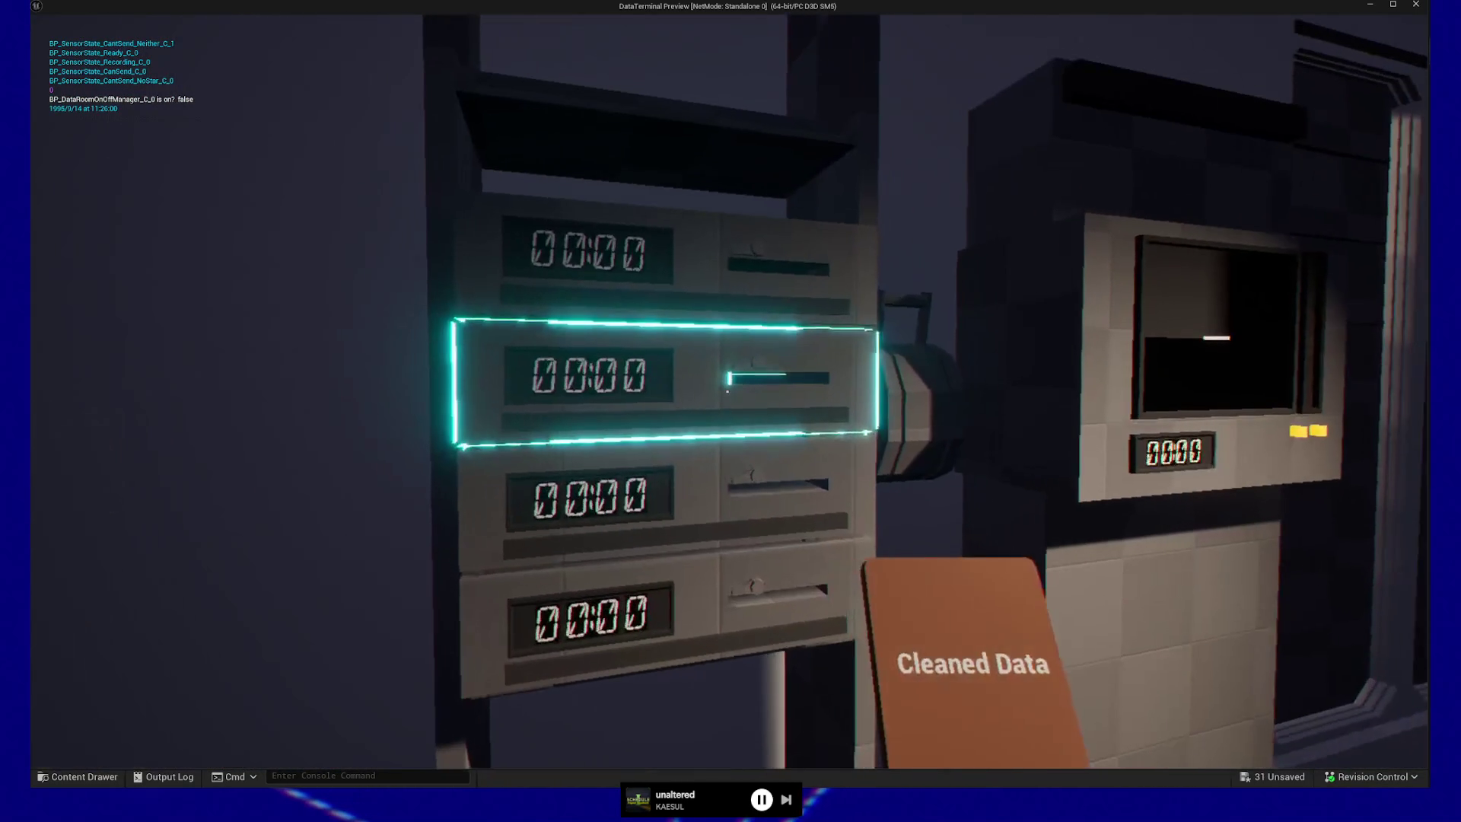
left_click(727, 391)
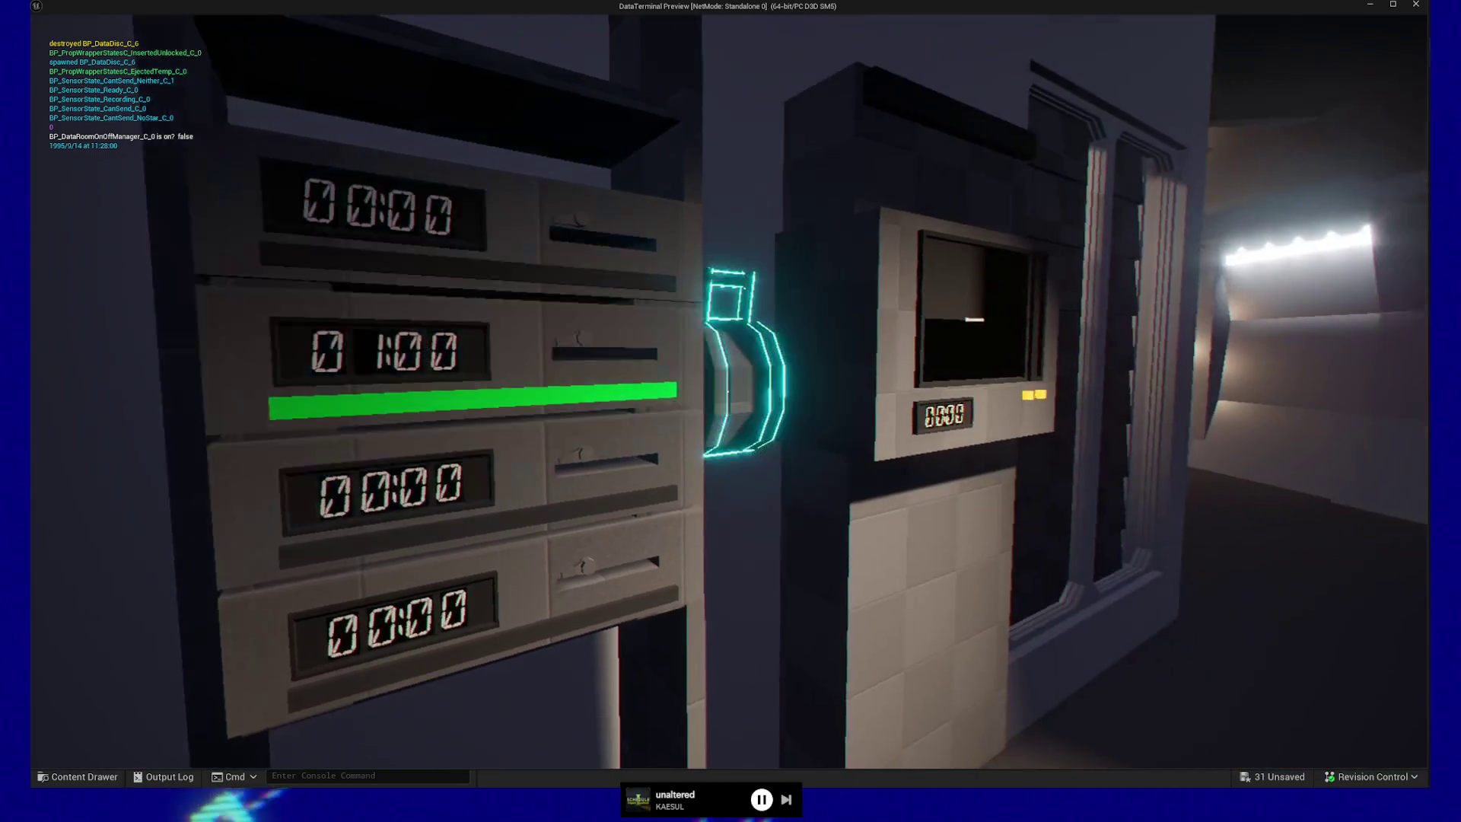
mouse_move(727, 391)
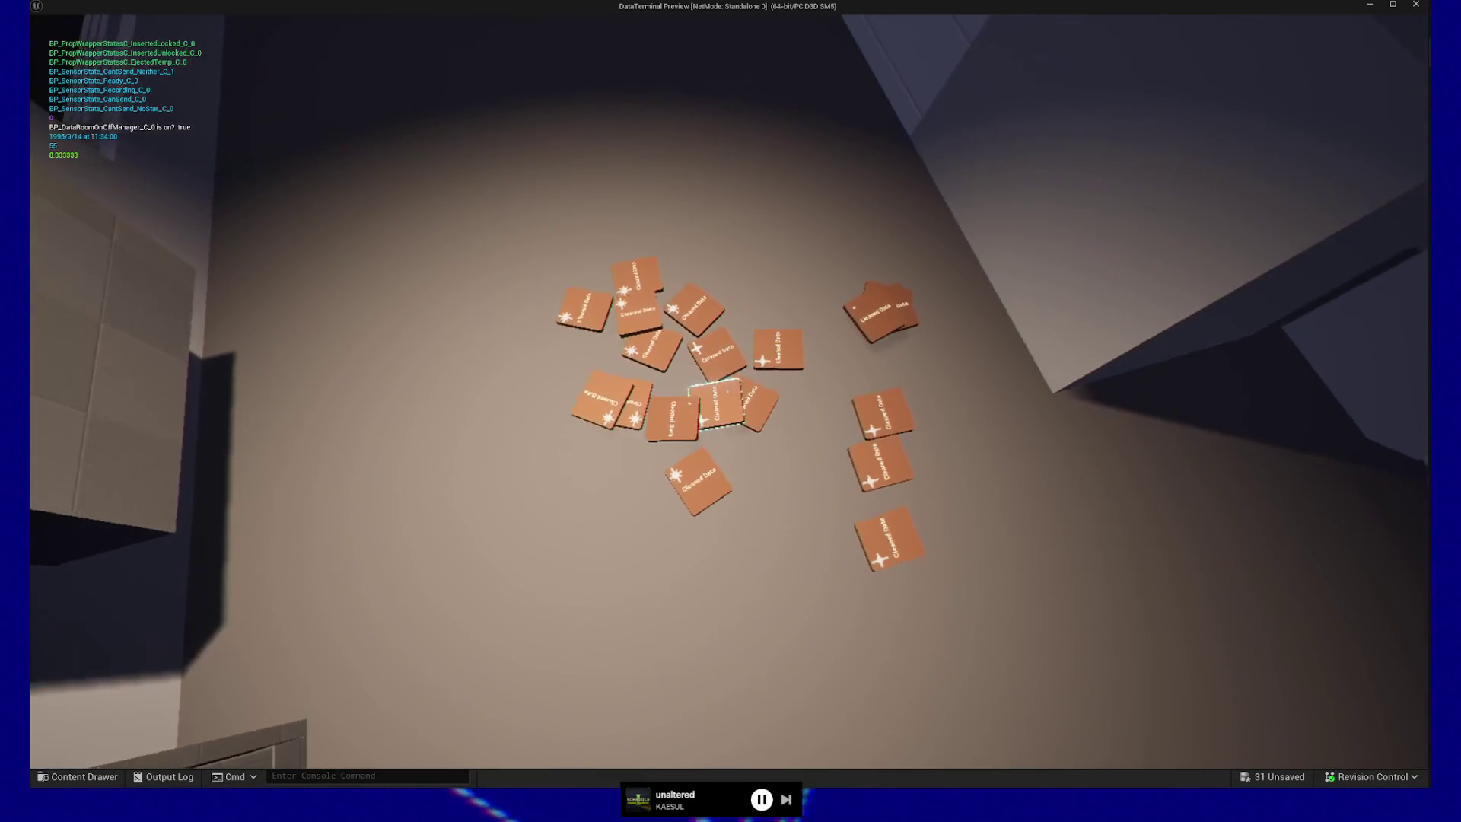
left_click(727, 391)
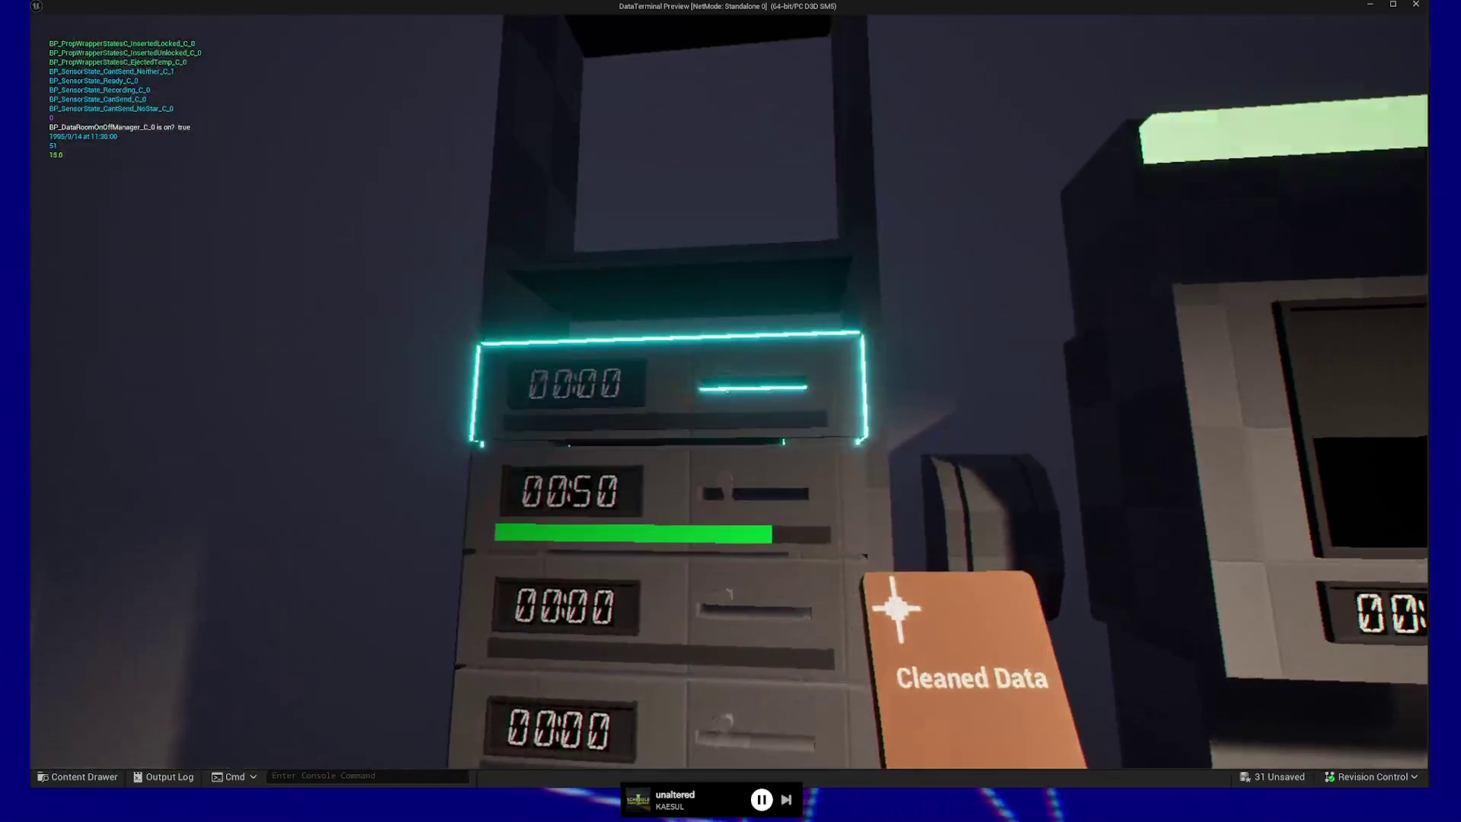
left_click(727, 391)
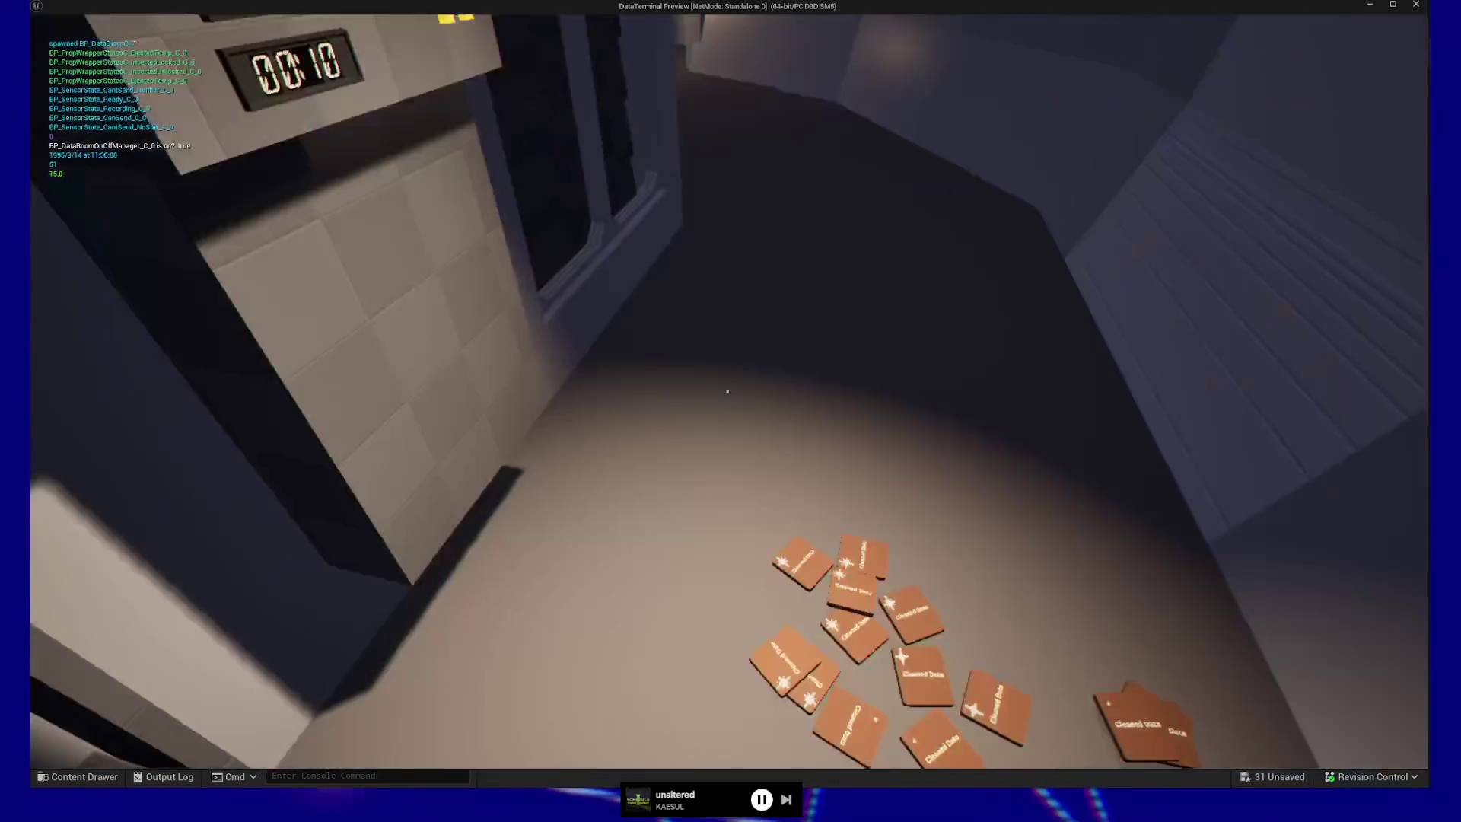